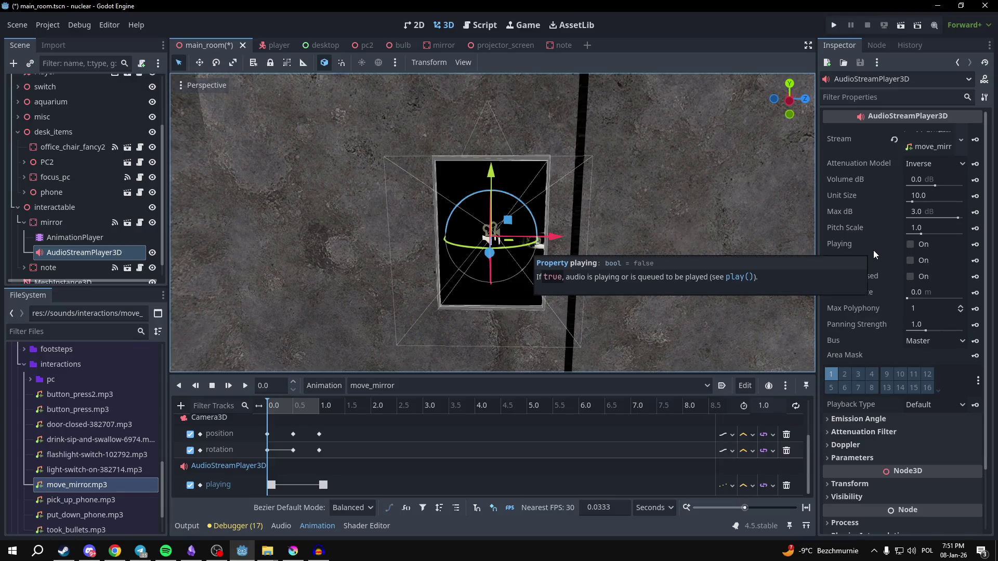
# Bring the Chrome window forward from the taskbar and open a blank new tab
pyautogui.scroll(-3, 880, 307)
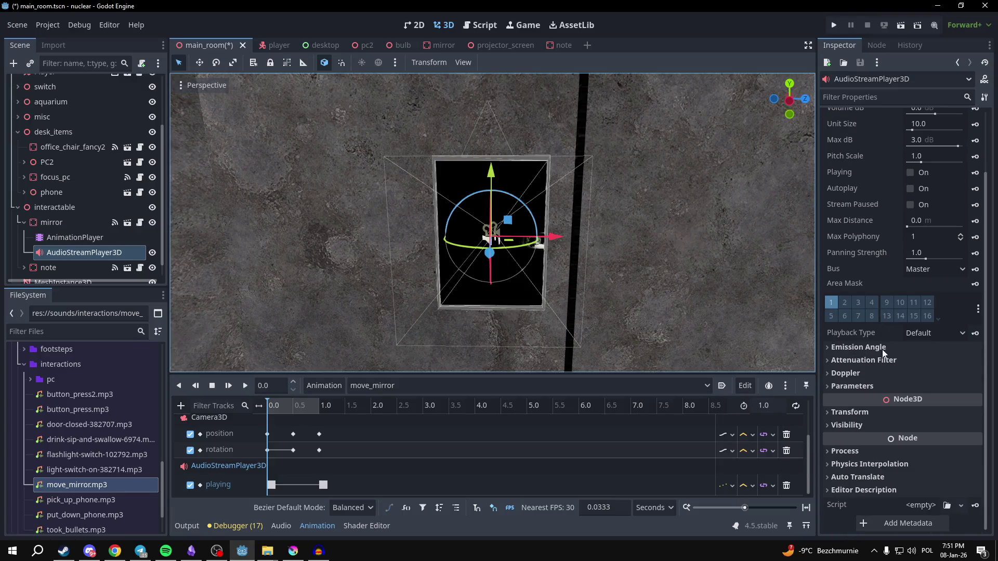
pyautogui.scroll(3, 881, 350)
pyautogui.click(119, 552)
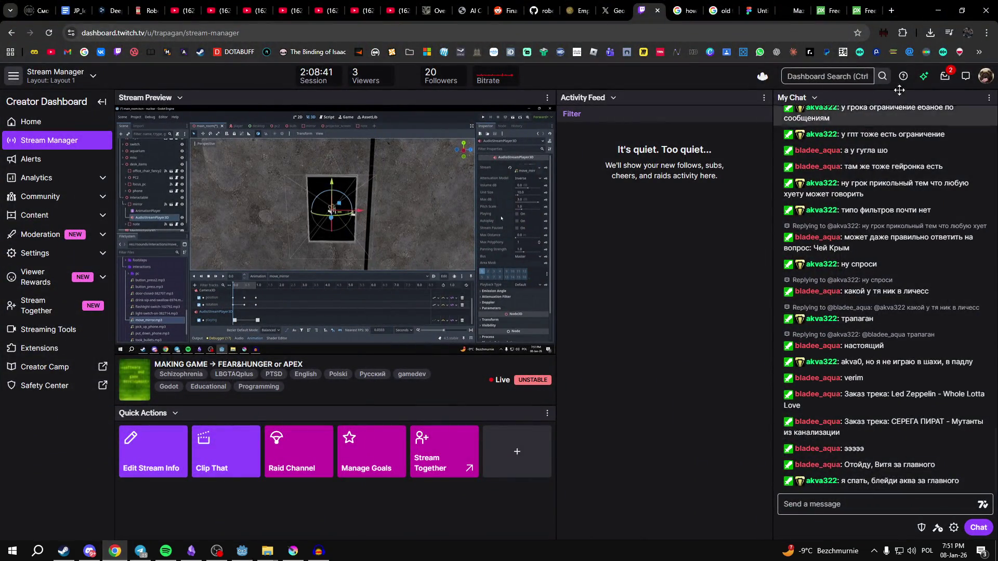
pyautogui.moveTo(802, 4)
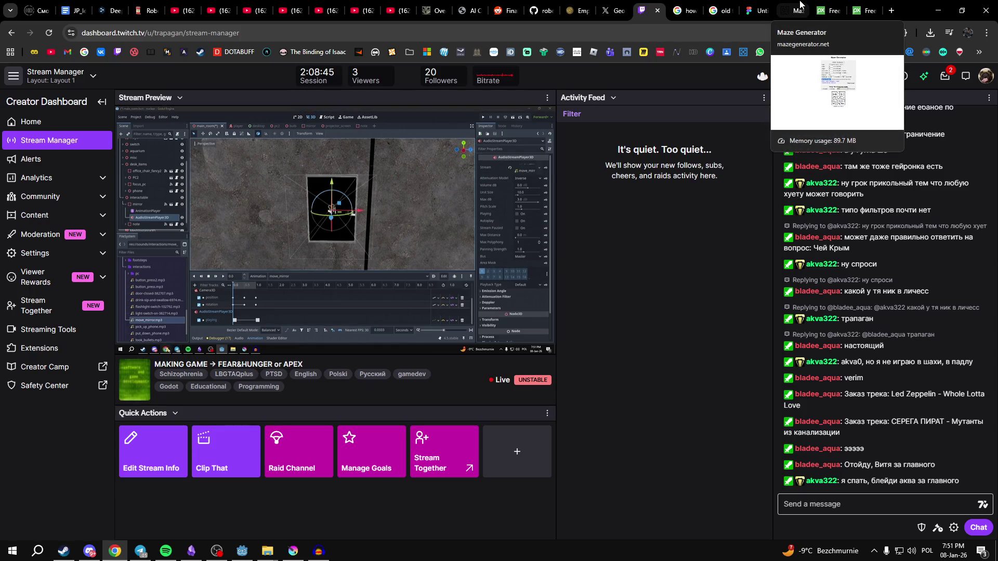
pyautogui.click(891, 11)
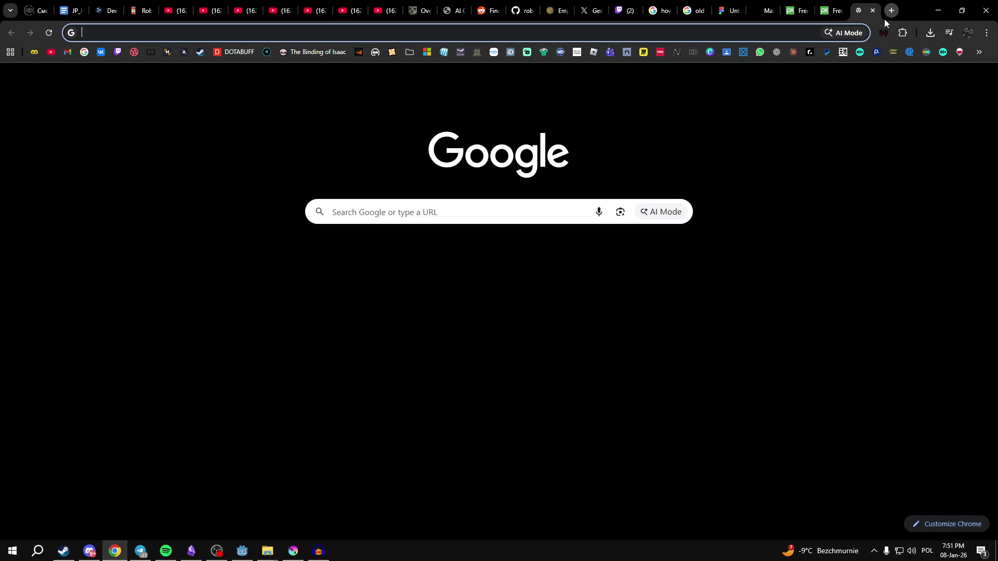
# Open ChatGPT's nuclear chat and start asking how to make sound play with AnimationPlayer
pyautogui.click(776, 52)
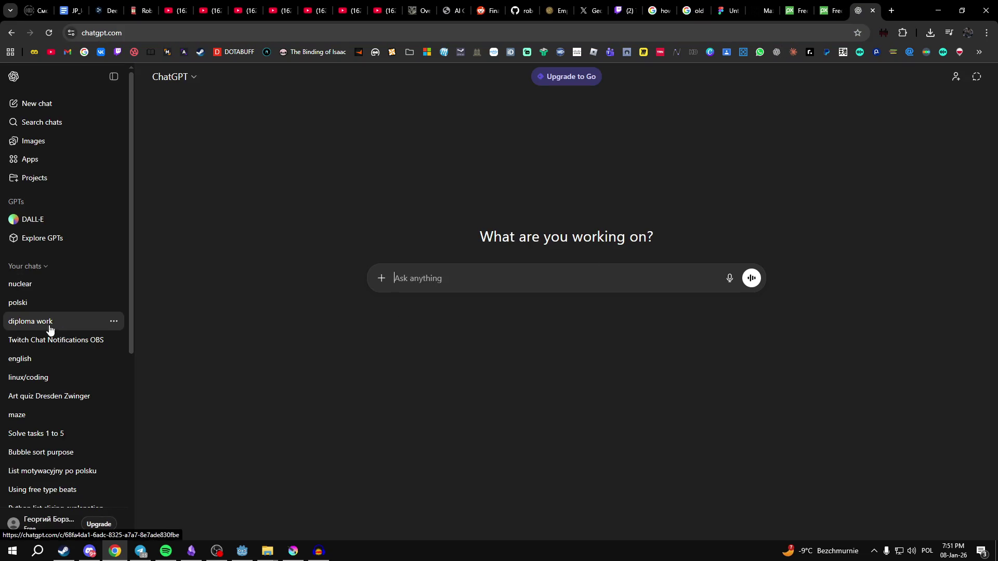
pyautogui.click(46, 290)
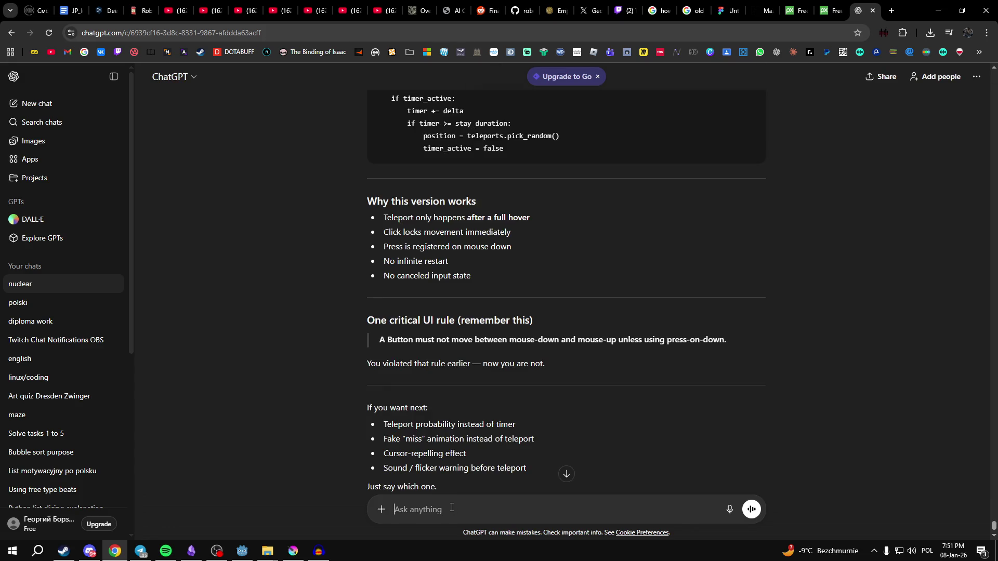
pyautogui.write('why o')
pyautogui.press('BackSpace')
pyautogui.write('how to make ')
pyautogui.write('sound p')
pyautogui.write('lay with')
pyautogui.write(' animationplayer')
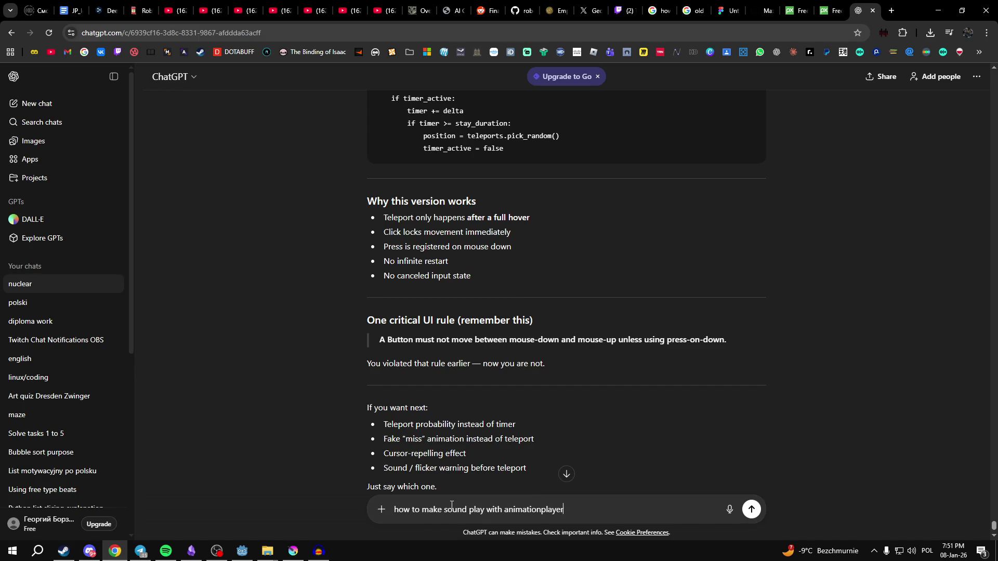
# Finish the question: a playing key at animation start gives no sound, then send it
pyautogui.click(119, 554)
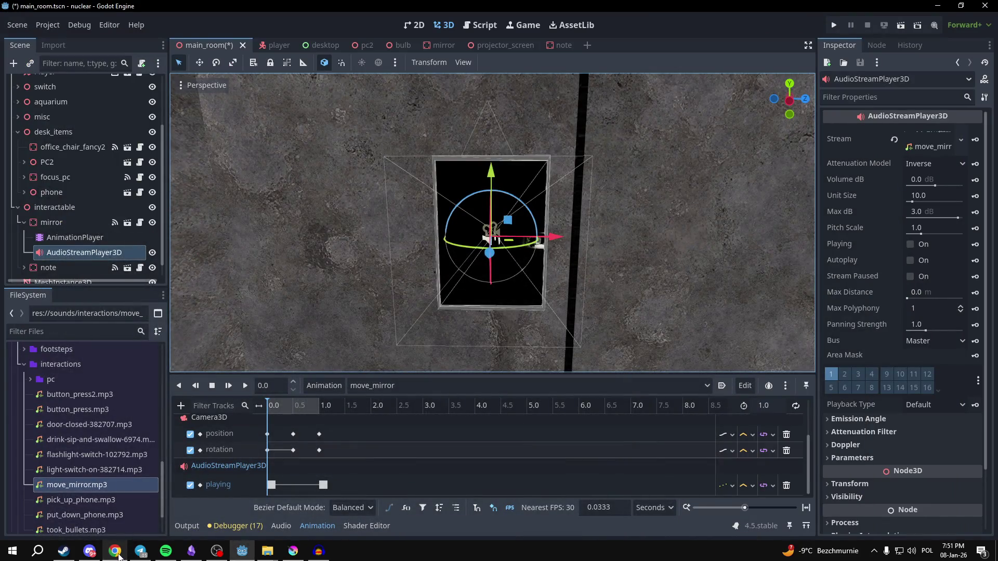
pyautogui.click(119, 553)
pyautogui.write('ma')
pyautogui.write('ve')
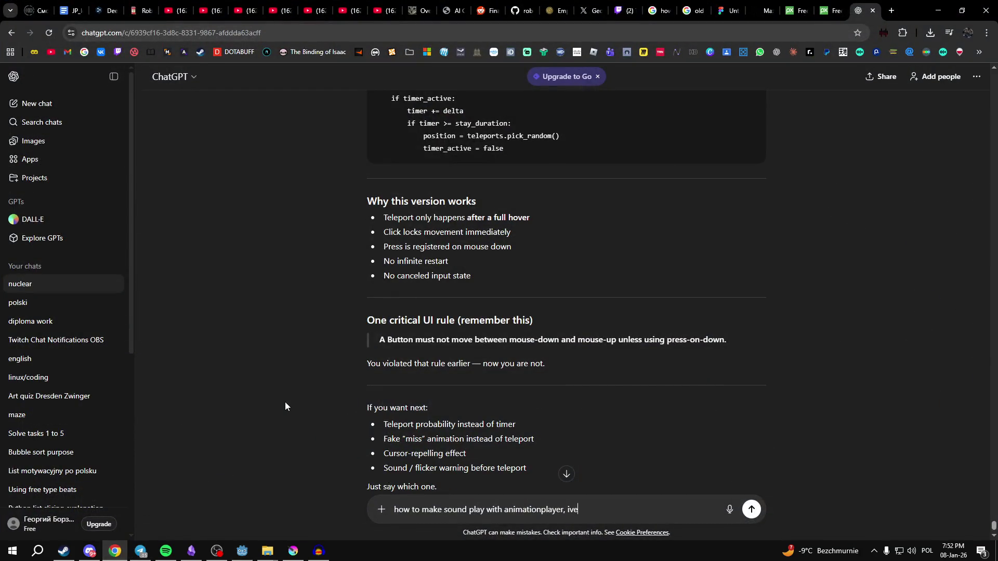
pyautogui.write(' made a')
pyautogui.click(242, 551)
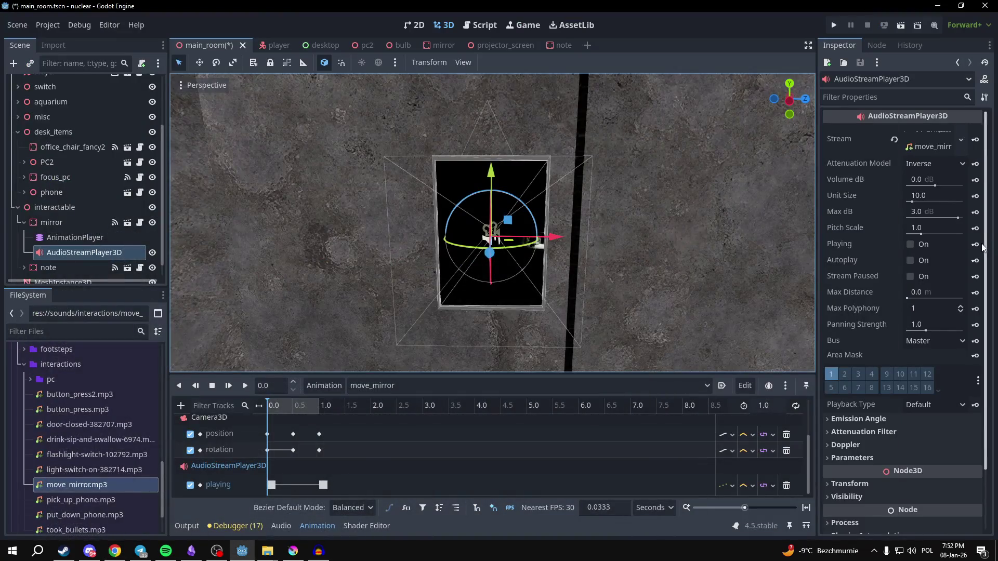
pyautogui.click(115, 551)
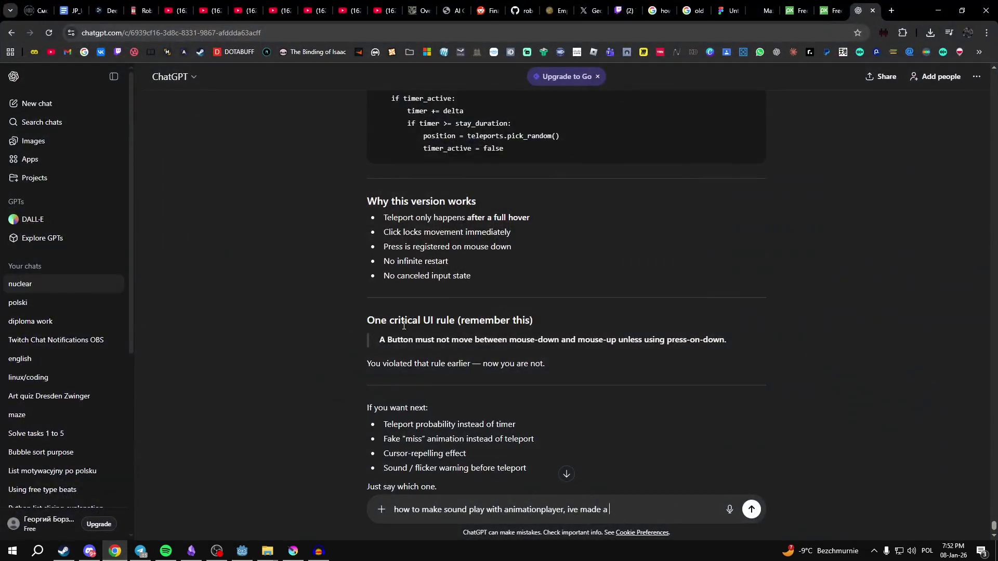
pyautogui.write('ey ')
pyautogui.write('on start of an')
pyautogui.write('imatio')
pyautogui.write('n on playing n')
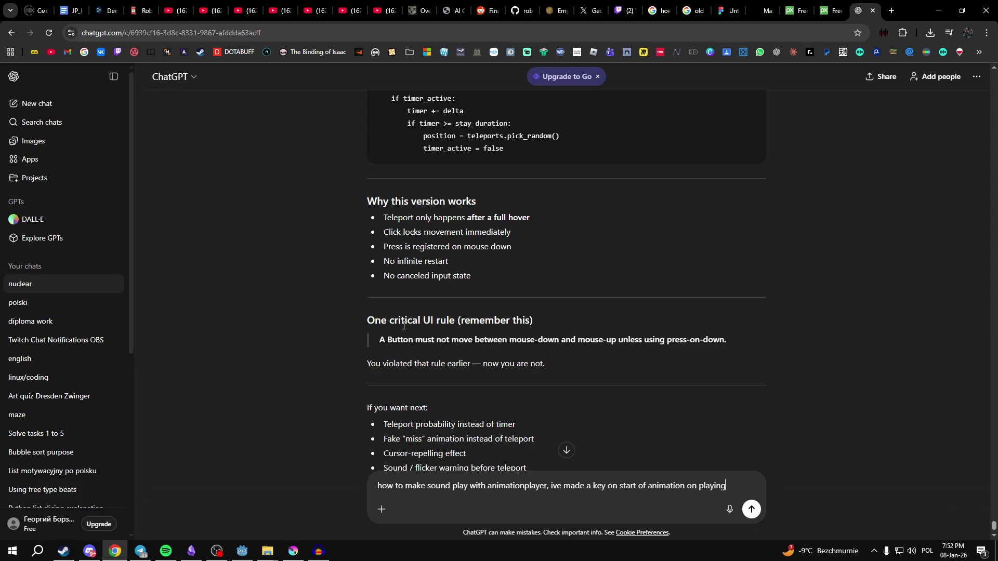
pyautogui.write('ode, b')
pyautogui.write('ut when i p')
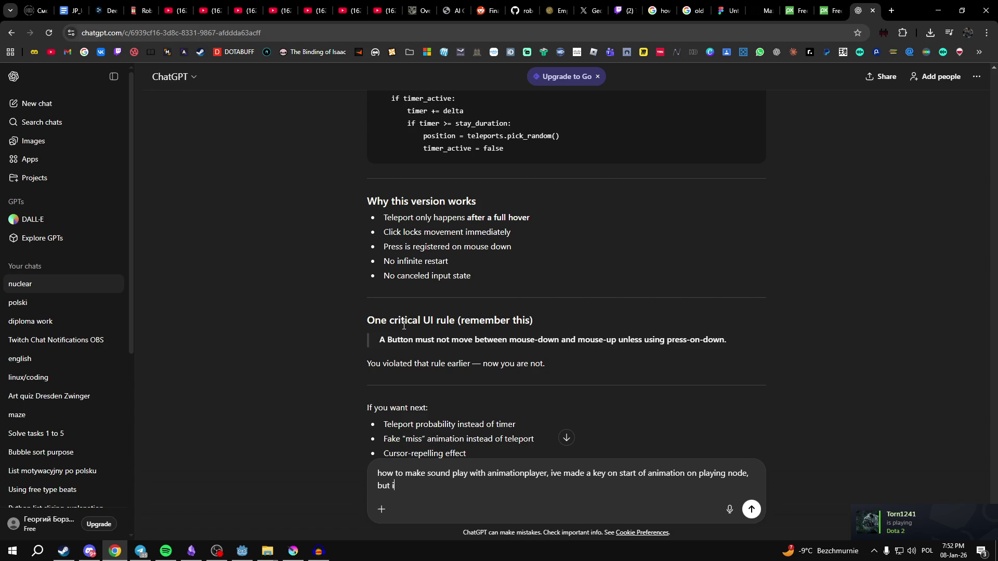
pyautogui.write('lay ')
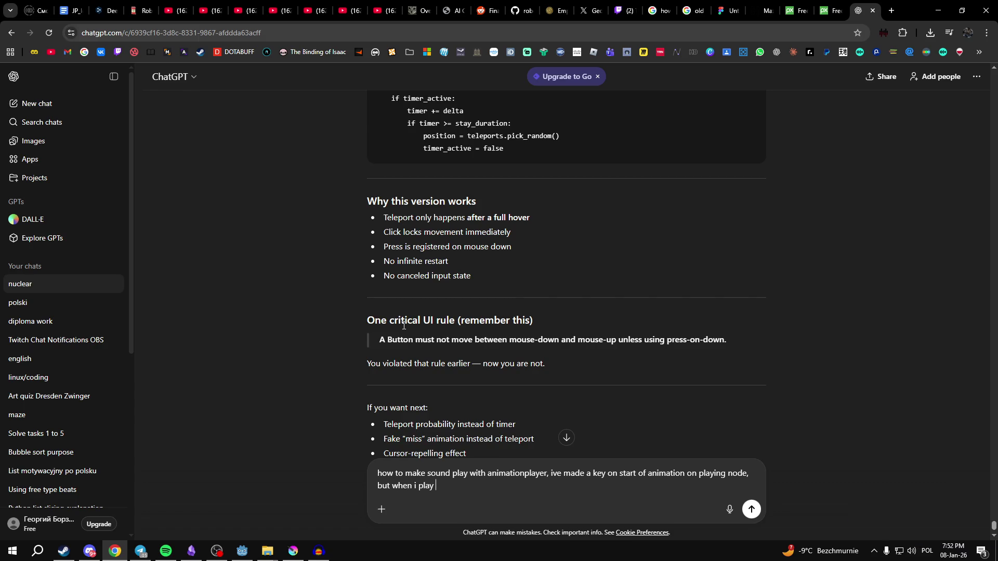
pyautogui.write('the animation ')
pyautogui.write('theres no sound')
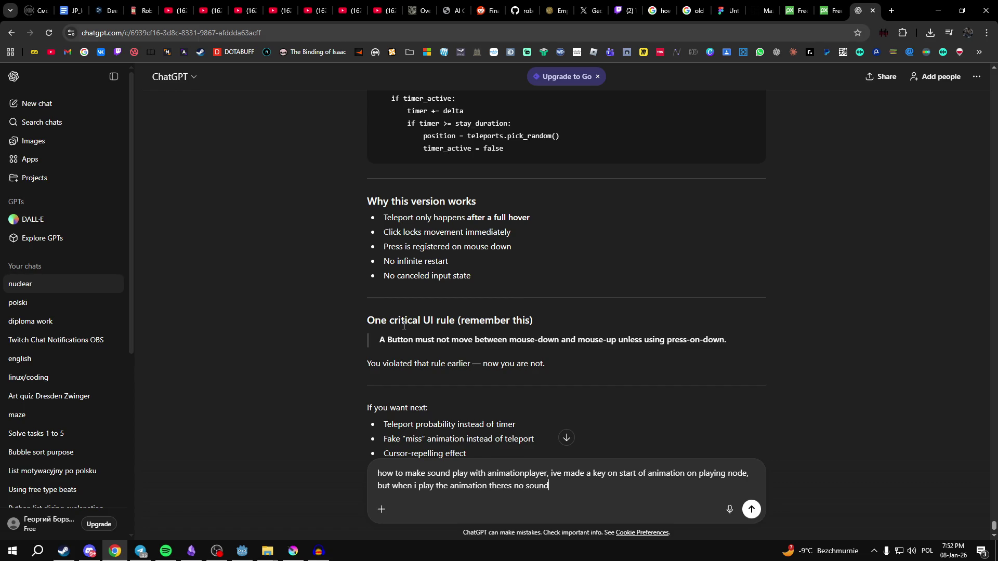
pyautogui.click(624, 11)
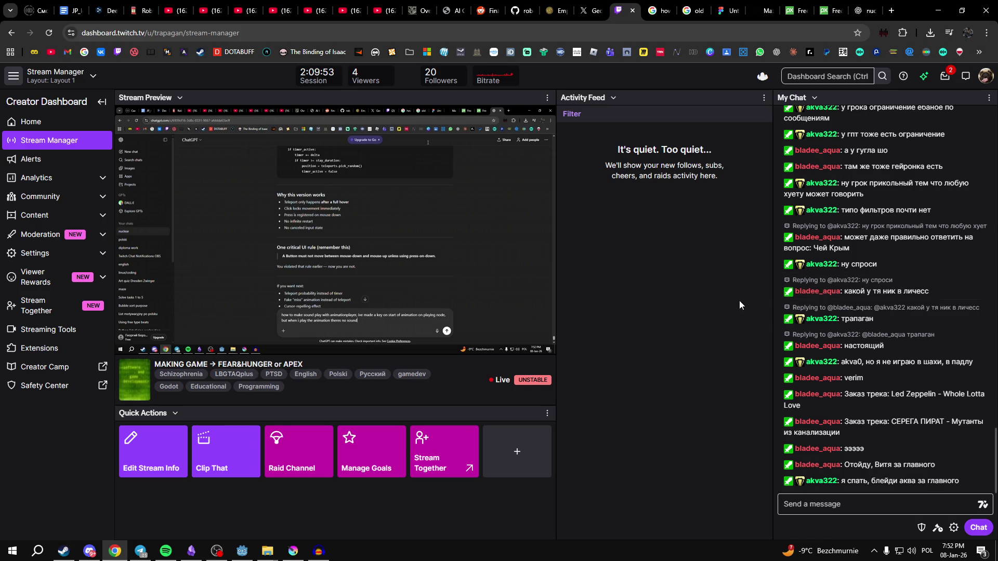
# Return to the ChatGPT tab to see the reply suggesting a Call Method track
pyautogui.click(860, 11)
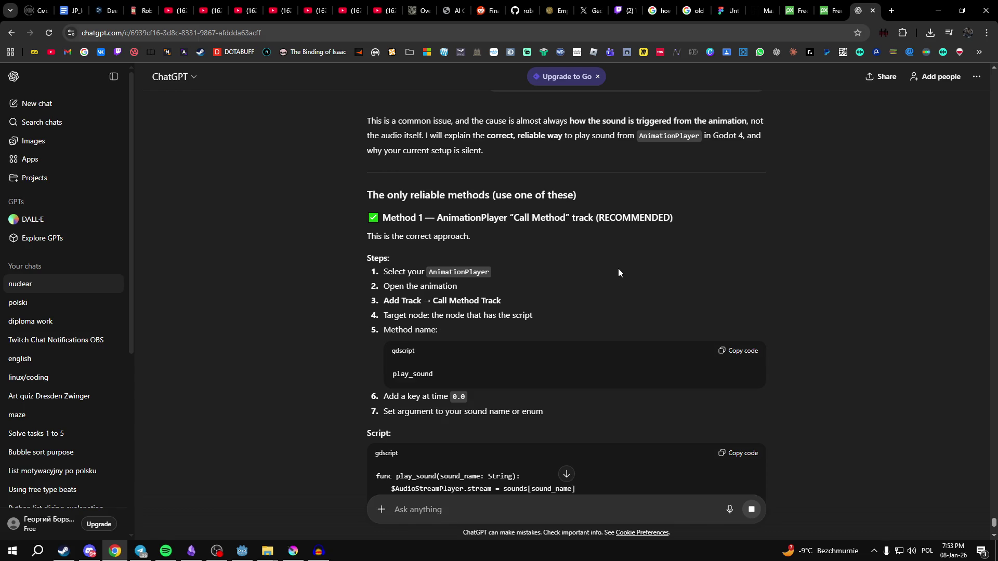
# Scroll through ChatGPT's suggested methods, then minimize Chrome to get back to Godot
pyautogui.scroll(-1, 618, 268)
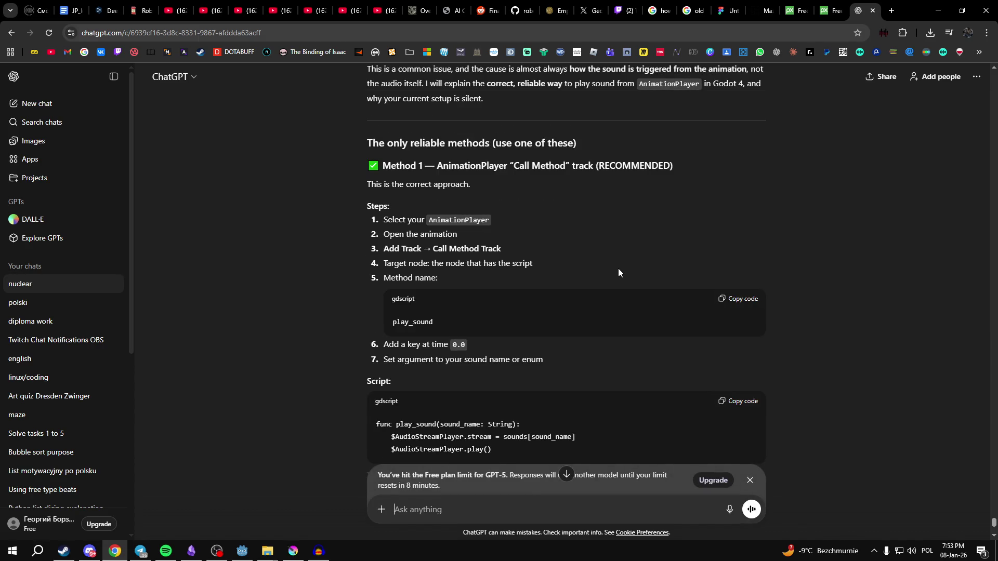
pyautogui.scroll(-2, 619, 268)
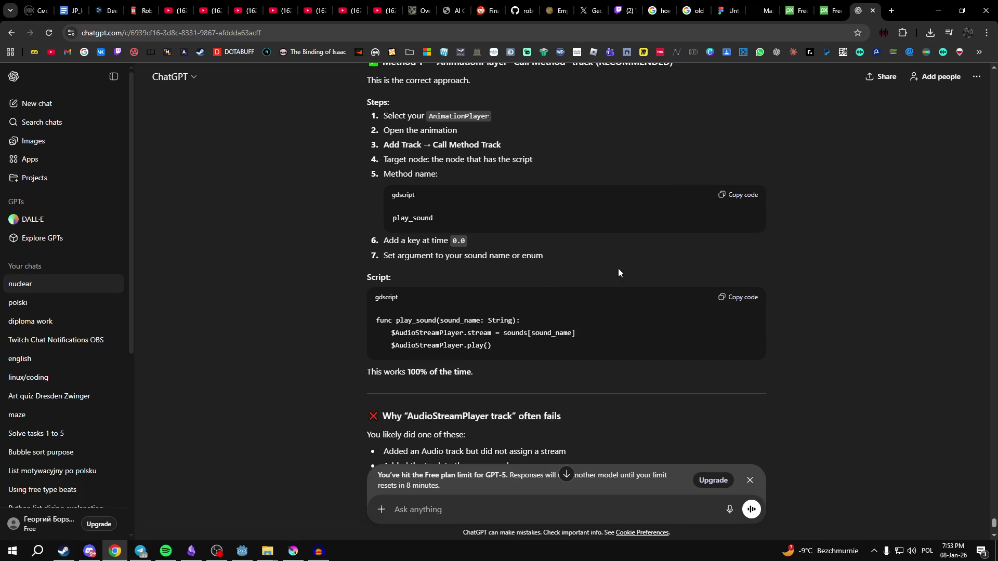
pyautogui.scroll(-2, 618, 268)
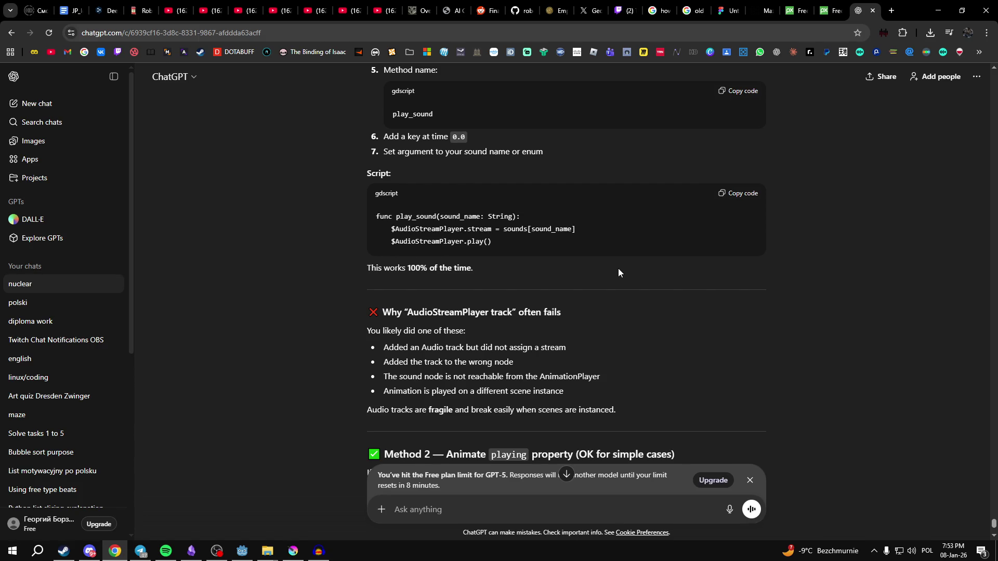
pyautogui.scroll(-2, 618, 268)
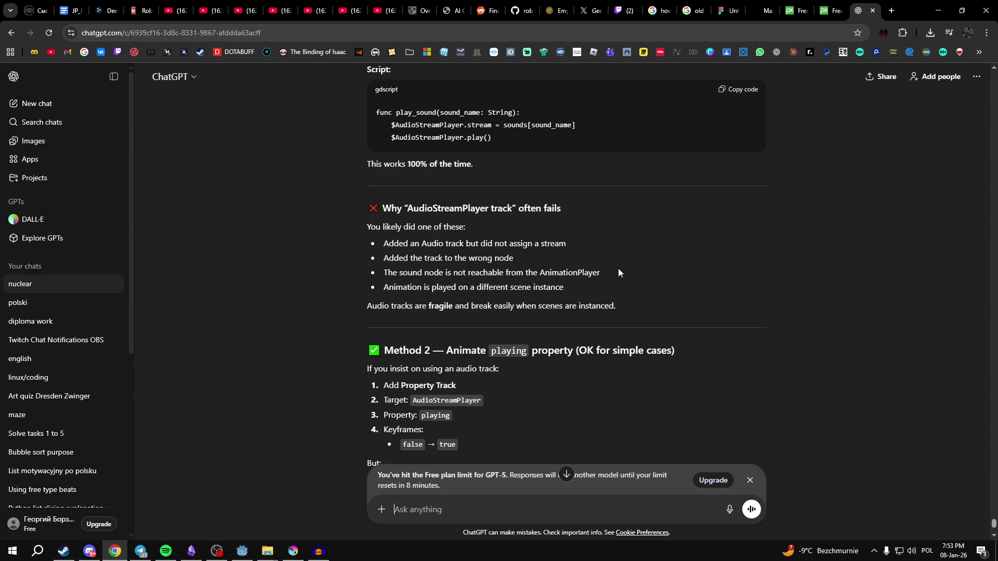
pyautogui.scroll(-2, 618, 272)
pyautogui.scroll(6, 639, 276)
pyautogui.scroll(3, 638, 271)
pyautogui.click(938, 10)
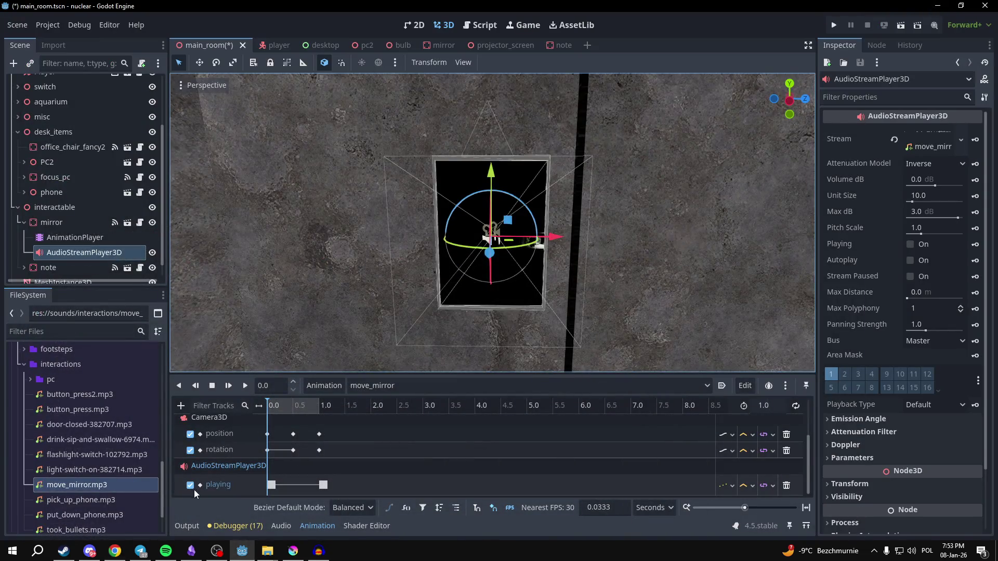
# Remove the AudioStreamPlayer3D playing track, switch to RESET, save, and open mirror_move.gd
pyautogui.click(787, 486)
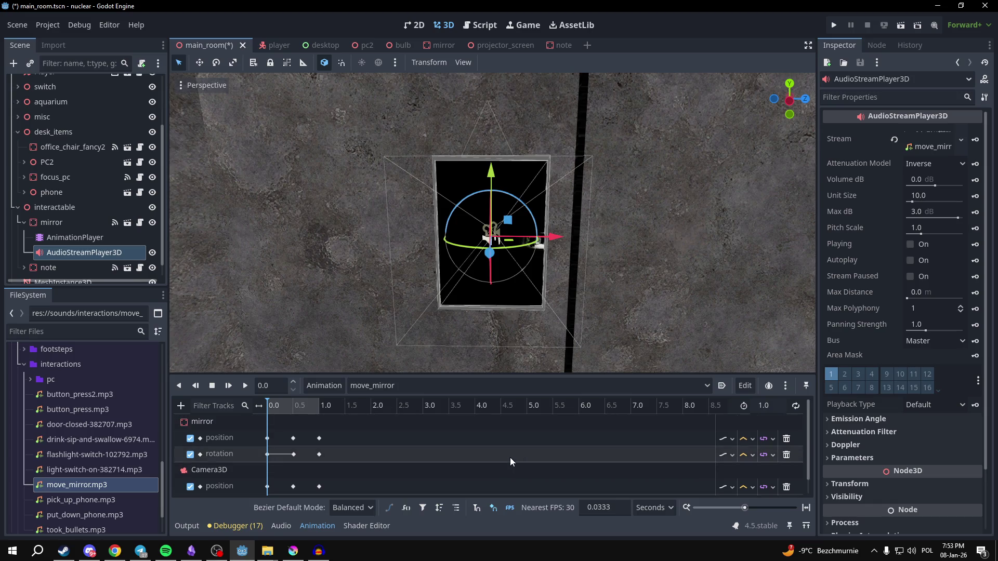
pyautogui.click(390, 386)
pyautogui.click(388, 400)
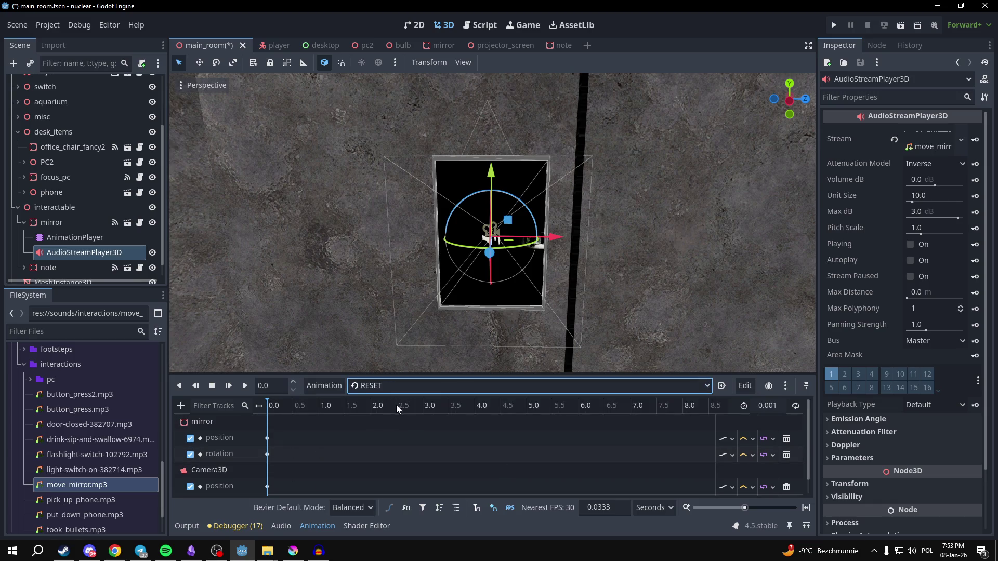
pyautogui.hotkey('ctrl', 's')
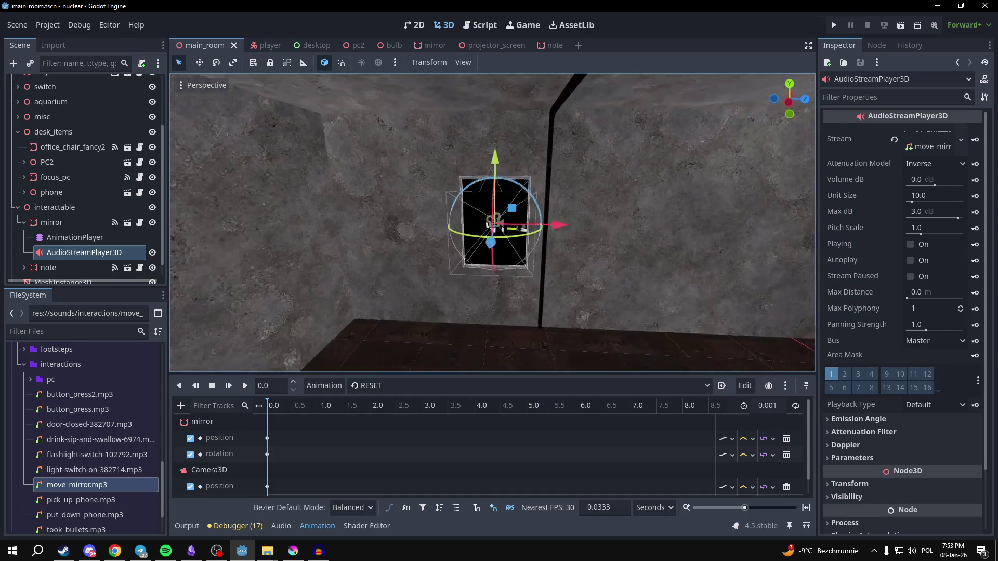
pyautogui.click(141, 222)
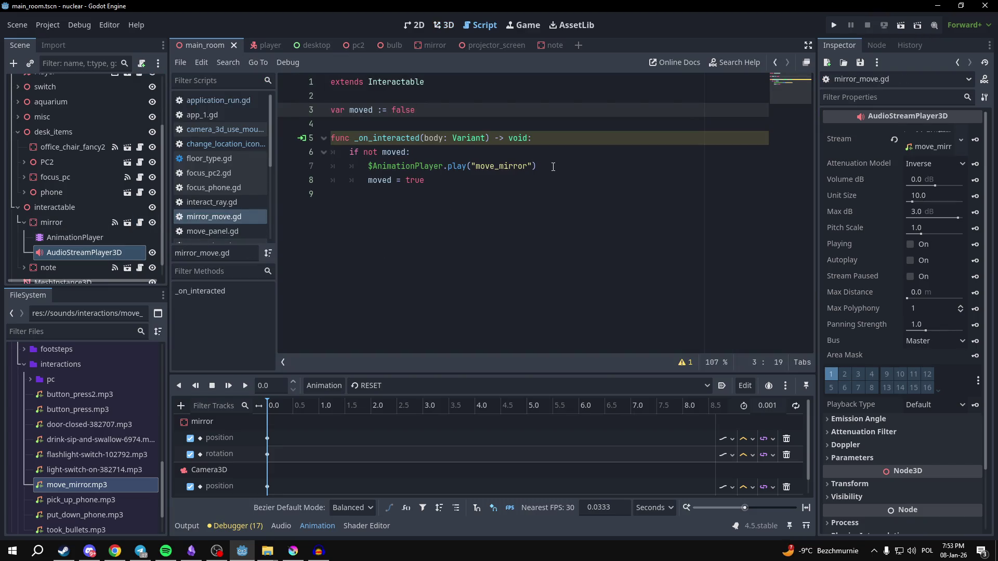
# Add $AudioStreamPlayer3D.play() after the move_mirror animation call, then run the game
pyautogui.click(553, 167)
pyautogui.press('Return')
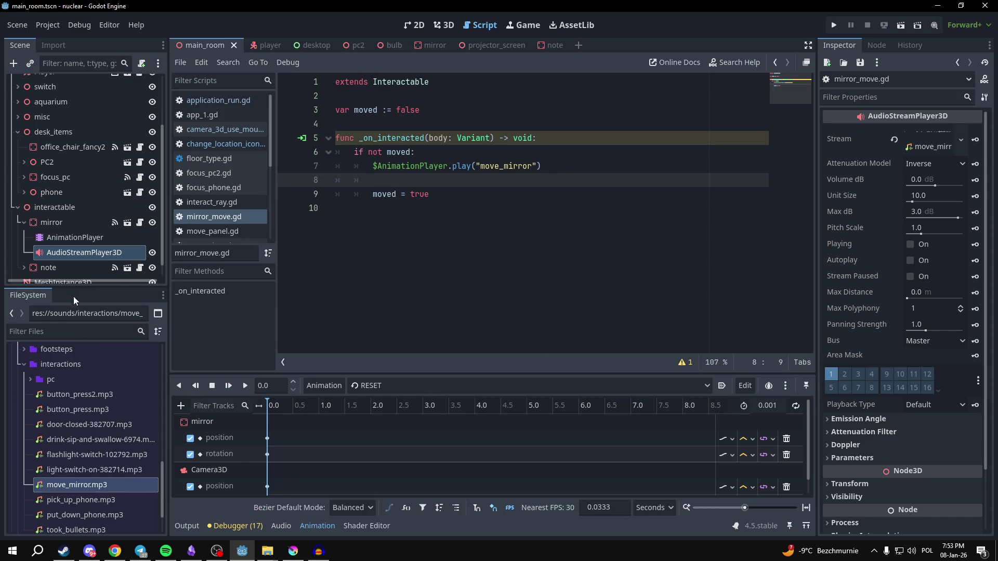
pyautogui.moveTo(80, 253)
pyautogui.mouseDown()
pyautogui.moveTo(395, 207)
pyautogui.moveTo(490, 178)
pyautogui.mouseUp()
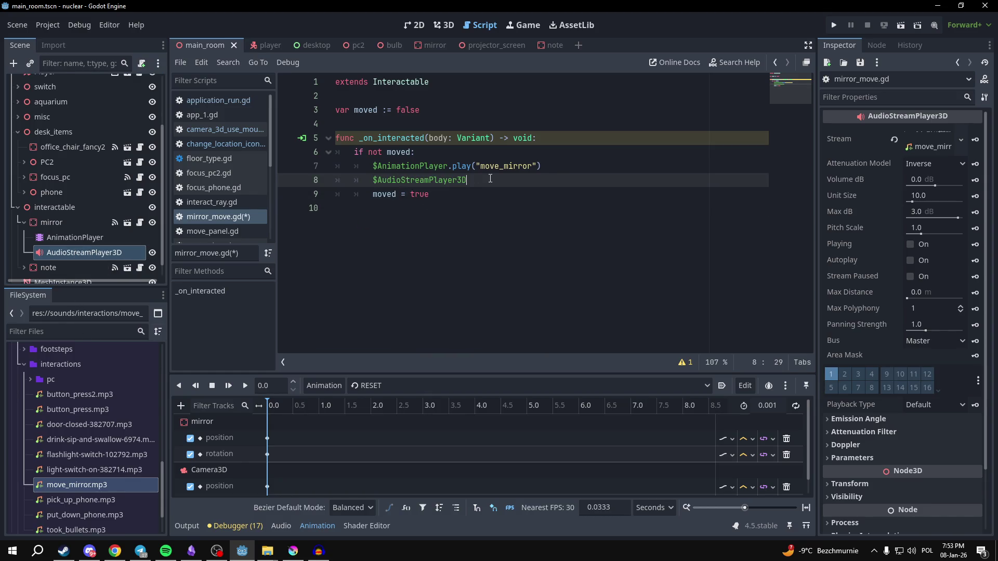
pyautogui.write('lapy')
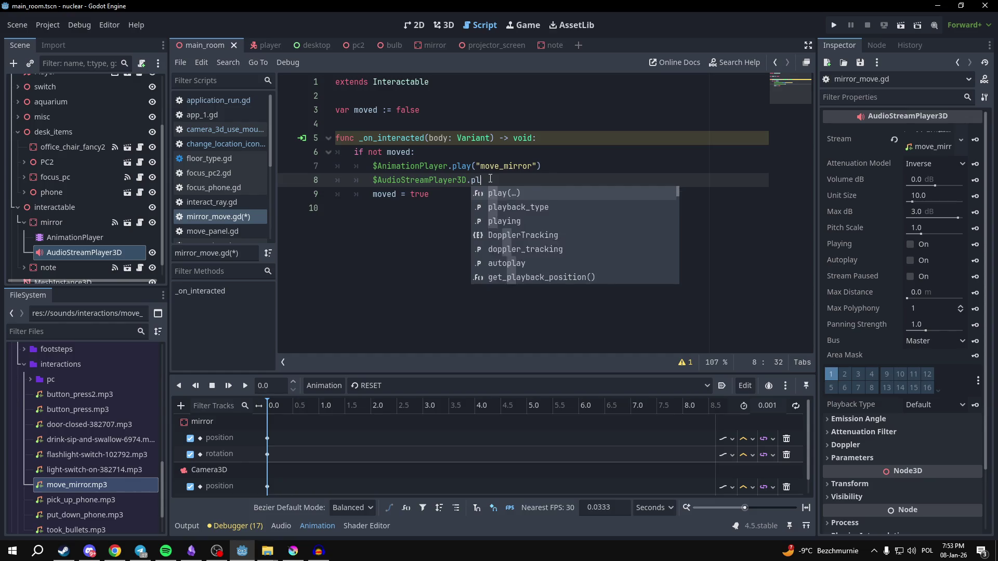
pyautogui.press('BackSpace')
pyautogui.press('BackSpace')
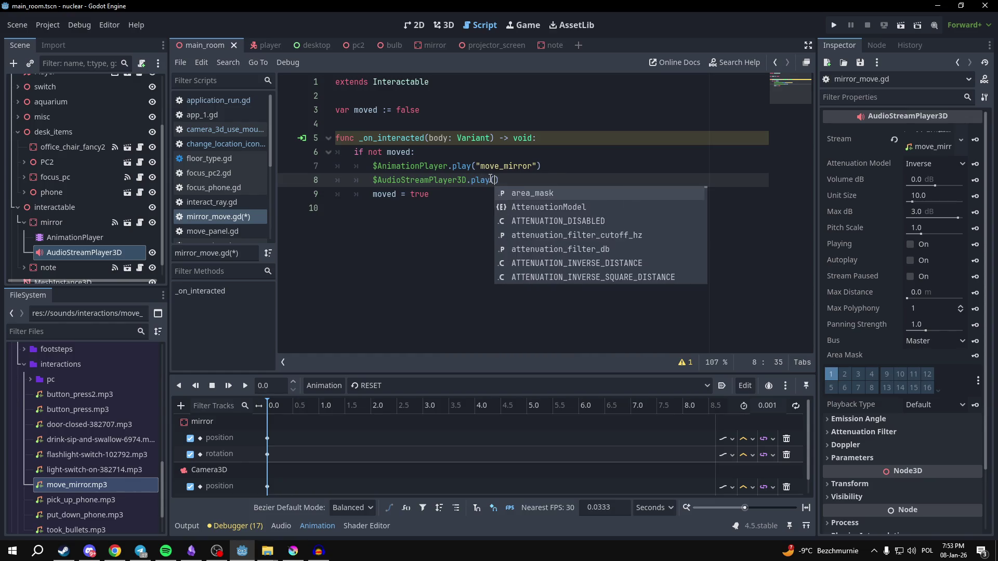
pyautogui.press('Return')
pyautogui.press('F5')
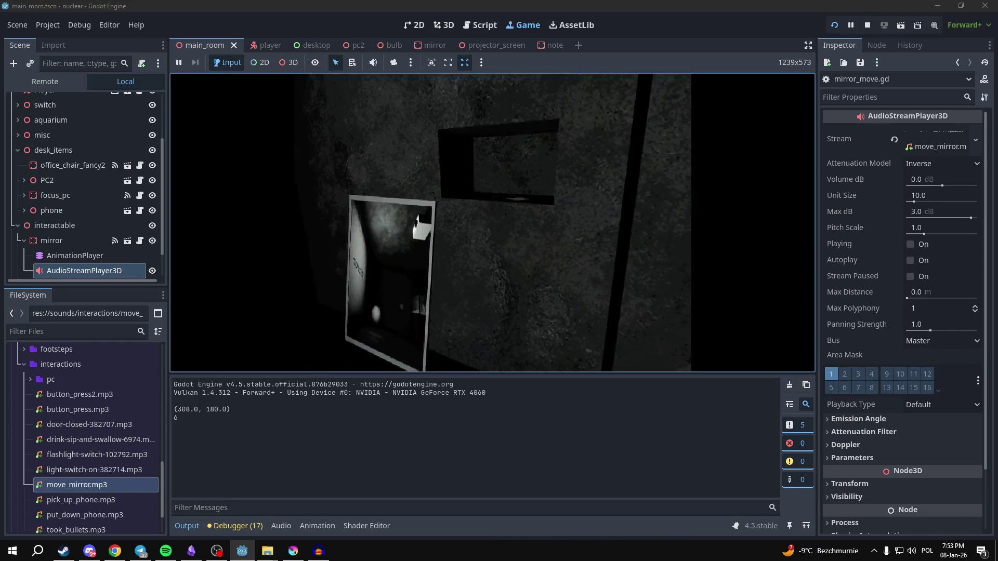
# Rerun the game from the 3D view to hear the mirror sound, then bring up Audacity
pyautogui.press('Escape')
pyautogui.click(444, 25)
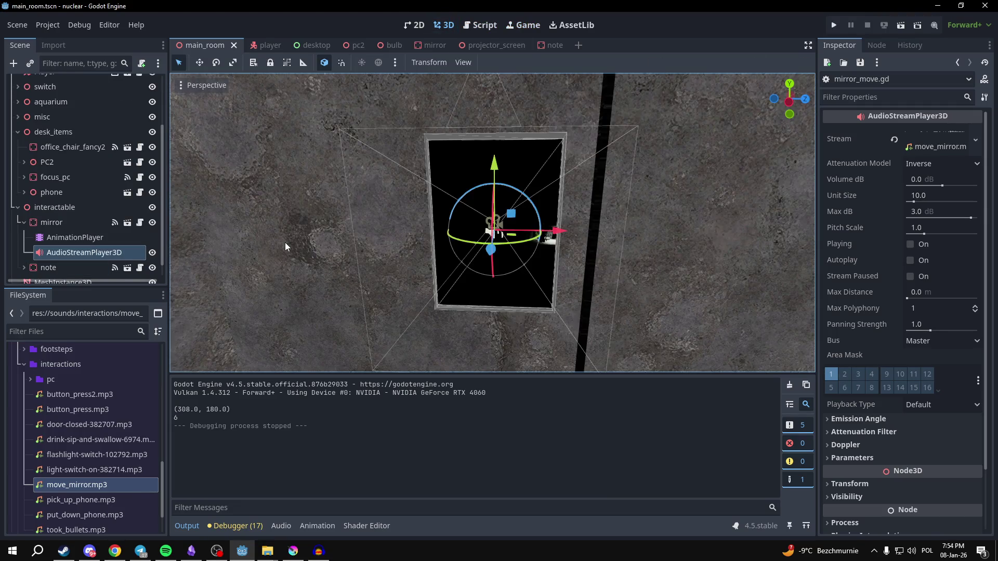
pyautogui.press('F5')
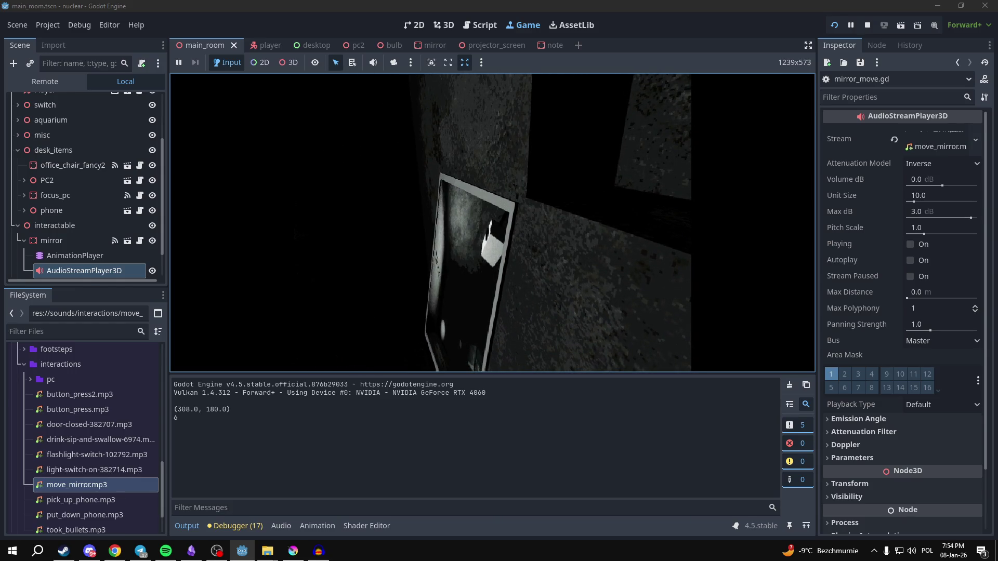
pyautogui.press('F8')
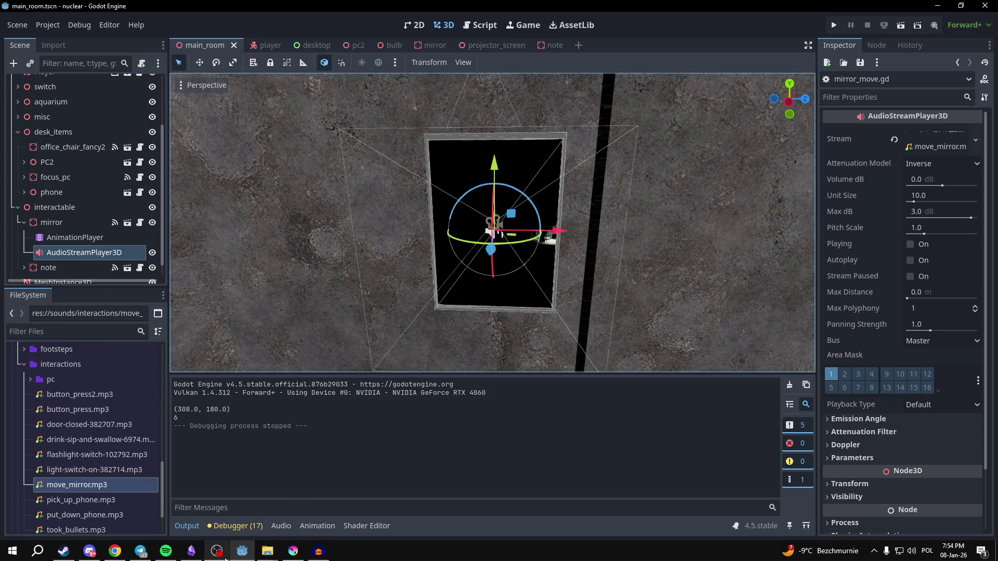
pyautogui.click(242, 551)
pyautogui.click(317, 552)
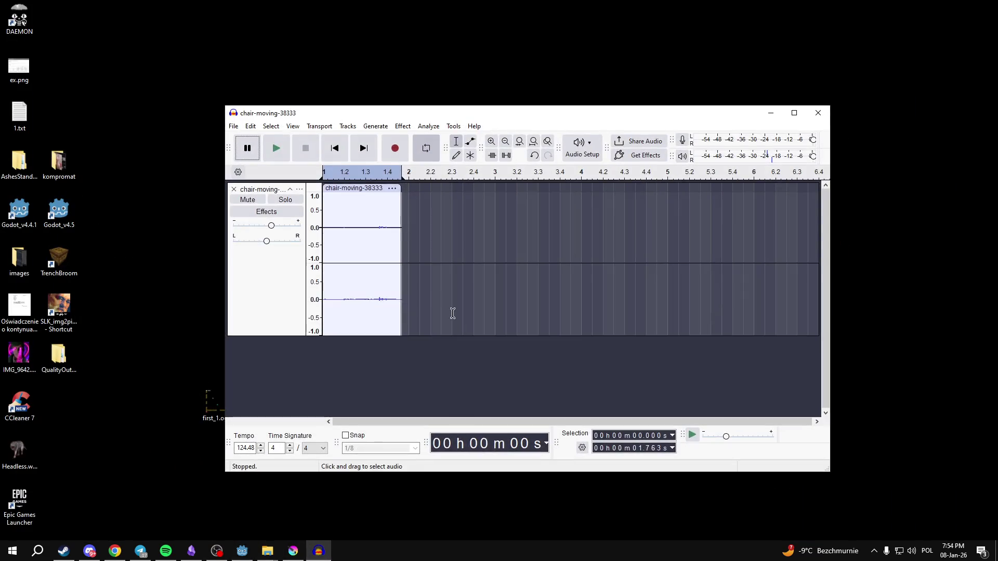
# Adjust the loop region and audition the chair-moving-38333 clip around the 0.859 s cut point
pyautogui.moveTo(346, 182); pyautogui.dragTo(360, 193)
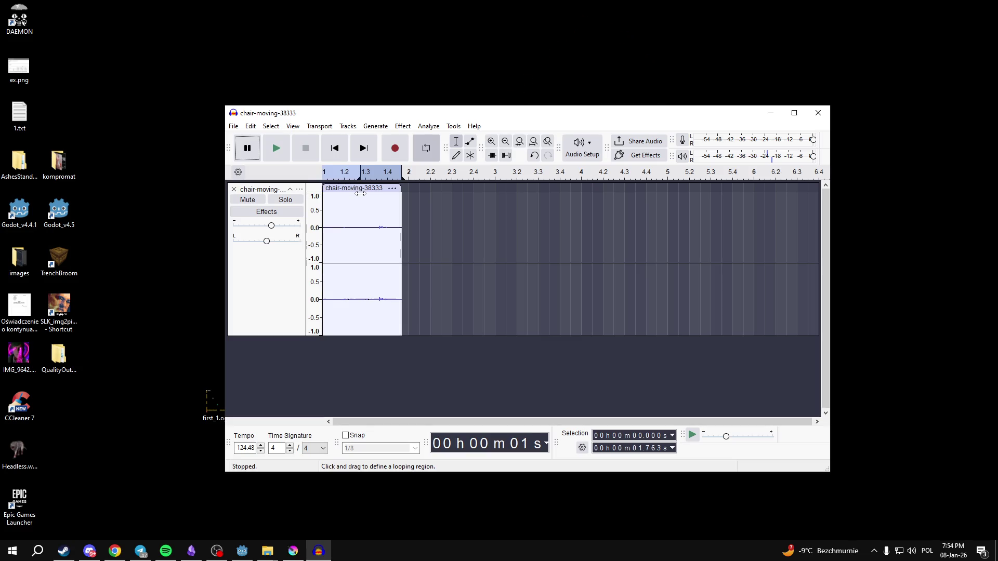
pyautogui.moveTo(360, 193)
pyautogui.mouseDown()
pyautogui.moveTo(312, 193)
pyautogui.moveTo(360, 198)
pyautogui.mouseUp()
pyautogui.click(359, 210)
pyautogui.press('space')
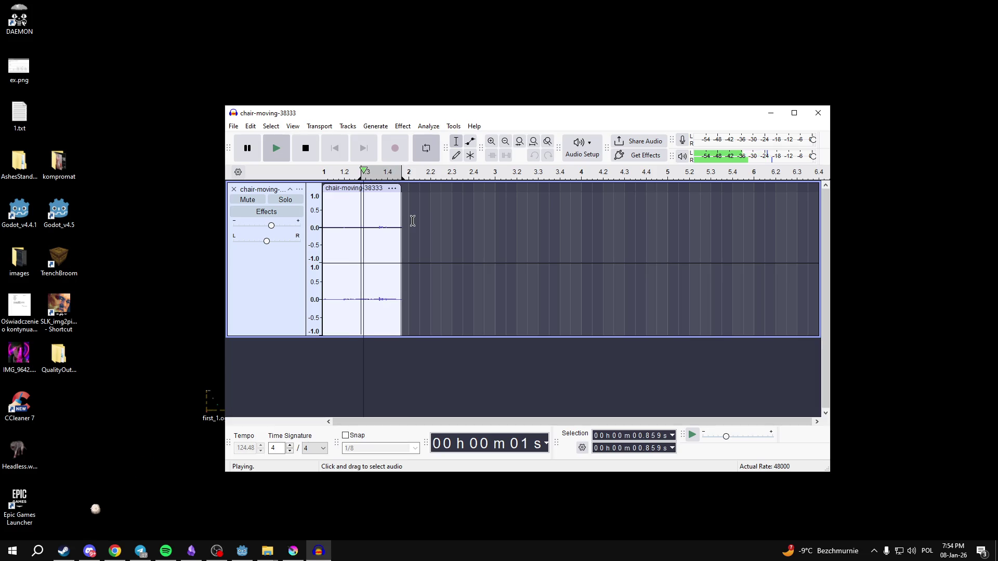
pyautogui.press('space')
# Delete all audio after 0.859 s, leaving a clip of roughly 0.9 s
pyautogui.moveTo(360, 203)
pyautogui.mouseDown()
pyautogui.moveTo(397, 205)
pyautogui.moveTo(345, 206)
pyautogui.mouseUp()
pyautogui.click(358, 210)
pyautogui.hotkey('shift', 'k')
pyautogui.press('Delete')
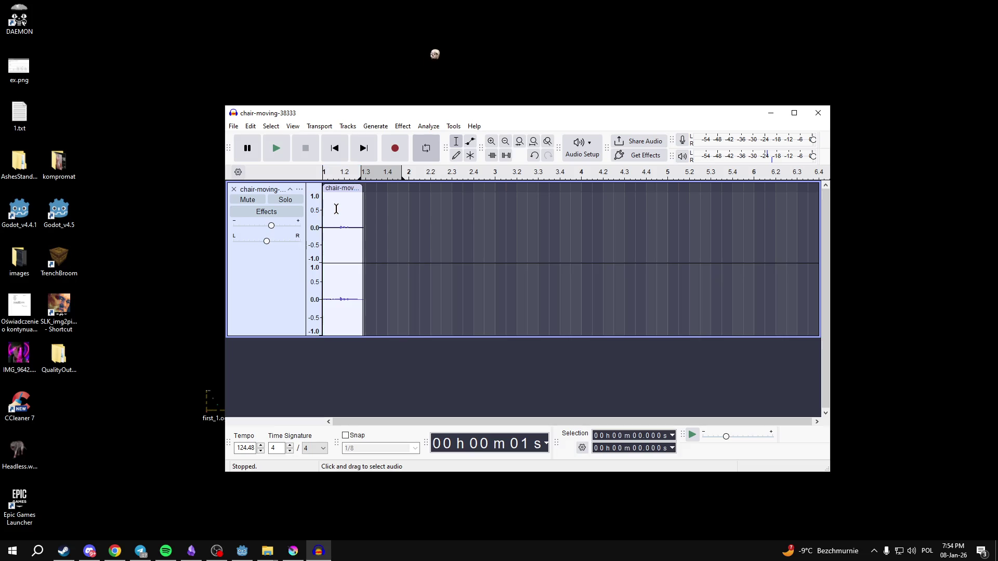
pyautogui.click(345, 191)
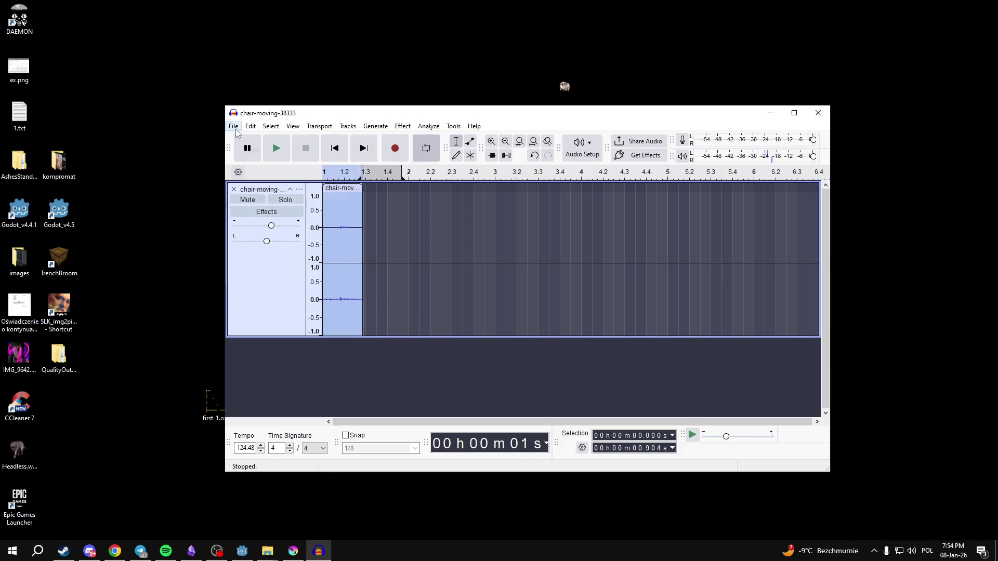
# Export the trimmed audio as move_mirror.mp3 in sounds/interactions, replacing the existing file
pyautogui.click(233, 126)
pyautogui.click(276, 226)
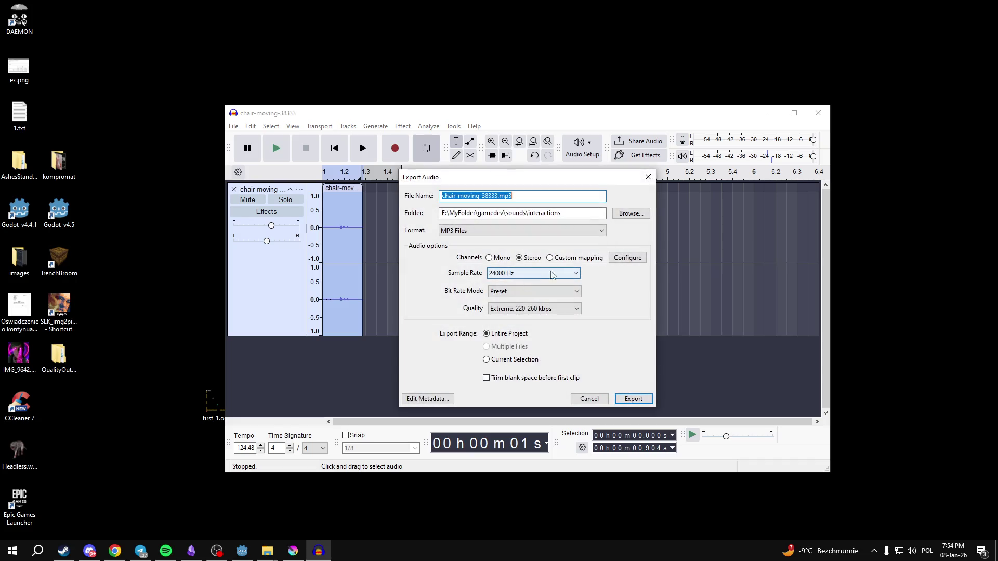
pyautogui.click(627, 214)
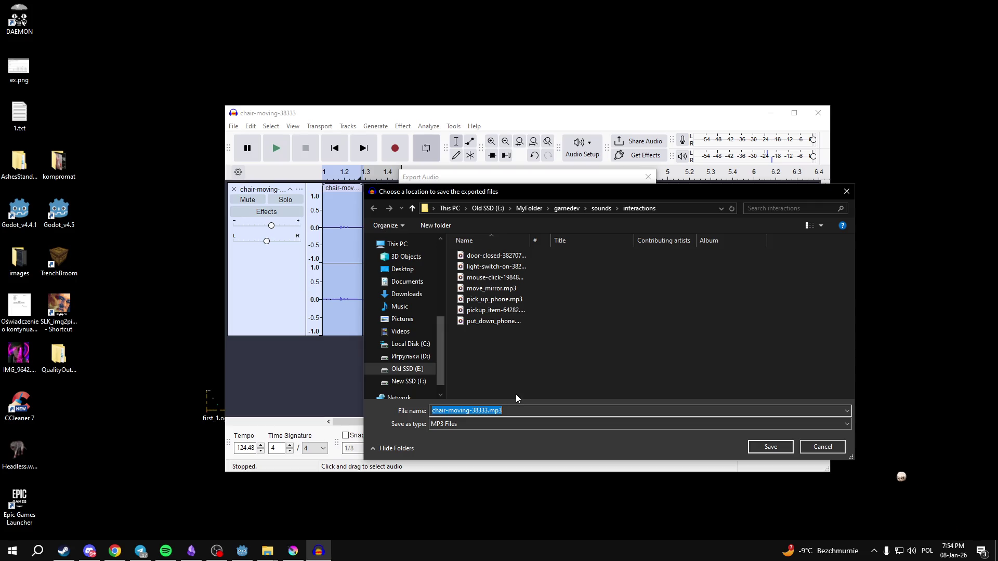
pyautogui.write('move')
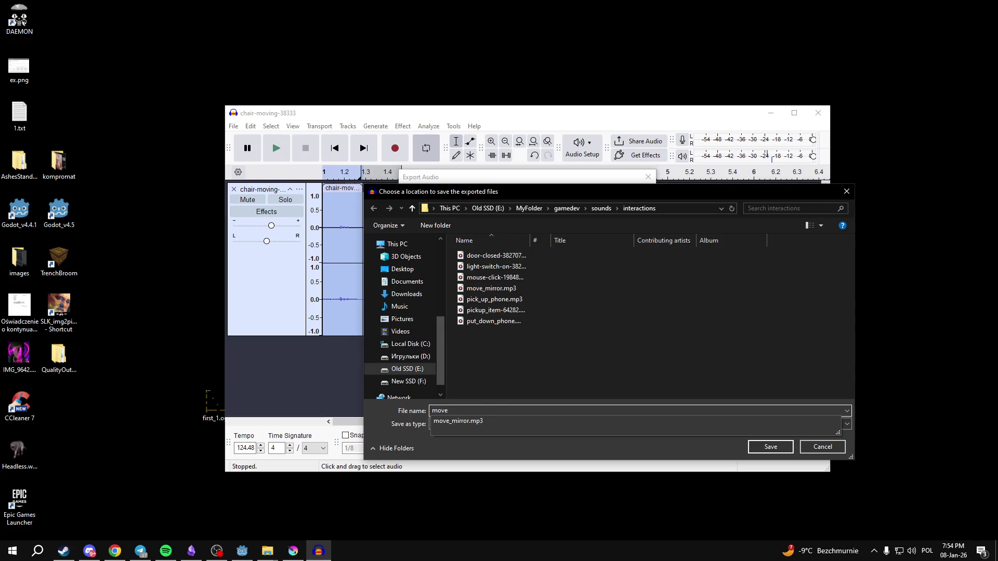
pyautogui.press('Down')
pyautogui.press('Return')
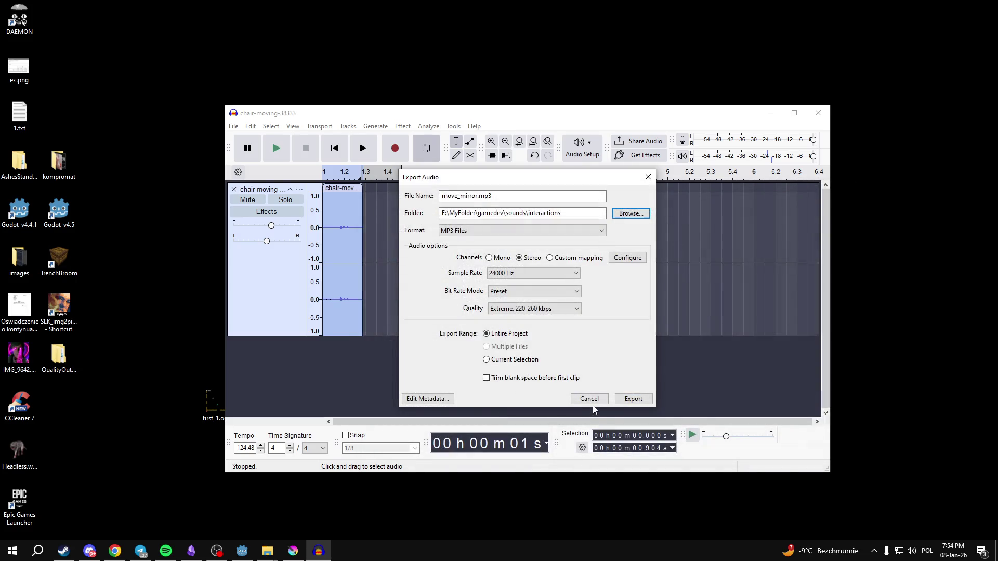
pyautogui.click(633, 399)
pyautogui.click(606, 295)
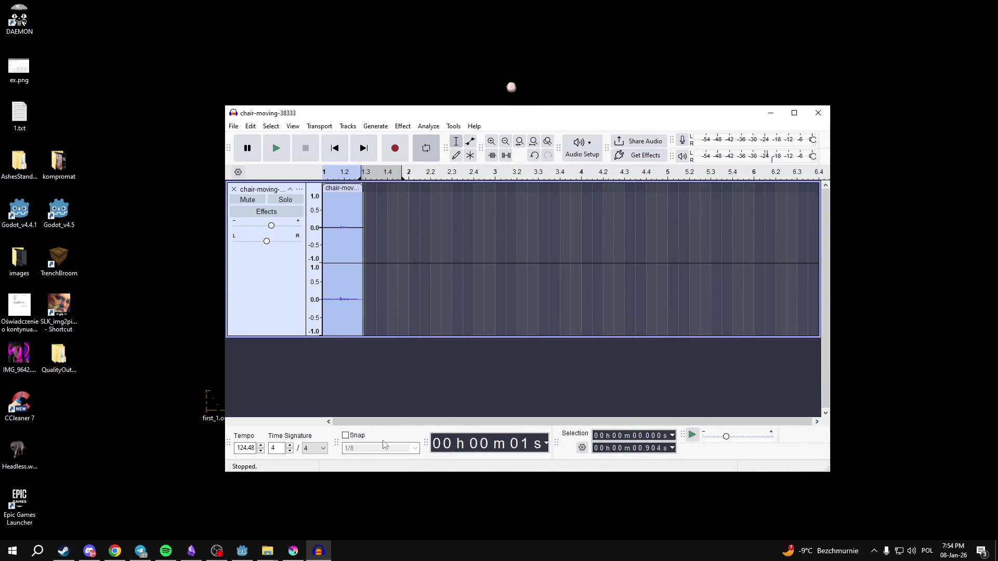
pyautogui.click(242, 550)
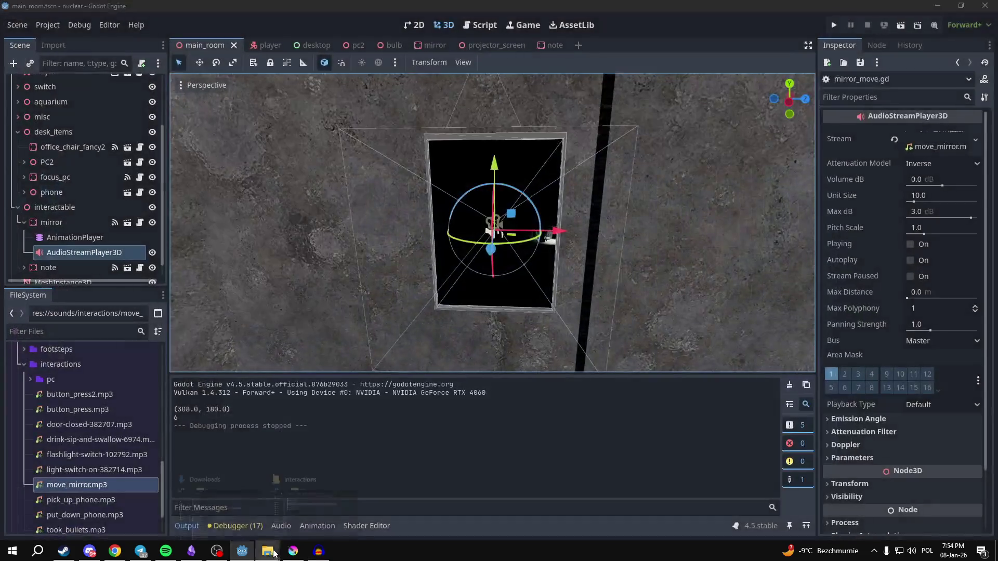
# Delete the old move_mirror.mp3 from the project and copy the new export into interactions
pyautogui.click(267, 551)
pyautogui.moveTo(413, 256)
pyautogui.mouseDown()
pyautogui.moveTo(366, 323)
pyautogui.moveTo(139, 465)
pyautogui.mouseUp()
pyautogui.moveTo(401, 272); pyautogui.dragTo(409, 260)
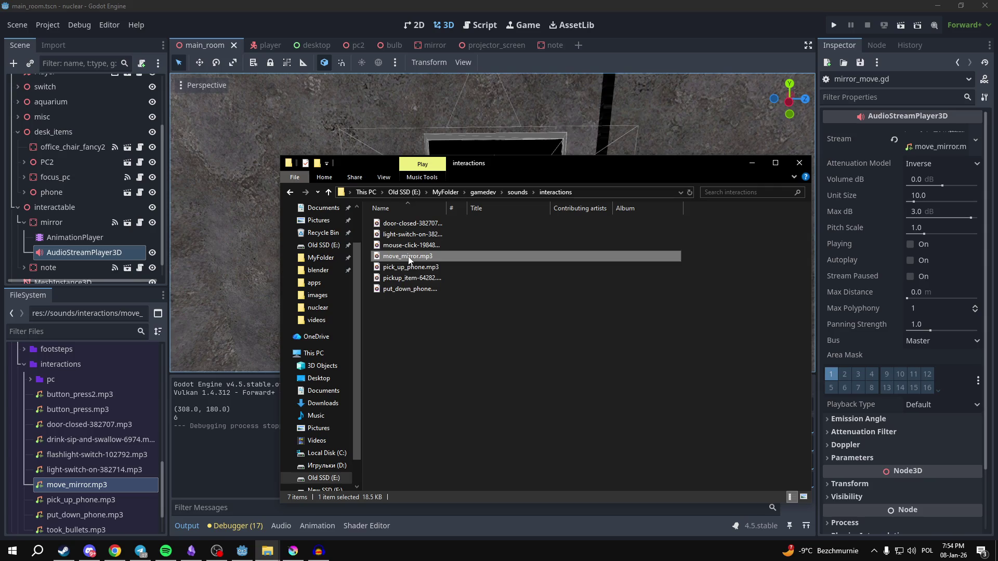
pyautogui.click(99, 485)
pyautogui.press('Delete')
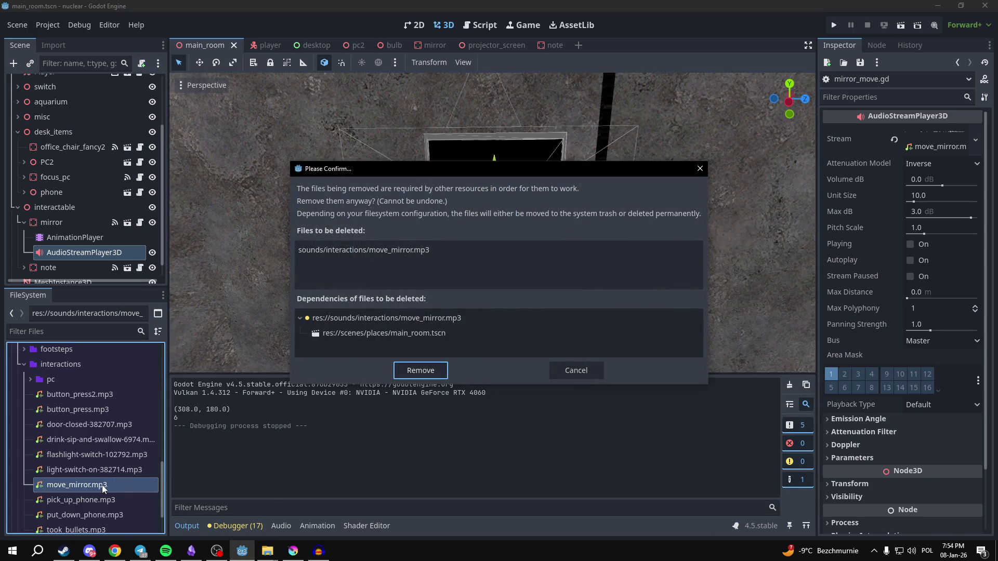
pyautogui.press('Return')
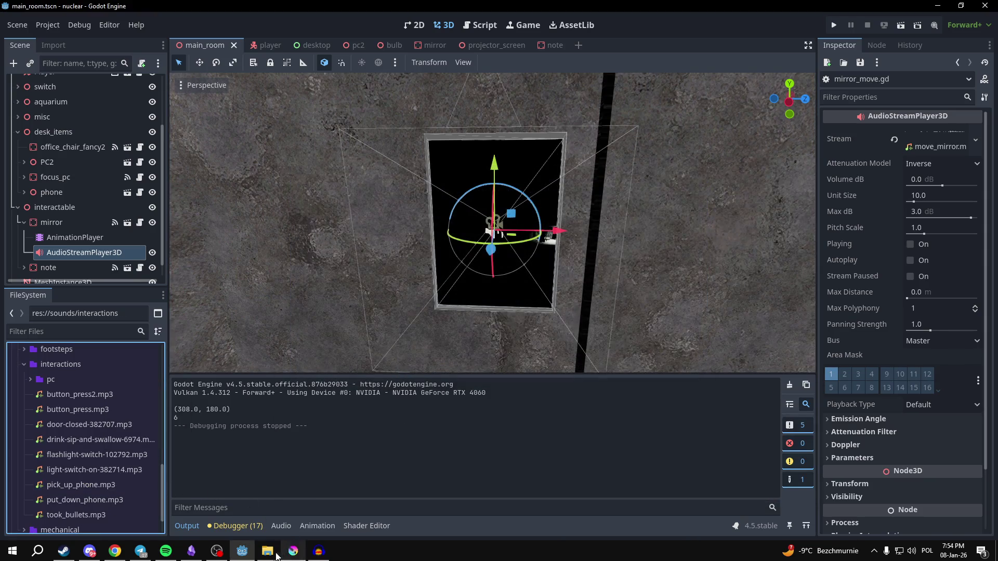
pyautogui.click(322, 514)
pyautogui.moveTo(67, 367); pyautogui.dragTo(67, 367)
pyautogui.click(751, 163)
# Assign the new move_mirror.mp3 as the sound's Stream, save, enable Playing, and test-run the game
pyautogui.click(82, 486)
pyautogui.moveTo(82, 489); pyautogui.dragTo(919, 138)
pyautogui.hotkey('ctrl', 's')
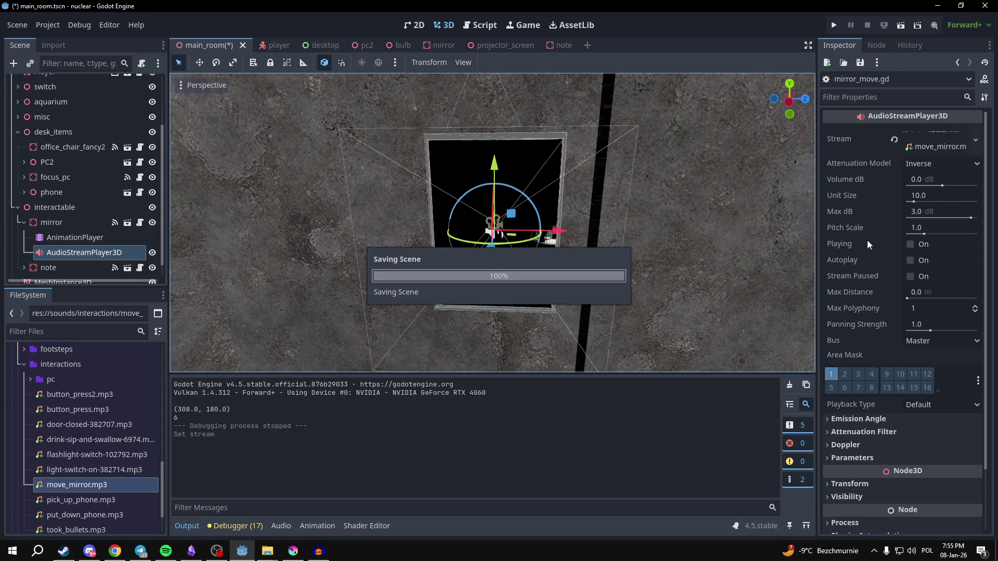
pyautogui.click(909, 244)
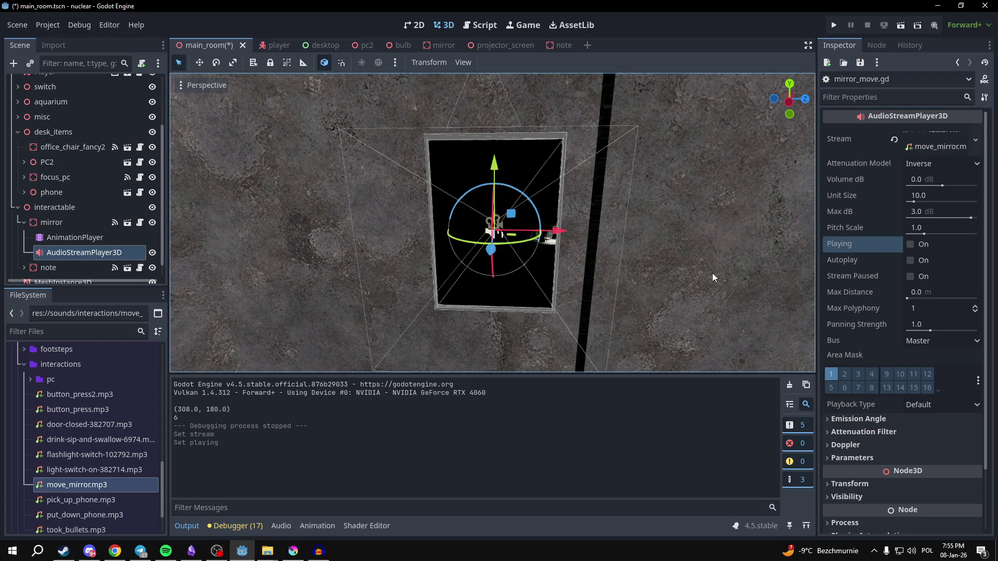
pyautogui.press('F5')
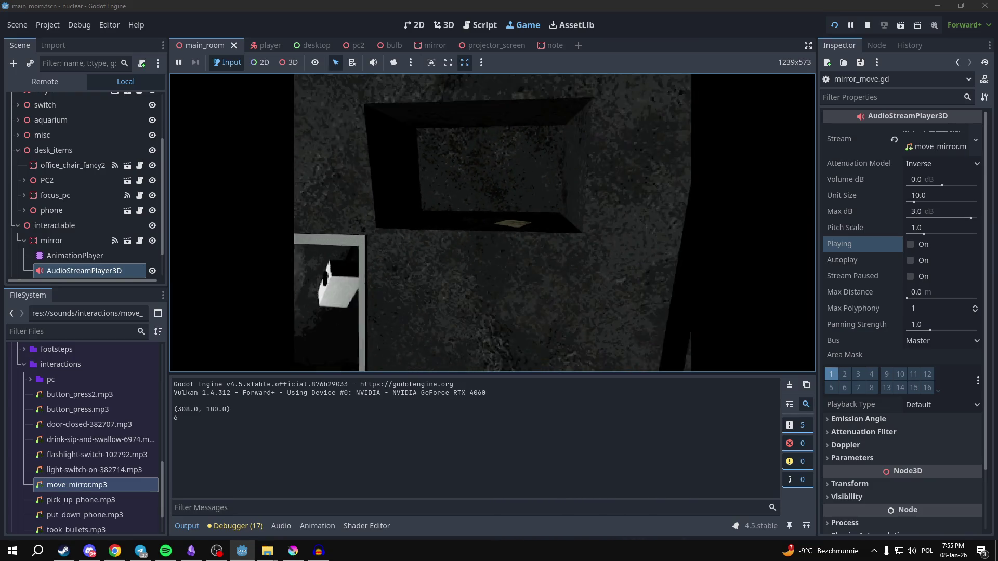
pyautogui.press('F8')
pyautogui.moveTo(400, 251); pyautogui.dragTo(284, 222)
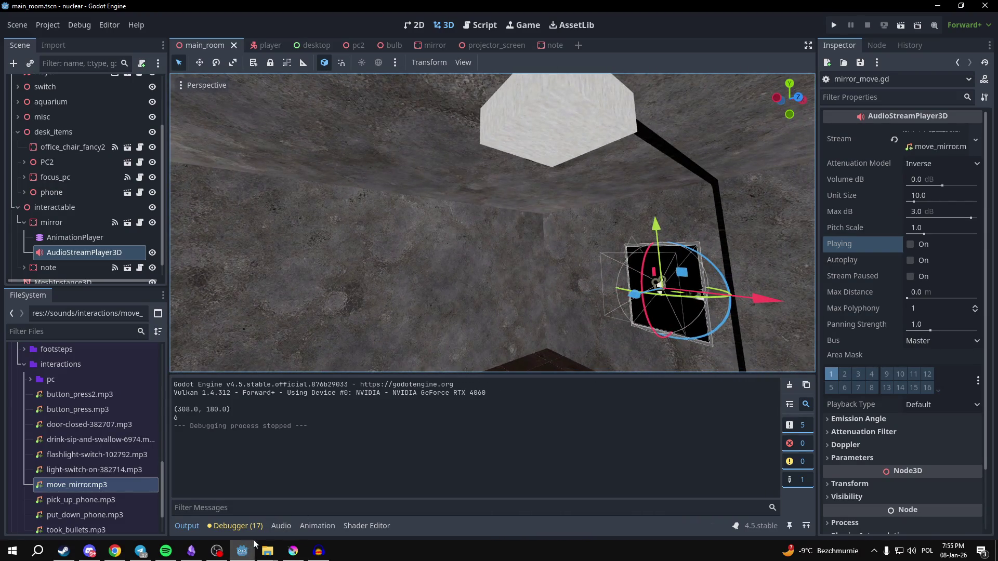
pyautogui.click(19, 207)
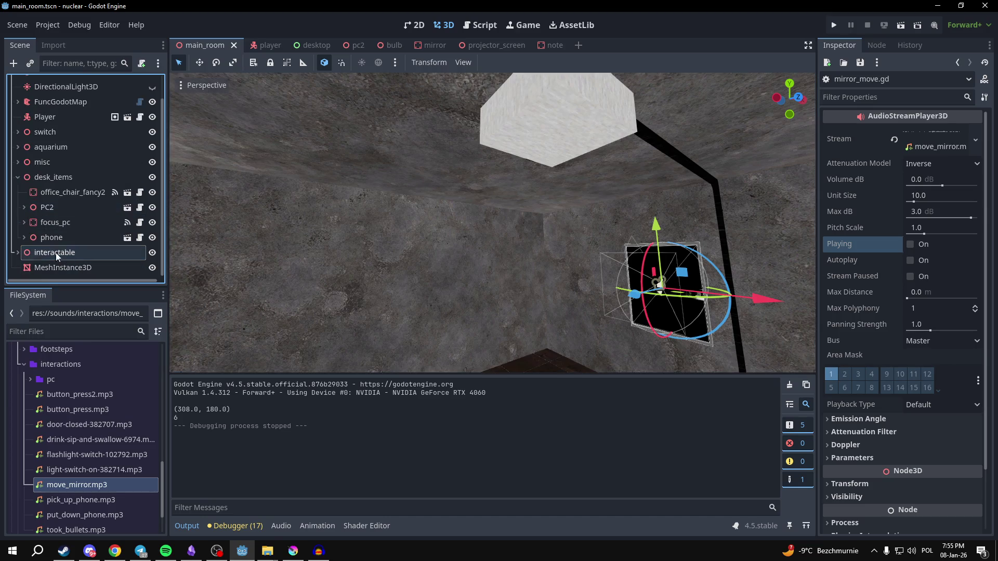
# Collapse the mirror nodes, expand the misc group, and select projectorlight with the view focused on it
pyautogui.scroll(-2, 16, 254)
pyautogui.click(18, 222)
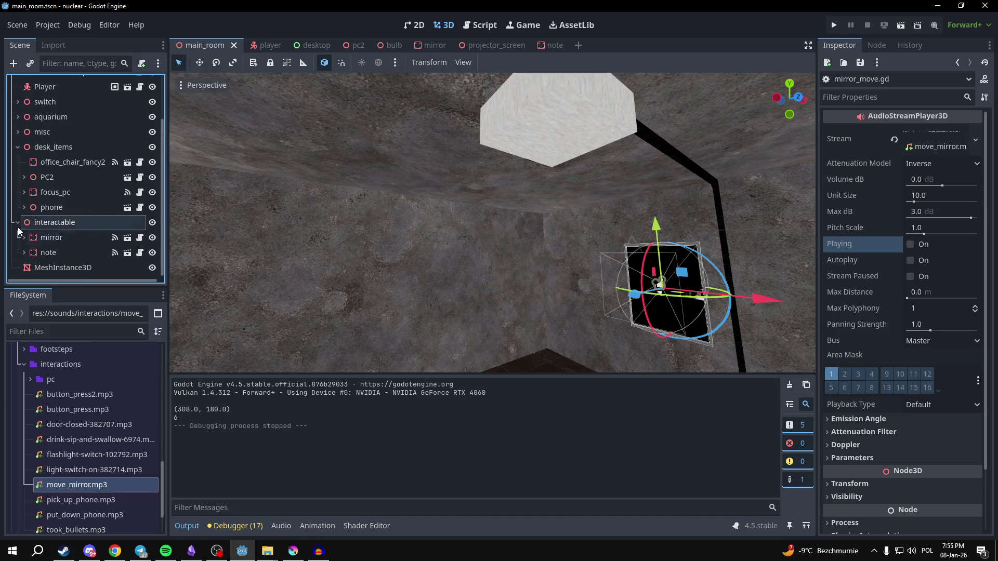
pyautogui.click(18, 222)
pyautogui.scroll(2, 31, 203)
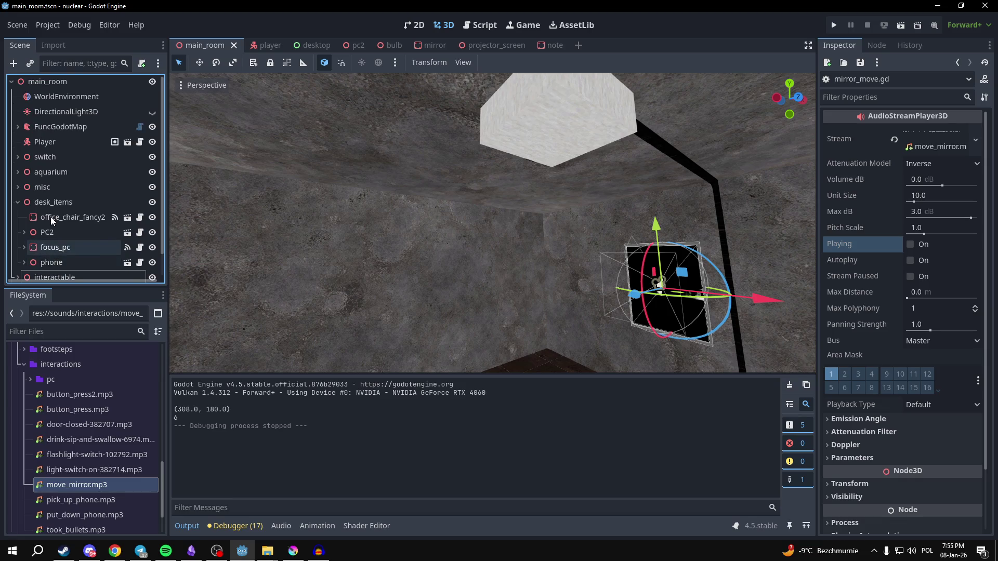
pyautogui.click(18, 187)
pyautogui.scroll(-2, 74, 259)
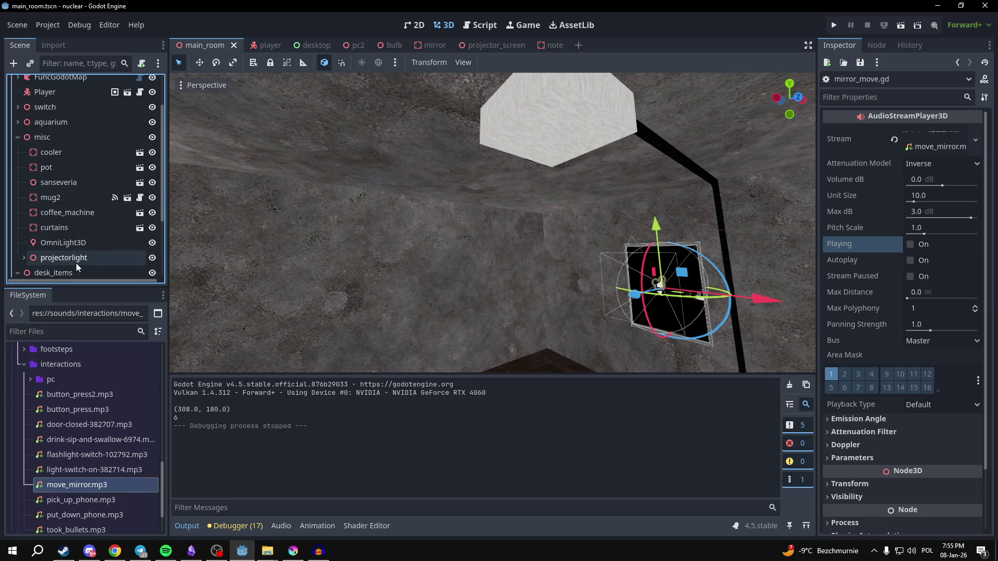
pyautogui.click(24, 258)
pyautogui.scroll(-1, 24, 257)
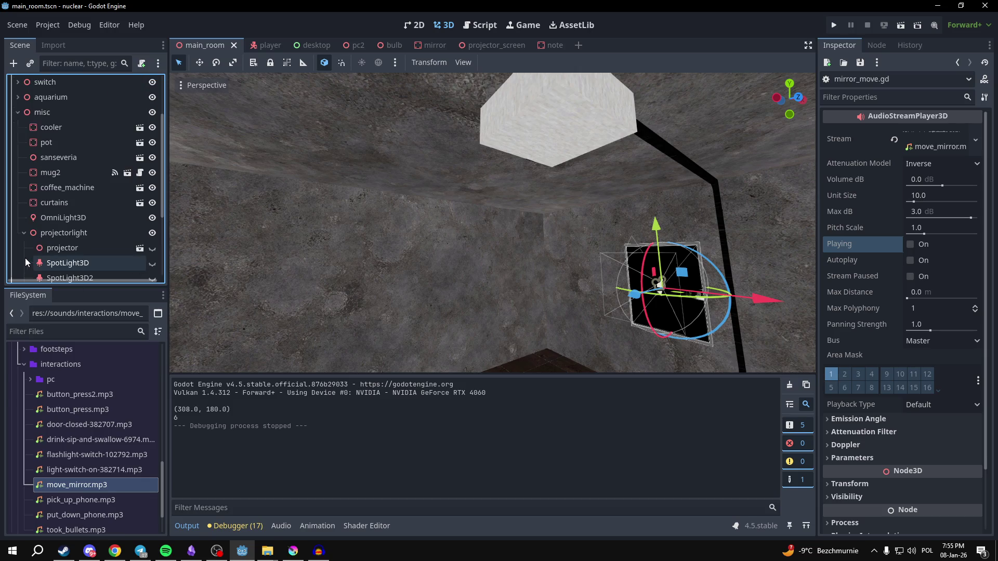
pyautogui.click(91, 235)
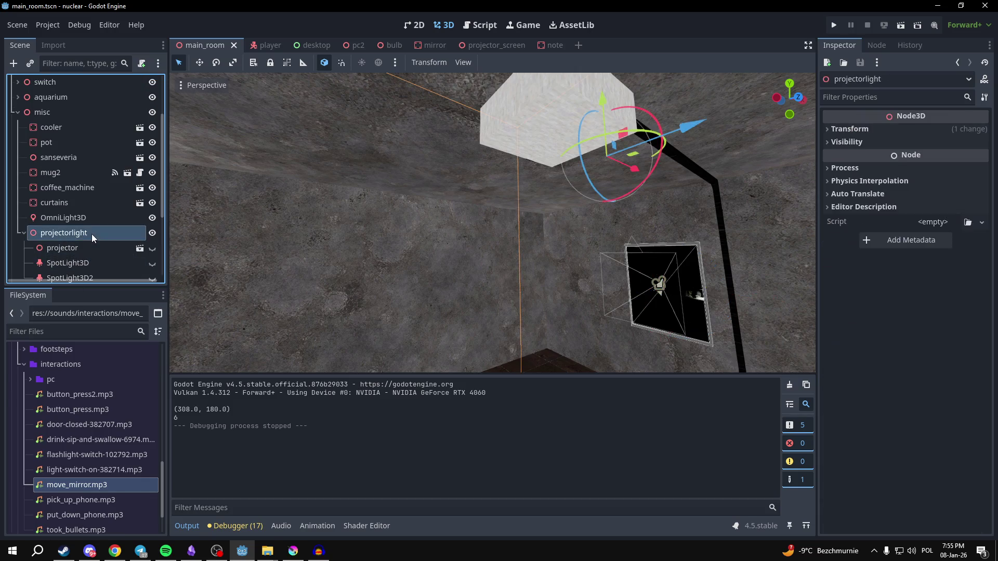
pyautogui.doubleClick(94, 233)
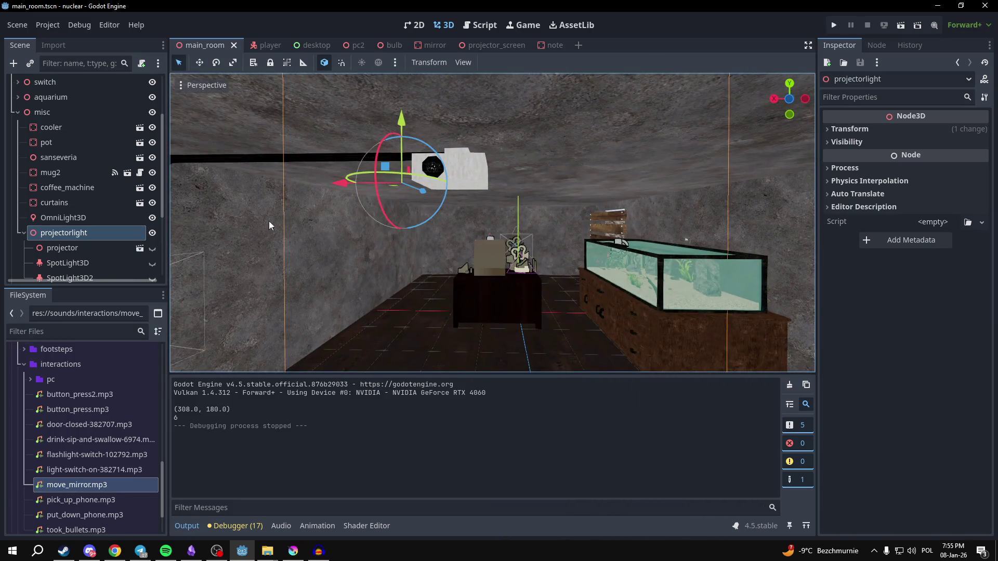
pyautogui.click(152, 248)
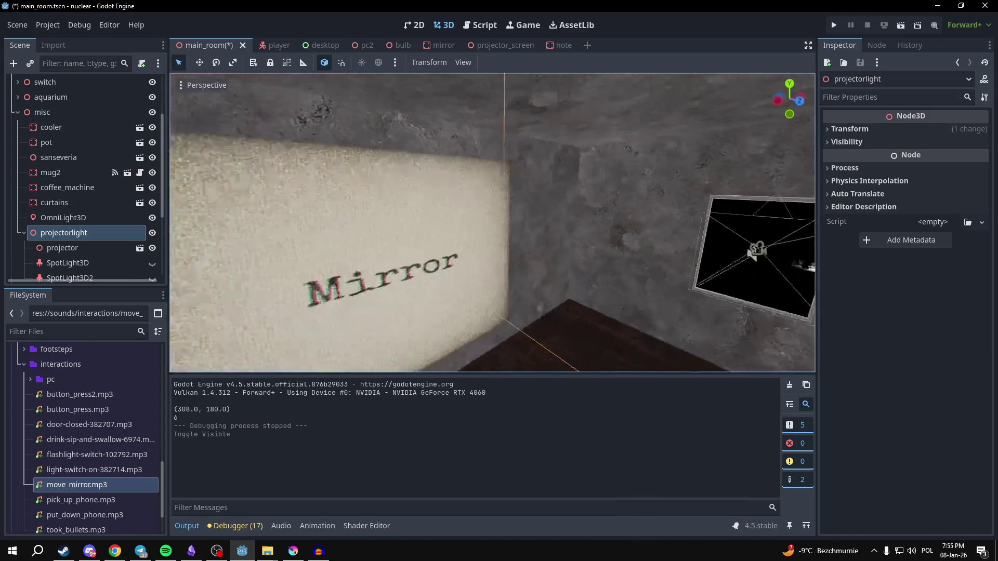
pyautogui.click(152, 248)
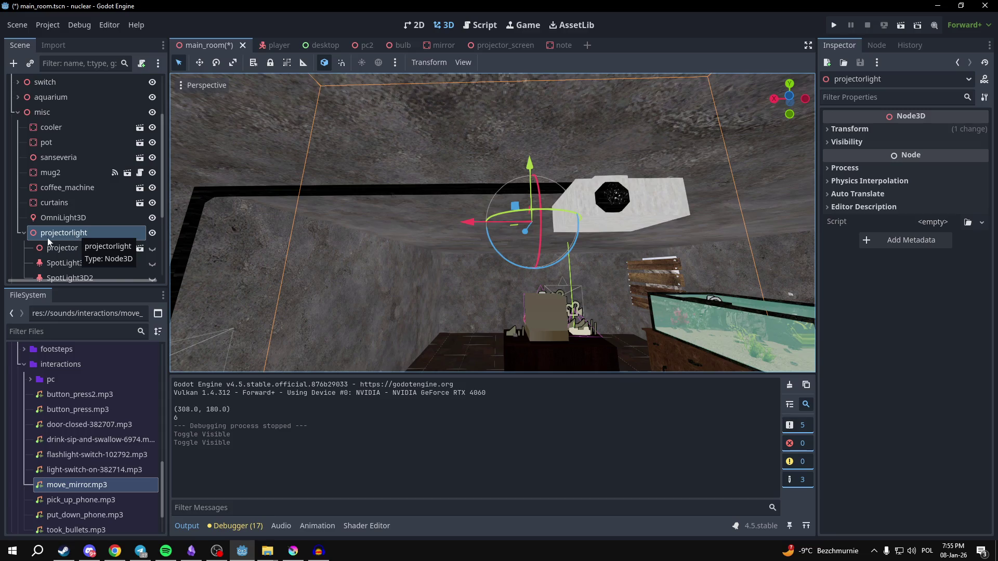
pyautogui.scroll(-3, 57, 239)
# Add an AudioStreamPlayer3D child under projectorlight, found by searching 'aud'
pyautogui.hotkey('ctrl', 'a')
pyautogui.write('aud')
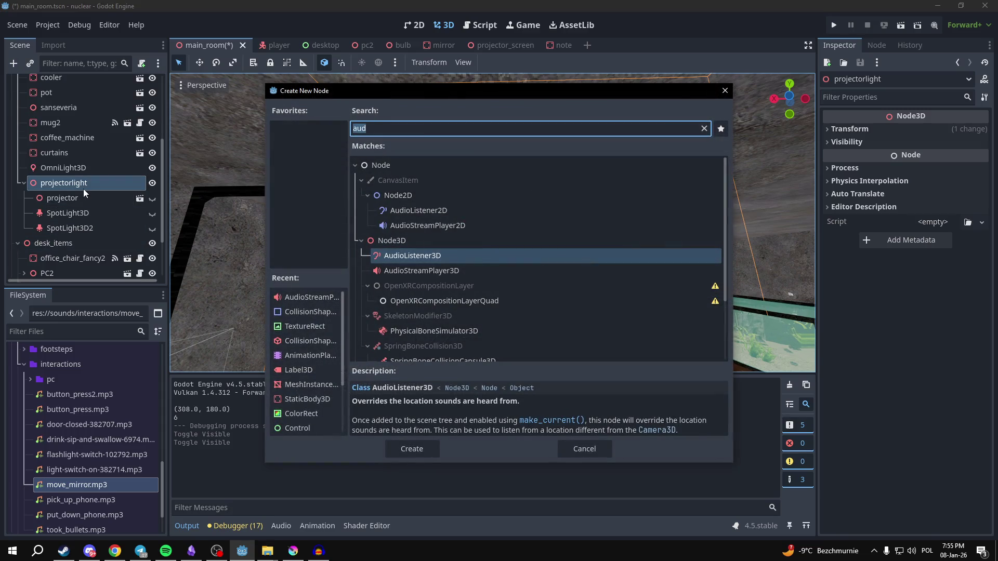
pyautogui.click(421, 270)
pyautogui.click(423, 449)
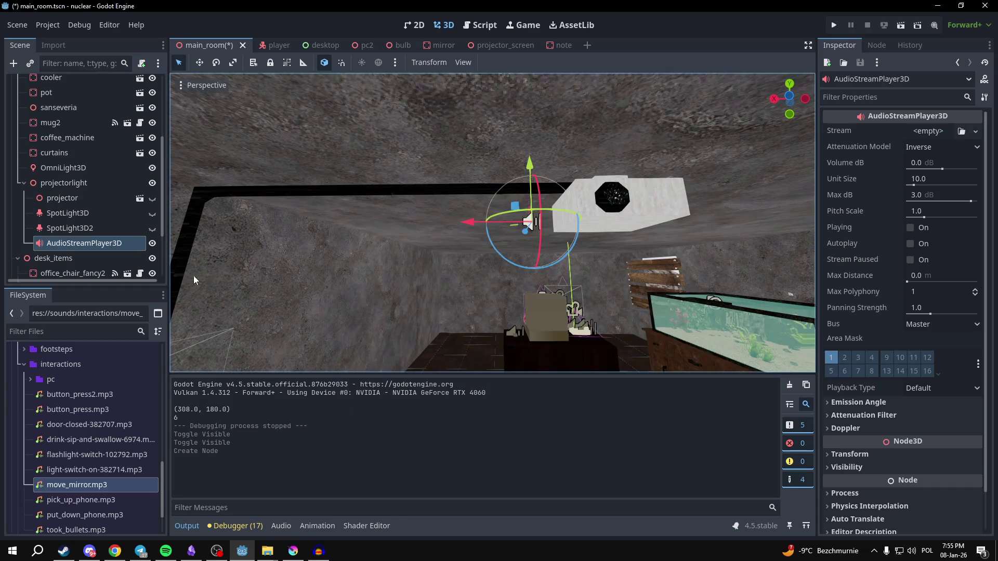
# Move the AudioStreamPlayer3D along X and Z beside the projector and save main_room
pyautogui.moveTo(348, 214); pyautogui.dragTo(422, 218)
pyautogui.click(426, 216)
pyautogui.press('g')
pyautogui.press('z')
pyautogui.click(571, 210)
pyautogui.moveTo(503, 144); pyautogui.dragTo(511, 121)
pyautogui.click(510, 183)
pyautogui.hotkey('ctrl', 's')
# Check the ChatGPT conversation and Twitch Stream Manager, then return to Godot
pyautogui.click(115, 550)
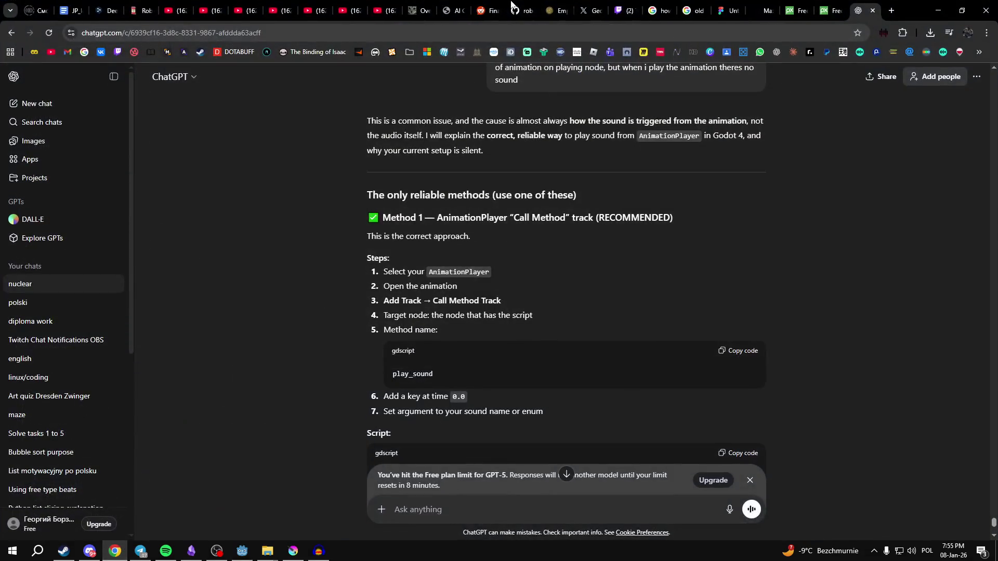
pyautogui.click(623, 11)
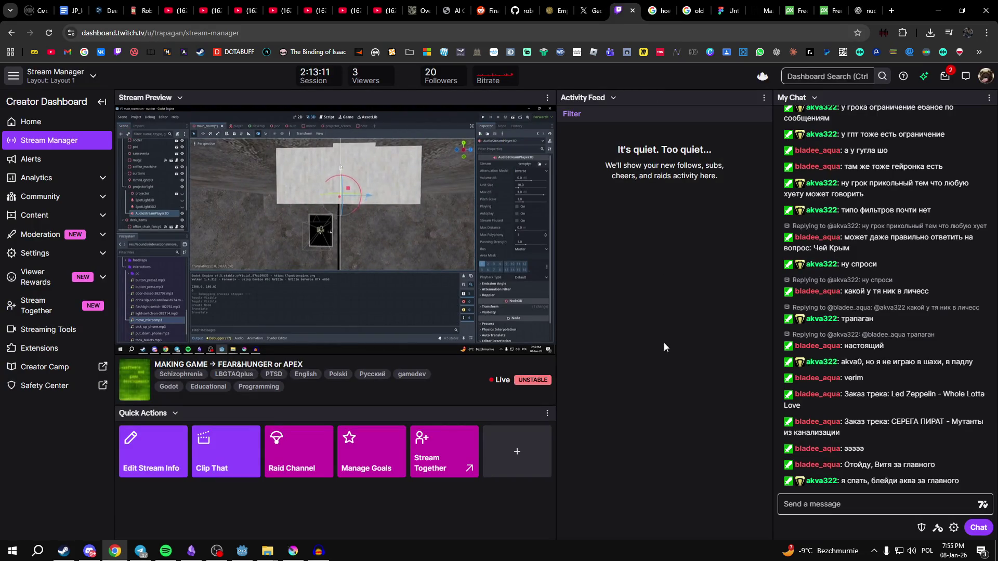
pyautogui.click(940, 9)
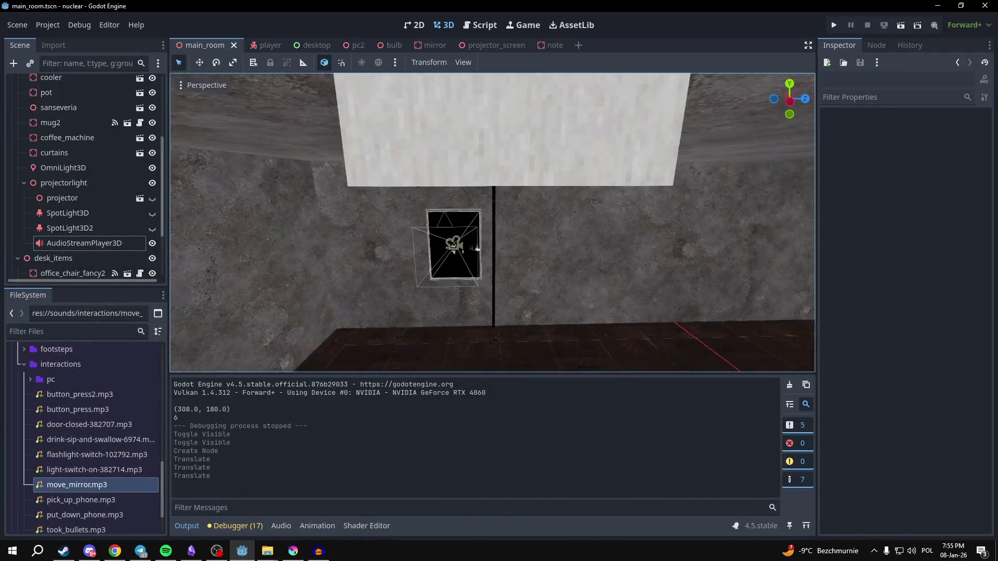
# Fly the viewport close to the projector and screen, then bring the chair-moving-38333 Audacity project forward
pyautogui.moveTo(493, 222); pyautogui.dragTo(577, 241)
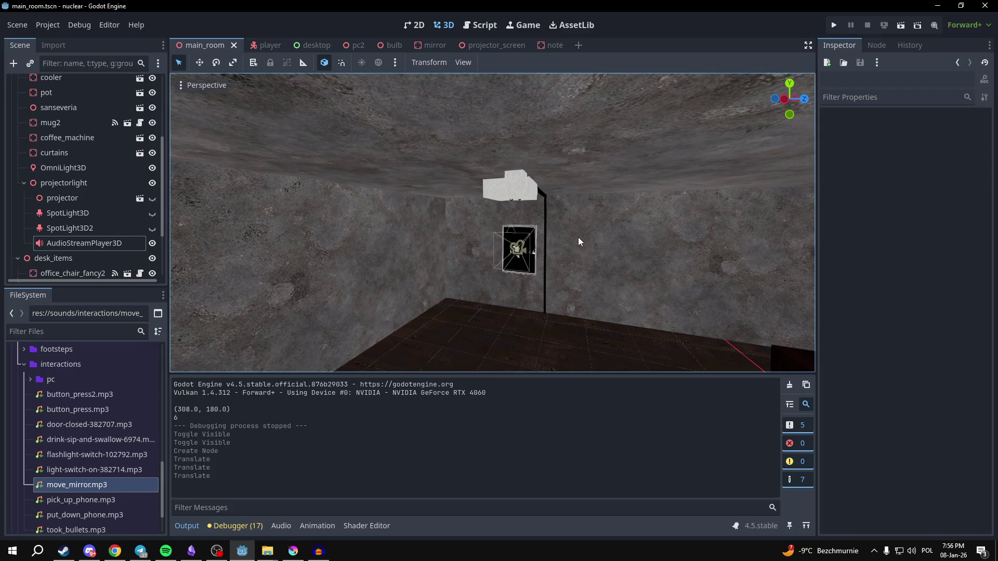
pyautogui.moveTo(582, 242); pyautogui.dragTo(489, 390)
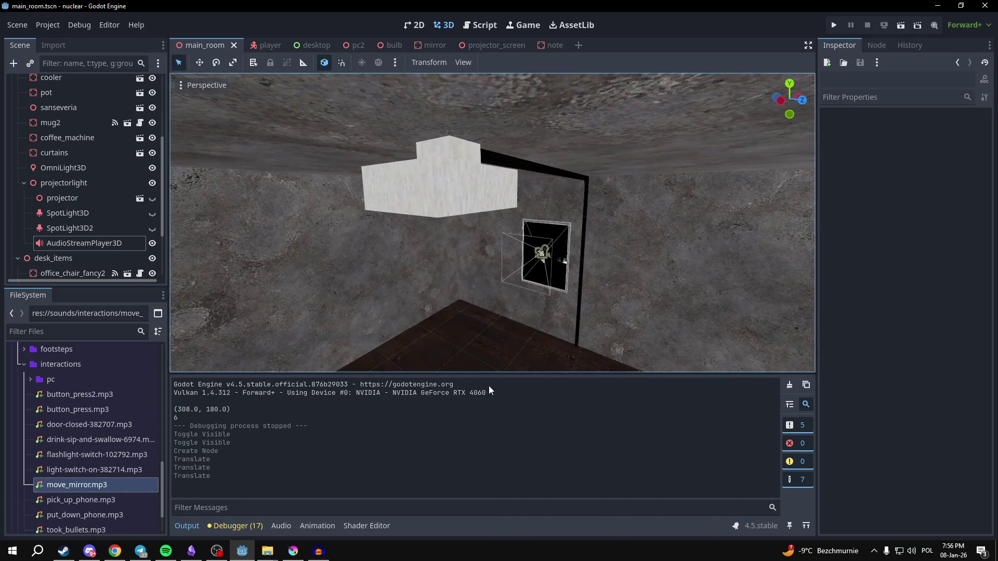
pyautogui.click(318, 551)
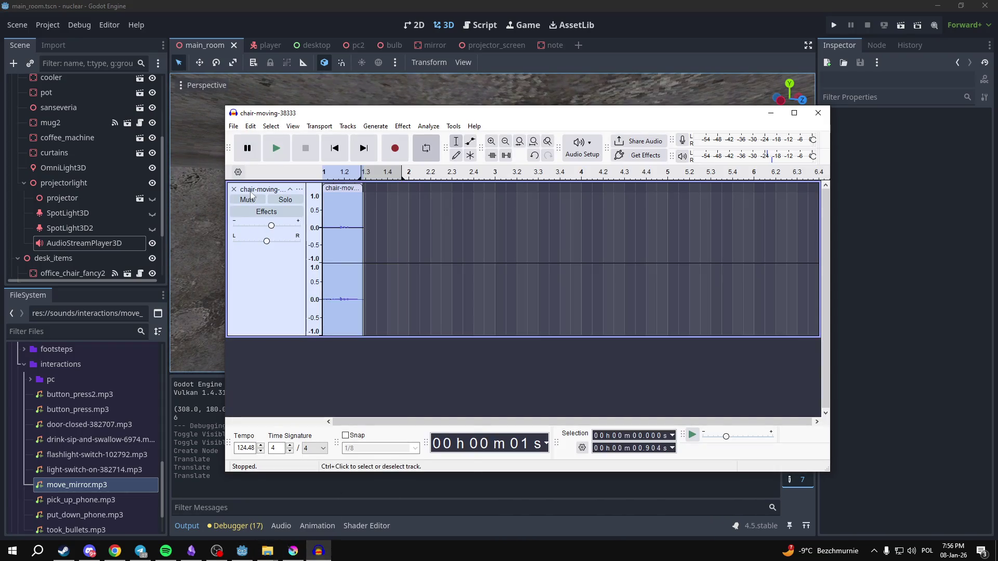
# Remove the chair-moving track, close Audacity and relaunch it fresh, dismissing the welcome screen
pyautogui.click(233, 189)
pyautogui.click(823, 117)
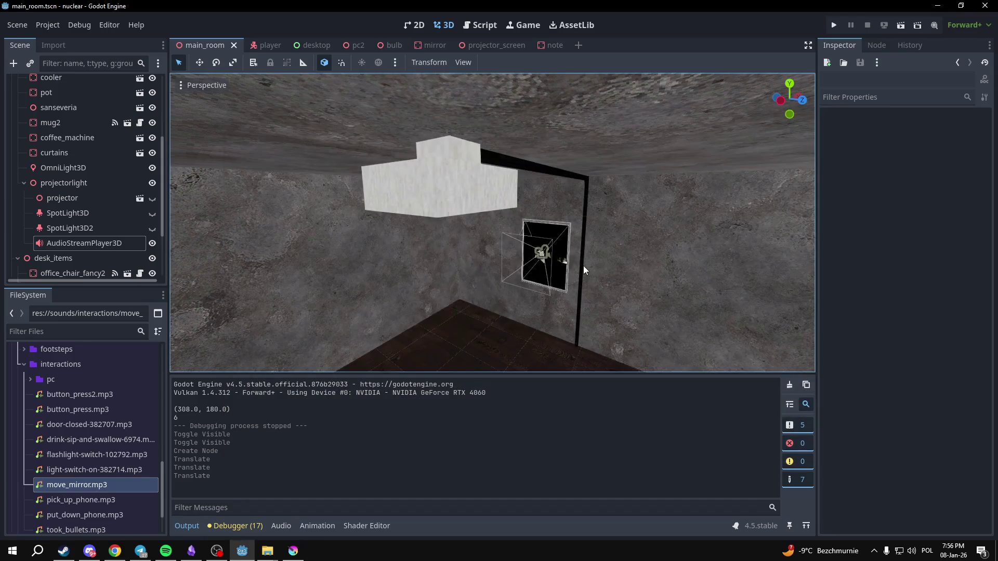
pyautogui.hotkey('alt', 'space')
pyautogui.write('au')
pyautogui.press('Return')
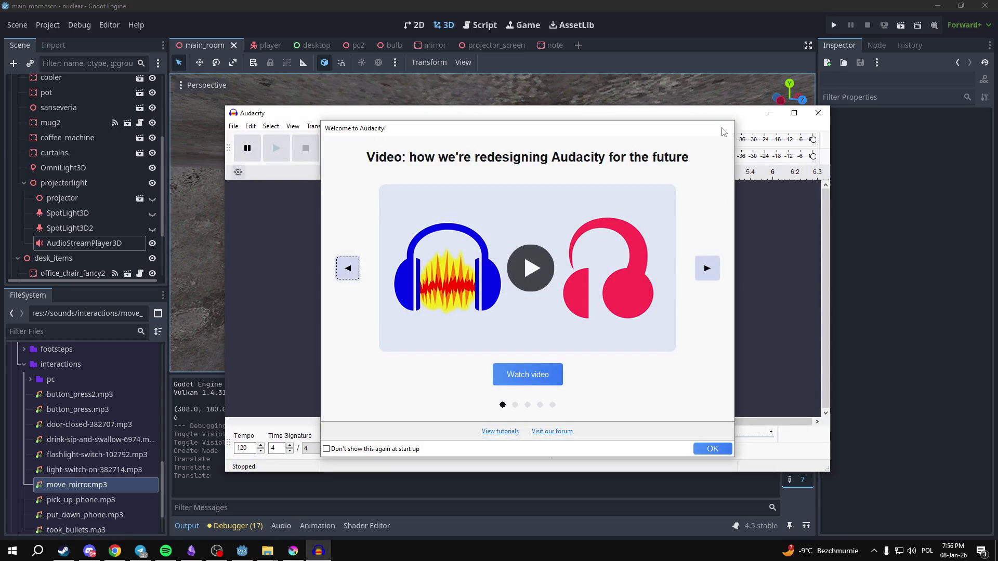
pyautogui.click(725, 129)
# Select old-school-projector-97973.mp3 in the Downloads folder
pyautogui.moveTo(267, 551)
pyautogui.click(249, 509)
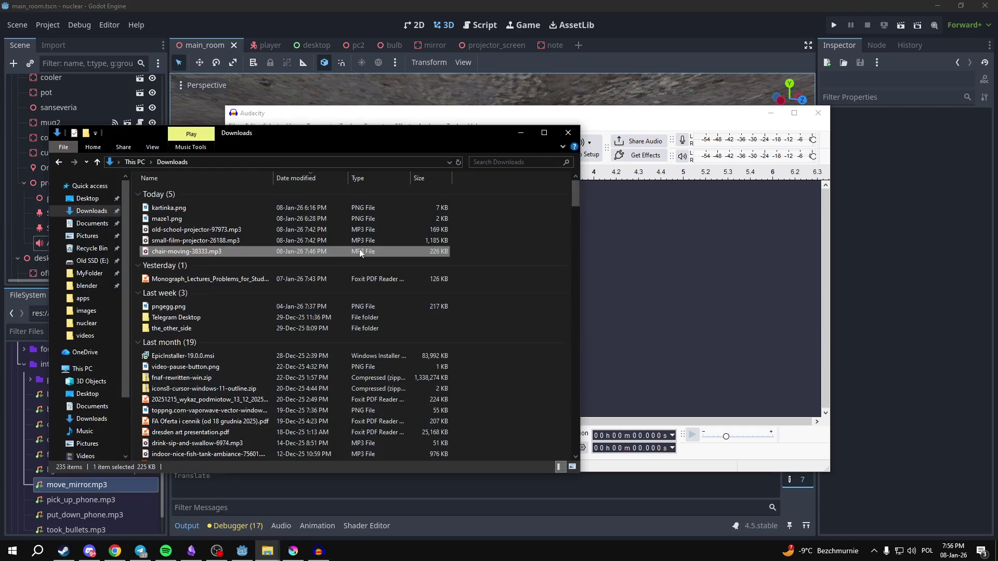
pyautogui.click(219, 230)
# Import old-school-projector-97973.mp3 into Audacity and listen to it
pyautogui.moveTo(216, 231)
pyautogui.mouseDown()
pyautogui.moveTo(668, 296)
pyautogui.moveTo(527, 253)
pyautogui.mouseUp()
pyautogui.press('space')
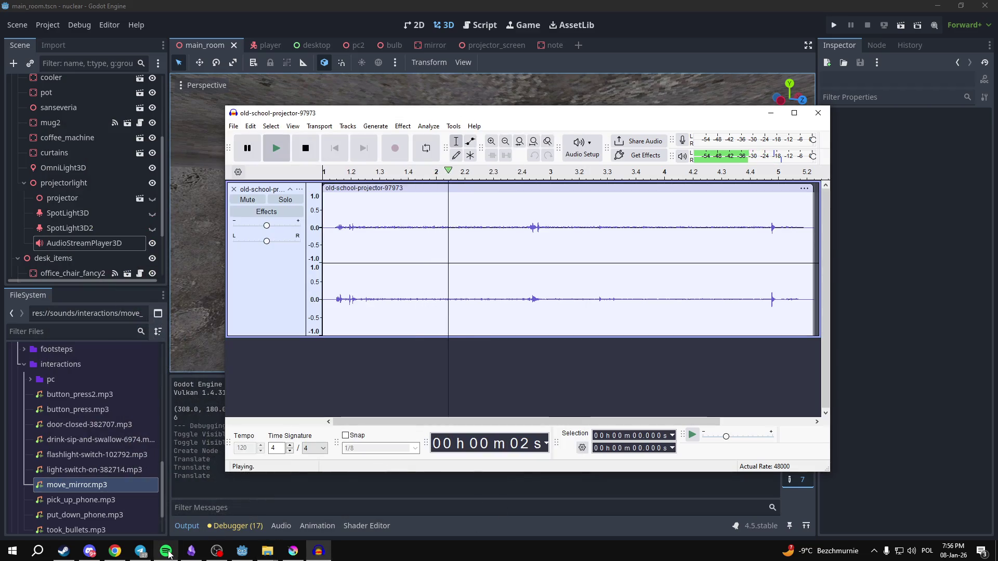
pyautogui.moveTo(166, 551)
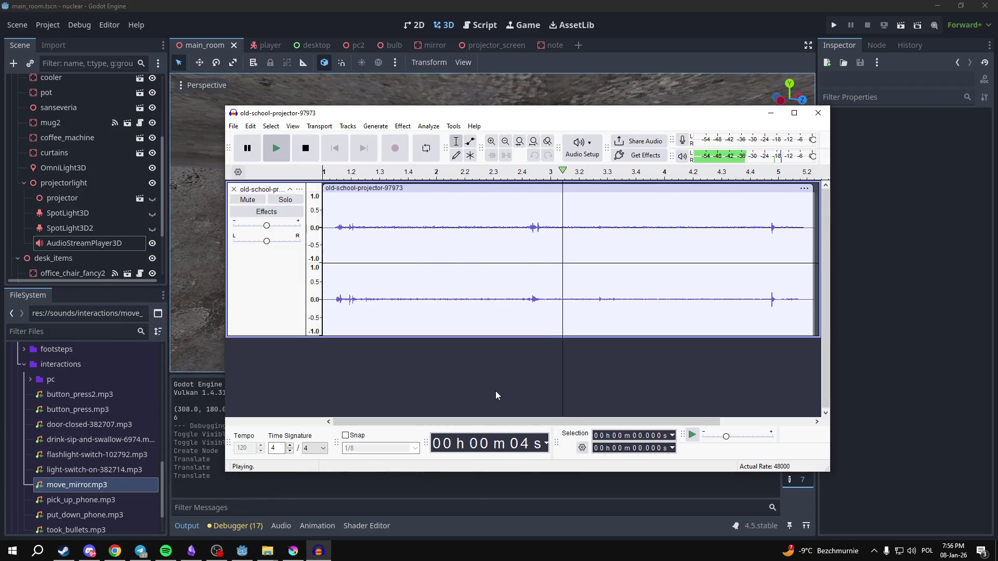
pyautogui.moveTo(463, 420)
pyautogui.mouseDown()
pyautogui.moveTo(627, 413)
pyautogui.moveTo(450, 425)
pyautogui.mouseUp()
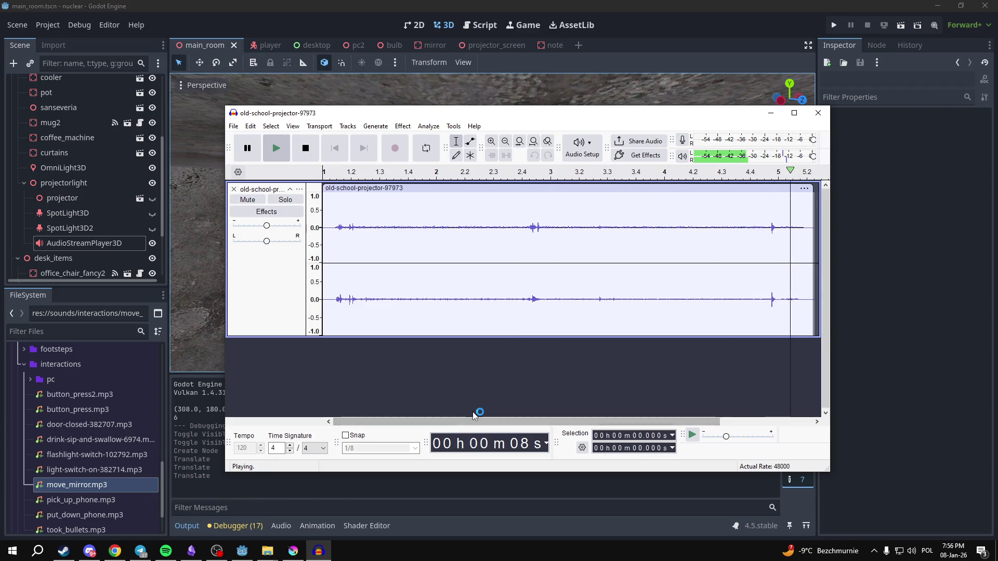
pyautogui.press('space')
pyautogui.press('space')
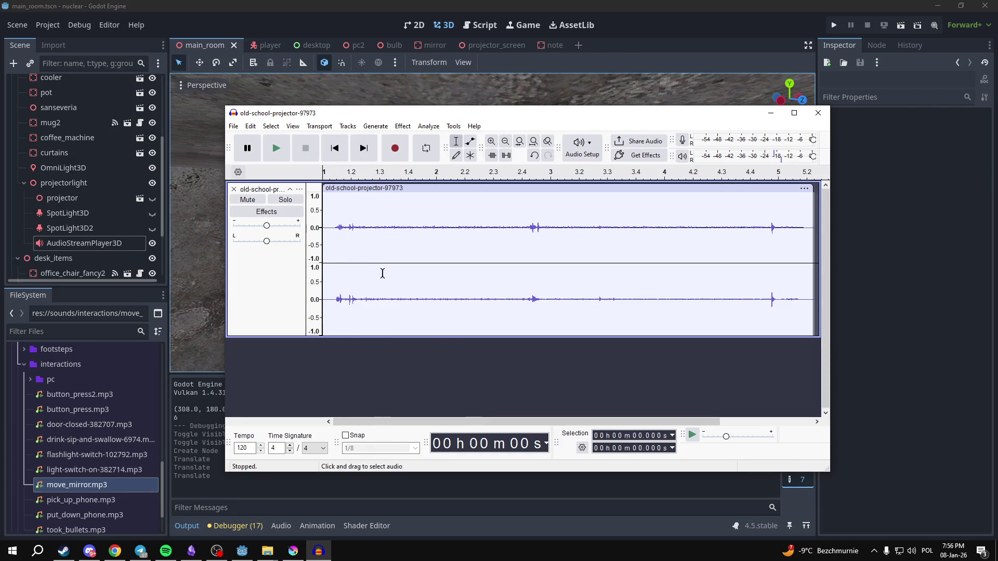
pyautogui.moveTo(358, 240); pyautogui.dragTo(580, 251)
pyautogui.click(373, 365)
pyautogui.press('space')
pyautogui.press('space')
# Trim the clip to the span from its start to about 7.76 s
pyautogui.moveTo(324, 251)
pyautogui.mouseDown()
pyautogui.moveTo(357, 242)
pyautogui.moveTo(763, 265)
pyautogui.mouseUp()
pyautogui.rightClick(740, 255)
pyautogui.hotkey('ctrl', 't')
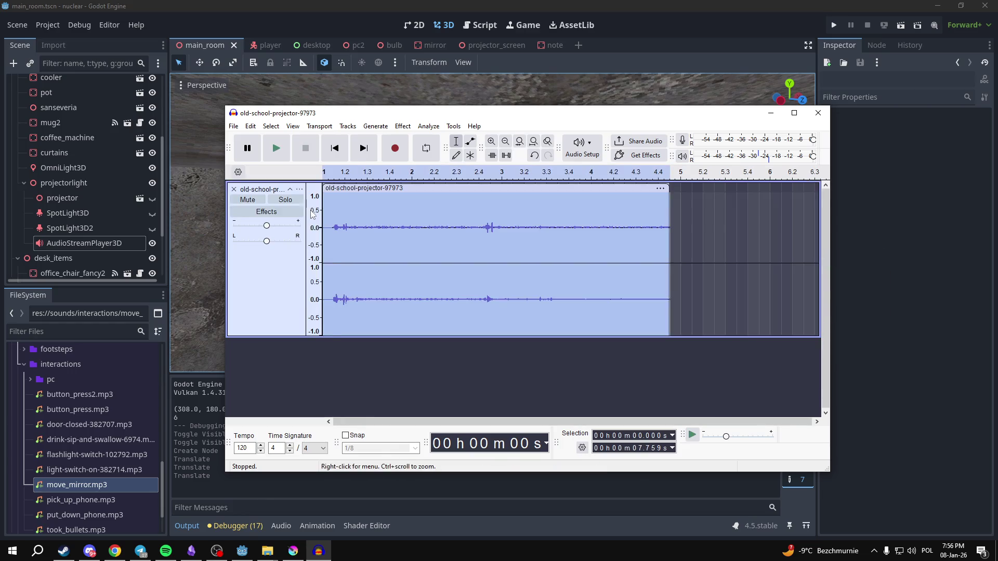
pyautogui.press('space')
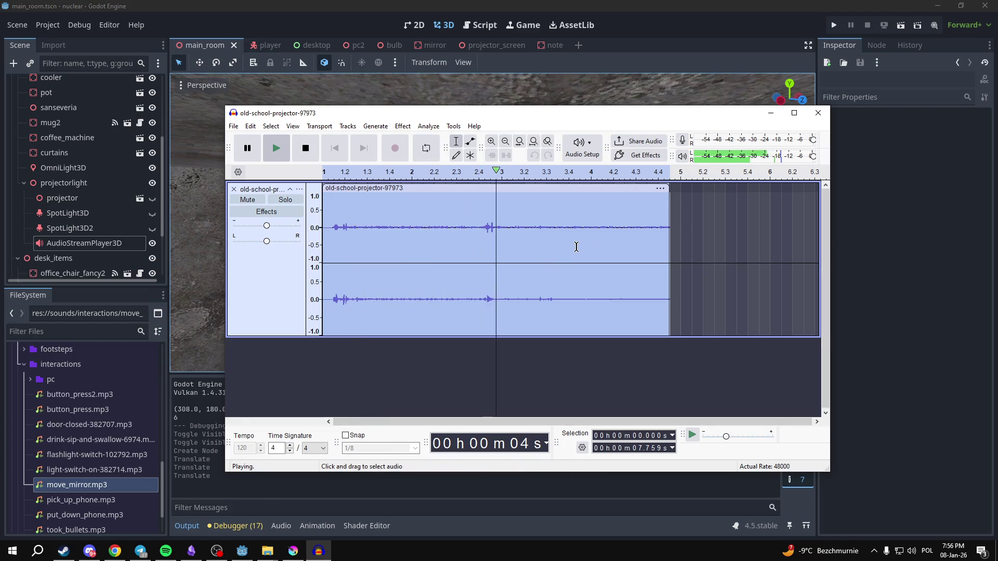
# Delete the first 0.627 s of the clip and play the result
pyautogui.click(349, 245)
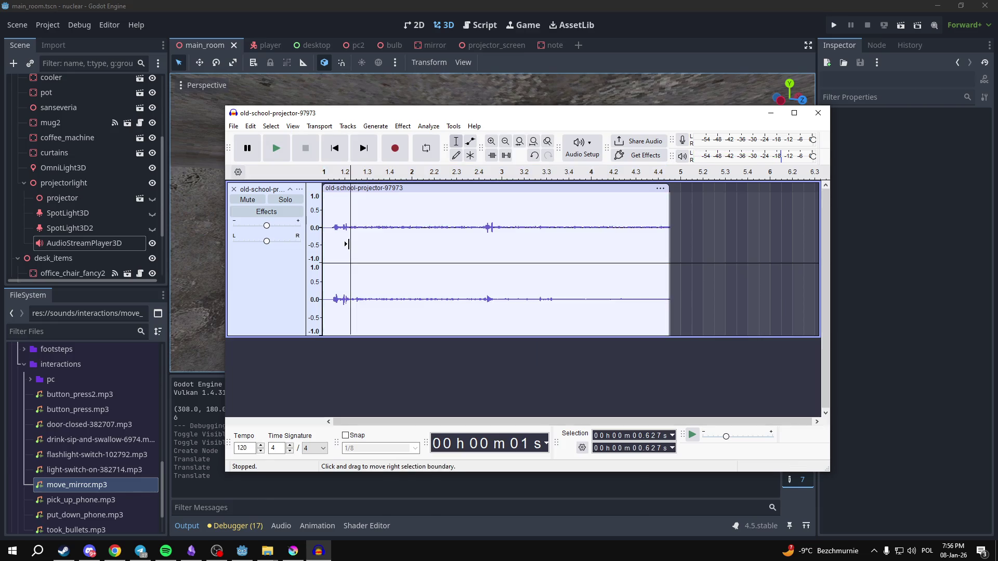
pyautogui.moveTo(352, 241); pyautogui.dragTo(322, 241)
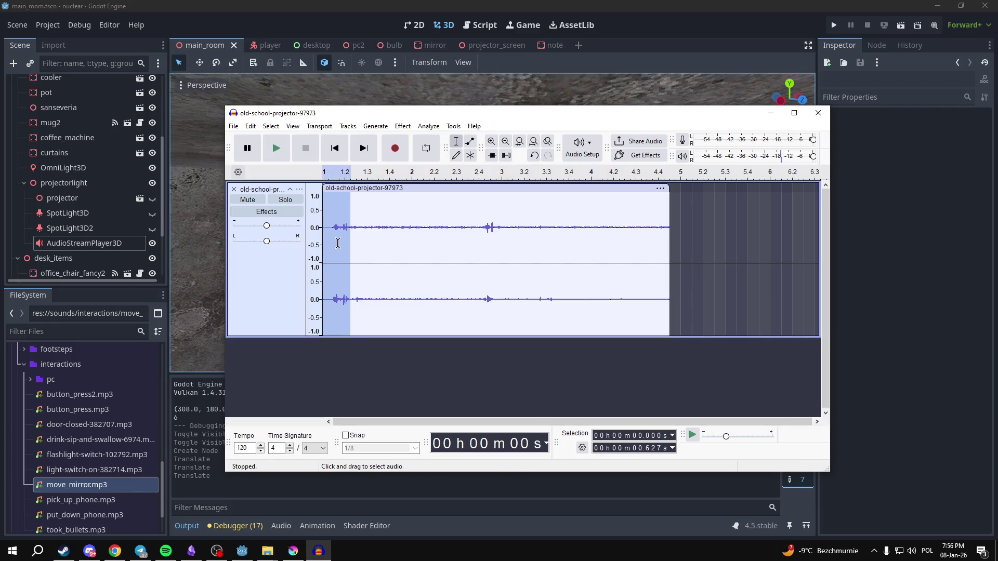
pyautogui.press('Delete')
pyautogui.press('space')
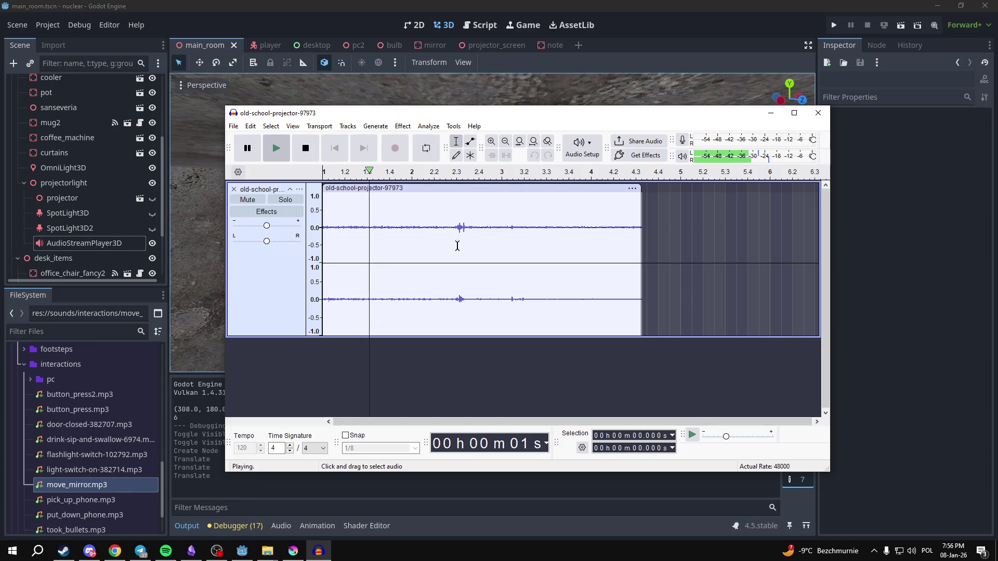
pyautogui.press('space')
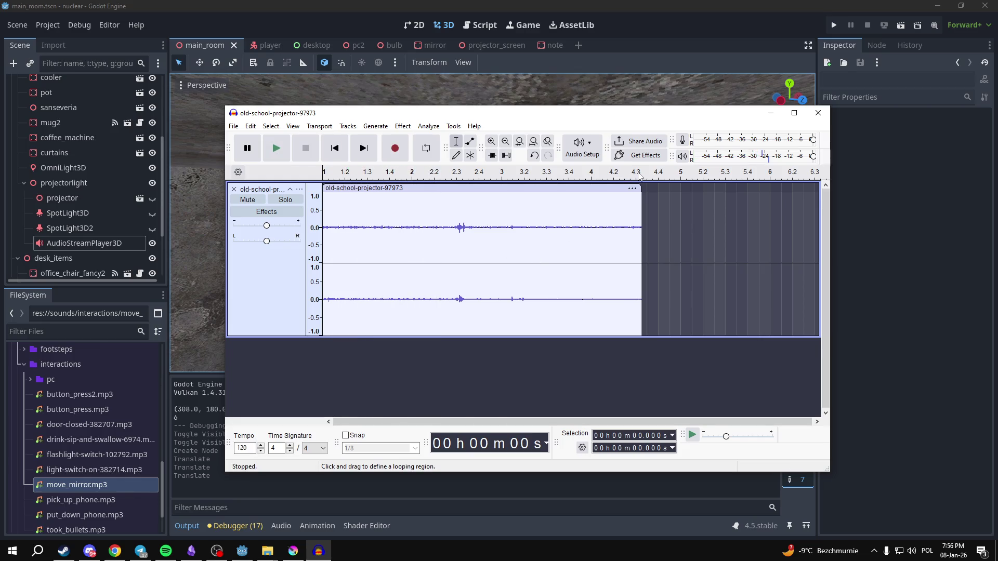
# Loop-play the whole clip from about 5.40 s to check it, then select its last sliver
pyautogui.moveTo(644, 173); pyautogui.dragTo(323, 173)
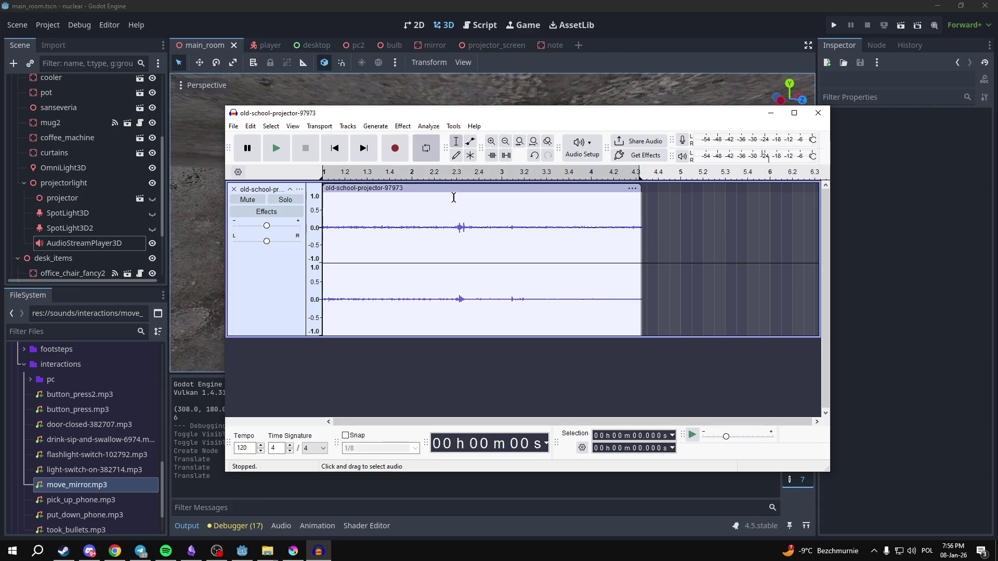
pyautogui.press('space')
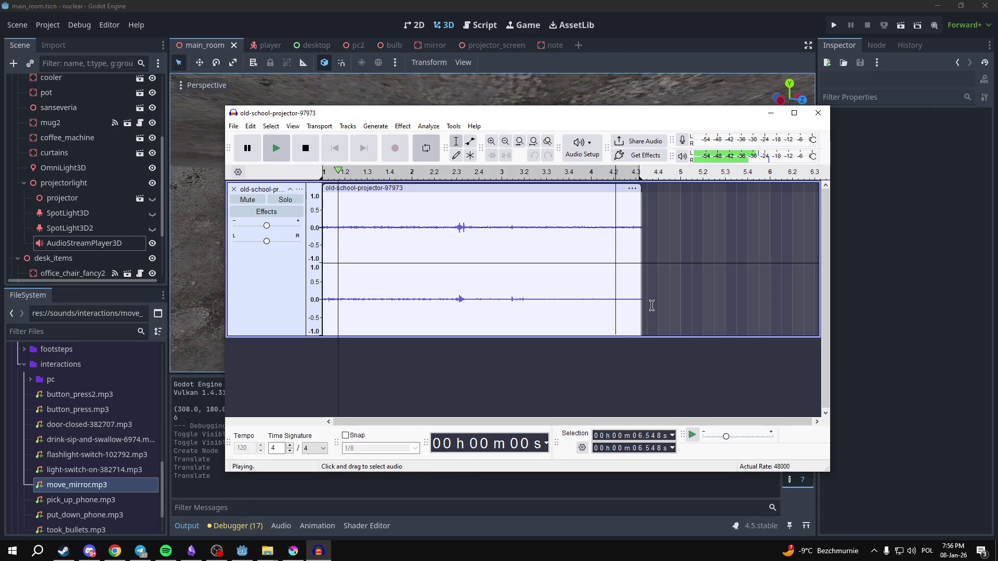
pyautogui.press('space')
pyautogui.click(563, 238)
pyautogui.press('space')
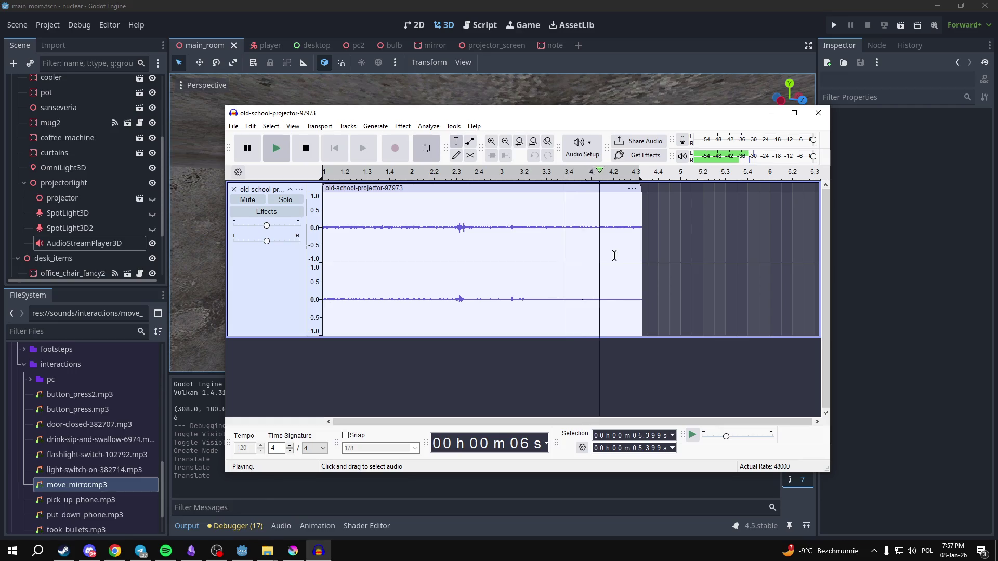
pyautogui.press('space')
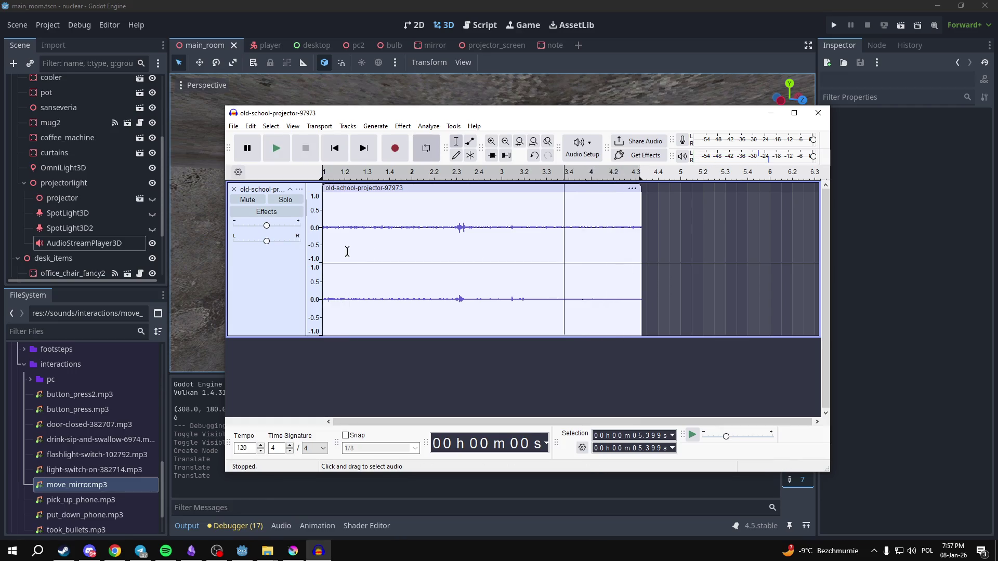
pyautogui.press('space')
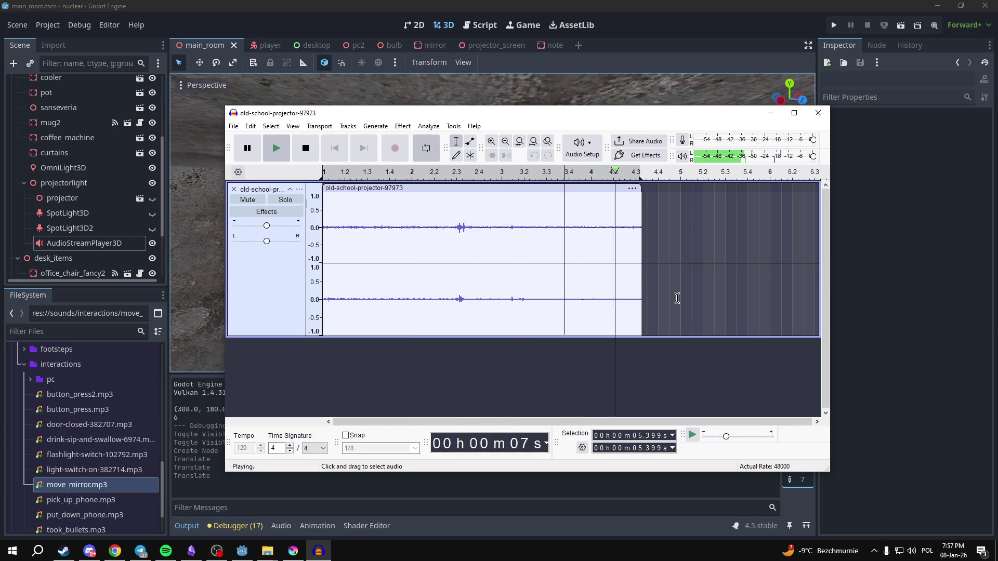
pyautogui.press('space')
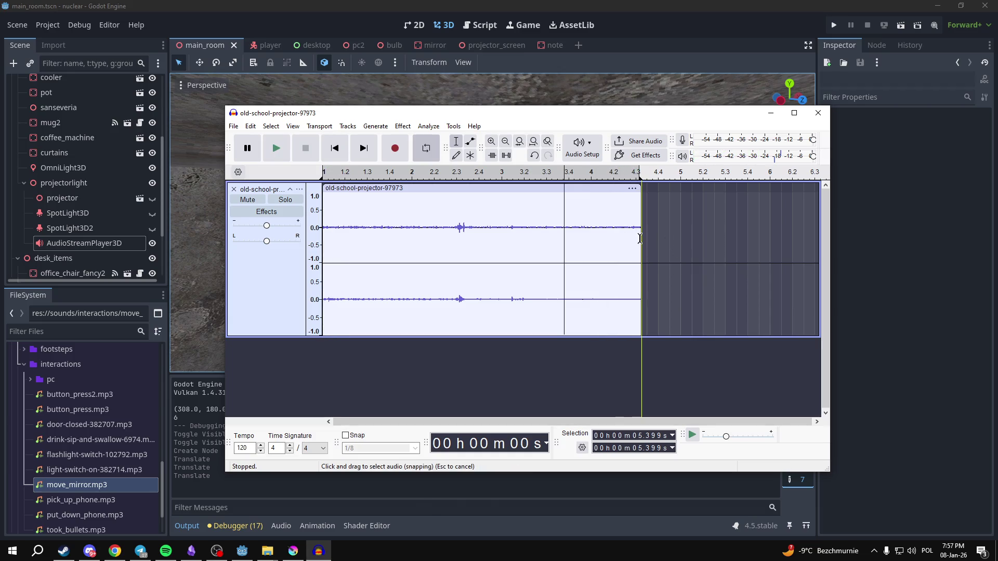
pyautogui.scroll(4, 601, 258)
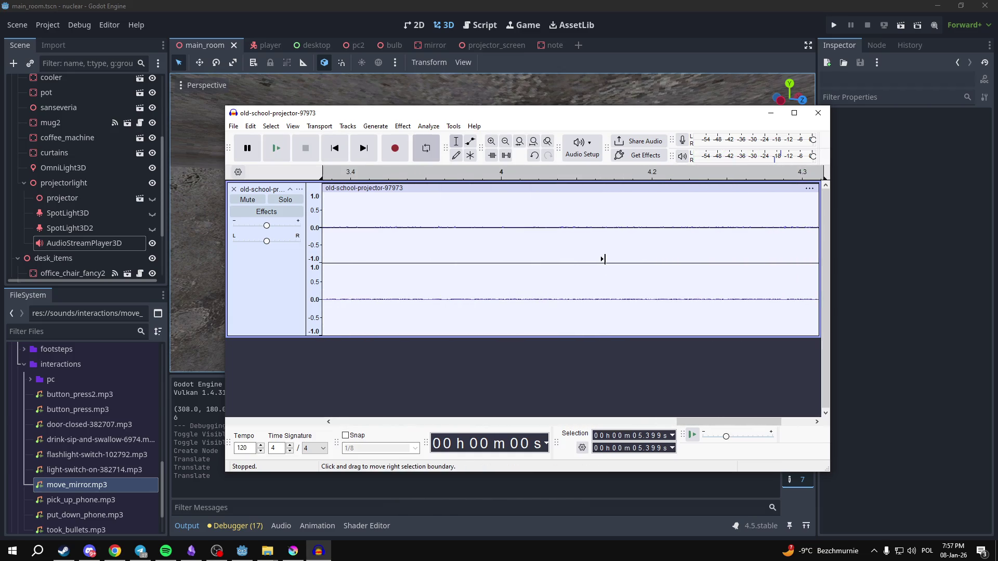
pyautogui.moveTo(694, 233); pyautogui.dragTo(689, 234)
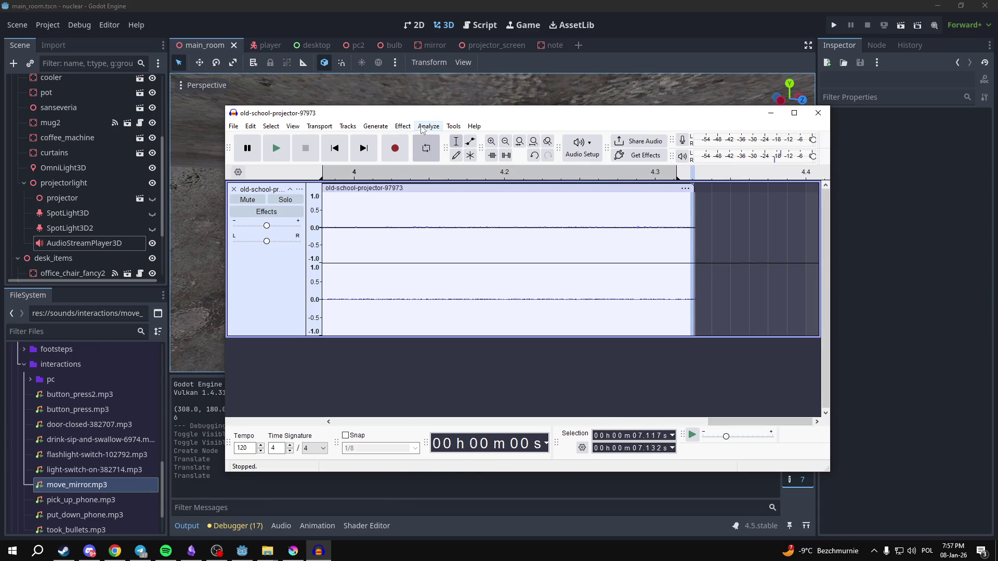
# Apply a Fade Out to the selected end of the clip
pyautogui.click(403, 126)
pyautogui.moveTo(451, 218)
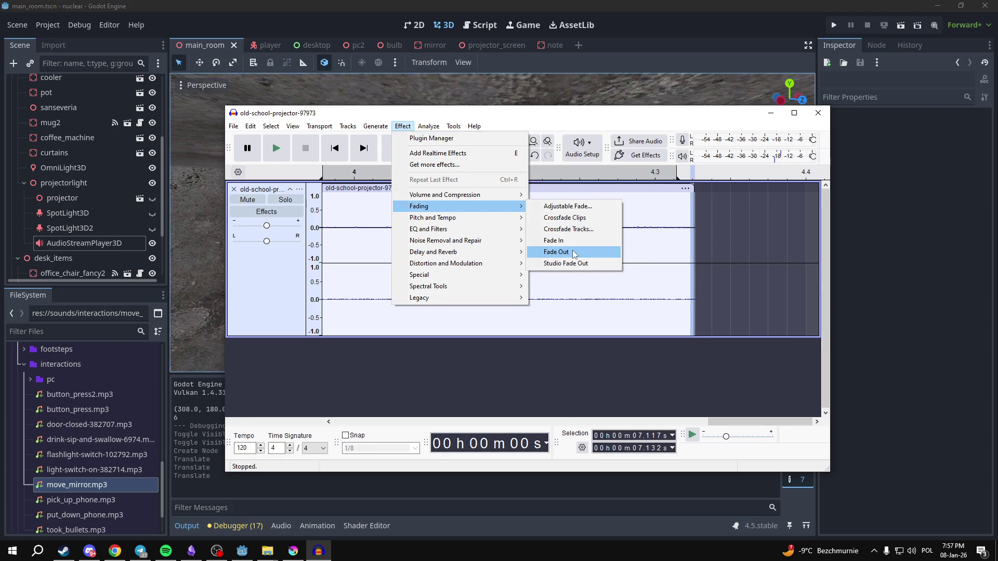
pyautogui.click(572, 251)
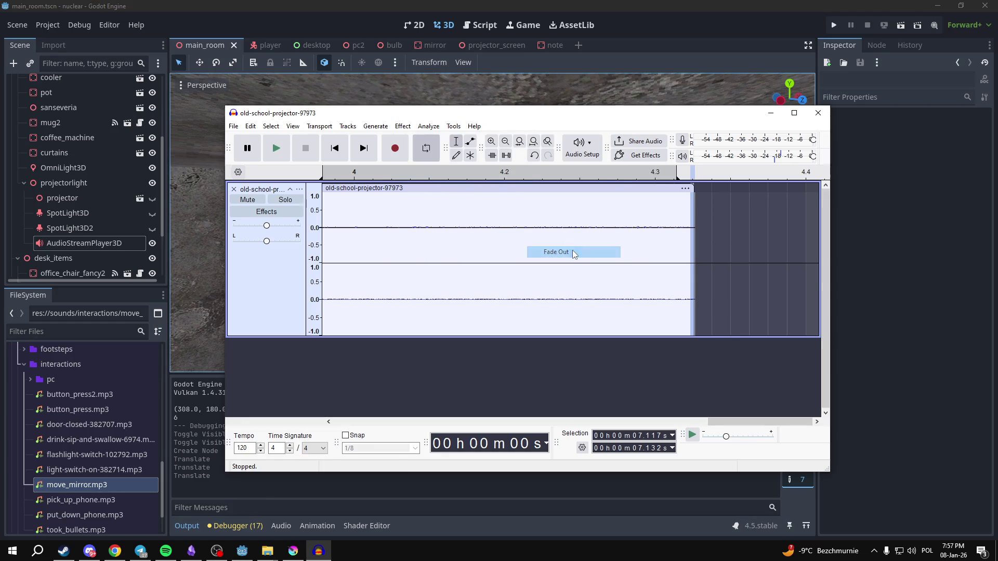
pyautogui.hscroll(-10, 385, 367)
pyautogui.hscroll(-3, 385, 366)
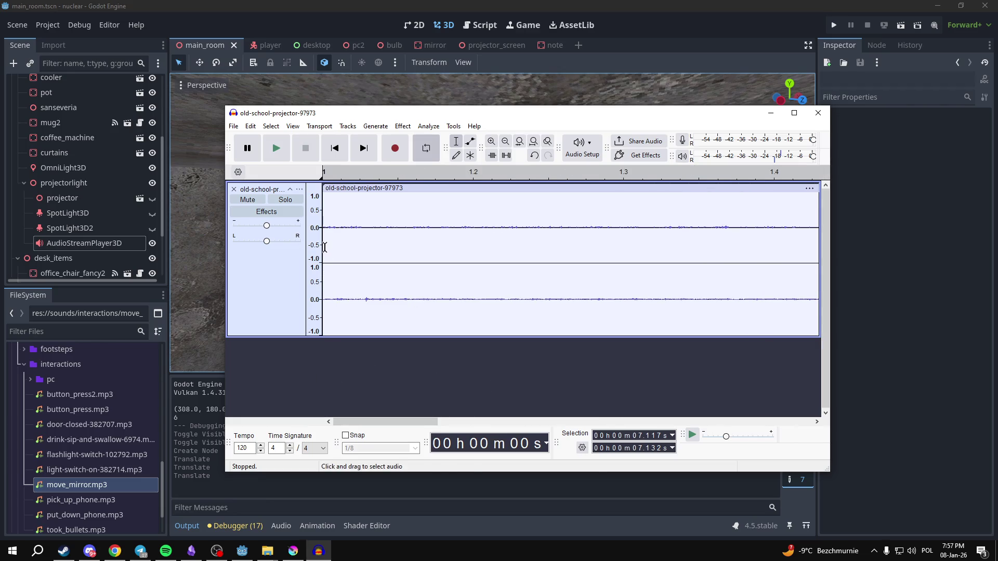
# Apply a Fade In to the clip's start and play it back
pyautogui.click(403, 125)
pyautogui.moveTo(467, 206)
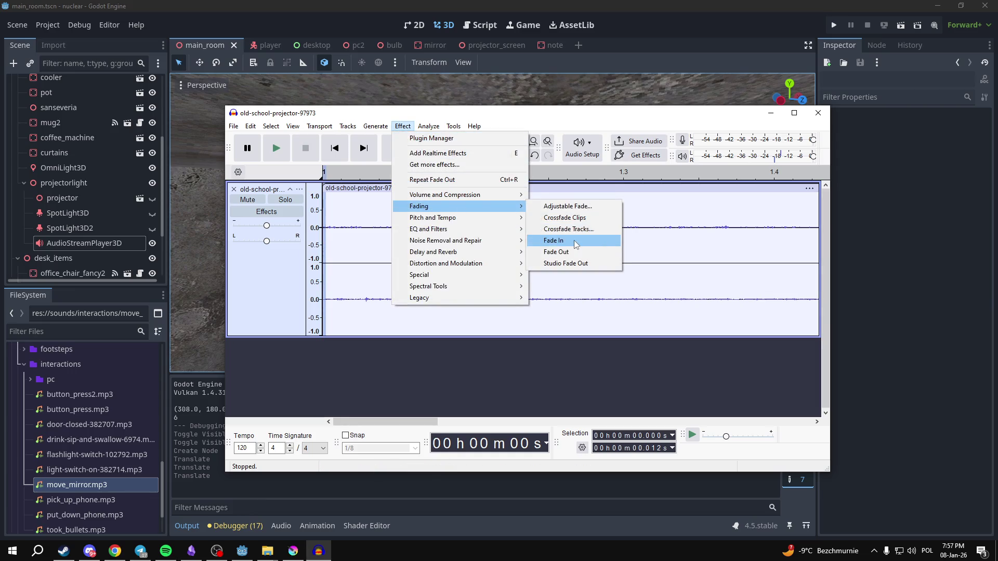
pyautogui.click(554, 240)
pyautogui.scroll(-2, 570, 281)
pyautogui.scroll(-1, 660, 244)
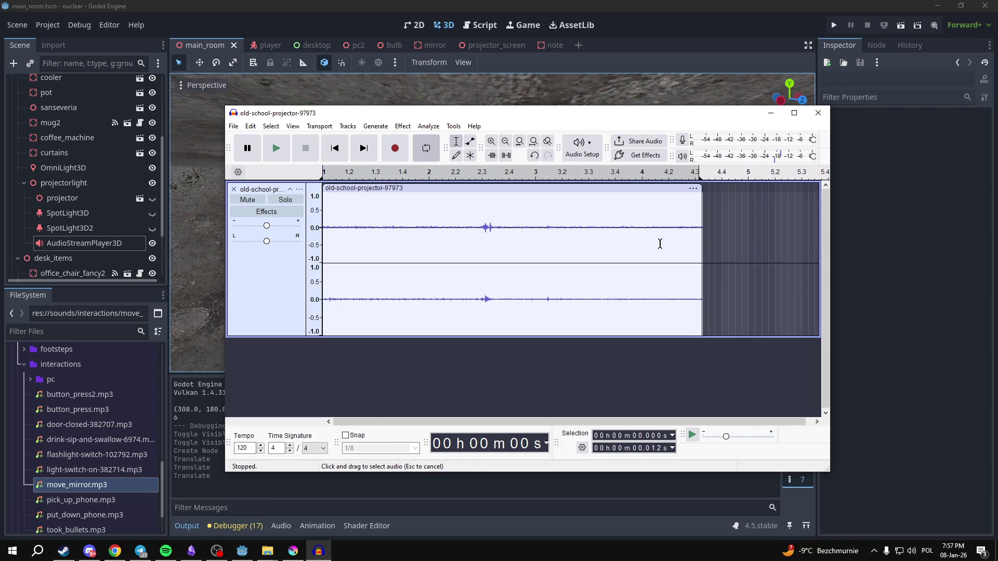
pyautogui.press('space')
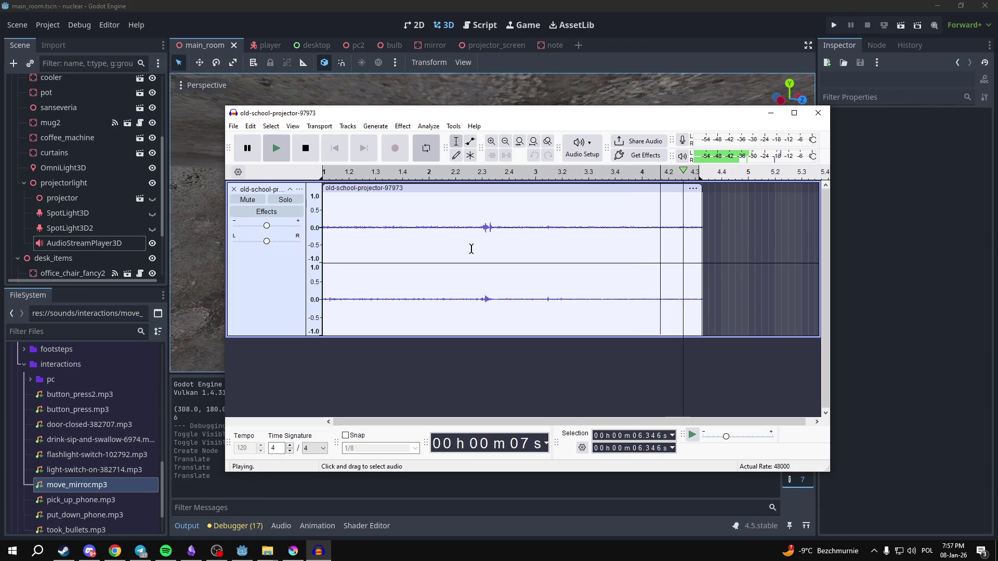
# Delete the clip's opening up to about 2.2 on the ruler and replay the shortened clip
pyautogui.press('space')
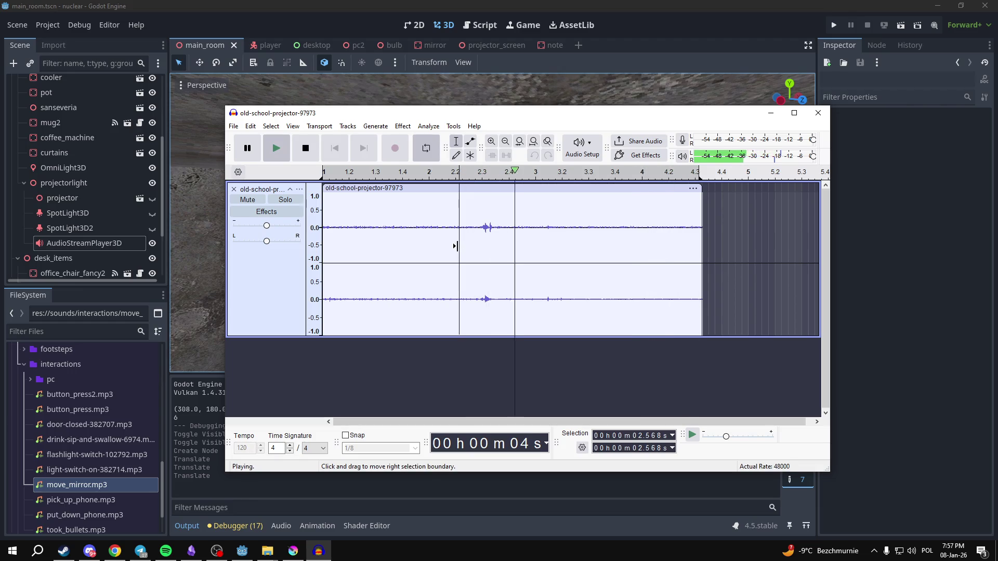
pyautogui.press('space')
pyautogui.moveTo(457, 244); pyautogui.dragTo(323, 245)
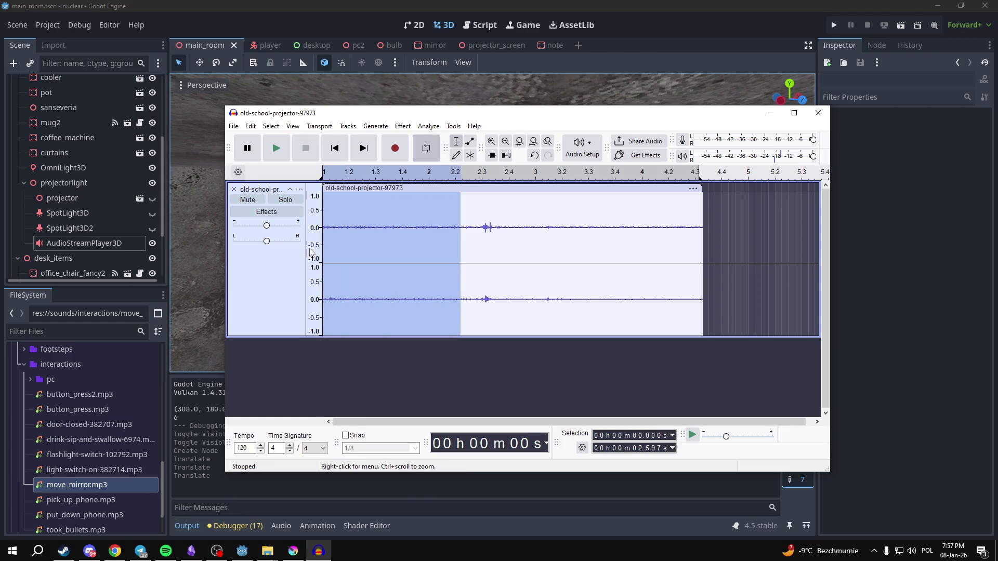
pyautogui.press('Delete')
pyautogui.click(513, 242)
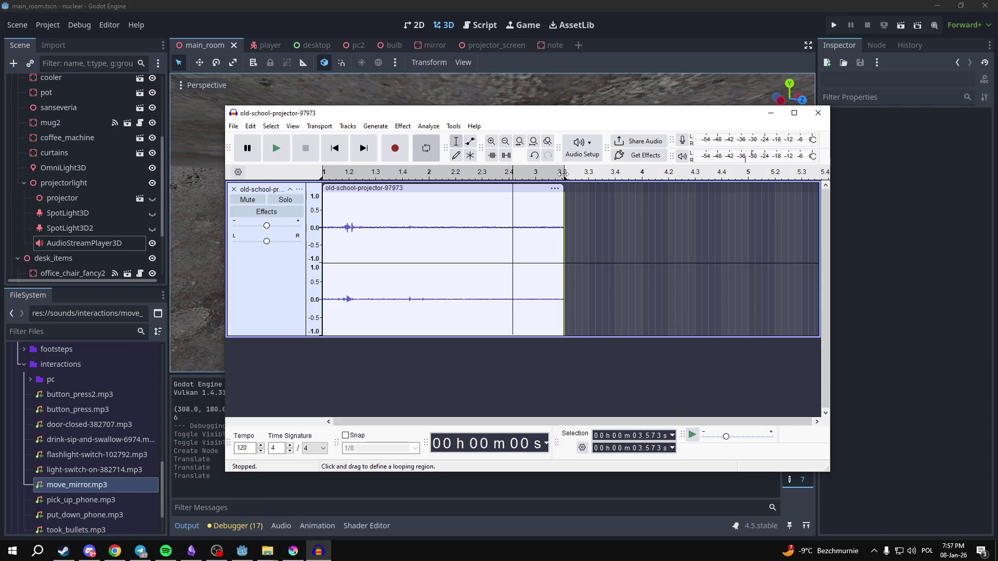
pyautogui.press('space')
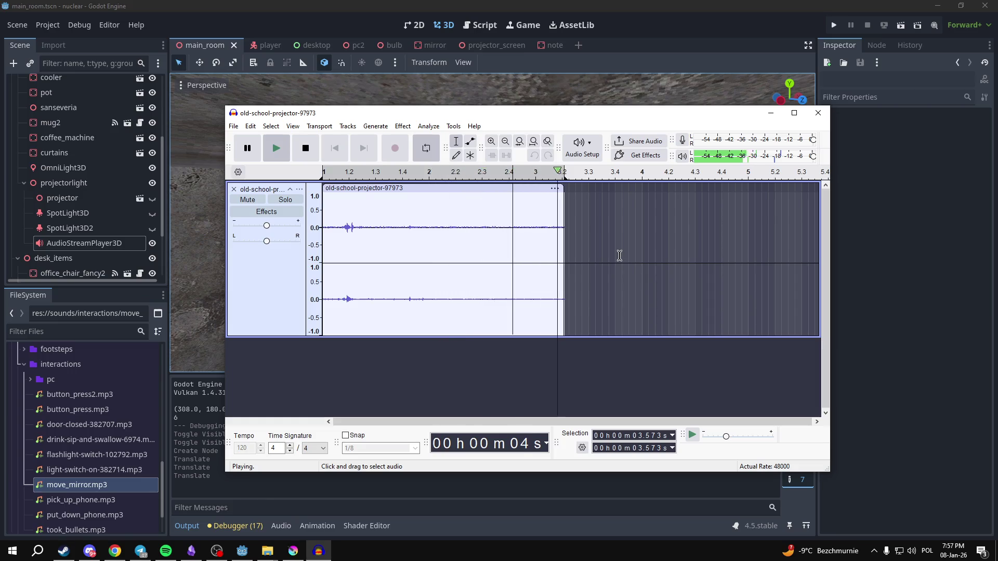
pyautogui.press('space')
pyautogui.keyDown('ctrl'); pyautogui.scroll(2, 348, 247); pyautogui.keyUp('ctrl')
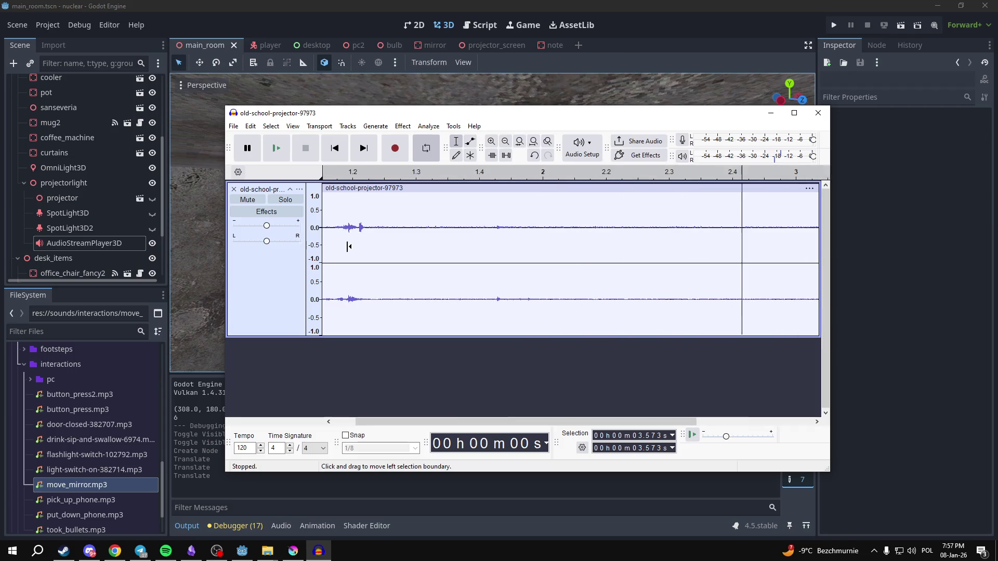
pyautogui.keyDown('ctrl'); pyautogui.scroll(4, 348, 246); pyautogui.keyUp('ctrl')
pyautogui.moveTo(405, 425); pyautogui.dragTo(360, 422)
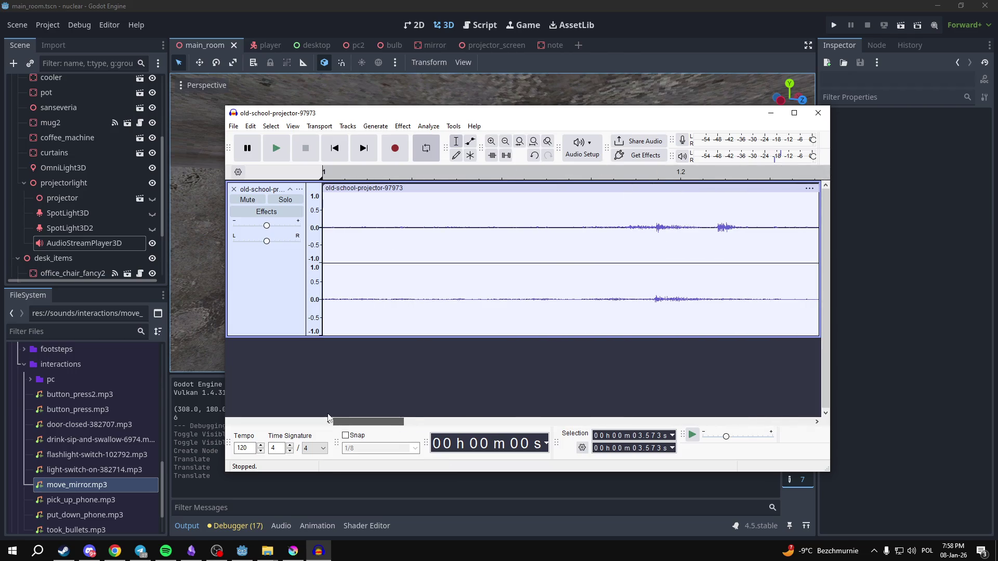
# Apply a Fade In to the first few milliseconds, zoom to normal and play to check
pyautogui.moveTo(323, 234); pyautogui.dragTo(332, 233)
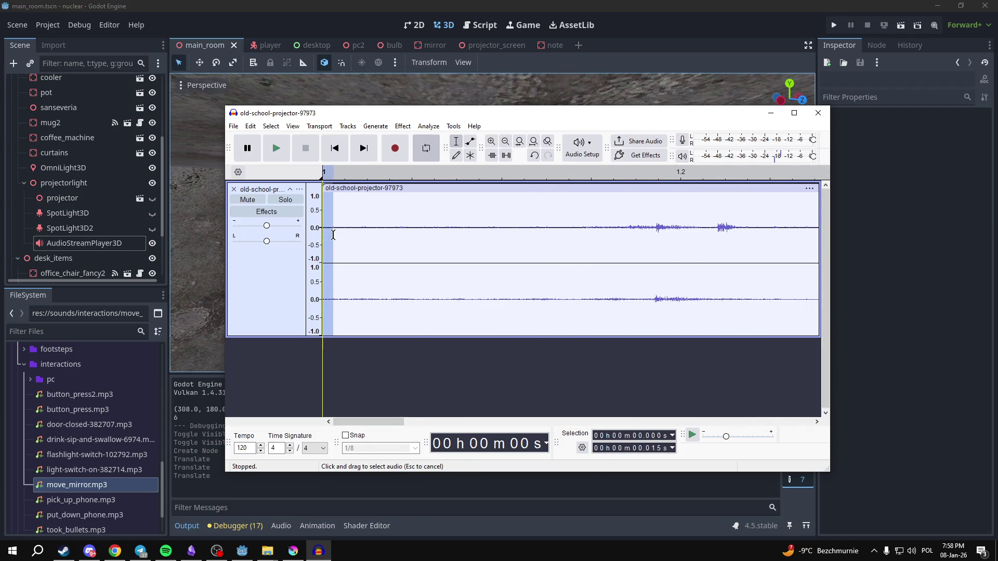
pyautogui.click(403, 127)
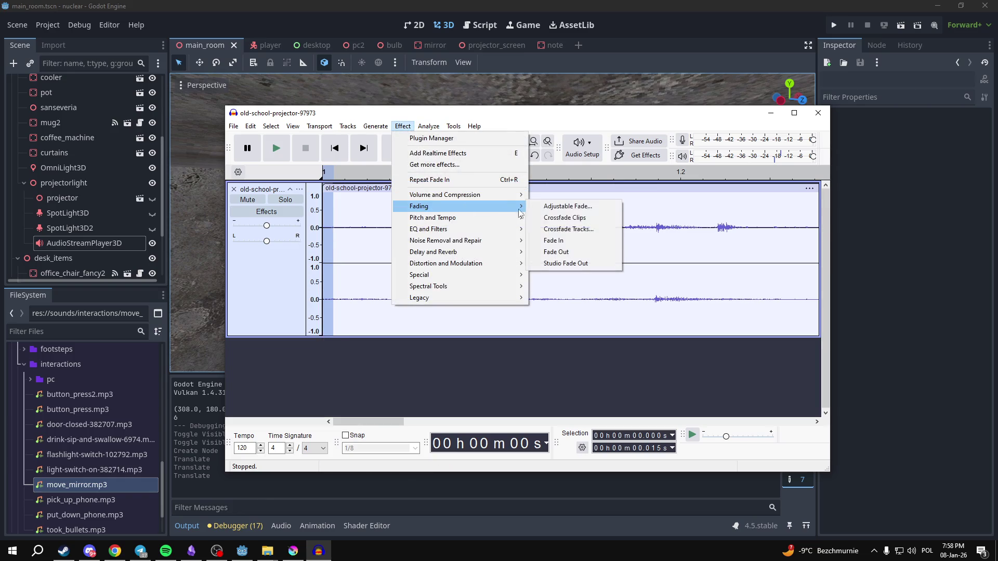
pyautogui.click(566, 242)
pyautogui.hotkey('ctrl', '2')
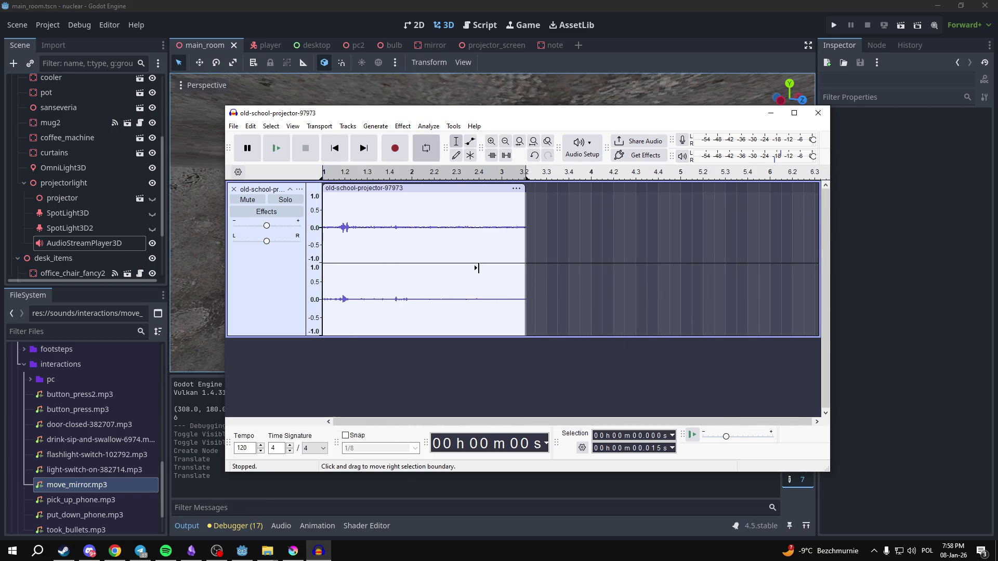
pyautogui.click(482, 245)
pyautogui.press('space')
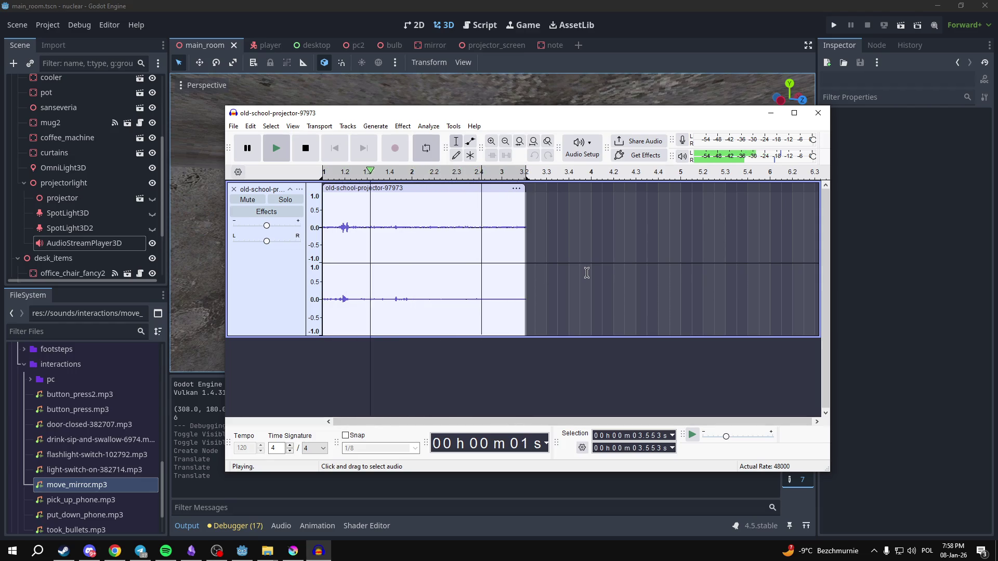
pyautogui.press('space')
# Glance at the stream dashboard in the browser, then replay the clip in Audacity
pyautogui.click(109, 555)
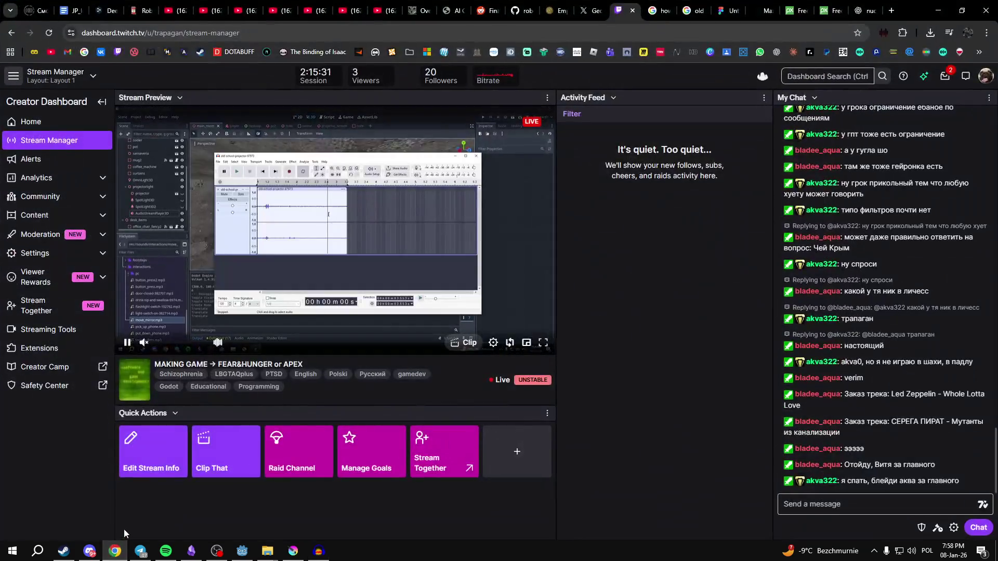
pyautogui.click(115, 552)
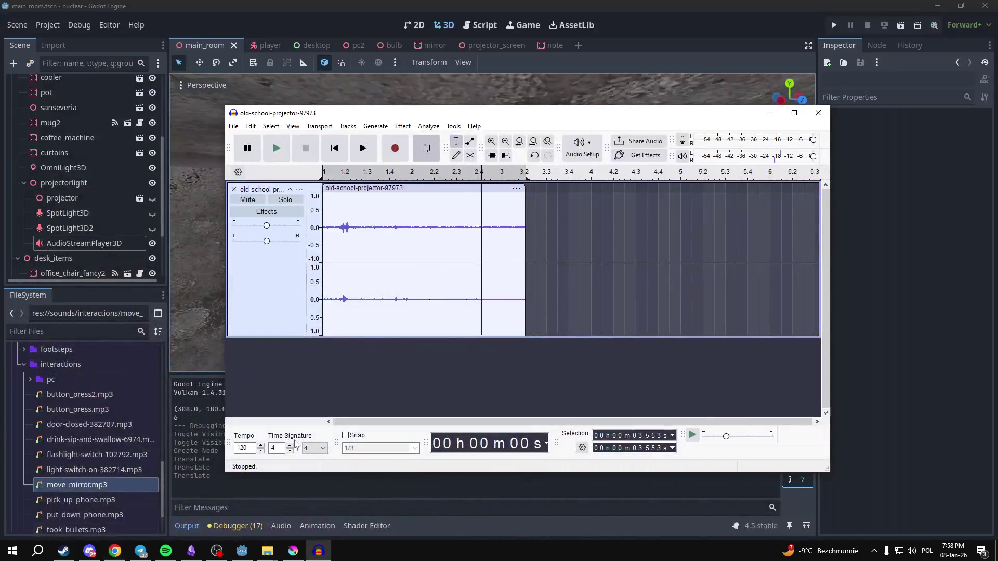
pyautogui.press('space')
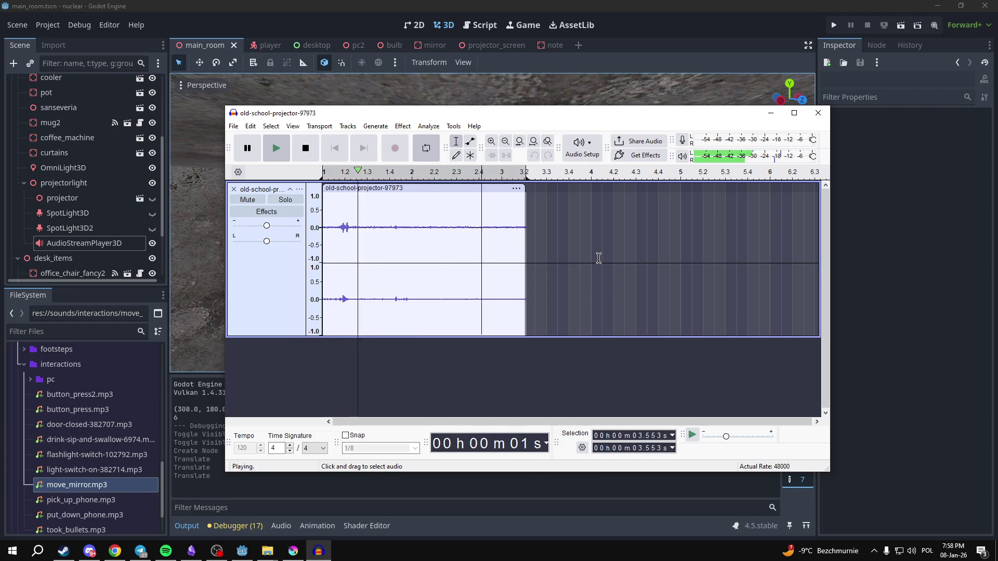
# Cut the first 0.743 s, then another short slice, from the clip's start, replaying after each
pyautogui.press('space')
pyautogui.moveTo(354, 242); pyautogui.dragTo(323, 243)
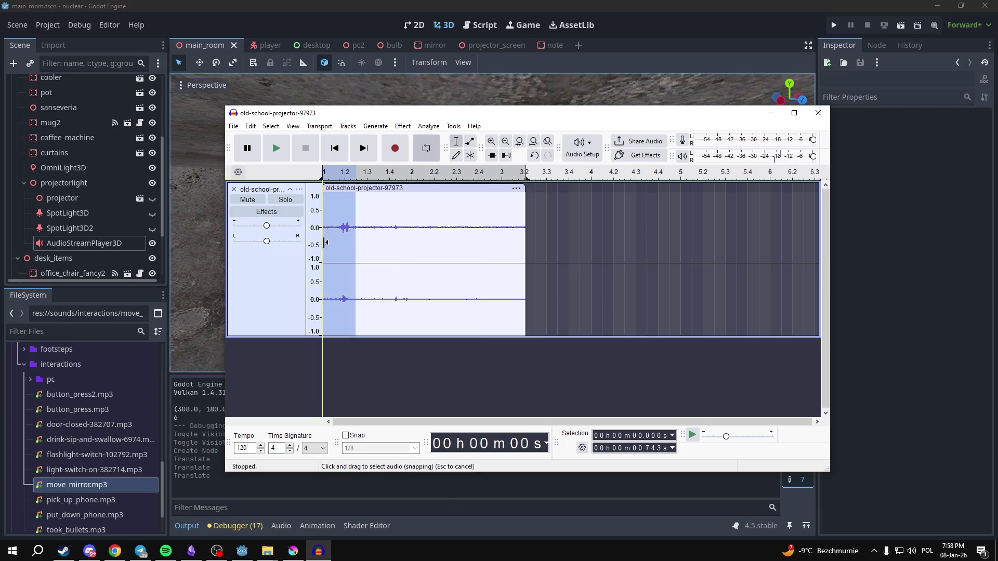
pyautogui.press('Delete')
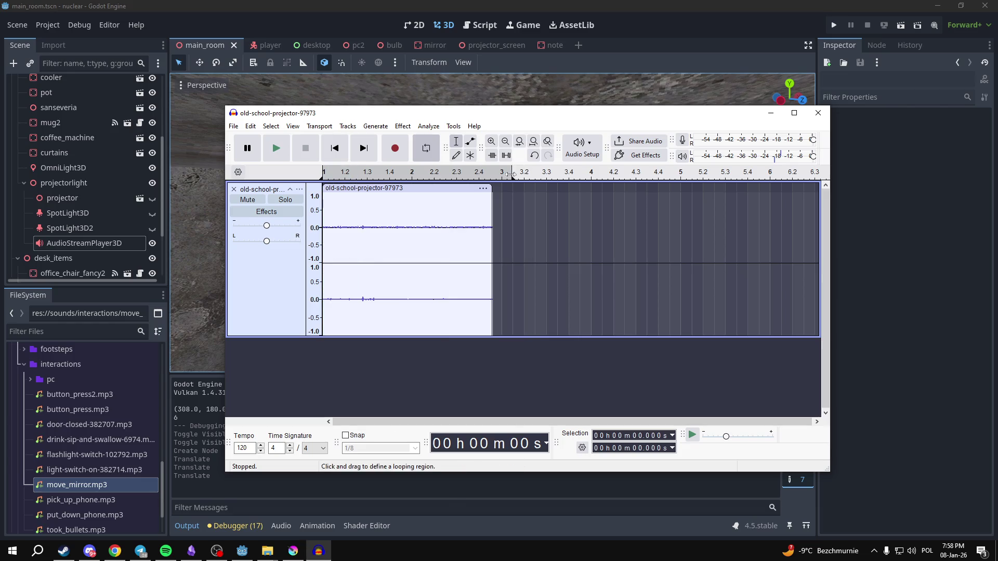
pyautogui.press('space')
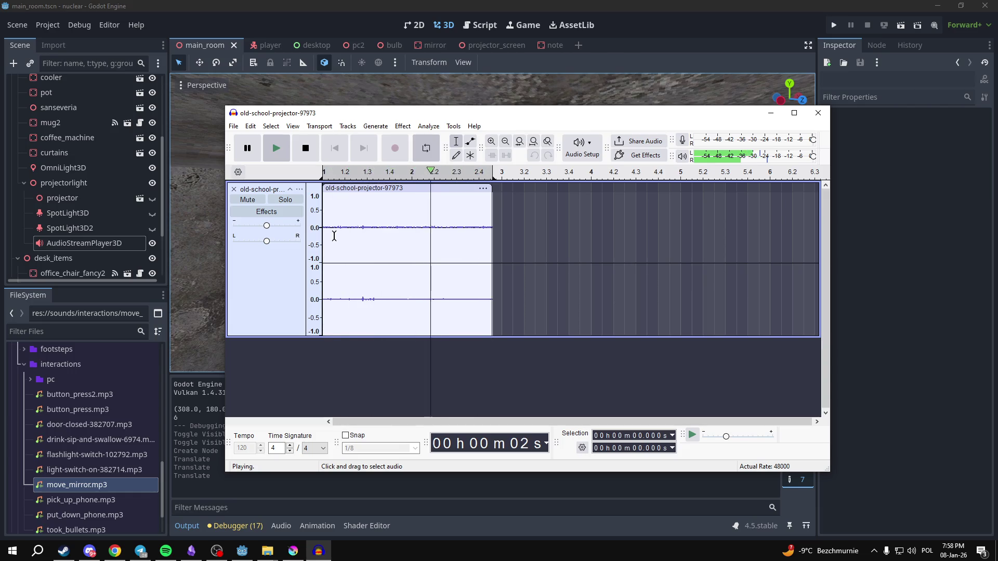
pyautogui.moveTo(334, 235); pyautogui.dragTo(323, 236)
pyautogui.press('Delete')
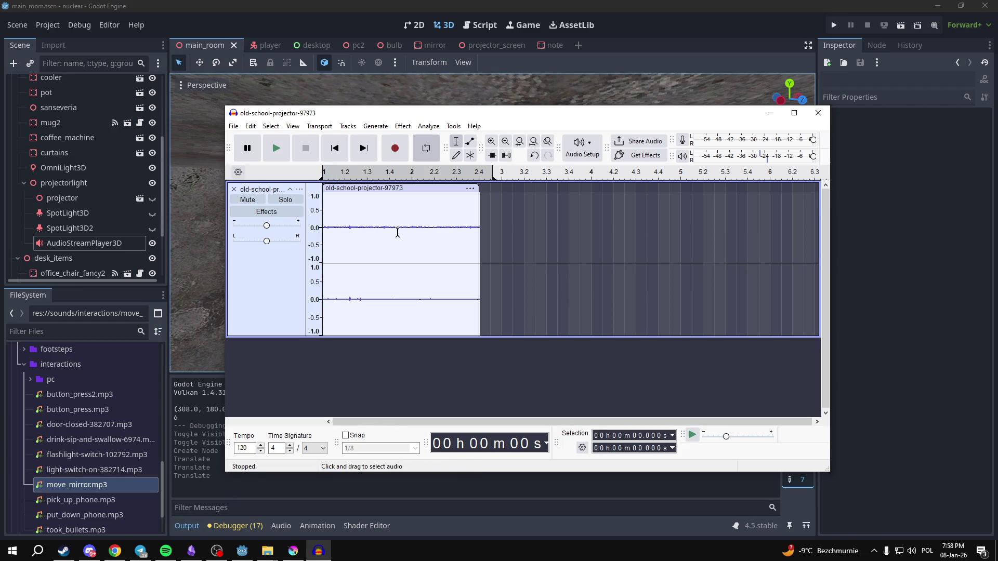
pyautogui.press('space')
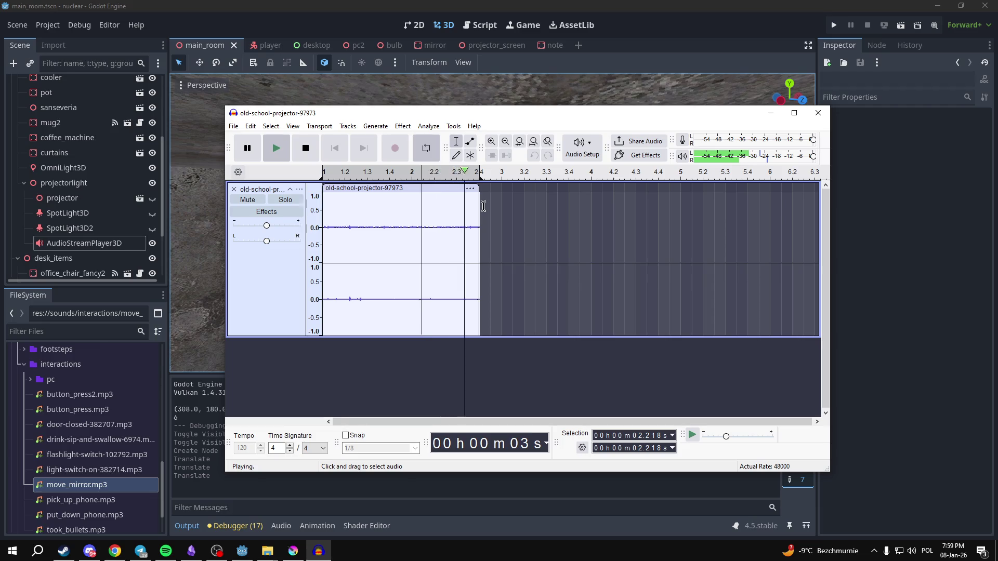
pyautogui.press('space')
# Preview and apply a Filter Curve EQ cutting below ~140 Hz and above 8000 Hz, then play it
pyautogui.click(442, 188)
pyautogui.click(403, 126)
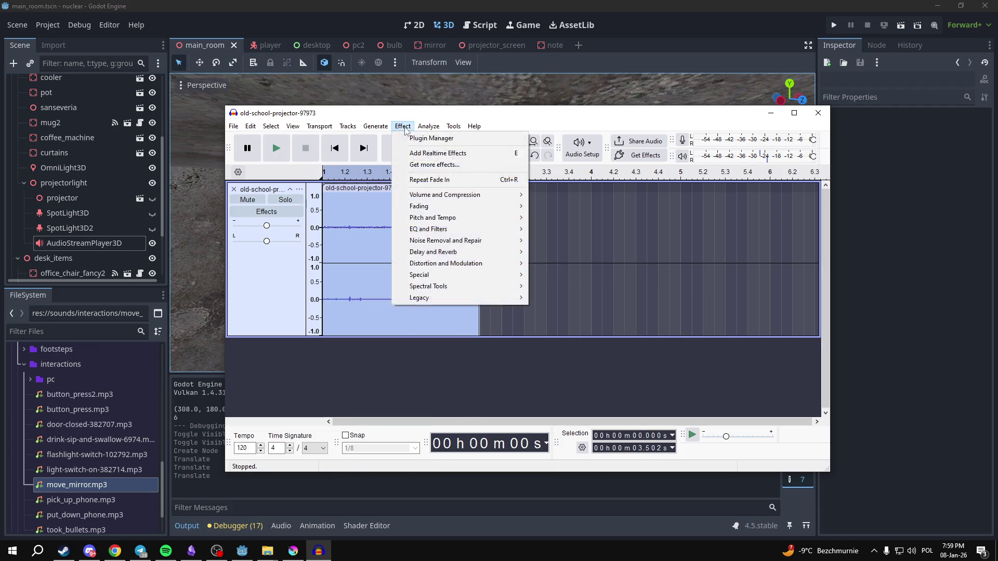
pyautogui.moveTo(442, 208)
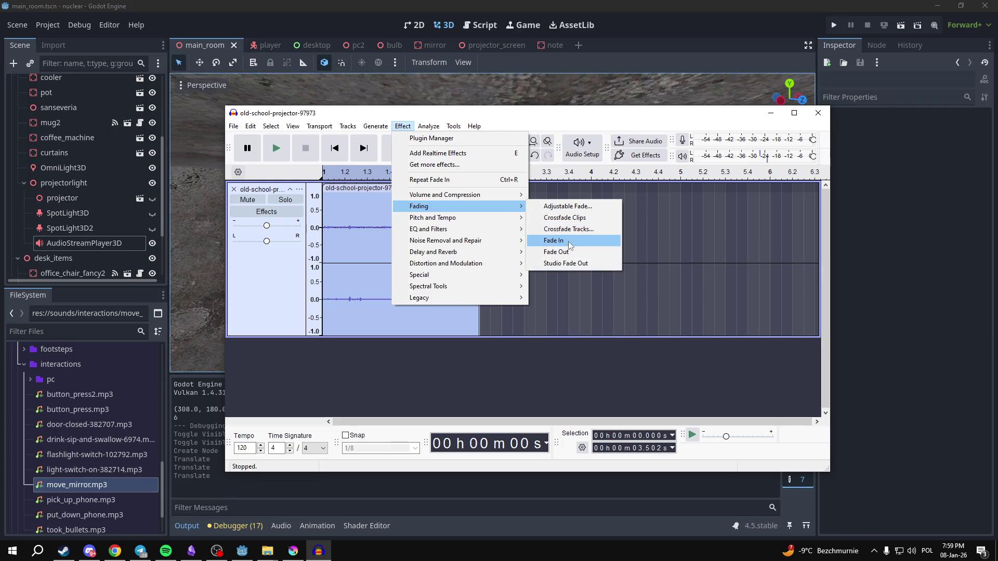
pyautogui.moveTo(459, 232)
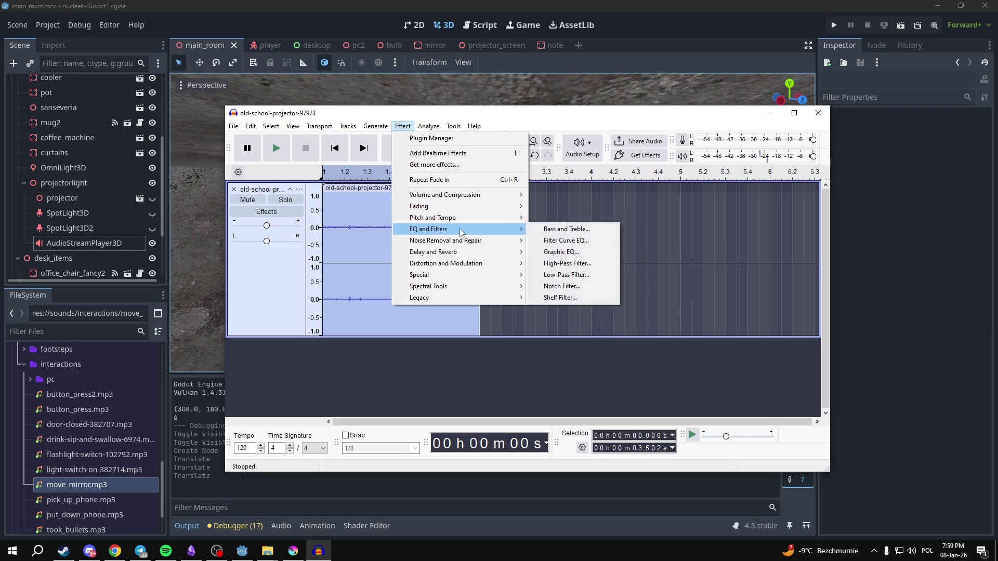
pyautogui.click(569, 241)
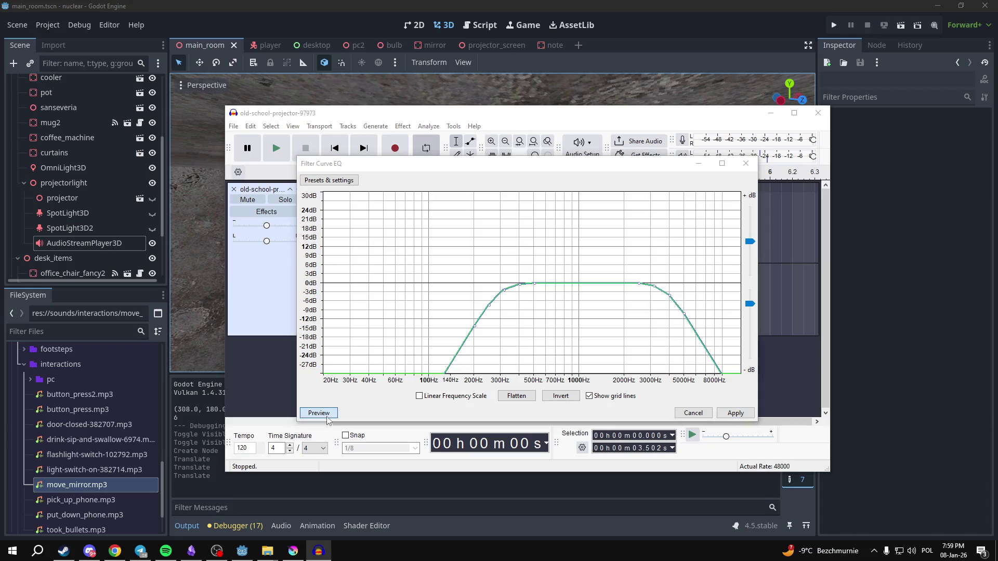
pyautogui.click(319, 414)
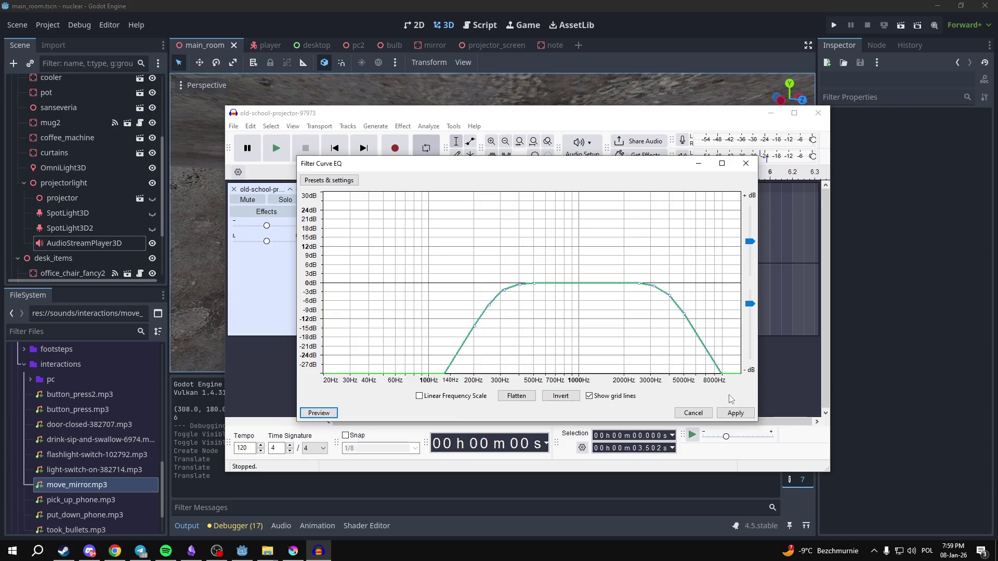
pyautogui.click(732, 413)
pyautogui.press('space')
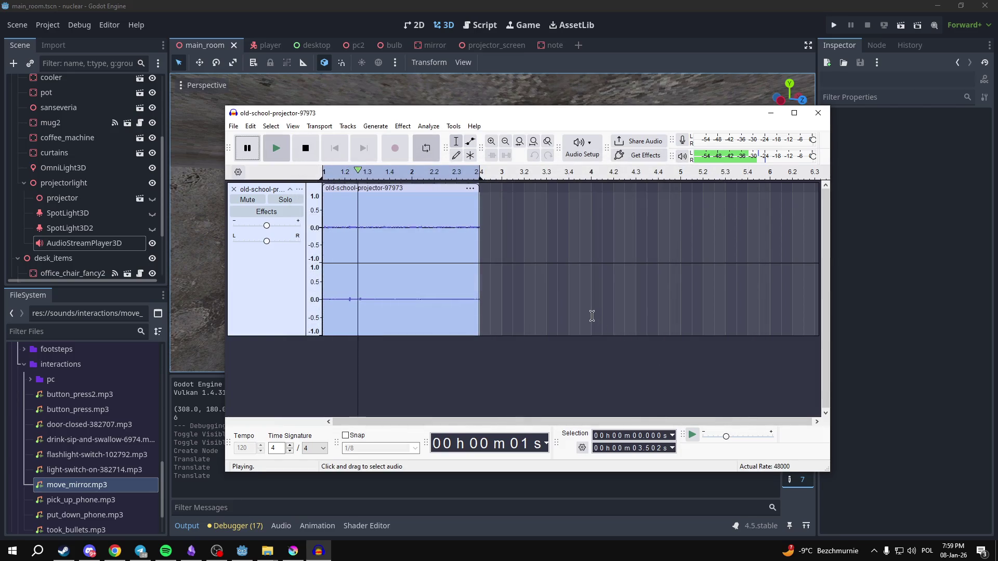
pyautogui.click(493, 356)
# Try raising the track volume to +2.0 dB, then undo it and replay the clip
pyautogui.moveTo(266, 226); pyautogui.dragTo(266, 227)
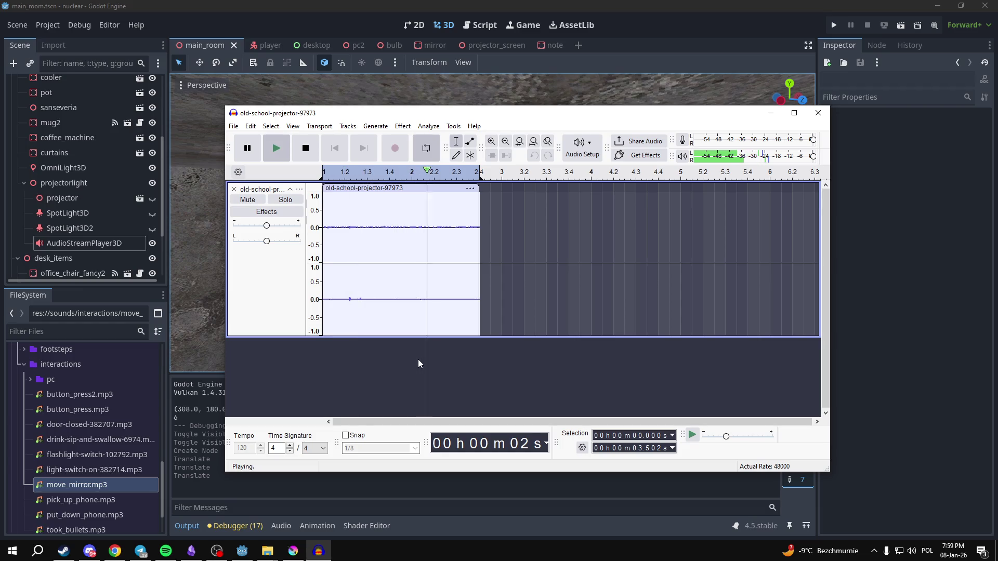
pyautogui.press('space')
pyautogui.hotkey('ctrl', 'z')
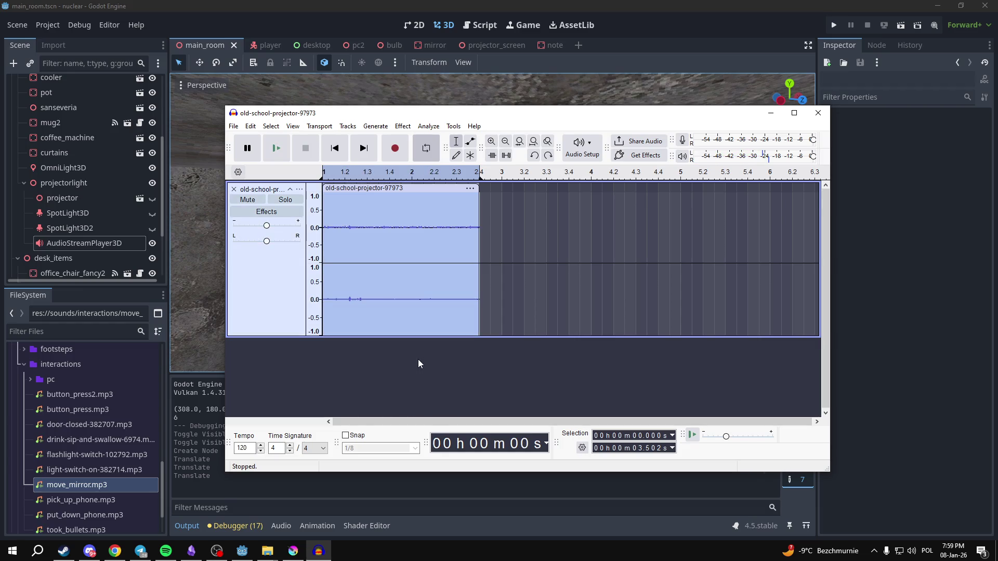
pyautogui.press('space')
# Delete the opening audio from the clip start up to 0.697 seconds
pyautogui.press('space')
pyautogui.click(353, 235)
pyautogui.moveTo(353, 235); pyautogui.dragTo(322, 237)
pyautogui.press('Delete')
pyautogui.press('space')
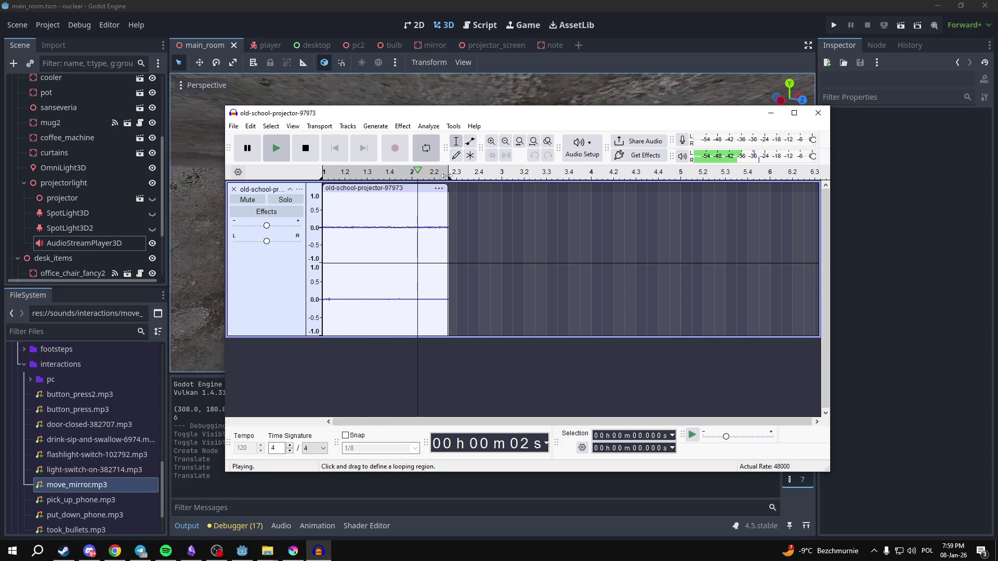
pyautogui.press('space')
# Trim the remaining audio before the new start point and play the shortened clip
pyautogui.click(333, 237)
pyautogui.press('space')
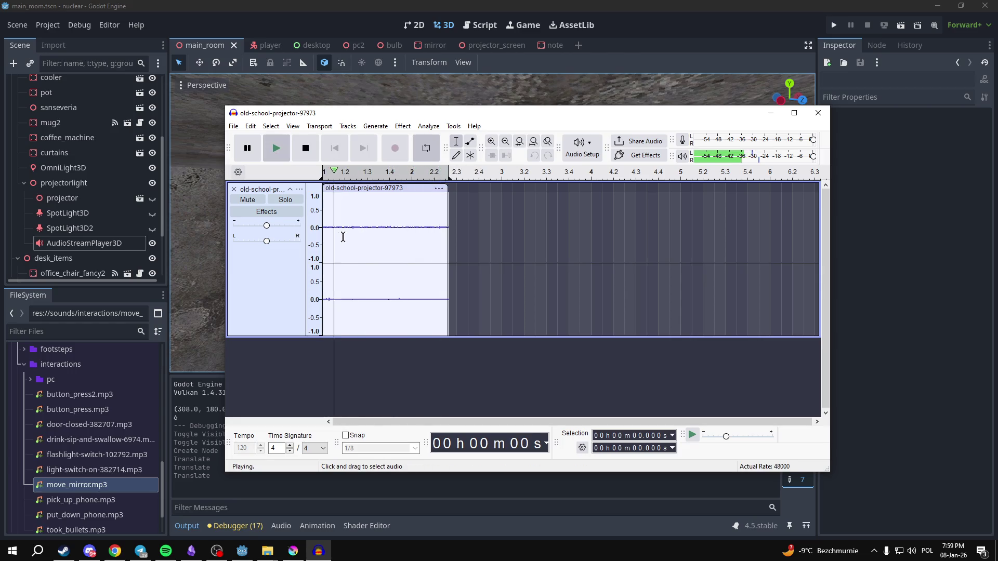
pyautogui.press('space')
pyautogui.moveTo(334, 237); pyautogui.dragTo(323, 238)
pyautogui.press('Delete')
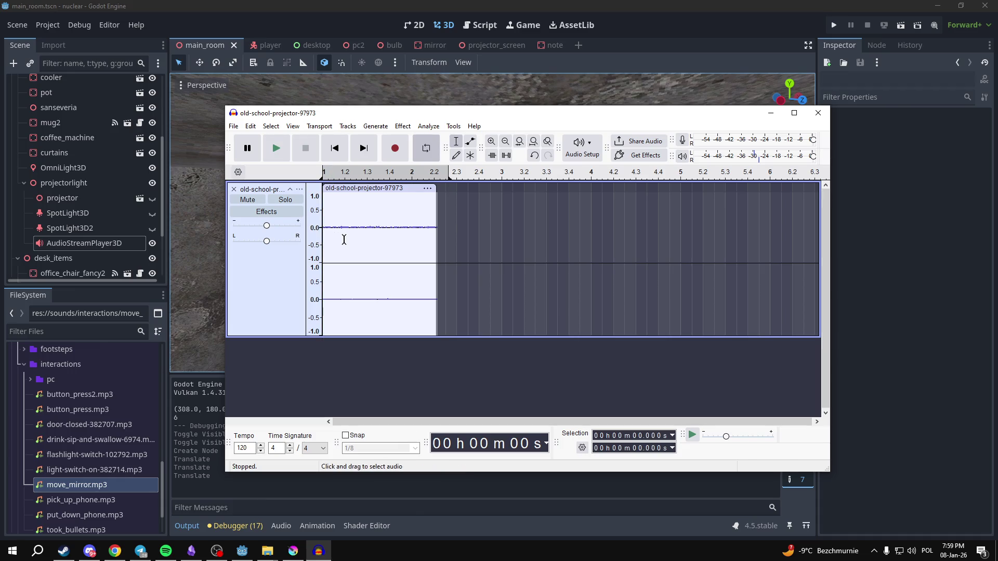
pyautogui.press('space')
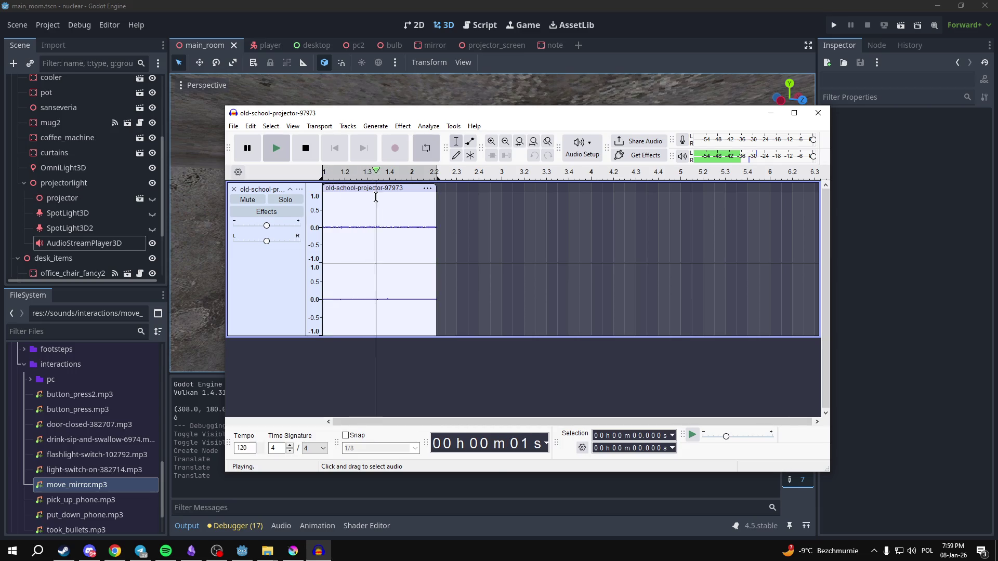
pyautogui.press('space')
pyautogui.hotkey('ctrl', 'a')
pyautogui.click(233, 126)
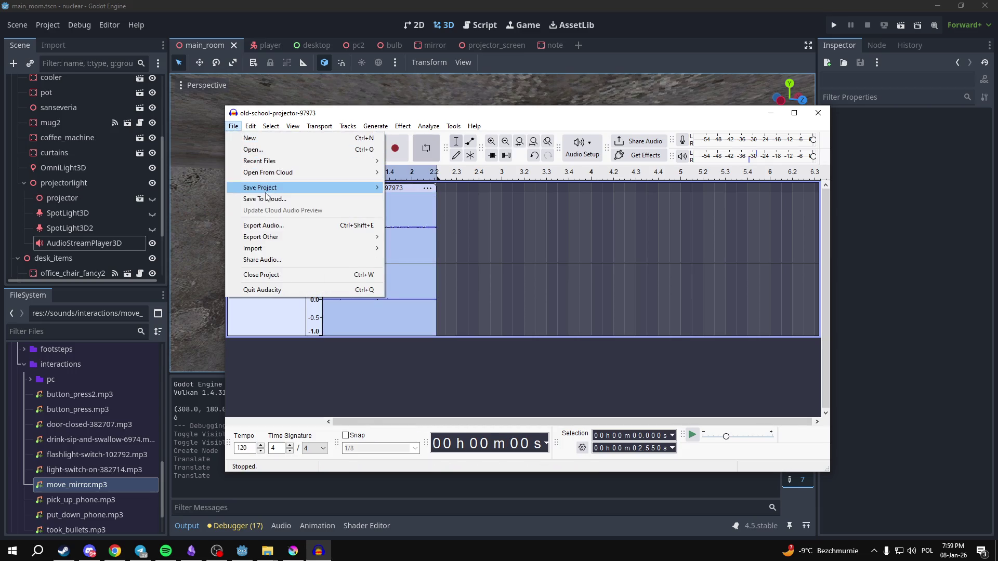
# Pick E:\GDLearning\nuclear\sounds\mechanical as the audio export folder
pyautogui.click(275, 226)
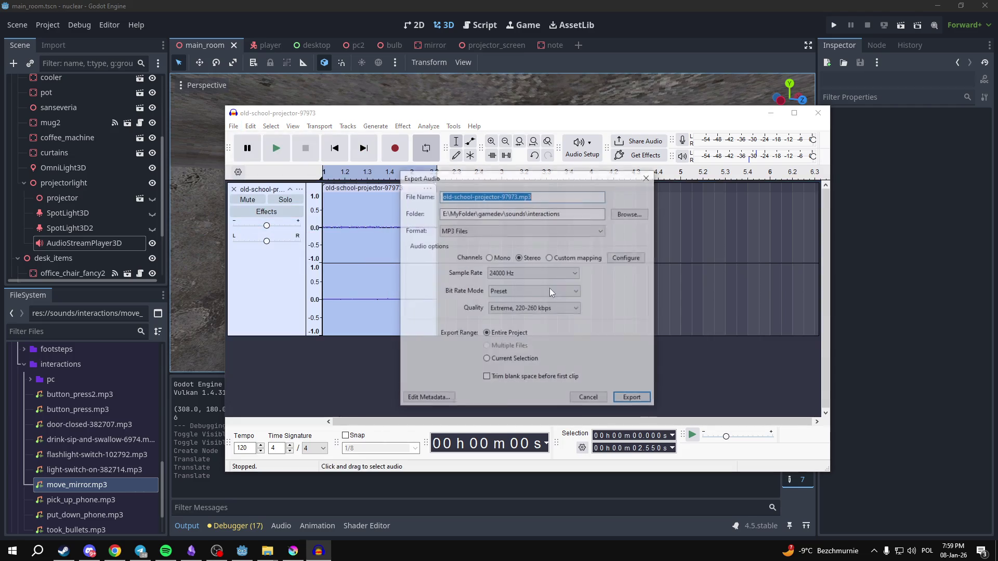
pyautogui.click(629, 215)
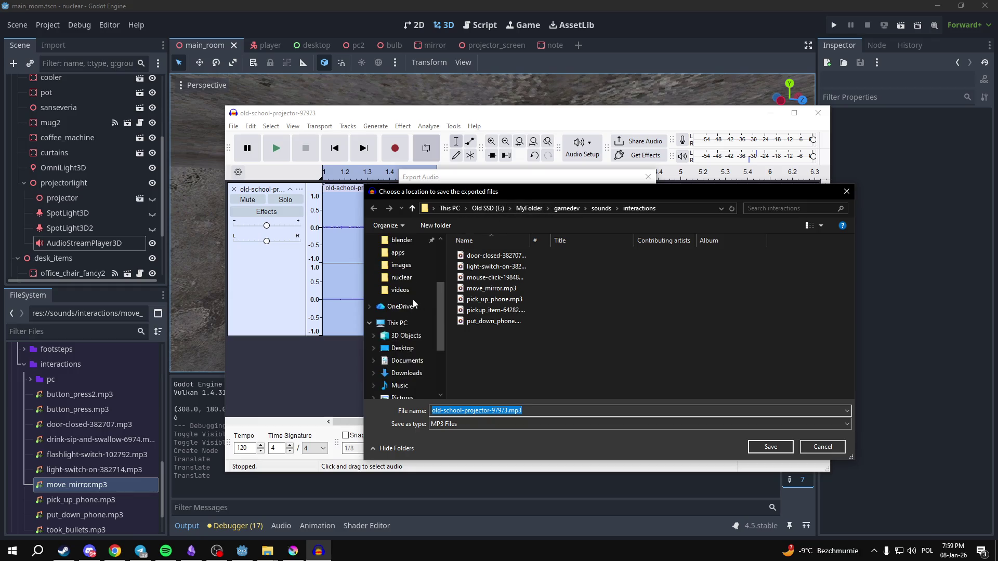
pyautogui.click(487, 208)
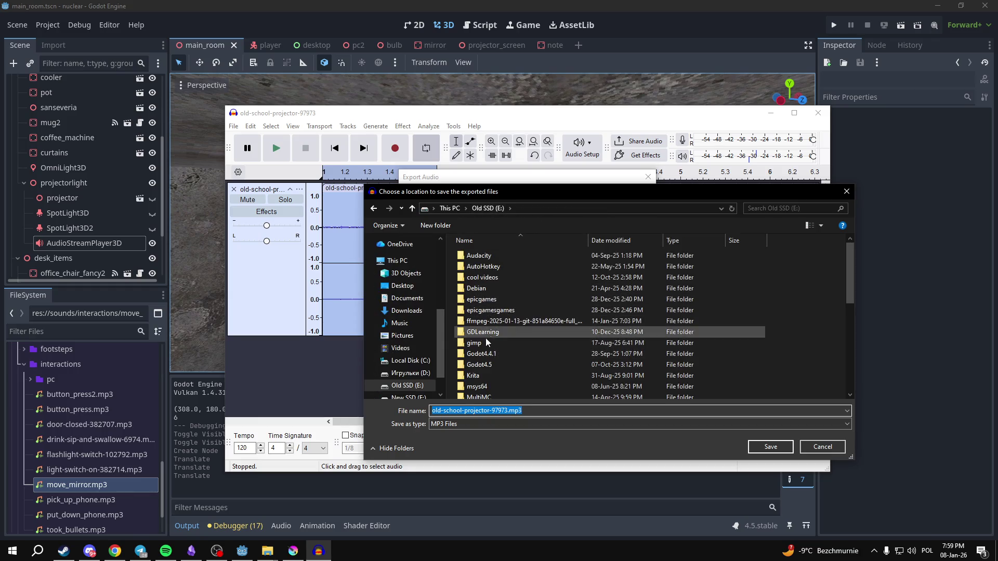
pyautogui.doubleClick(484, 332)
pyautogui.doubleClick(487, 299)
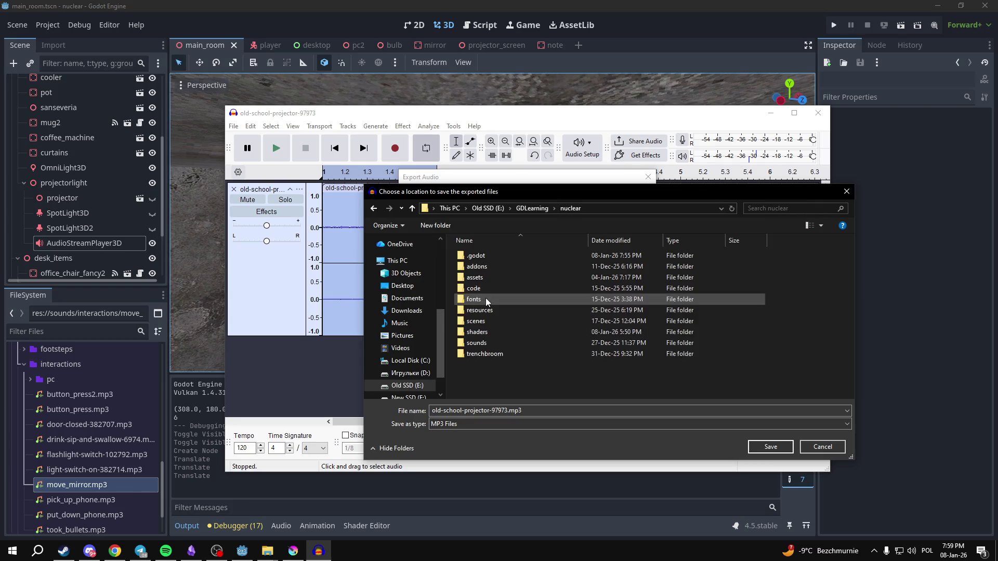
pyautogui.doubleClick(481, 343)
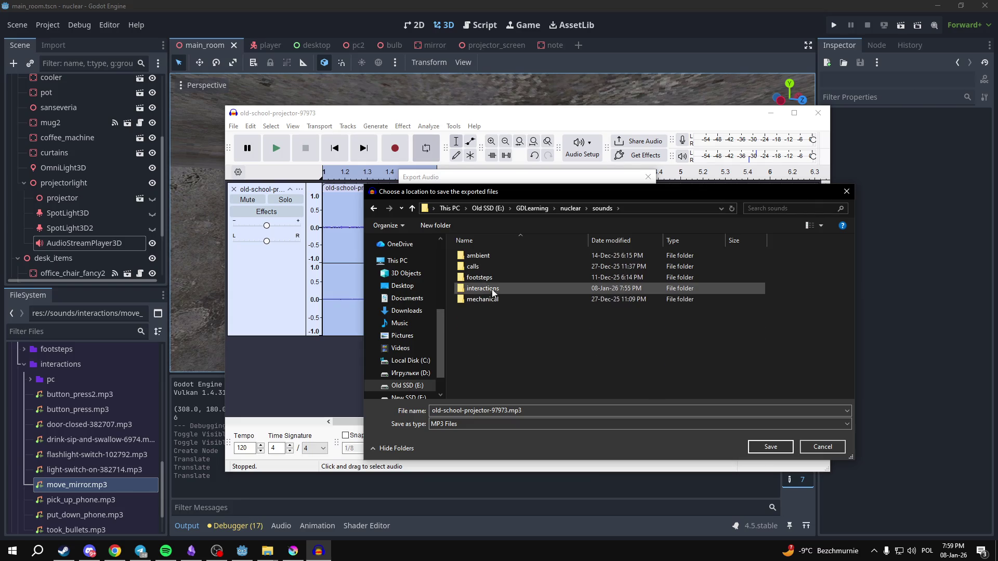
pyautogui.click(499, 301)
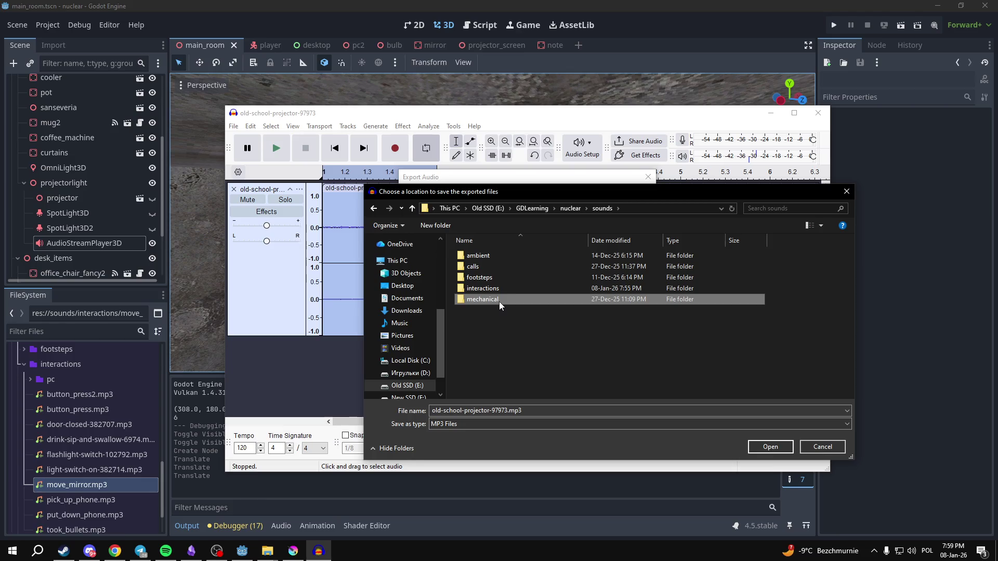
pyautogui.doubleClick(499, 300)
# Name the file projector and export it as projector.mp3
pyautogui.click(485, 410)
pyautogui.write('projector')
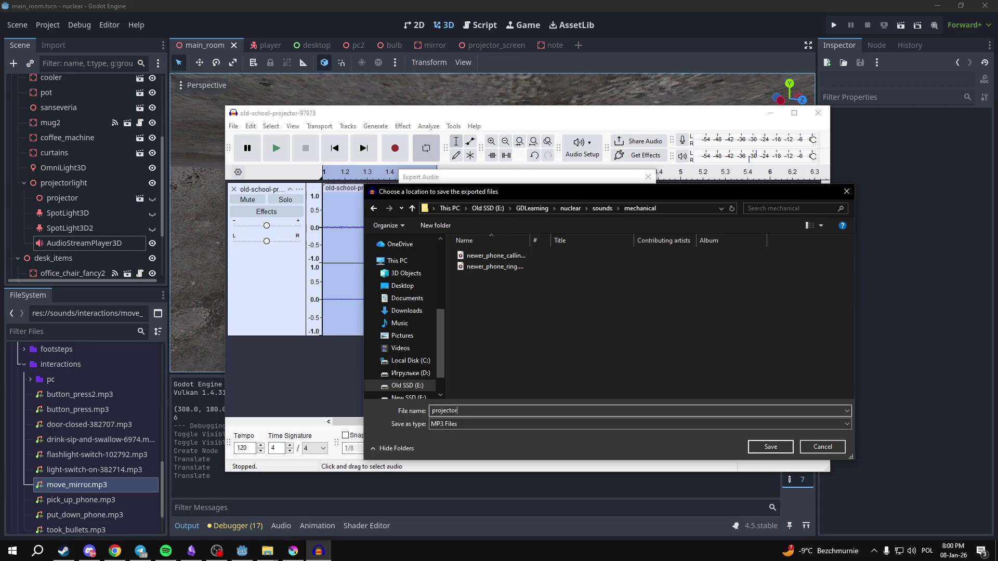
pyautogui.press('Return')
pyautogui.click(620, 405)
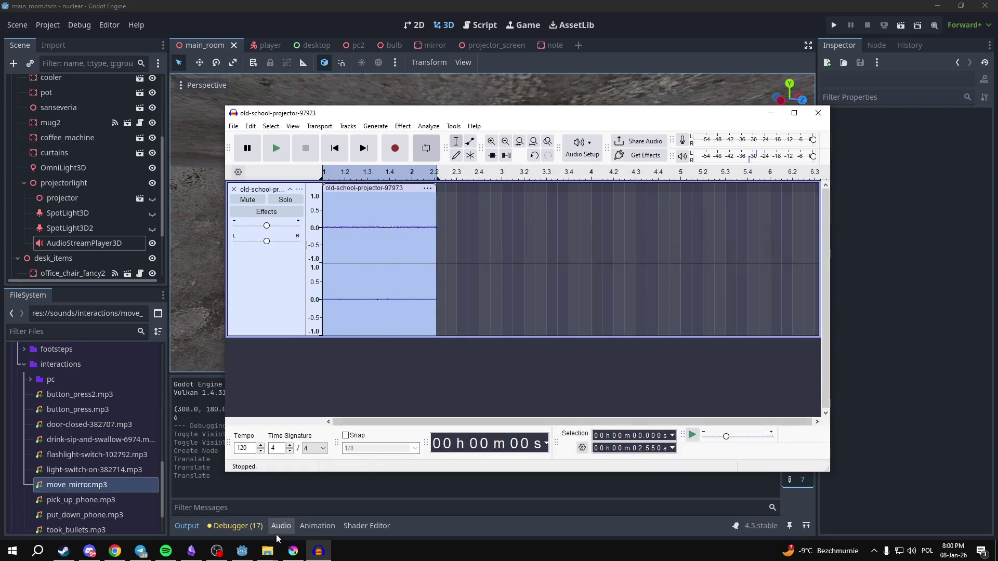
# Drop projector.mp3 onto the projector AudioStreamPlayer3D's Stream property and preview it
pyautogui.click(319, 551)
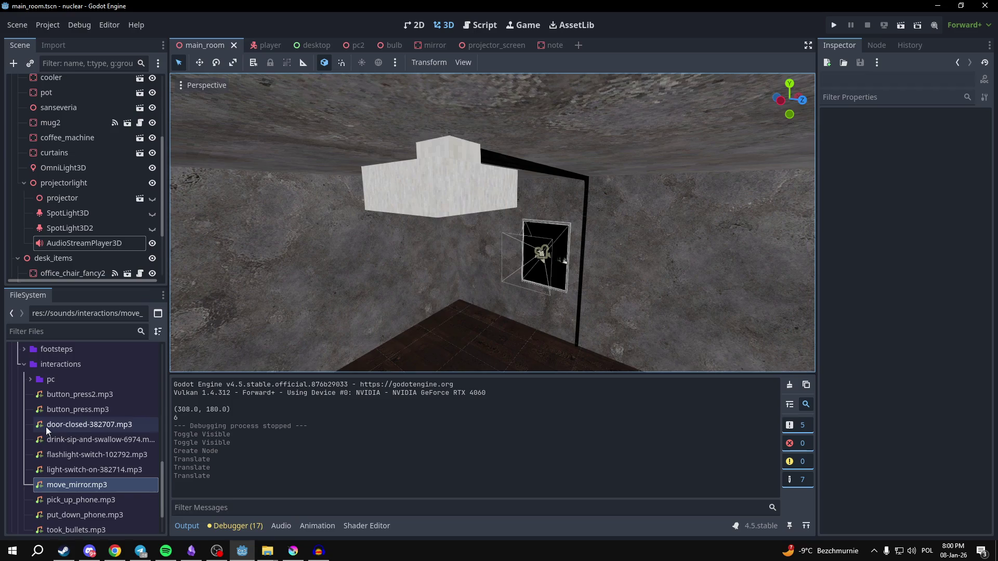
pyautogui.click(24, 365)
pyautogui.click(23, 490)
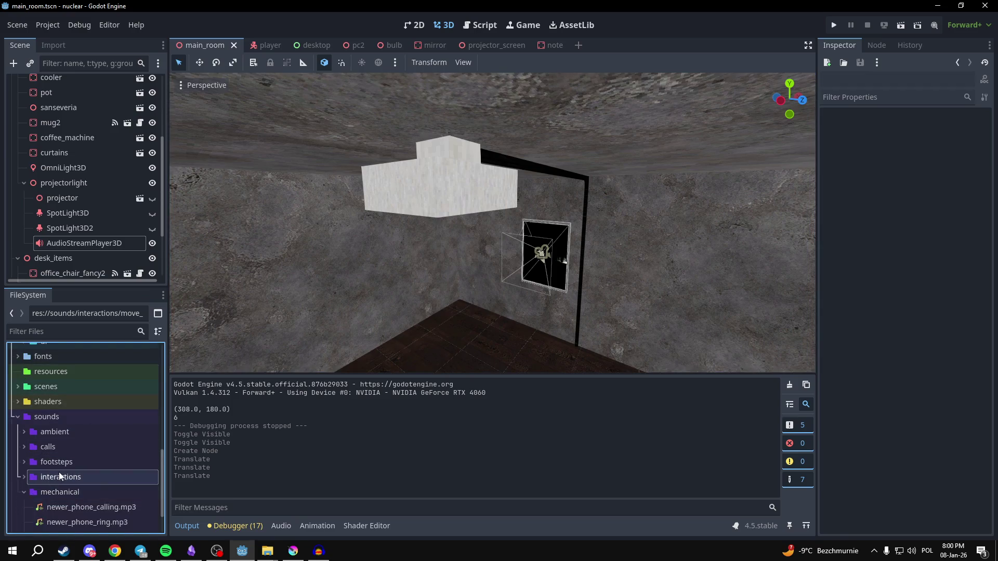
pyautogui.scroll(-2, 58, 472)
pyautogui.click(110, 248)
pyautogui.click(71, 492)
pyautogui.moveTo(70, 492)
pyautogui.mouseDown()
pyautogui.moveTo(813, 222)
pyautogui.moveTo(925, 138)
pyautogui.mouseUp()
pyautogui.click(910, 244)
pyautogui.press('w')
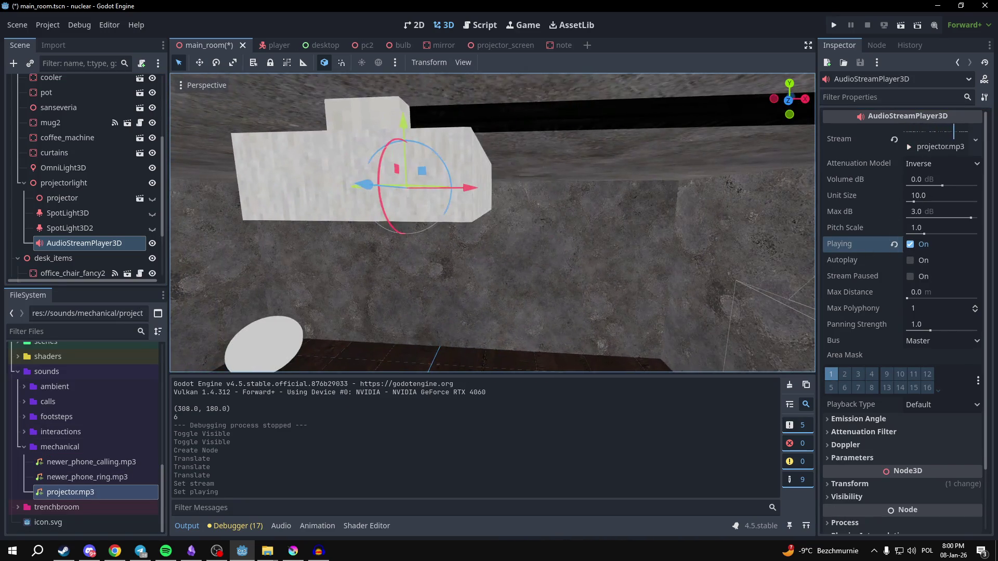
# Reimport projector.mp3, save the scene, and select the projectorlight node
pyautogui.doubleClick(92, 491)
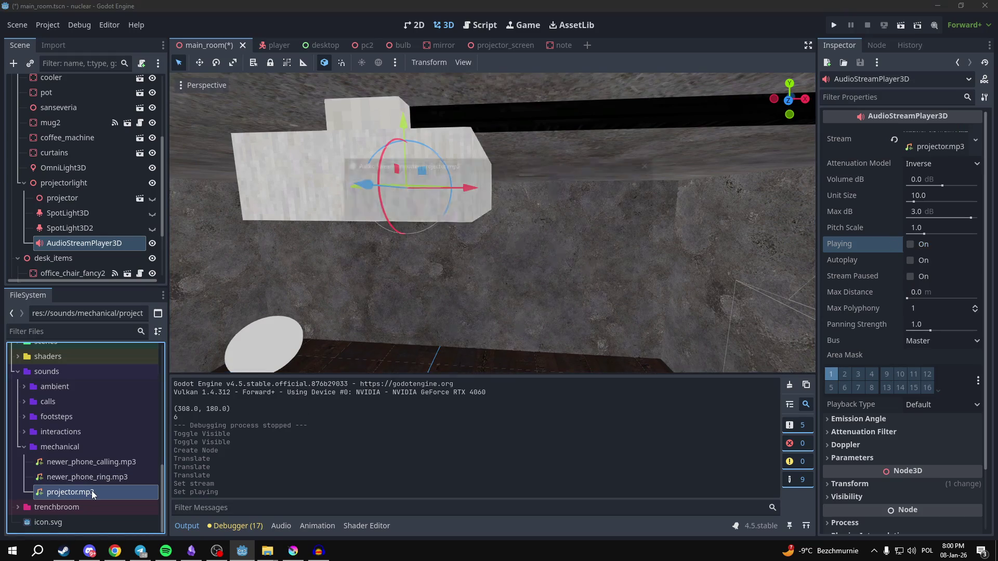
pyautogui.click(436, 379)
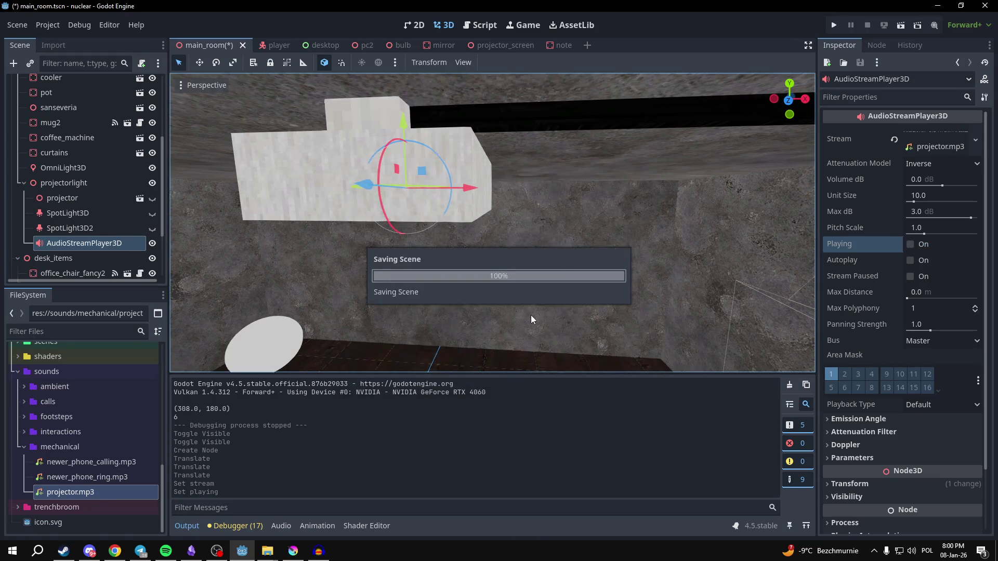
pyautogui.click(531, 304)
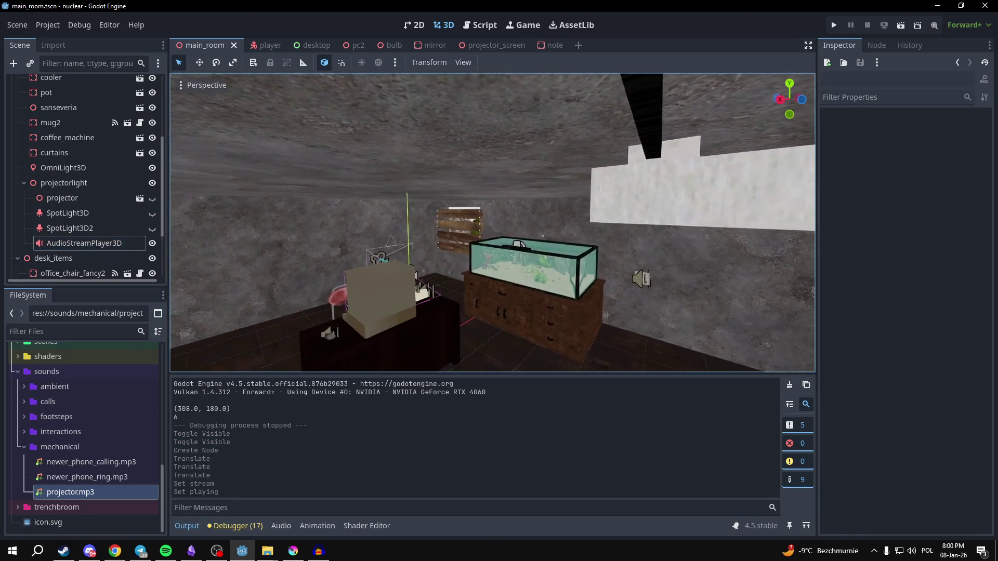
pyautogui.moveTo(531, 304); pyautogui.dragTo(532, 294)
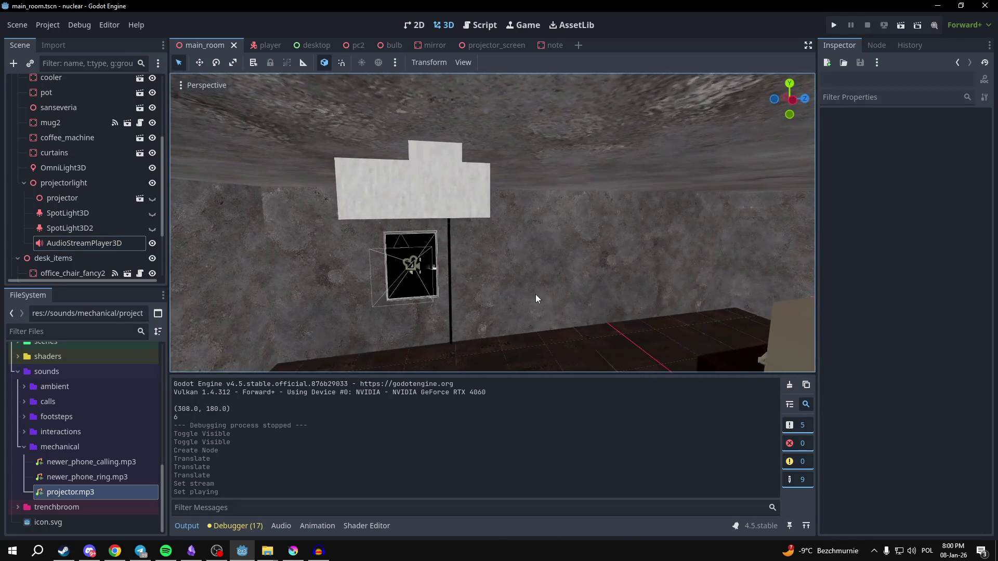
pyautogui.click(102, 185)
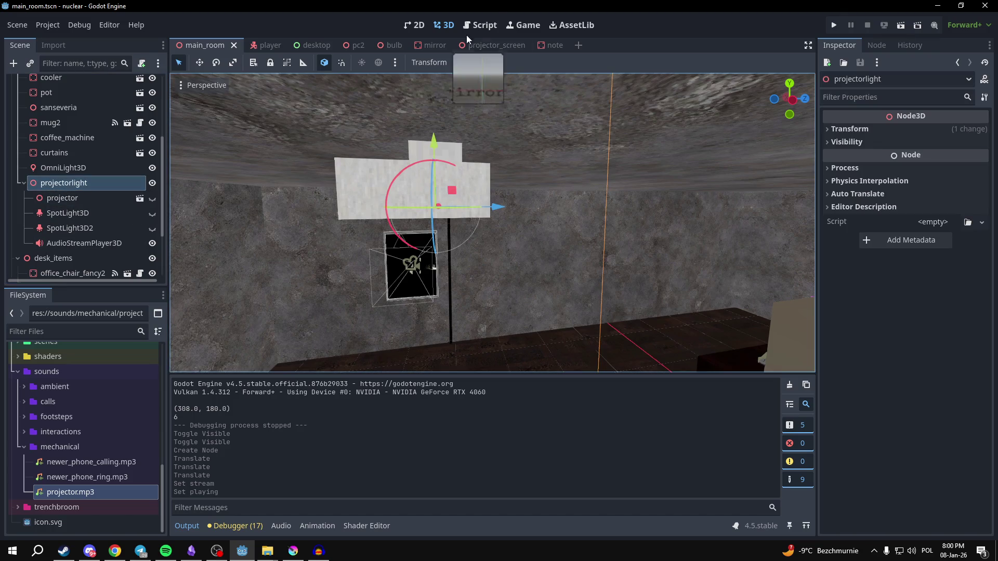
# Open the pc_affection.gd script in the script editor
pyautogui.click(469, 26)
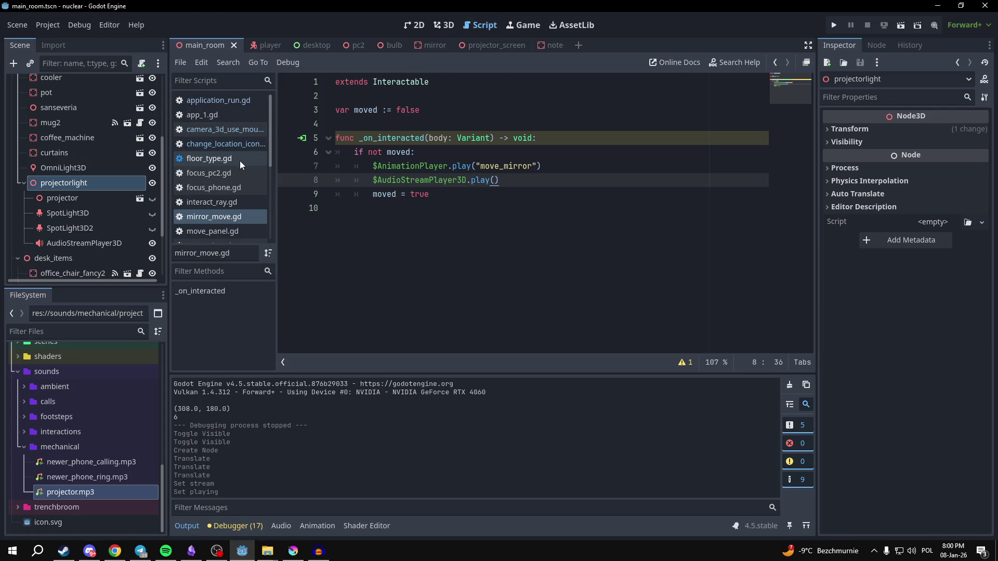
pyautogui.scroll(-3, 234, 157)
pyautogui.click(225, 201)
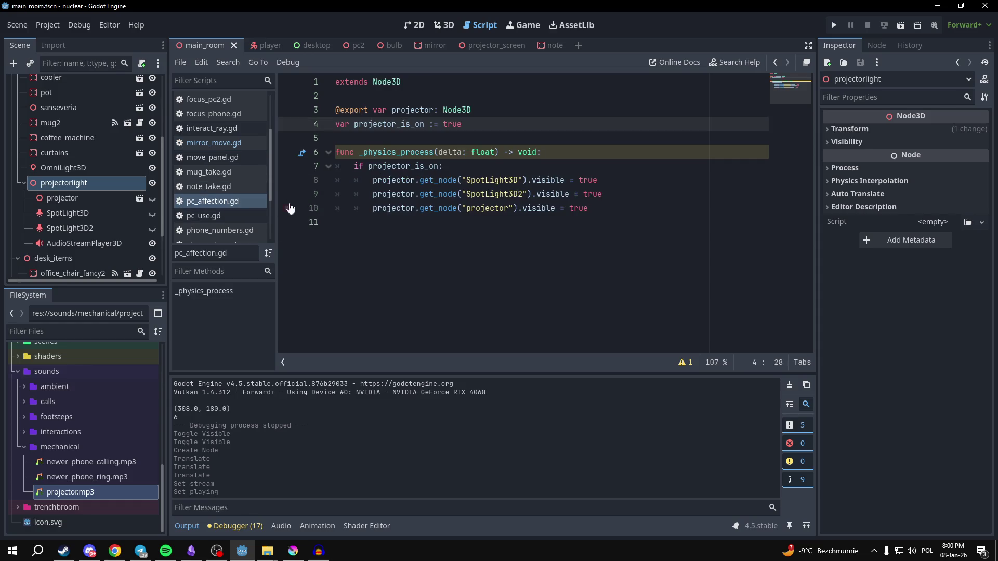
# Add projector.get_node("AudioStreamPlayer3D").autoplay = true under the if block, save, and run
pyautogui.click(610, 208)
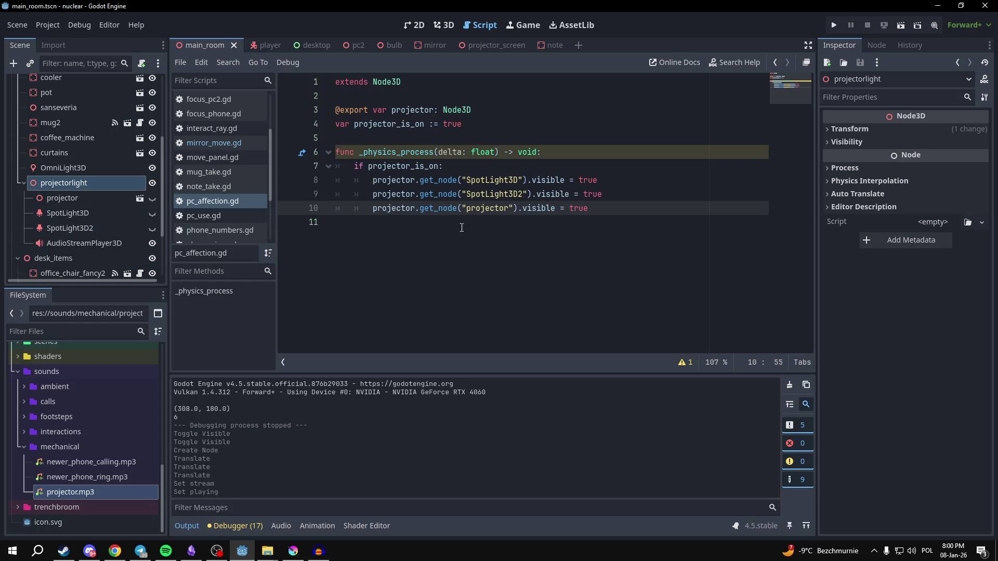
pyautogui.press('Return')
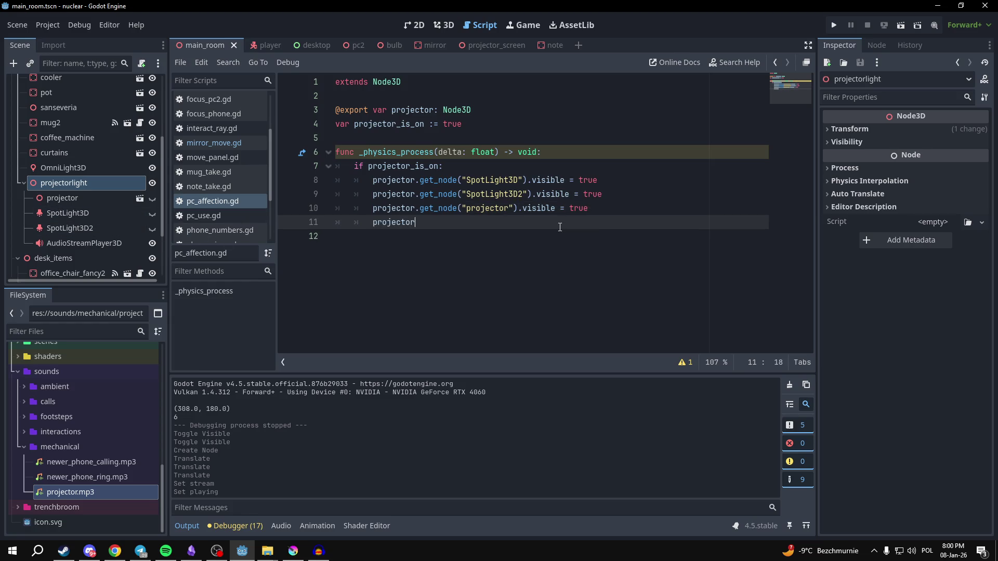
pyautogui.write('.get_n')
pyautogui.press('Return')
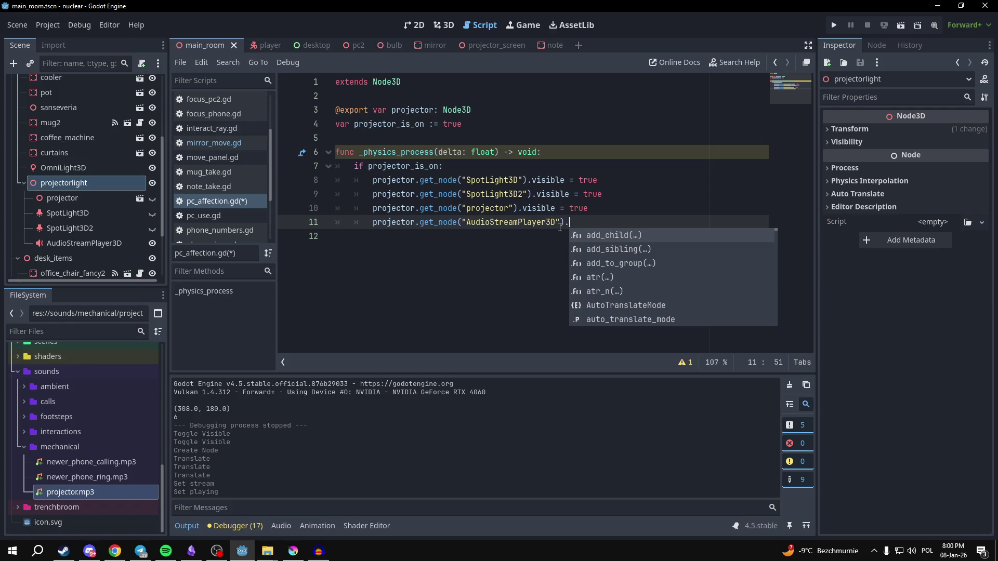
pyautogui.write('autopla')
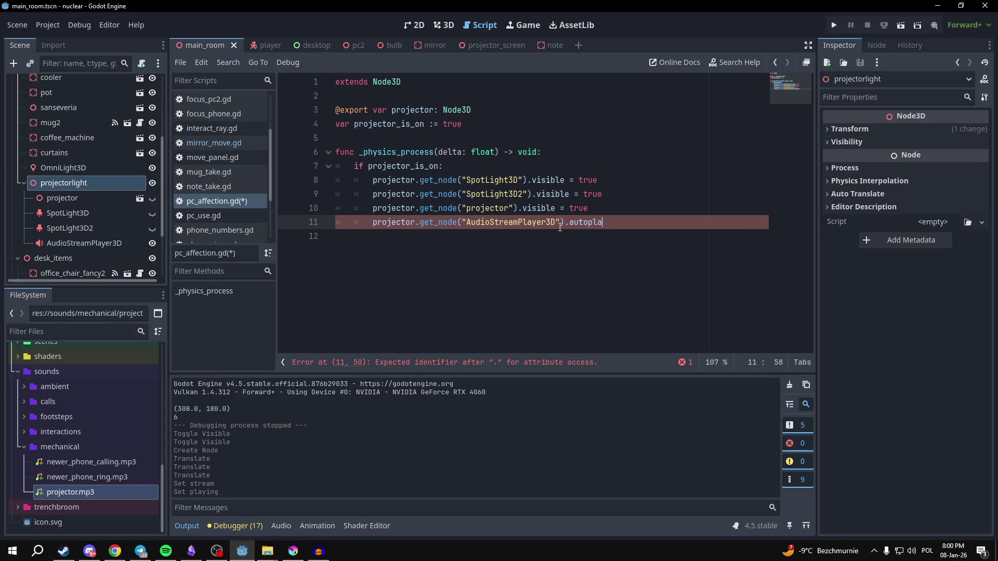
pyautogui.write('treu')
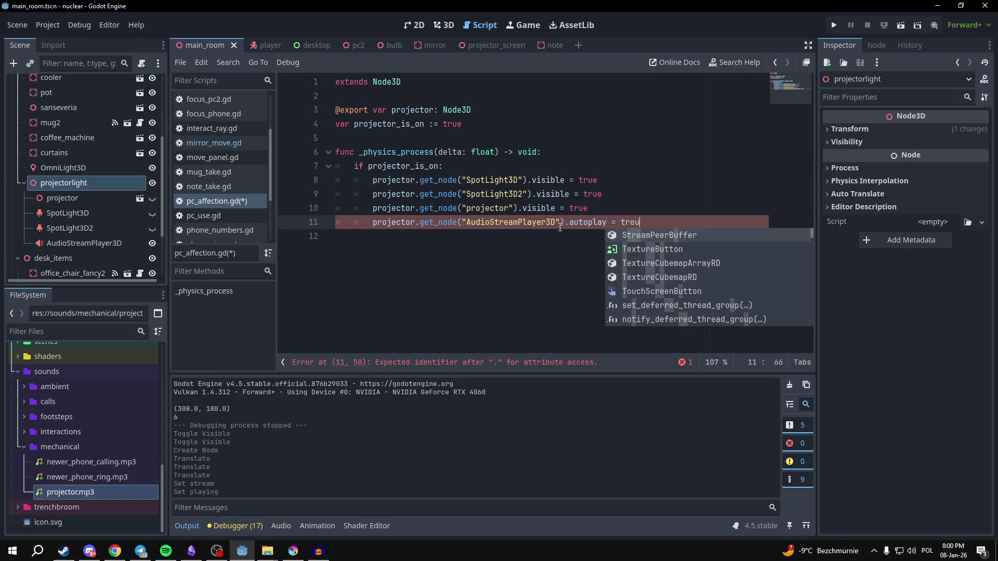
pyautogui.press('BackSpace')
pyautogui.press('BackSpace')
pyautogui.write('ue')
pyautogui.hotkey('ctrl', 's')
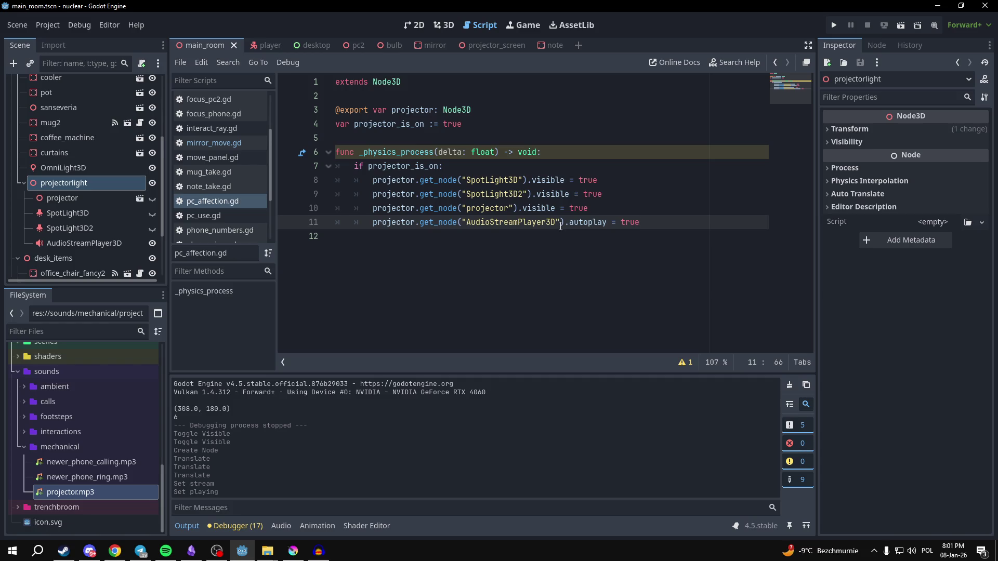
pyautogui.press('F5')
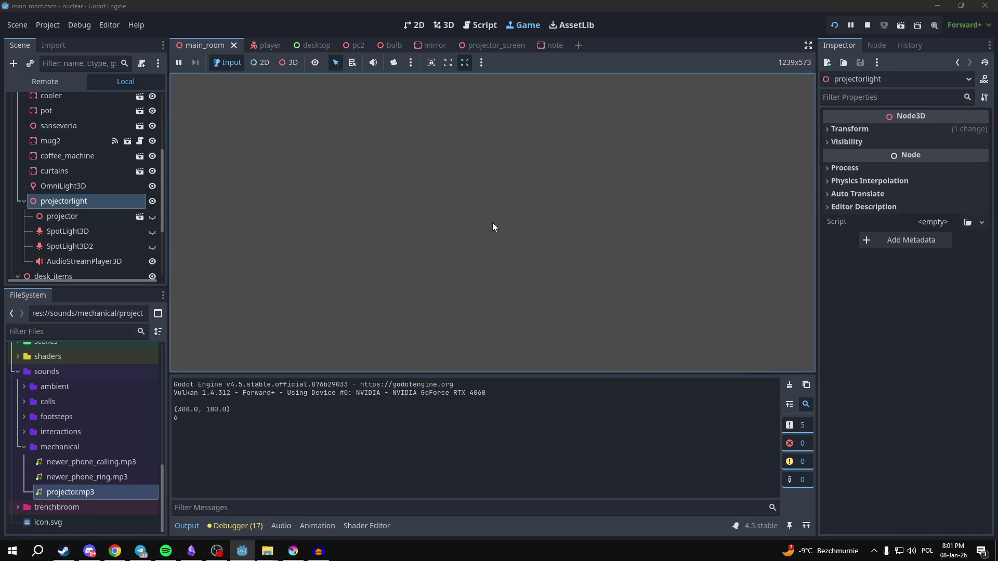
# Enable Autoplay with Stream Paused off on the projector AudioStreamPlayer3D, save, and rerun the game
pyautogui.press('F8')
pyautogui.click(123, 242)
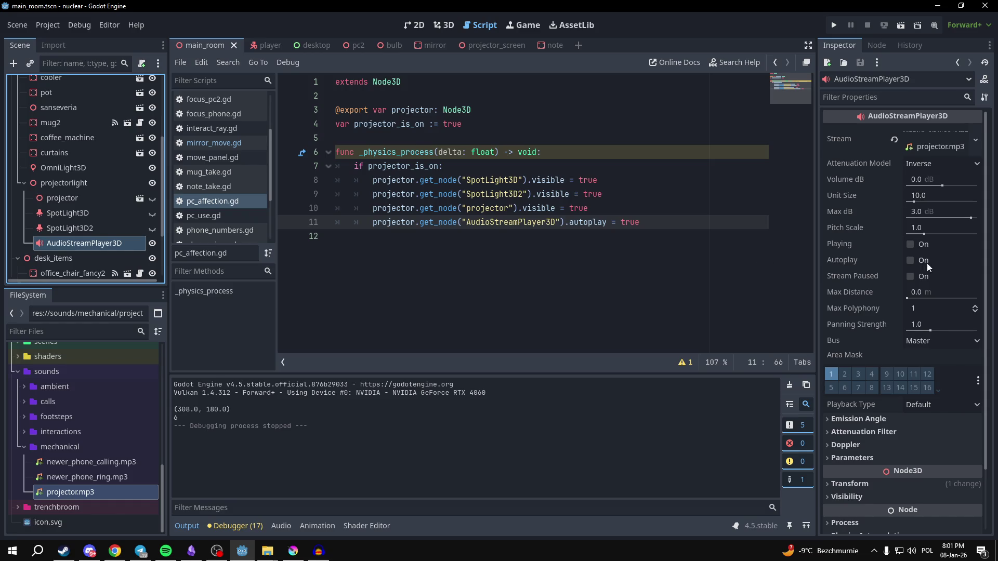
pyautogui.click(908, 260)
pyautogui.click(909, 276)
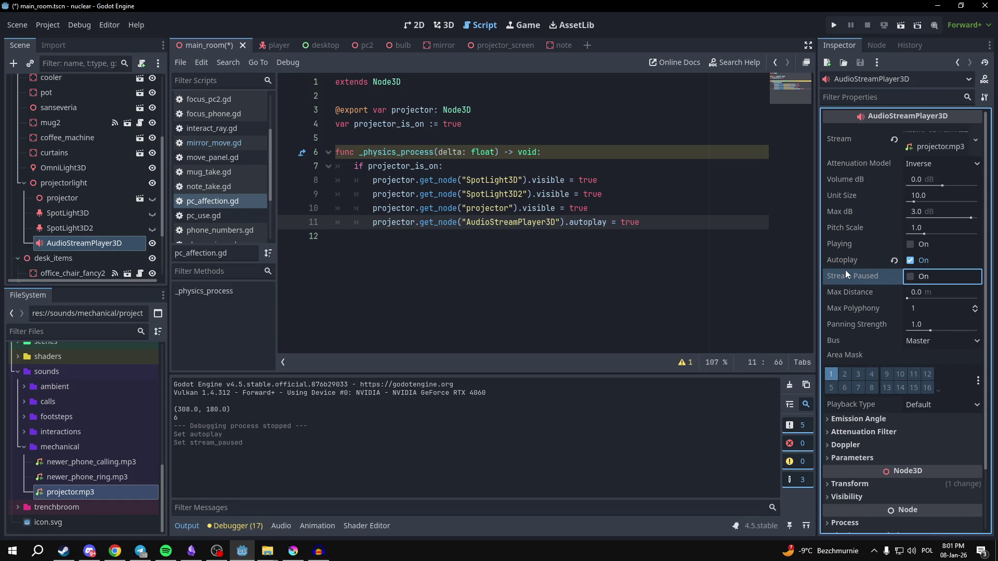
pyautogui.click(912, 278)
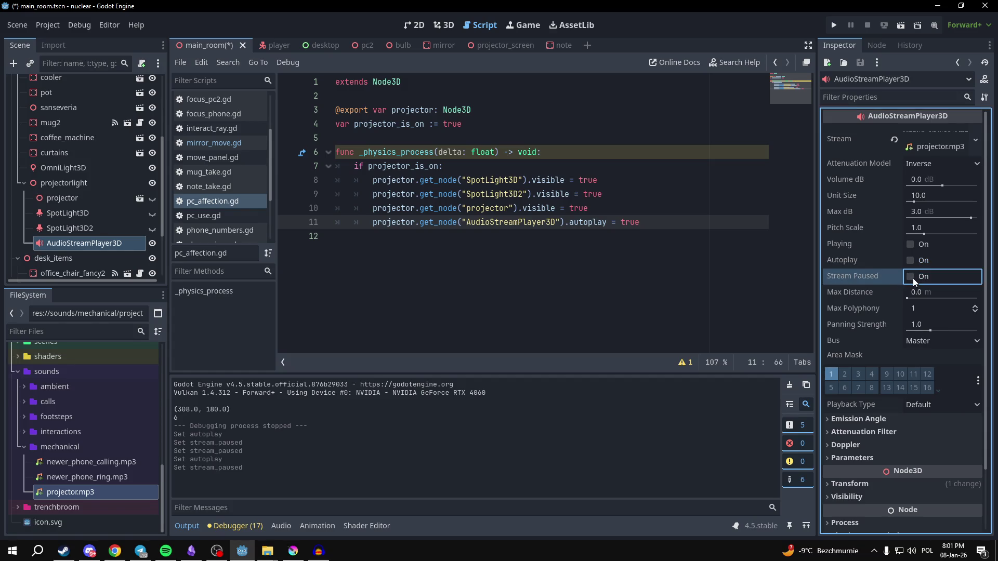
pyautogui.hotkey('ctrl', 's')
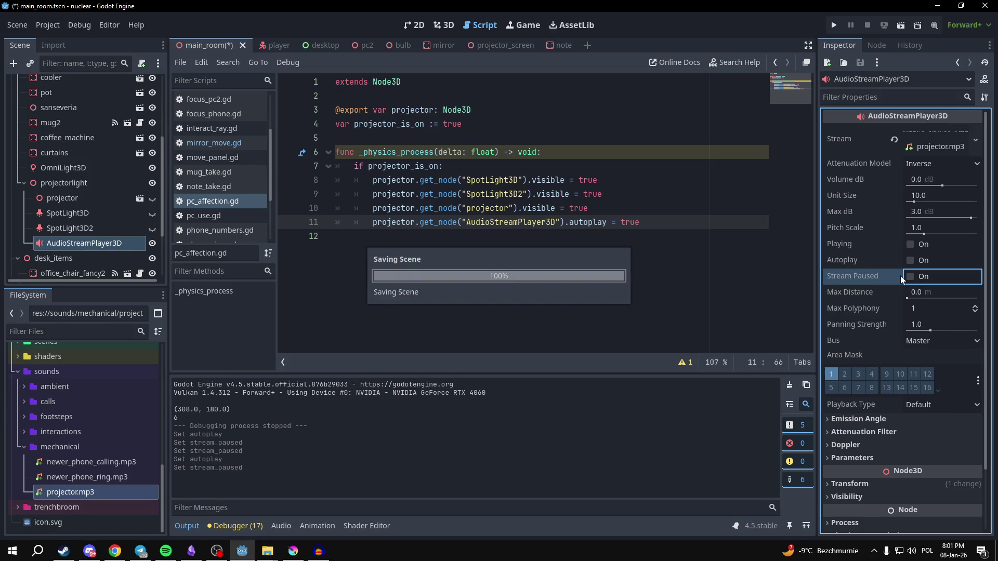
pyautogui.click(909, 260)
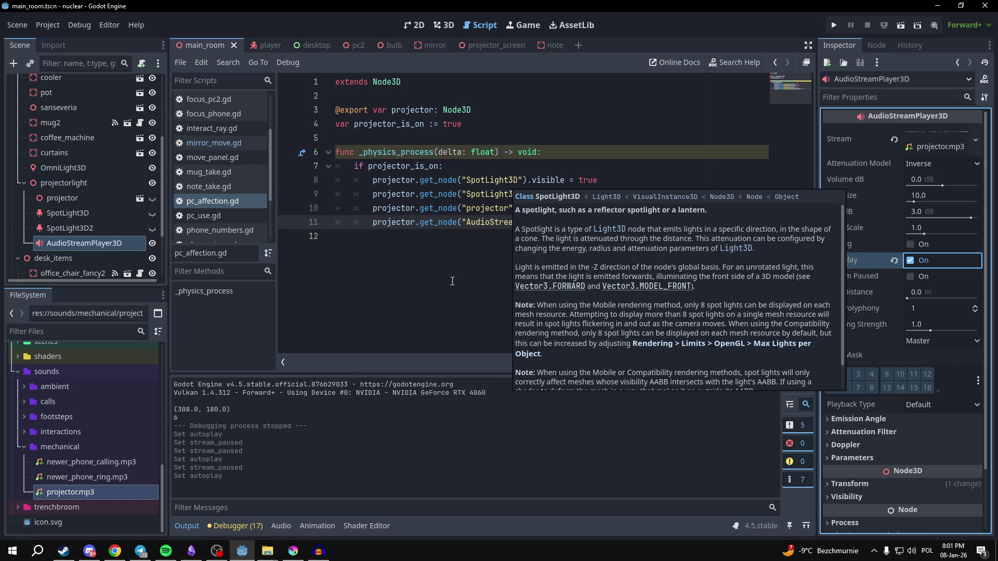
pyautogui.click(642, 229)
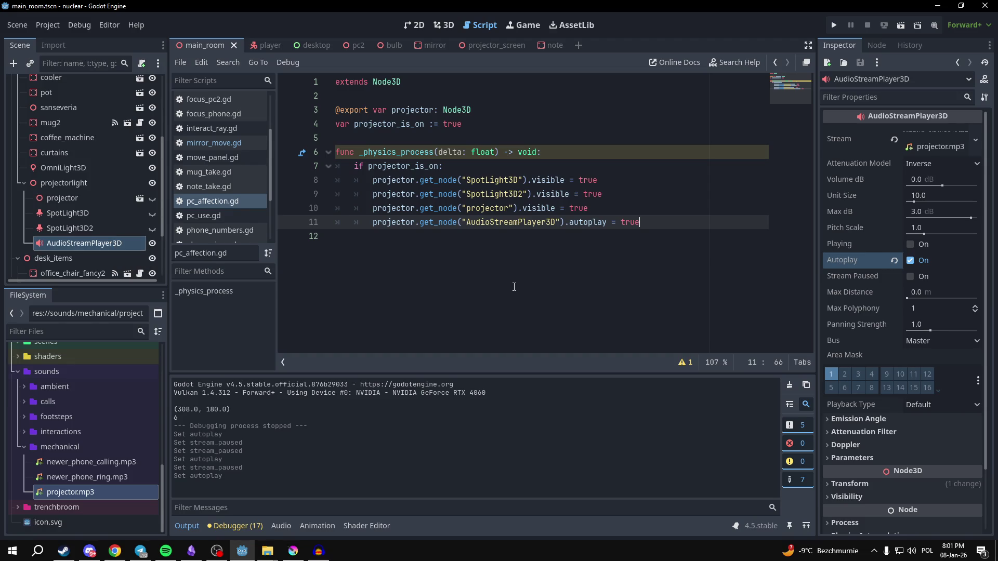
pyautogui.press('F5')
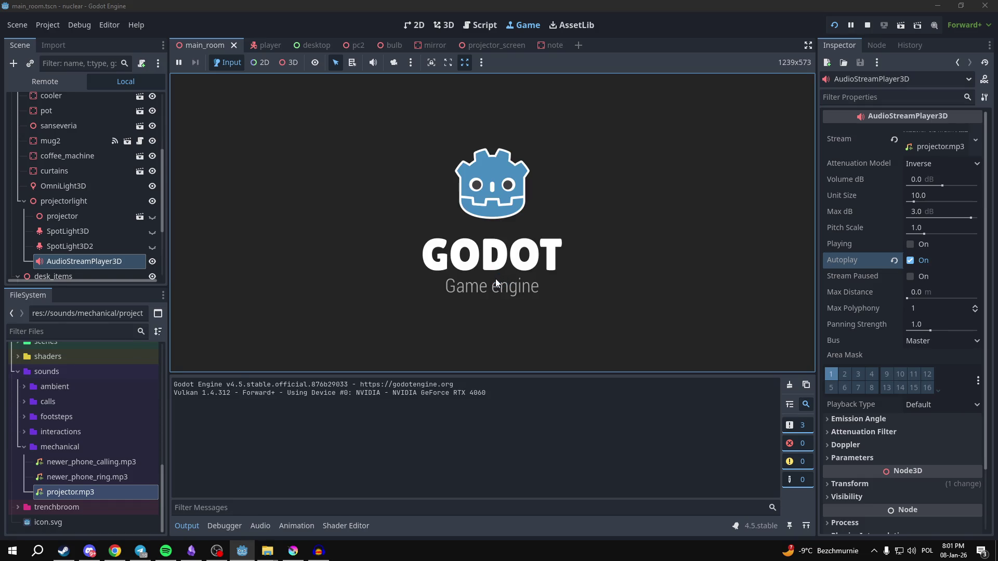
# Turn Autoplay and Playing off for the projector's AudioStreamPlayer3D
pyautogui.press('F8')
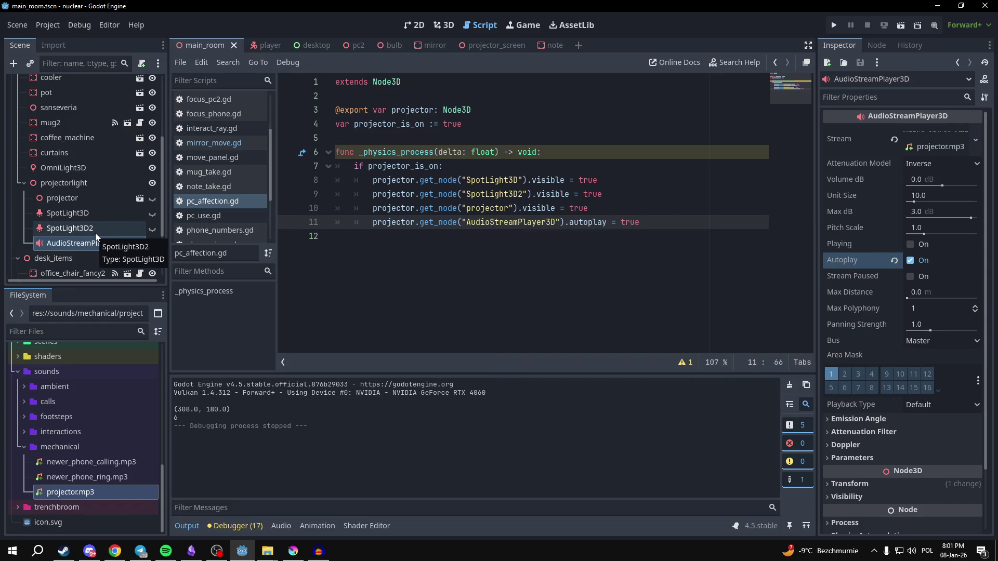
pyautogui.moveTo(850, 276)
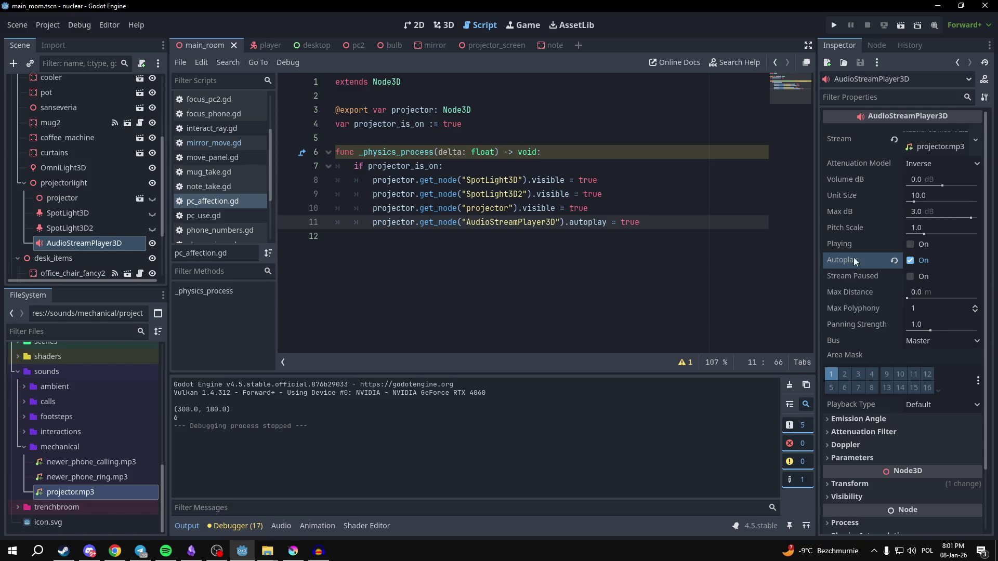
pyautogui.moveTo(843, 257)
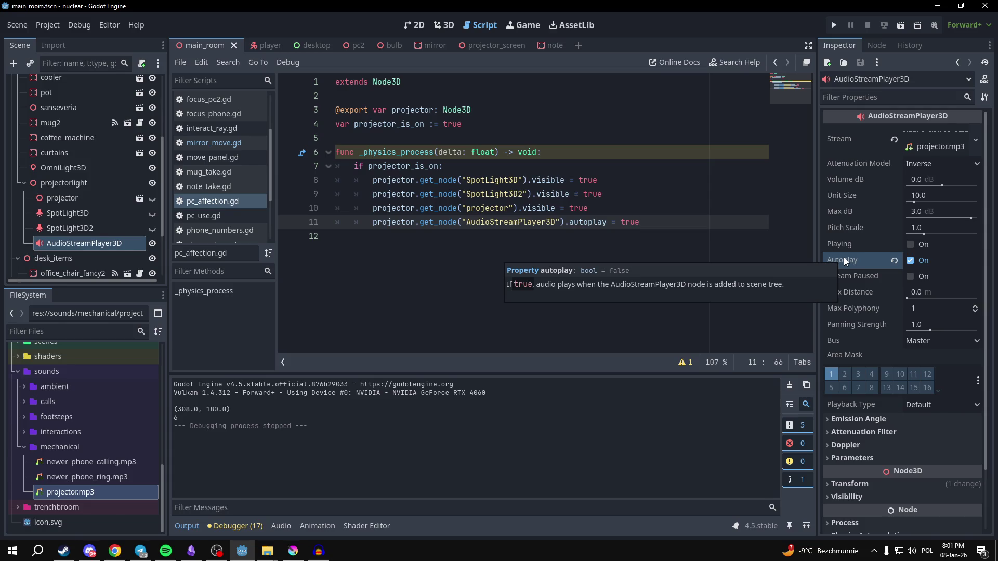
pyautogui.click(893, 260)
pyautogui.click(910, 244)
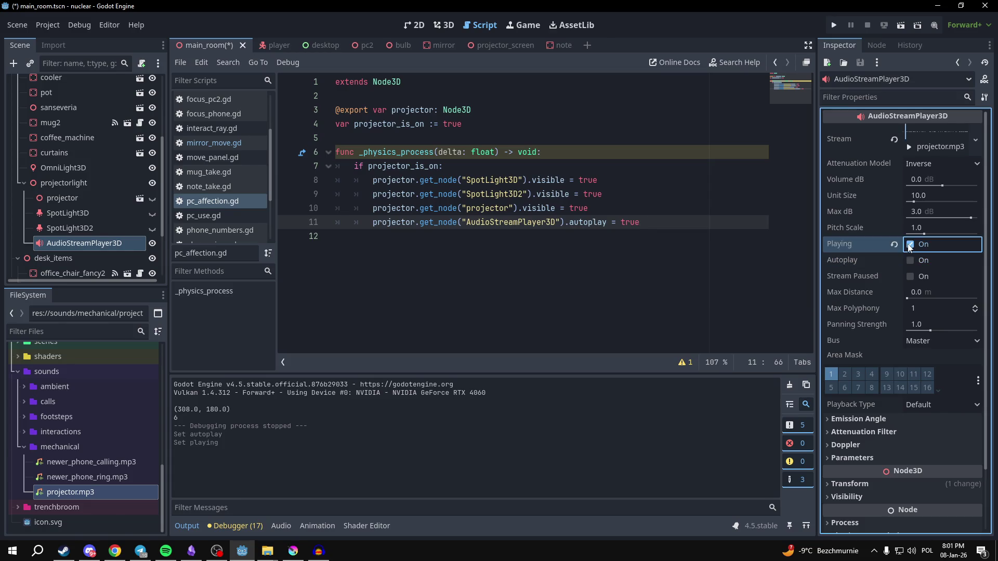
pyautogui.moveTo(834, 242)
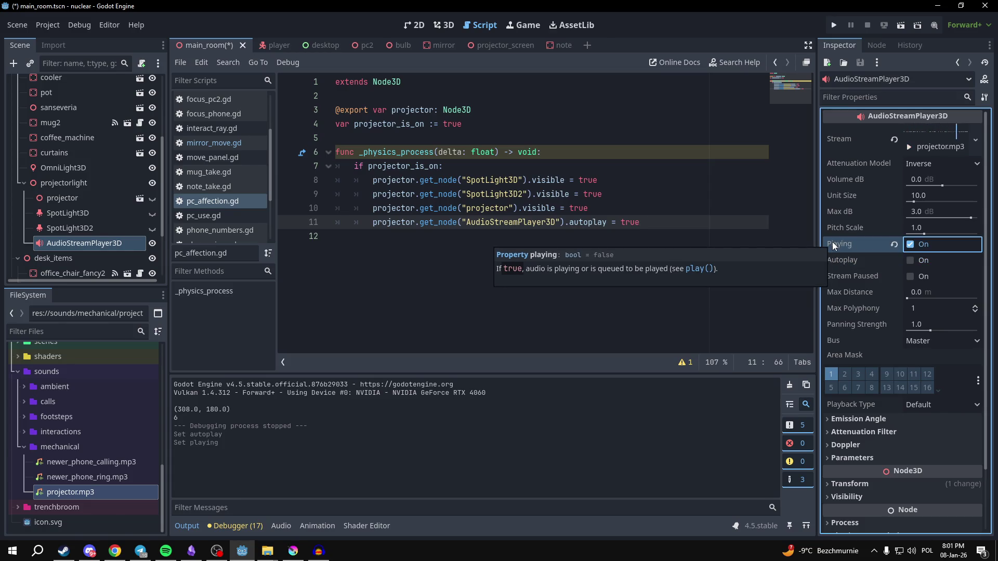
pyautogui.click(894, 244)
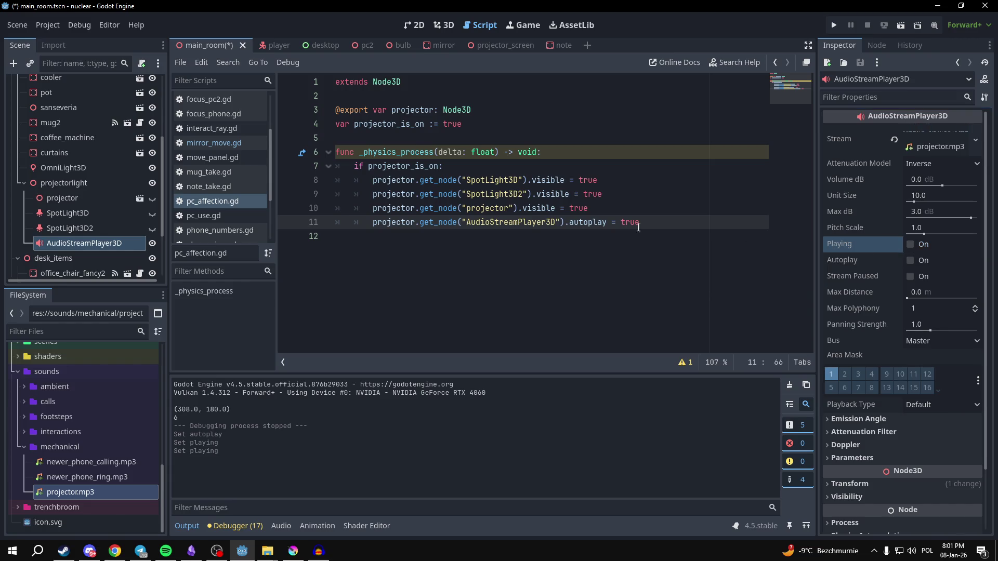
# Replace autoplay with play on line 11, save, and run the game
pyautogui.moveTo(609, 223); pyautogui.dragTo(570, 222)
pyautogui.write('play')
pyautogui.hotkey('ctrl', 's')
pyautogui.press('F5')
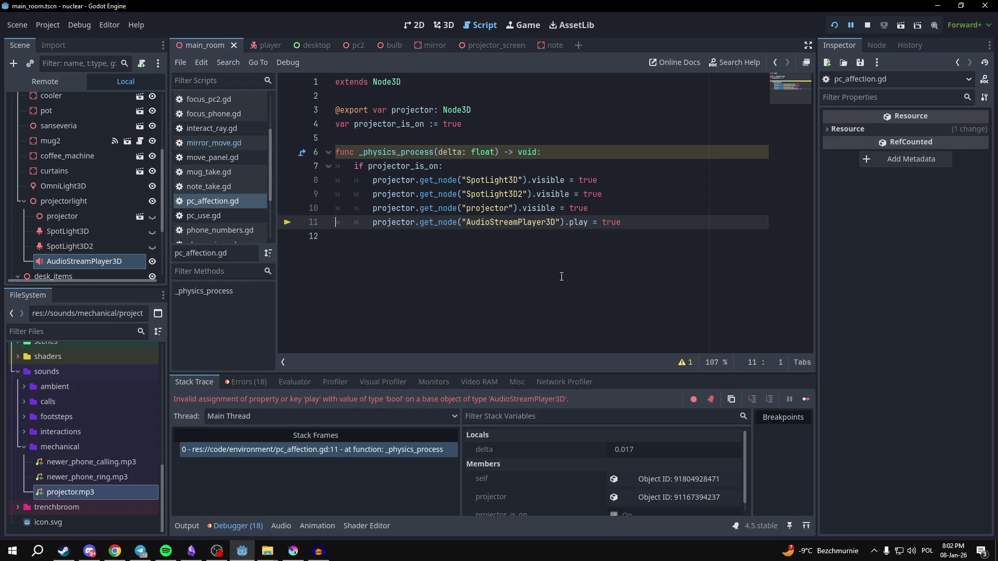
# Append 'ig' to play on line 11, save, and test-run the game
pyautogui.press('F8')
pyautogui.click(120, 245)
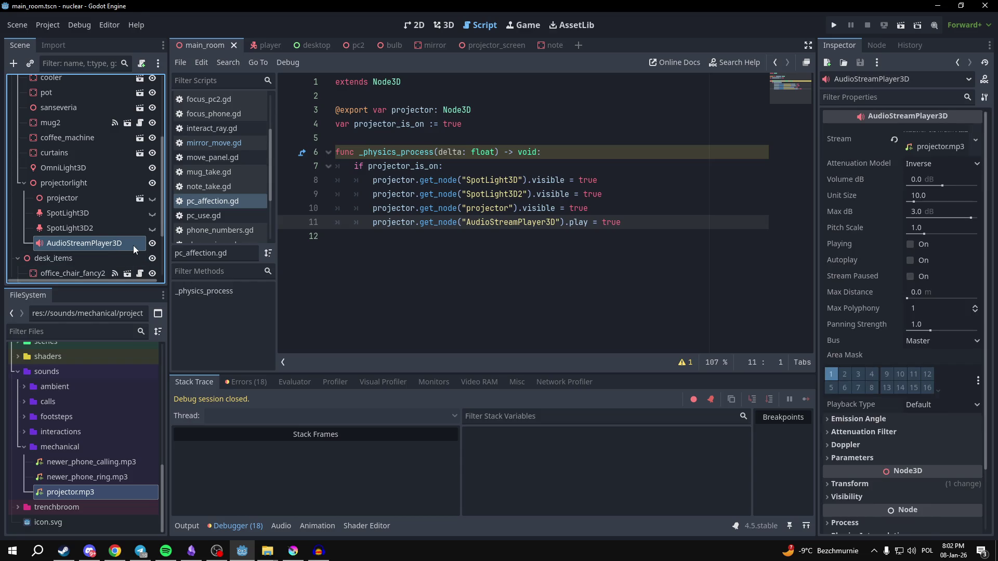
pyautogui.click(586, 222)
pyautogui.write('ig')
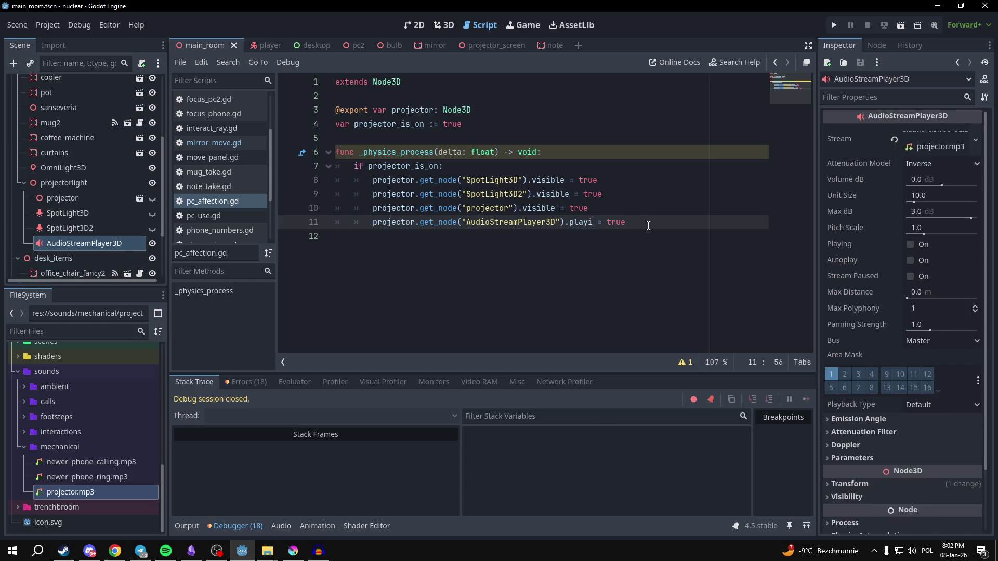
pyautogui.hotkey('ctrl', 's')
pyautogui.press('F5')
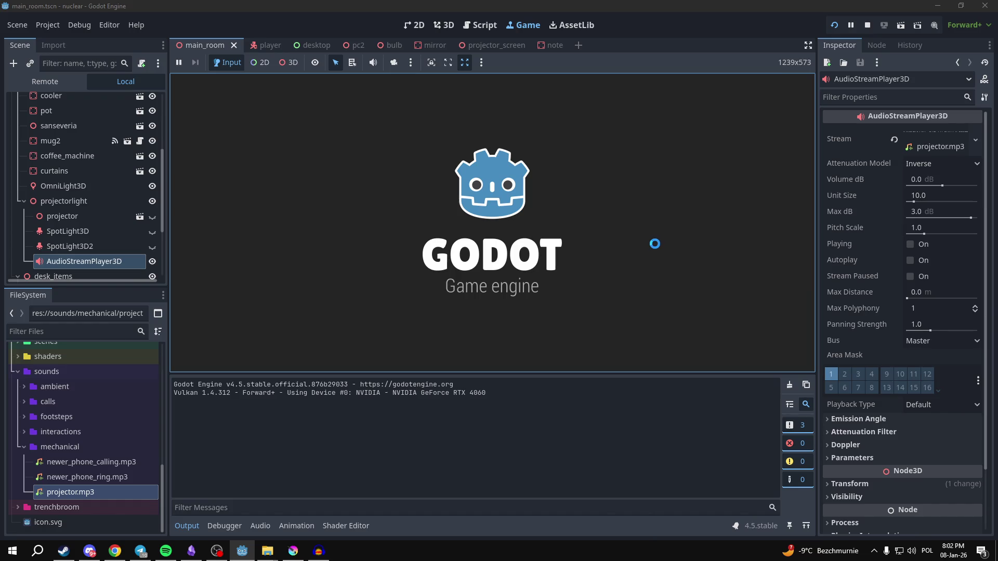
# Remove the stray 'ig' from line 11 and save the script
pyautogui.click(644, 224)
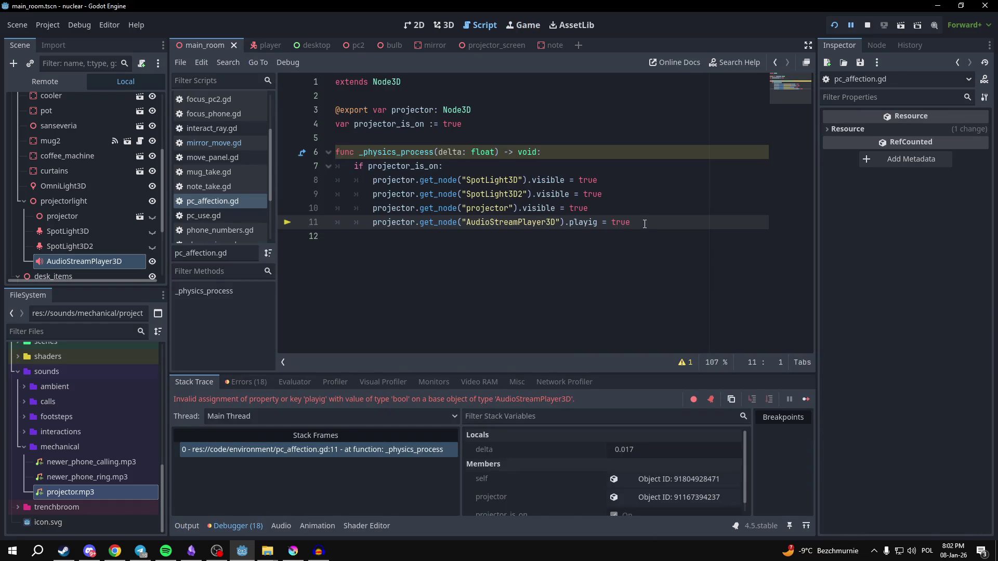
pyautogui.press('F8')
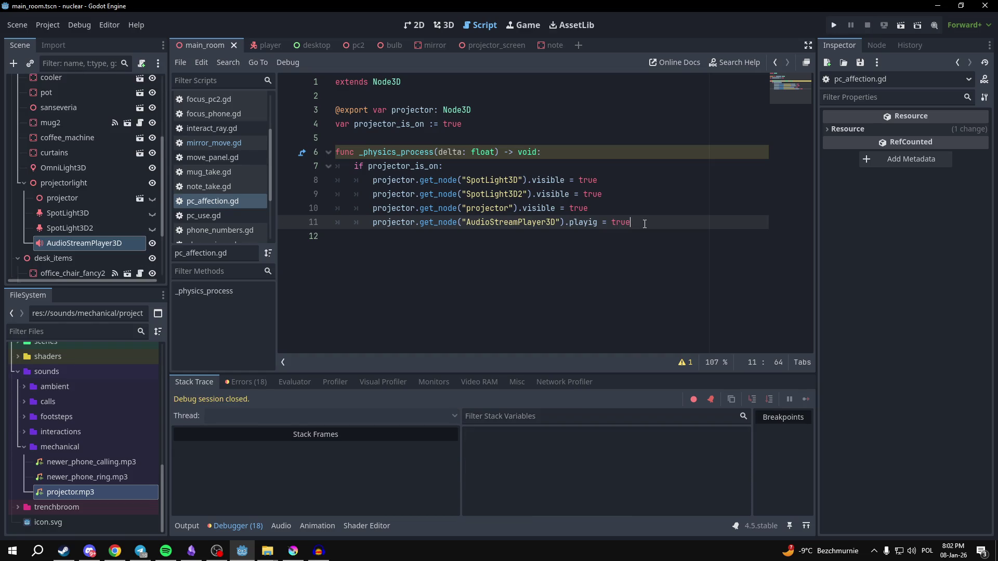
pyautogui.moveTo(598, 222); pyautogui.dragTo(592, 222)
pyautogui.press('BackSpace')
pyautogui.click(631, 222)
pyautogui.hotkey('ctrl', 's')
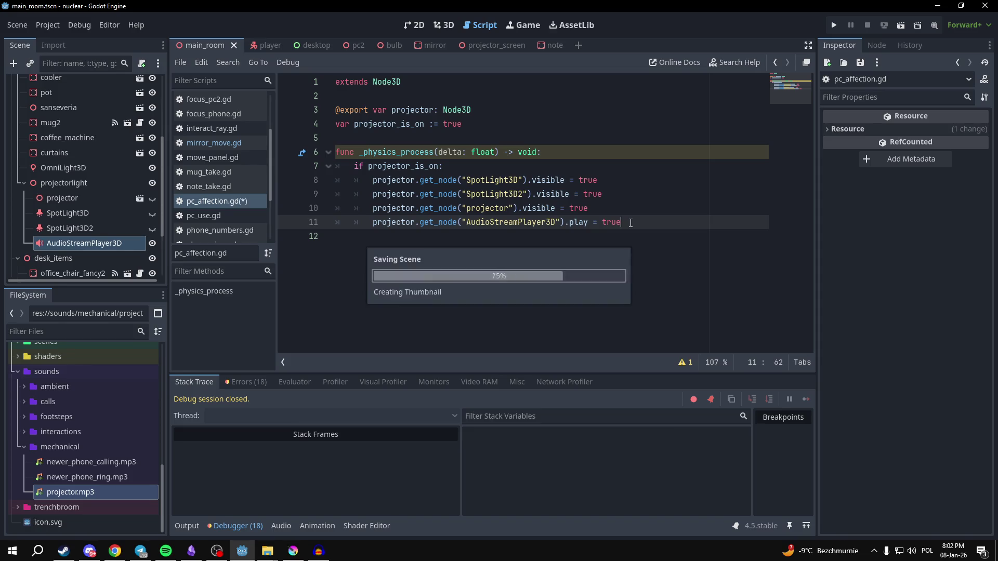
# Toggle Stream Paused on the AudioStreamPlayer3D and review the Errors list
pyautogui.click(71, 247)
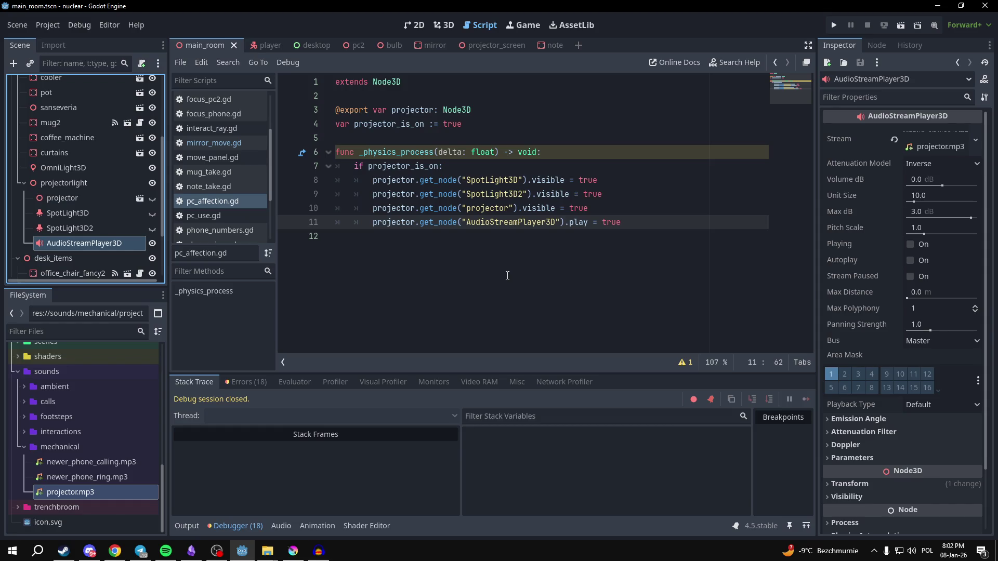
pyautogui.click(910, 276)
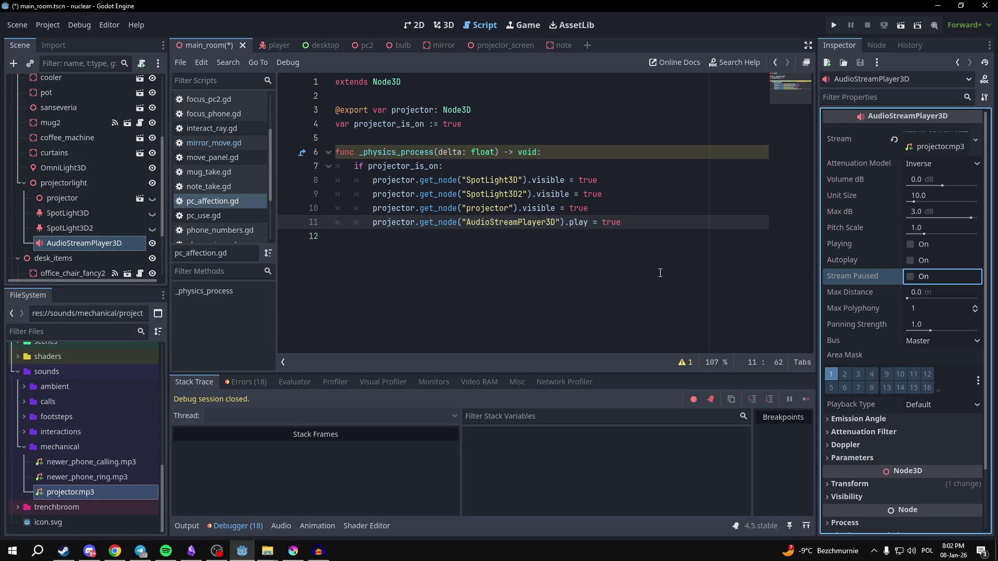
pyautogui.click(115, 551)
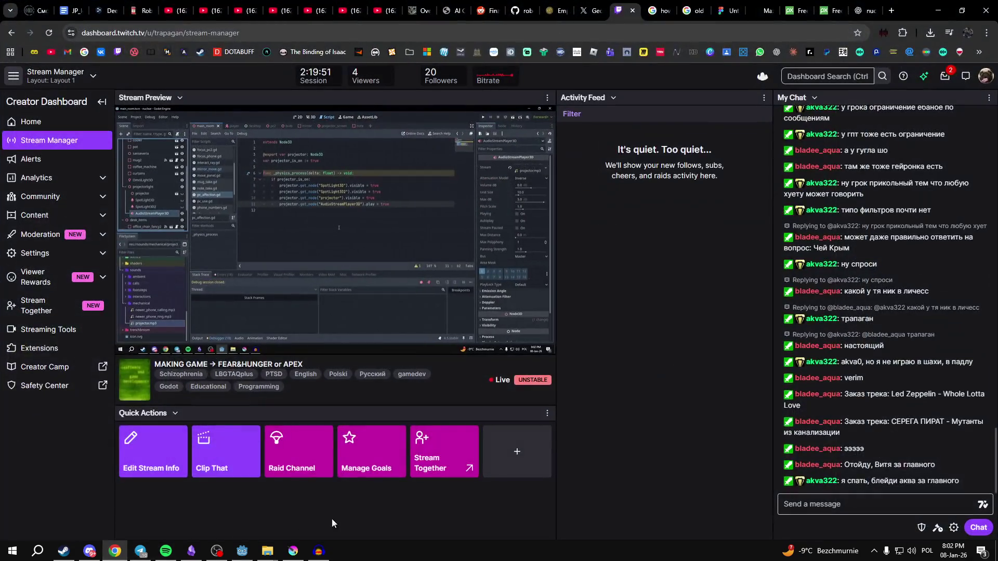
pyautogui.click(115, 551)
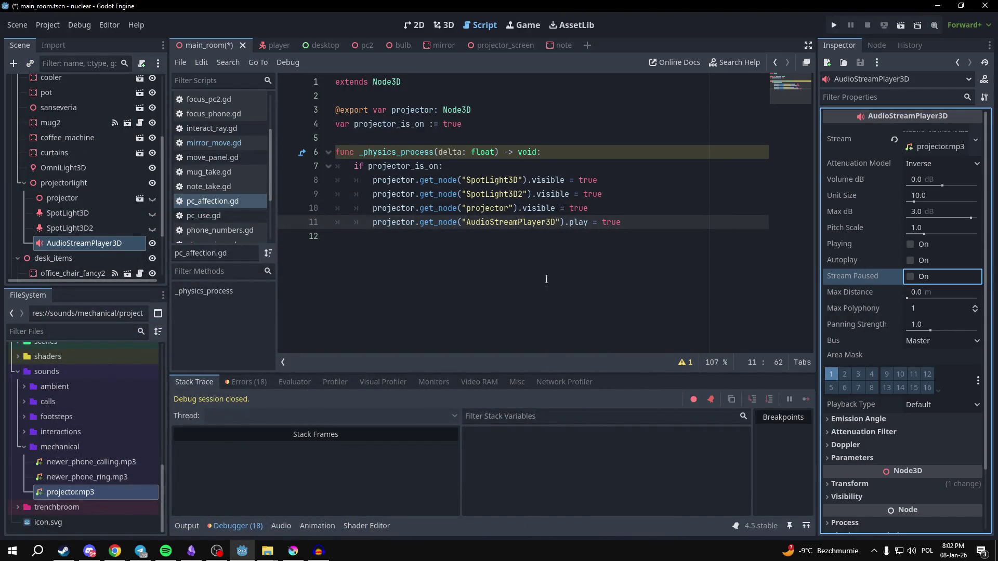
pyautogui.click(441, 27)
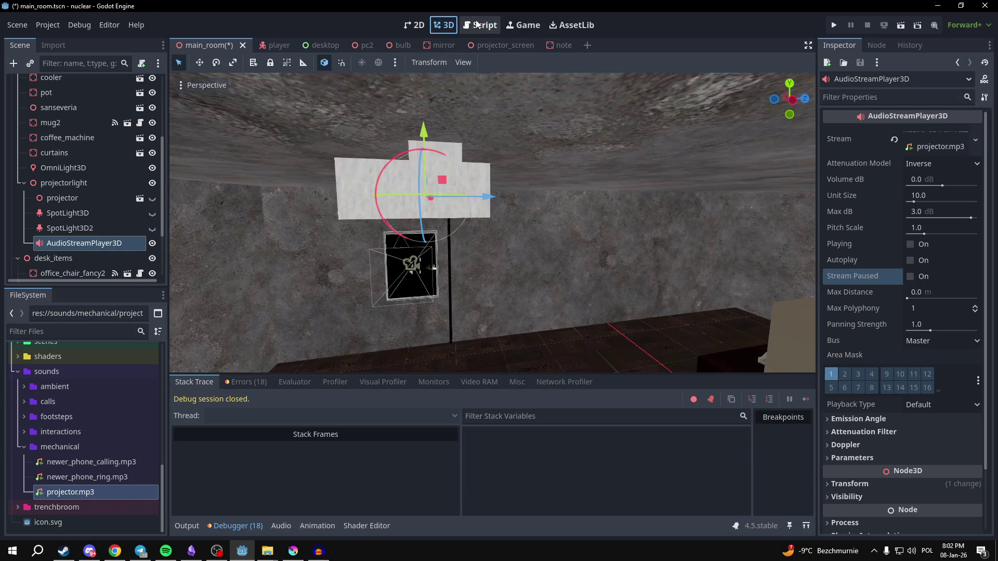
pyautogui.click(477, 25)
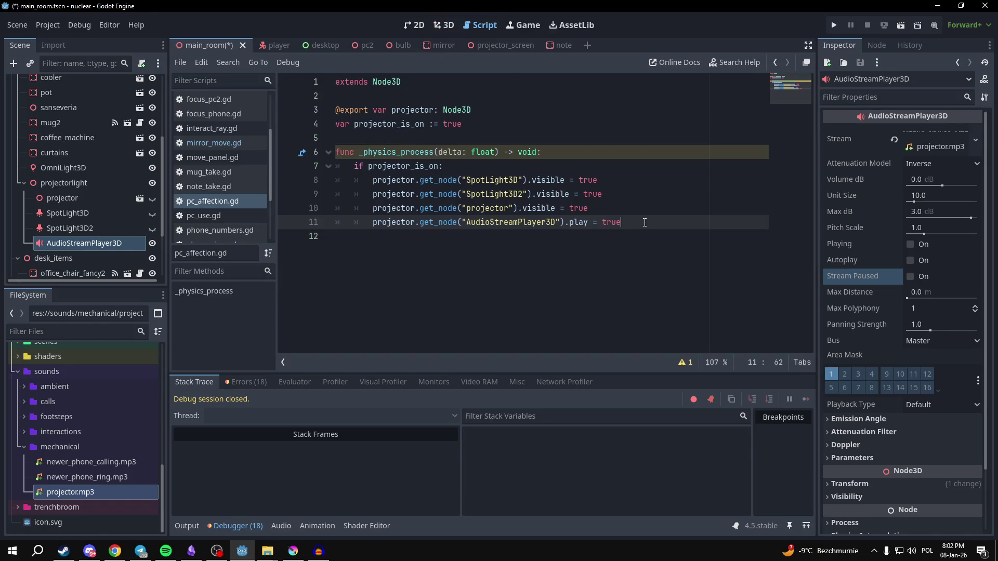
pyautogui.click(249, 381)
pyautogui.scroll(-2, 426, 475)
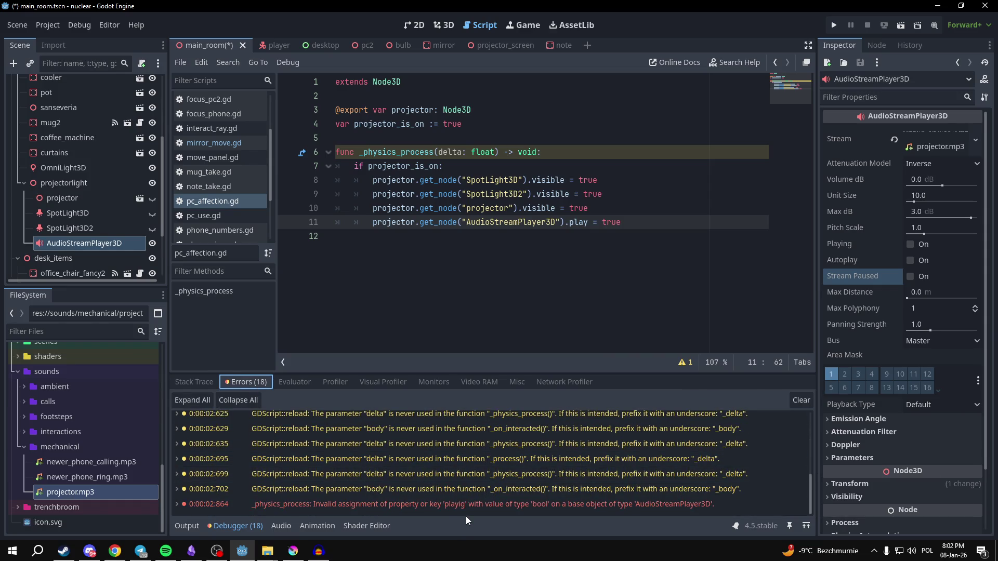
# Change line 11 to .playing = true, save, and run the game
pyautogui.click(589, 222)
pyautogui.write('ing')
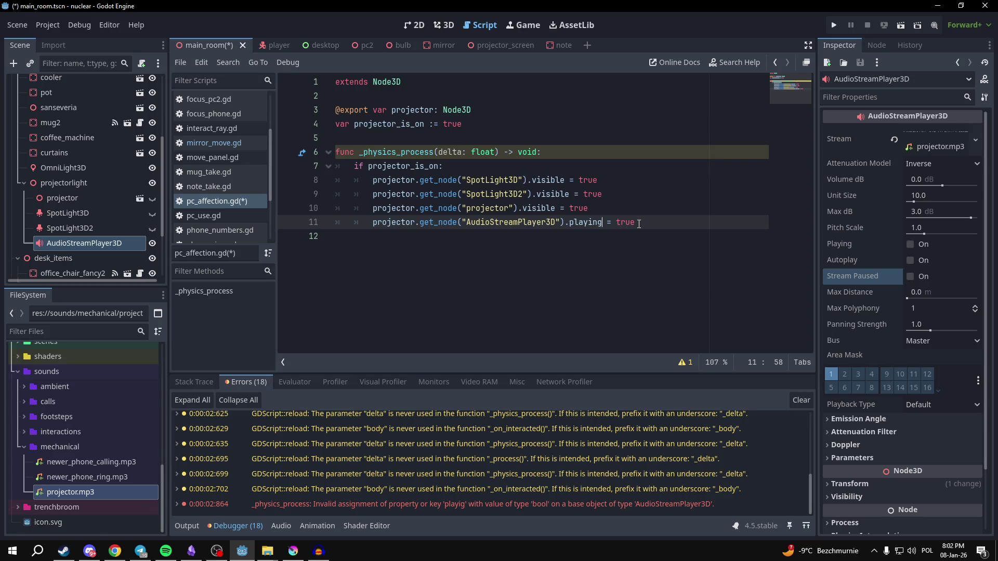
pyautogui.hotkey('ctrl', 's')
pyautogui.press('F5')
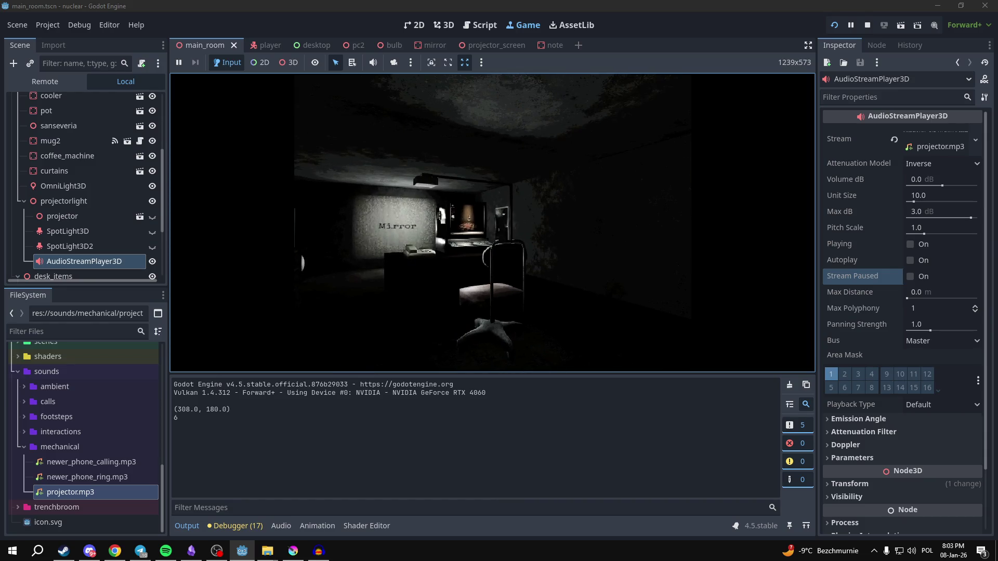
# Revert line 11 from .playing to .play, rerun the game, and stop it after the error
pyautogui.press('F8')
pyautogui.press('BackSpace')
pyautogui.press('BackSpace')
pyautogui.press('BackSpace')
pyautogui.press('F5')
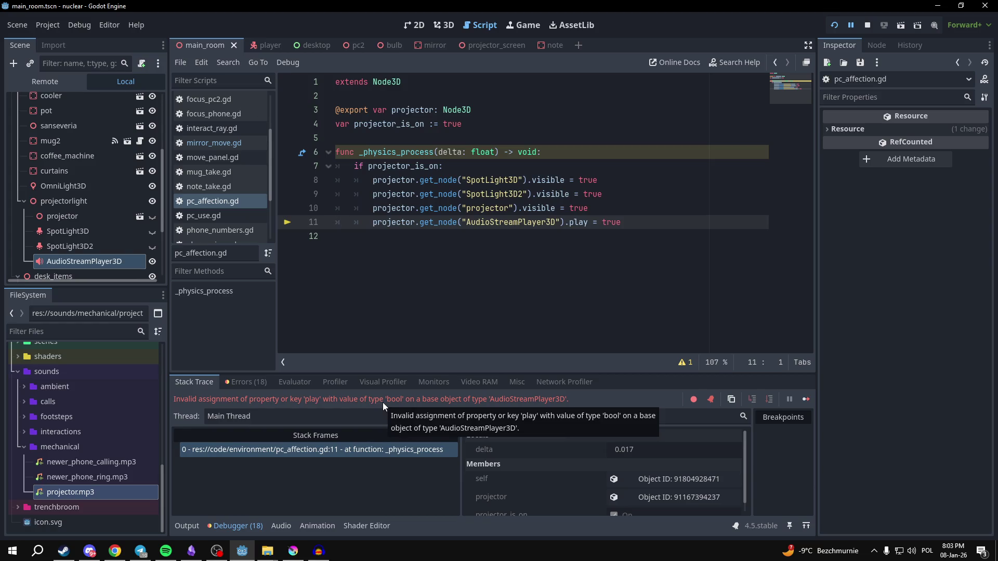
pyautogui.click(624, 228)
pyautogui.press('F8')
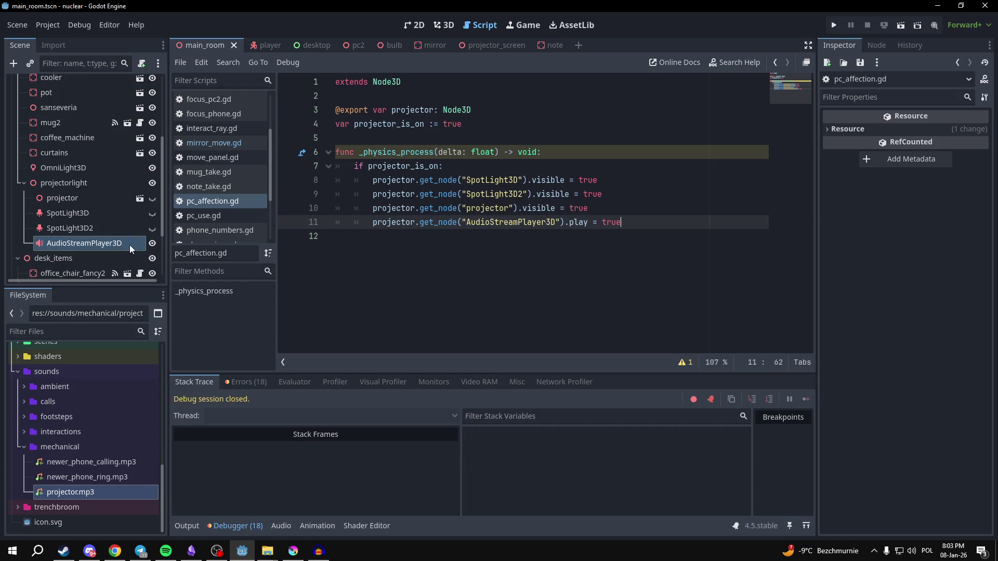
# Glance at the 3D and game views, then open mirror_move.gd
pyautogui.click(442, 25)
pyautogui.click(524, 25)
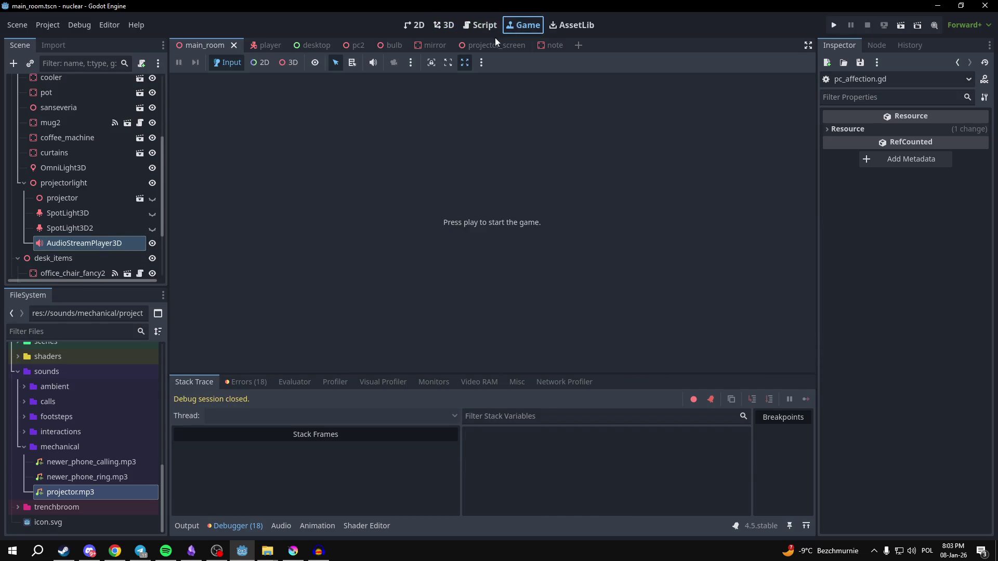
pyautogui.click(479, 25)
pyautogui.scroll(3, 234, 106)
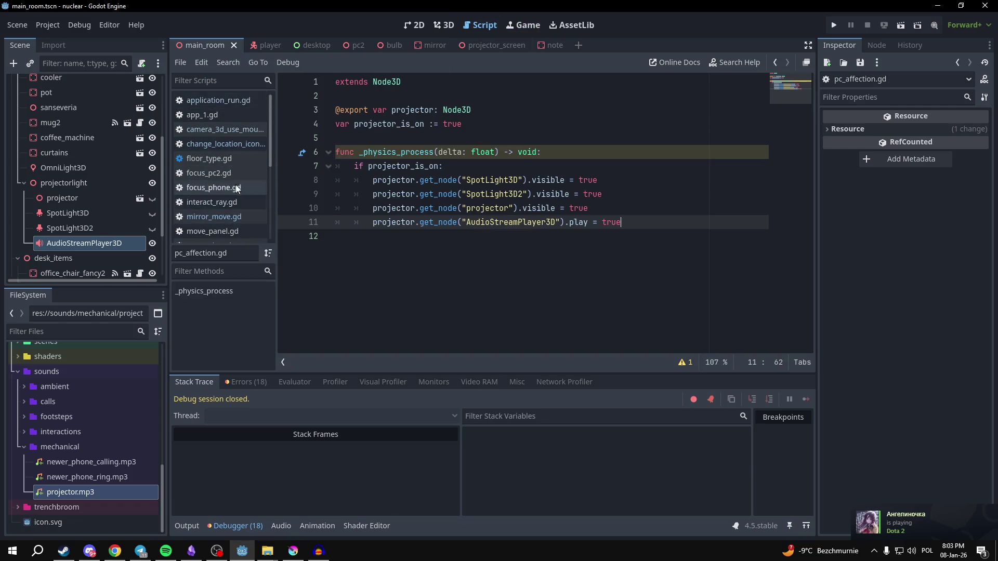
pyautogui.click(235, 214)
pyautogui.moveTo(411, 185)
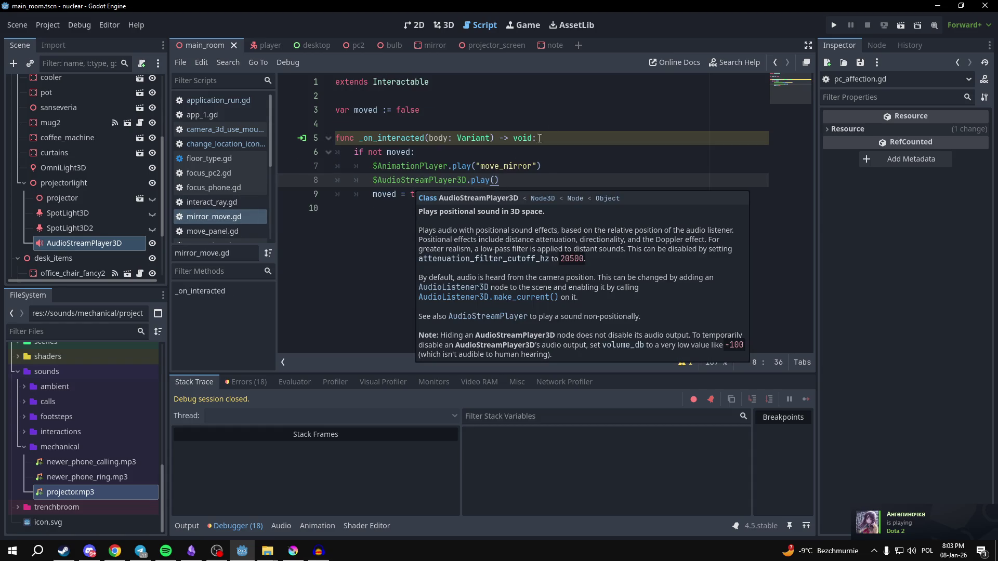
# Tick Autoplay on the projector's AudioStreamPlayer3D
pyautogui.click(443, 25)
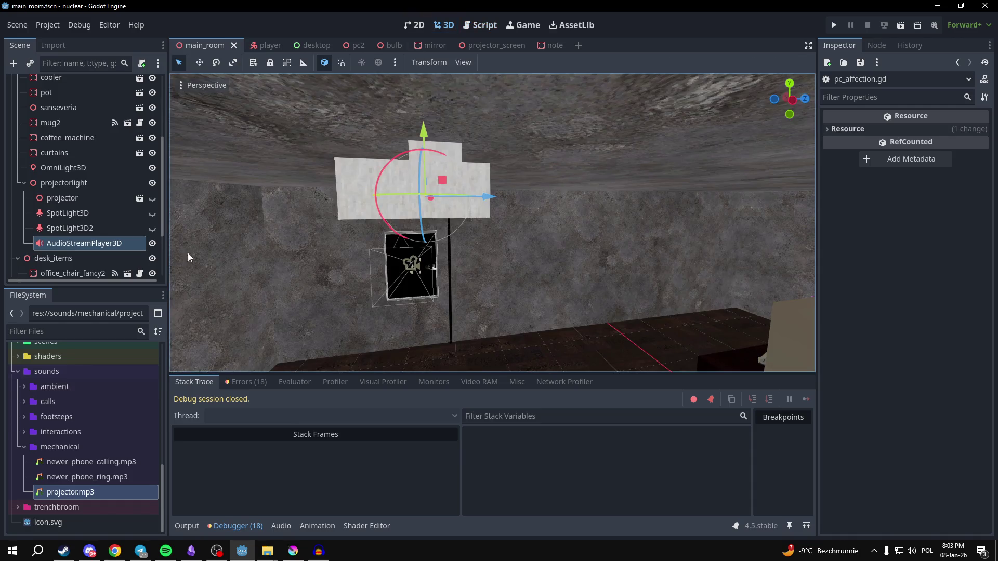
pyautogui.click(114, 243)
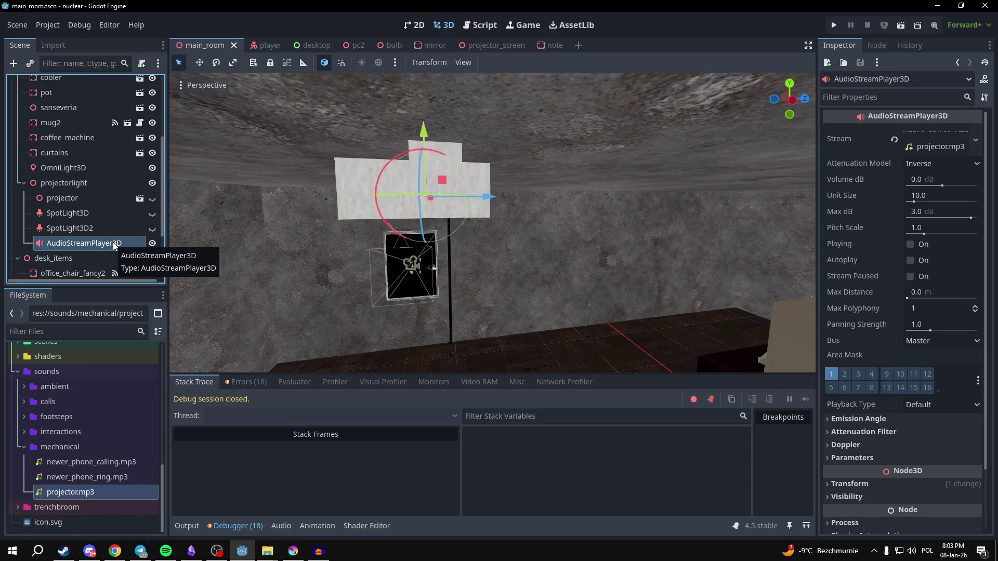
pyautogui.click(909, 260)
# Open pc_affection.gd and insert a new line below the projector_is_on variable
pyautogui.click(481, 27)
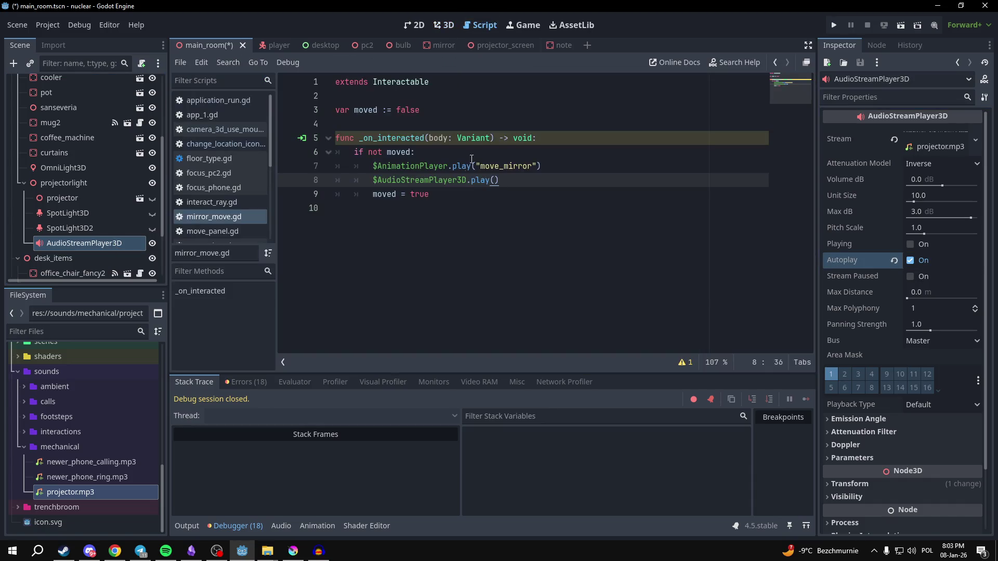
pyautogui.click(236, 146)
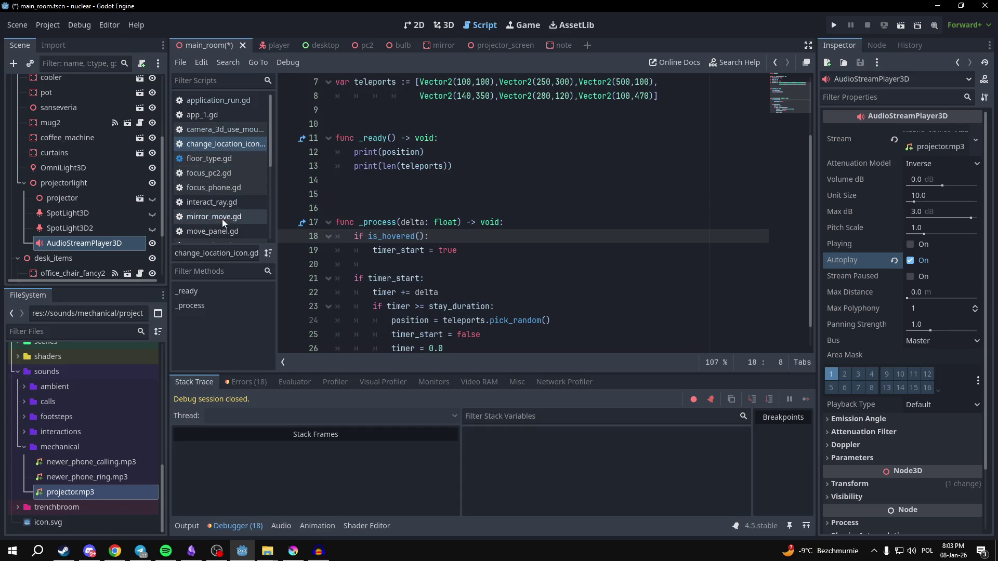
pyautogui.scroll(-2, 230, 218)
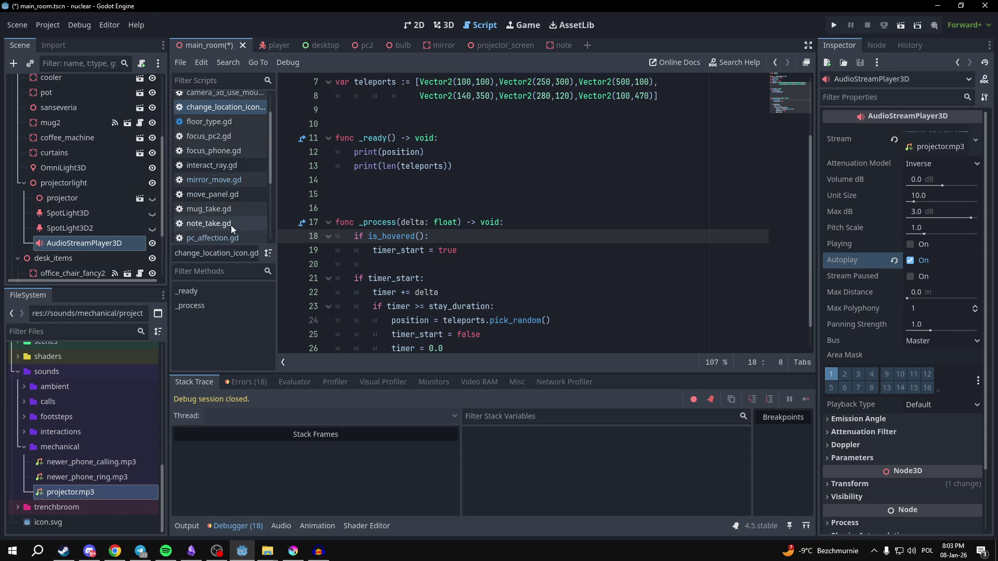
pyautogui.click(229, 238)
pyautogui.click(522, 124)
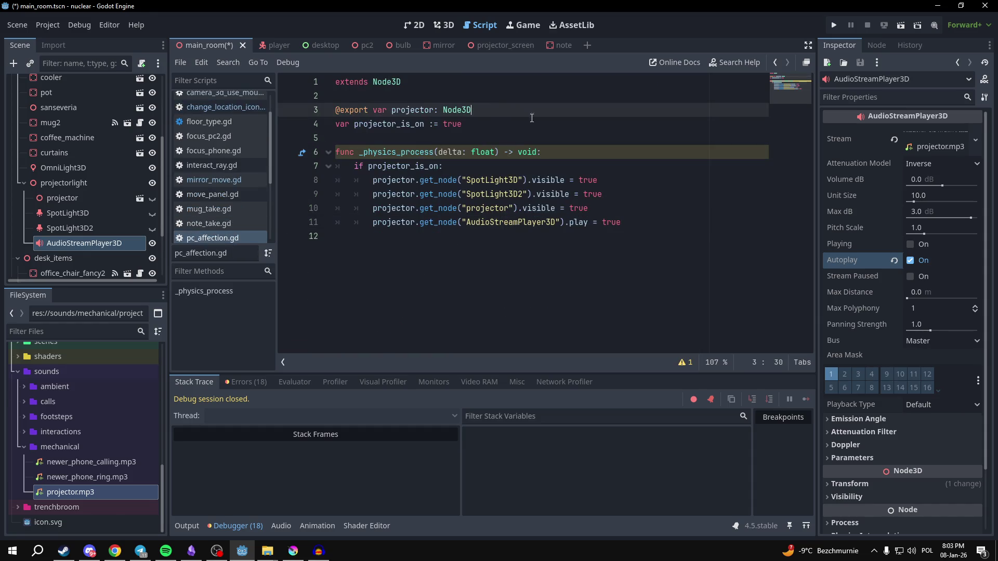
pyautogui.press('Return')
pyautogui.press('Return')
pyautogui.press('Return')
# Add a _ready() function containing a copy of the AudioStreamPlayer3D play line
pyautogui.write('@')
pyautogui.press('BackSpace')
pyautogui.write('func _re')
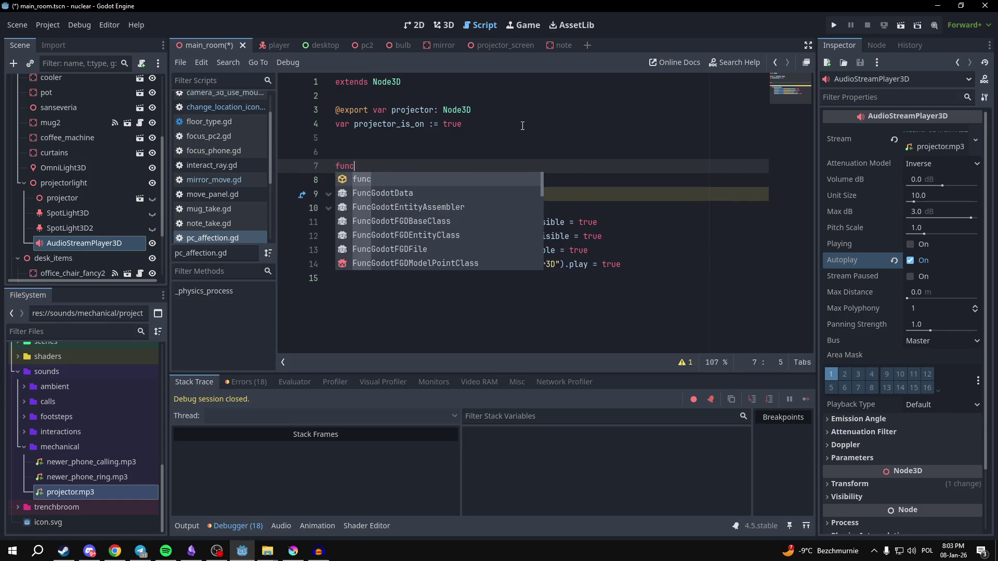
pyautogui.press('Return')
pyautogui.press('Return')
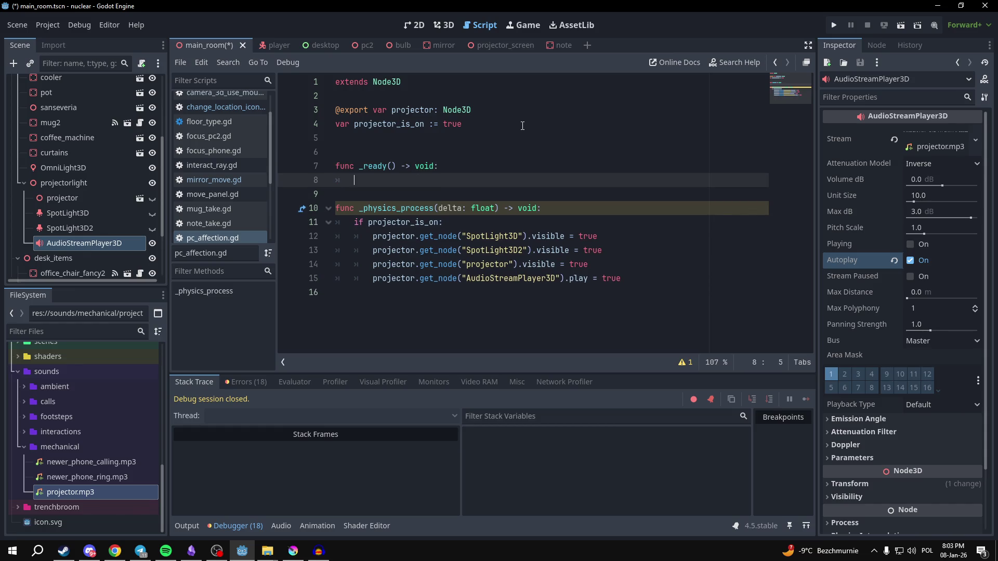
pyautogui.write('pr')
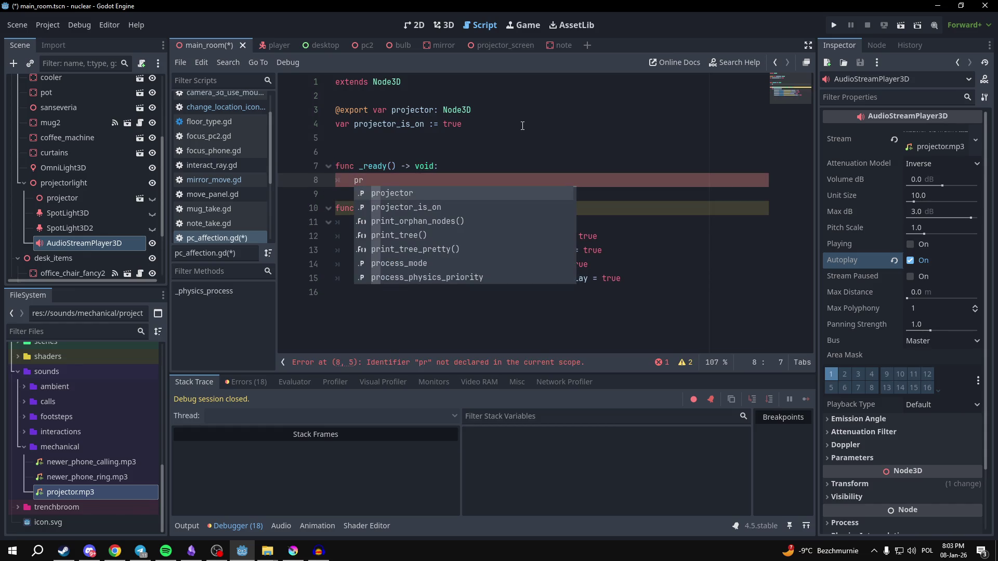
pyautogui.click(565, 291)
pyautogui.moveTo(627, 277); pyautogui.dragTo(372, 279)
pyautogui.hotkey('ctrl', 'c')
pyautogui.doubleClick(359, 179)
pyautogui.hotkey('ctrl', 'v')
# Make the _ready line set stream_paused = true instead of play
pyautogui.moveTo(602, 180); pyautogui.dragTo(552, 182)
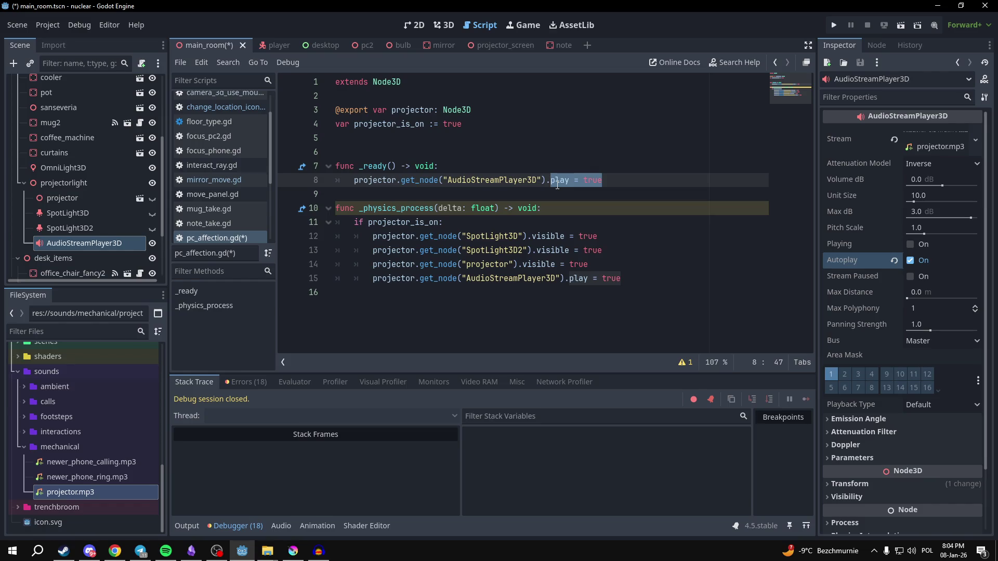
pyautogui.write('stream_pas')
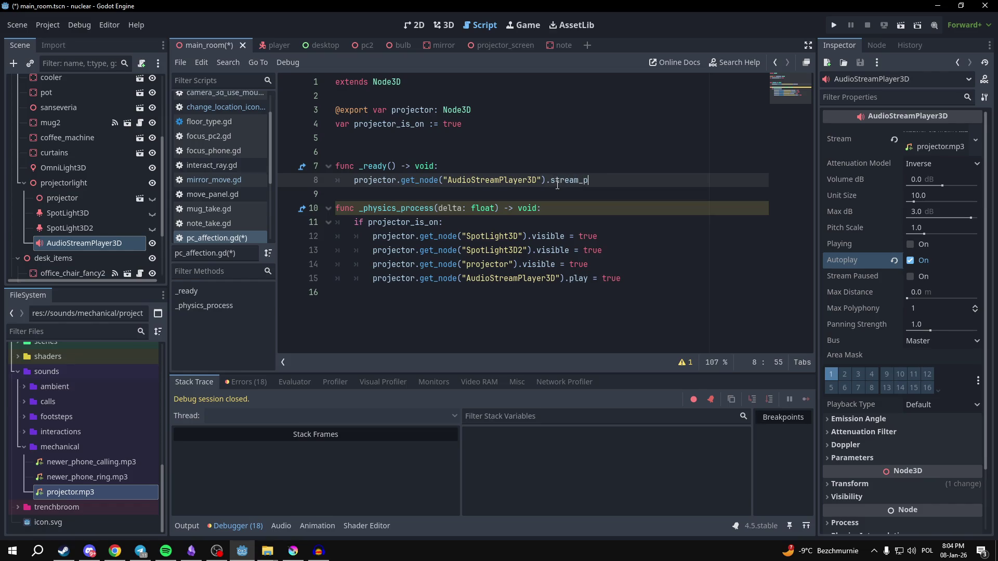
pyautogui.press('Return')
pyautogui.write('= true')
# Replace play = true on line 15 with stream_paused = true, save, and test-run
pyautogui.moveTo(645, 180); pyautogui.dragTo(550, 181)
pyautogui.moveTo(620, 279); pyautogui.dragTo(569, 282)
pyautogui.hotkey('ctrl', 'v')
pyautogui.hotkey('ctrl', 's')
pyautogui.press('F5')
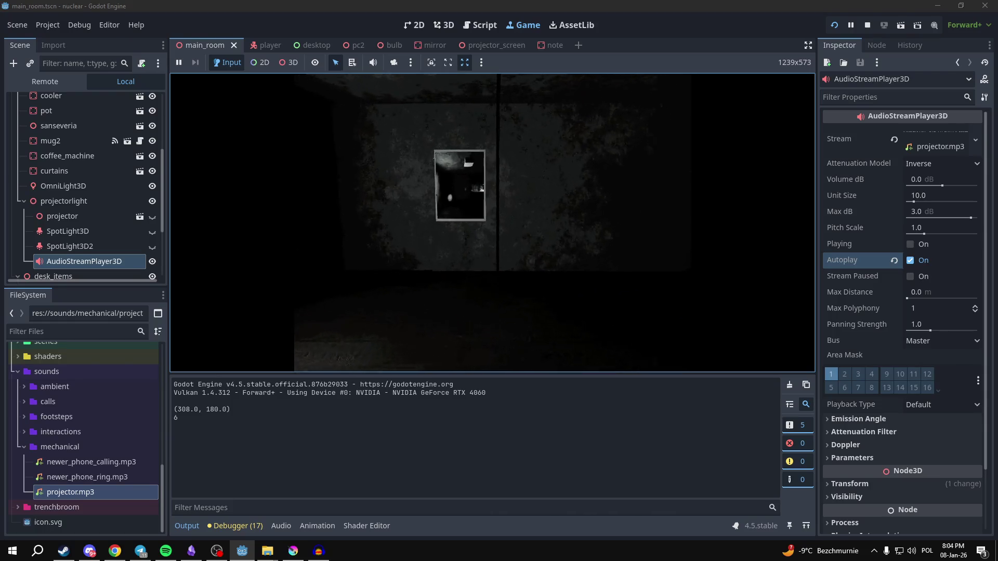
pyautogui.press('F8')
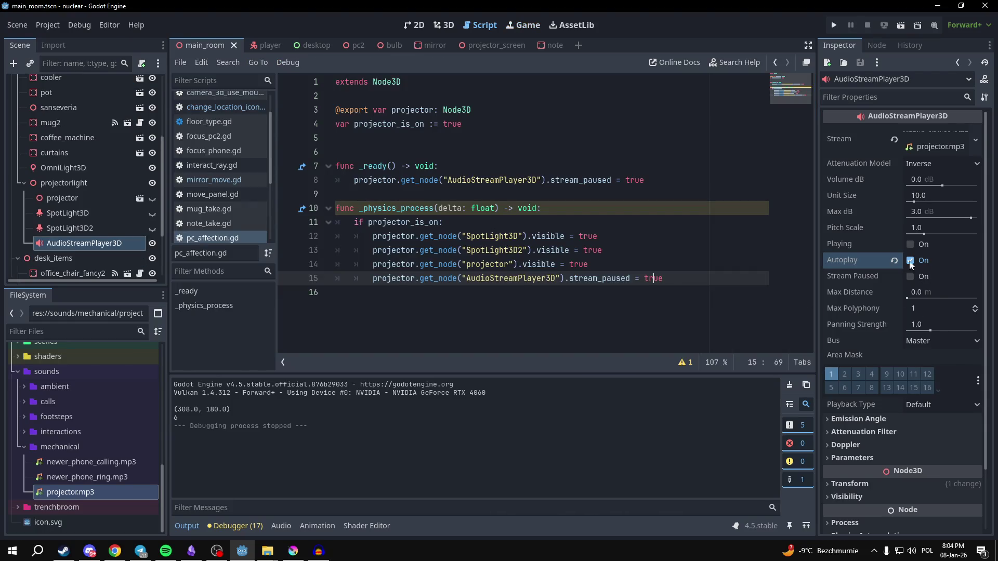
# Add a debug print of the stream_paused expression in the projector-on branch, then run and stop the game
pyautogui.click(506, 224)
pyautogui.press('Return')
pyautogui.write('print(')
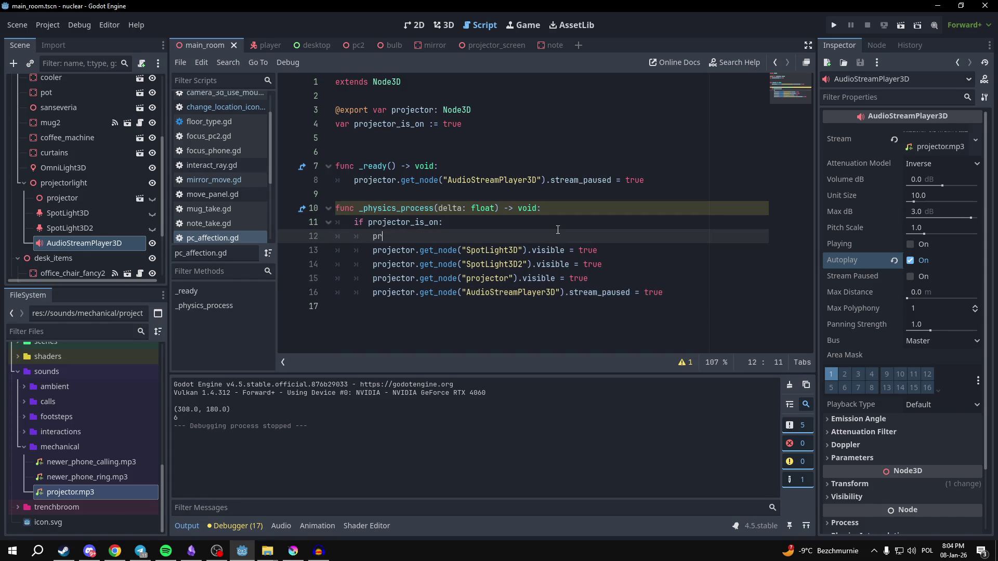
pyautogui.moveTo(645, 180); pyautogui.dragTo(392, 180)
pyautogui.click(497, 196)
pyautogui.moveTo(611, 179); pyautogui.dragTo(354, 180)
pyautogui.hotkey('ctrl', 'c')
pyautogui.click(401, 236)
pyautogui.hotkey('ctrl', 'v')
pyautogui.press('F5')
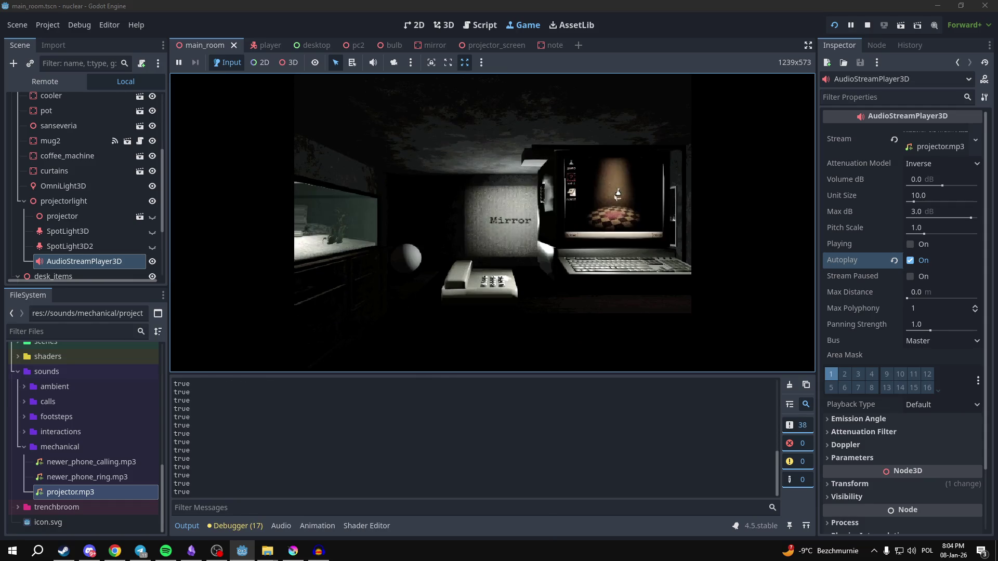
pyautogui.press('F8')
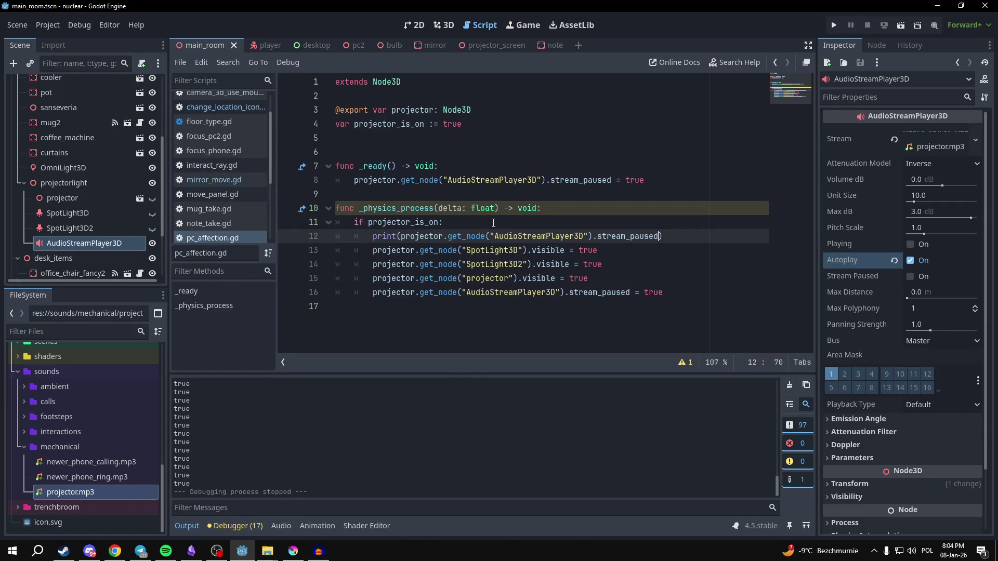
# Change the line to stream_paused = false, delete the debug print, and run the game again
pyautogui.write('false')
pyautogui.press('F5')
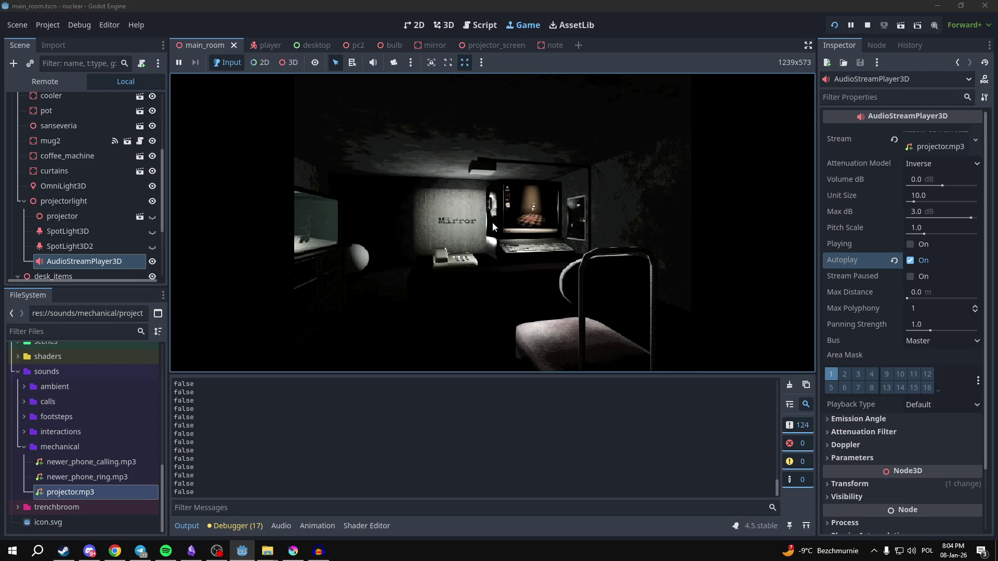
pyautogui.press('F8')
pyautogui.moveTo(659, 236); pyautogui.dragTo(346, 237)
pyautogui.press('BackSpace')
pyautogui.press('BackSpace')
pyautogui.press('BackSpace')
pyautogui.press('Delete')
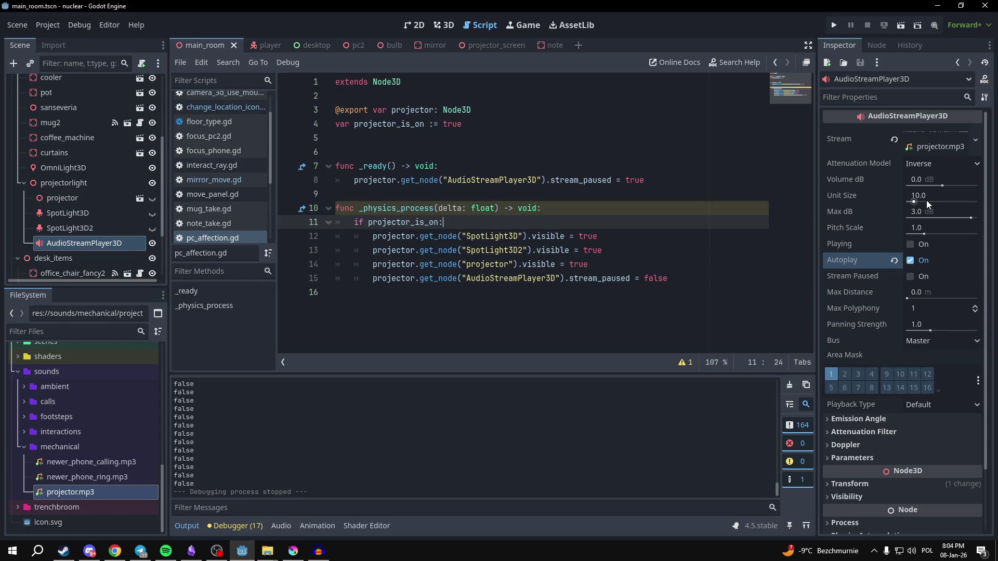
pyautogui.press('F5')
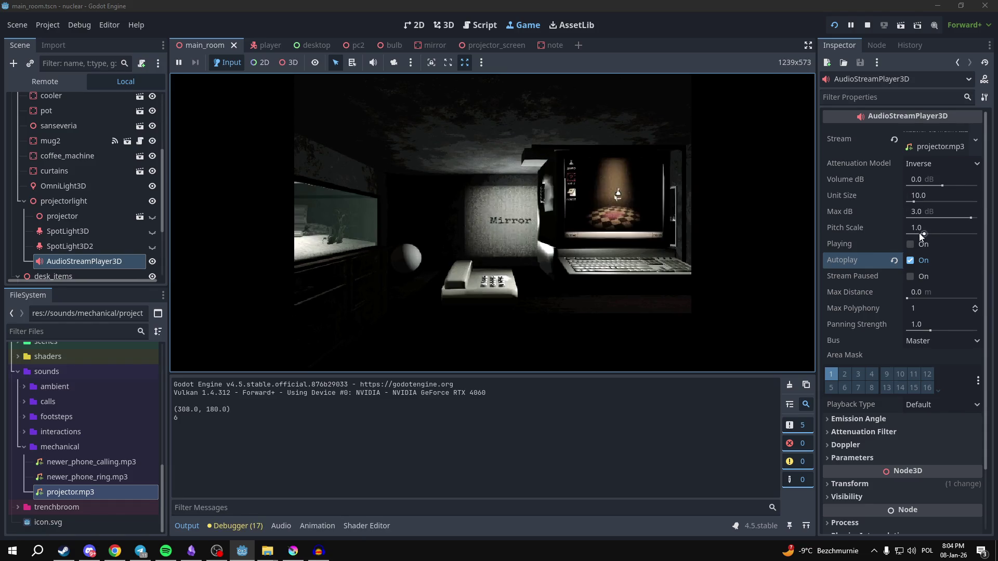
# Set the AudioStreamPlayer3D Max Distance to 5 m
pyautogui.moveTo(907, 300); pyautogui.dragTo(921, 293)
pyautogui.click(922, 291)
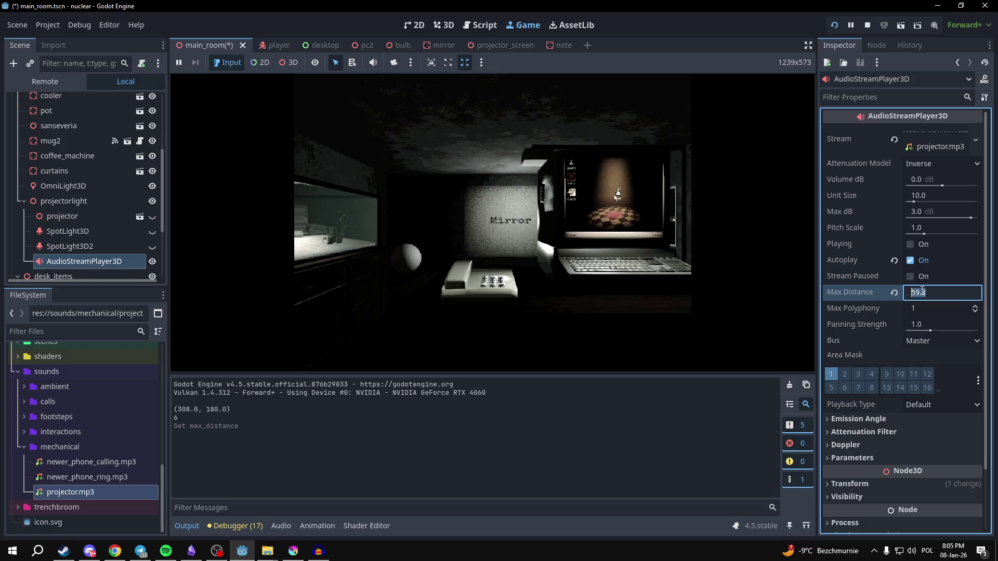
pyautogui.write('5')
pyautogui.press('Return')
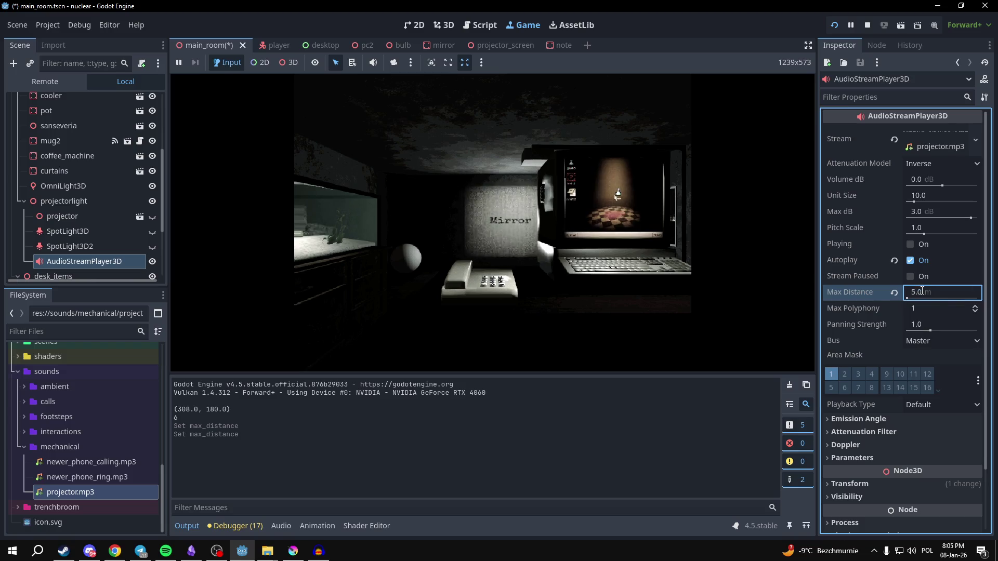
pyautogui.click(492, 224)
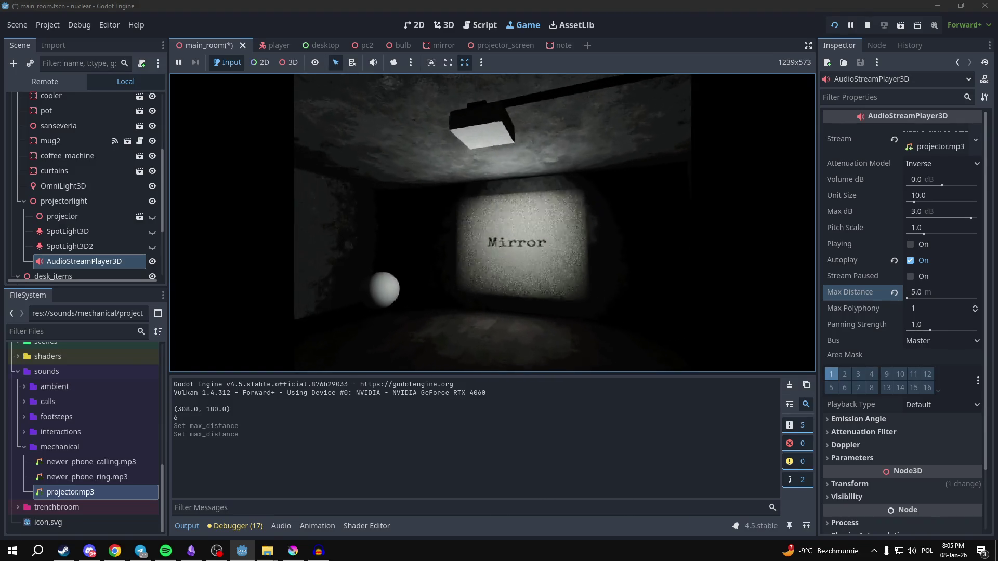
# Lower the projector sound's Volume dB to -15
pyautogui.moveTo(935, 179)
pyautogui.mouseDown()
pyautogui.moveTo(906, 180)
pyautogui.moveTo(935, 185)
pyautogui.mouseUp()
pyautogui.doubleClick(936, 184)
pyautogui.write('-15')
pyautogui.press('Return')
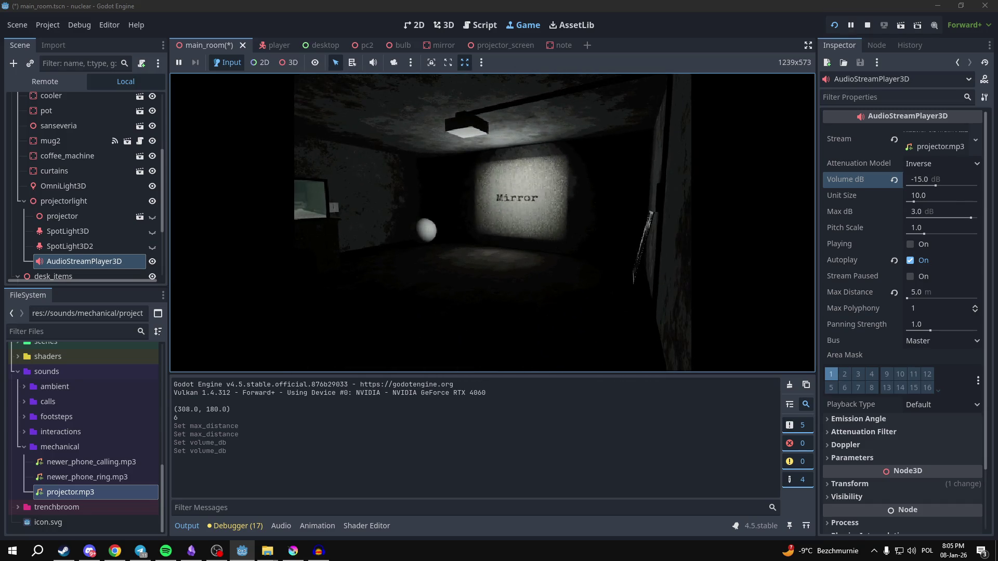
# Stop the game, save the scene, and switch to the Twitch Stream Manager dashboard
pyautogui.press('F8')
pyautogui.hotkey('ctrl', 's')
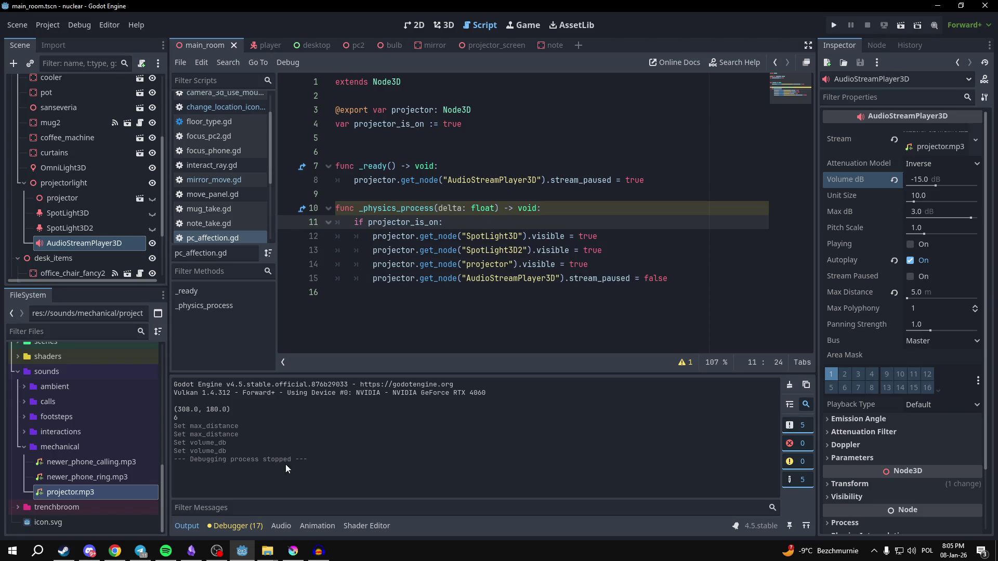
pyautogui.click(116, 553)
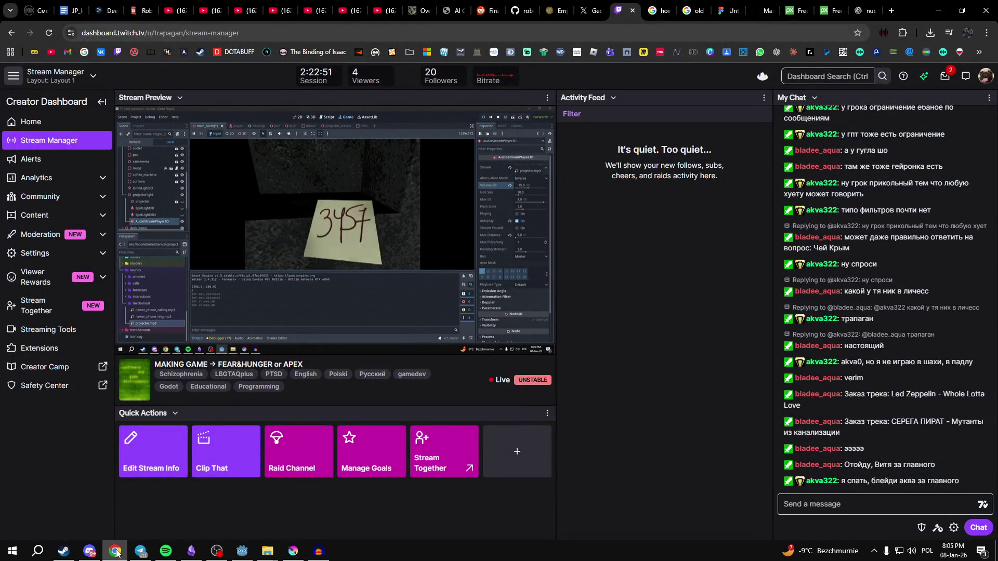
pyautogui.click(117, 553)
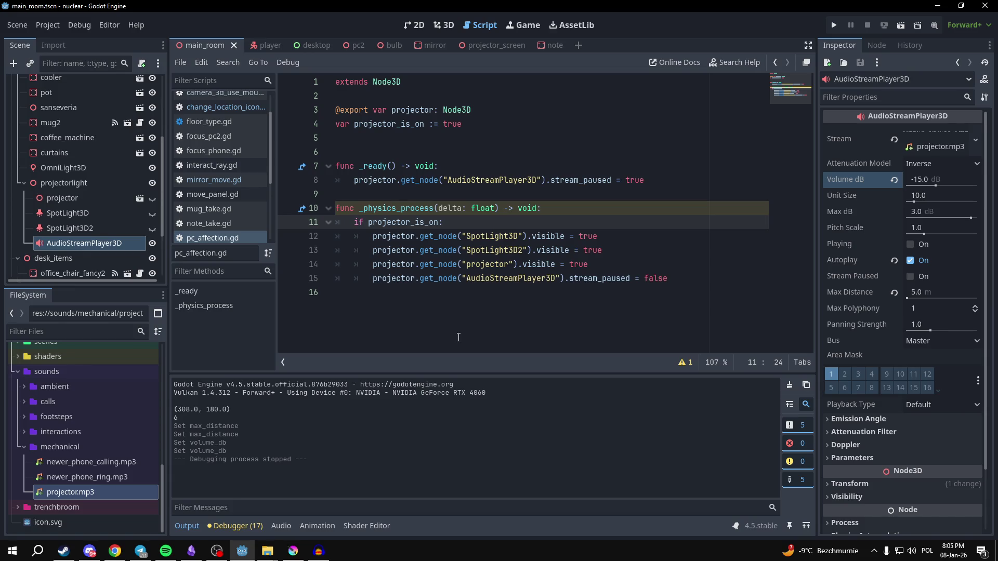
# Switch to the 3D workspace and turn the view toward the aquarium and desk in main_room
pyautogui.click(418, 25)
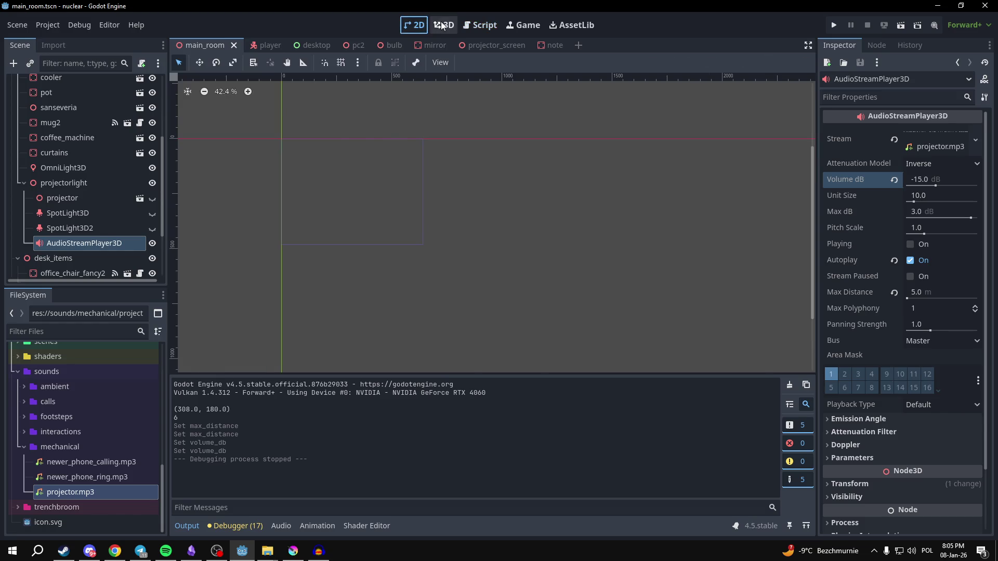
pyautogui.click(443, 25)
pyautogui.moveTo(424, 212); pyautogui.dragTo(464, 248)
pyautogui.scroll(-3, 464, 248)
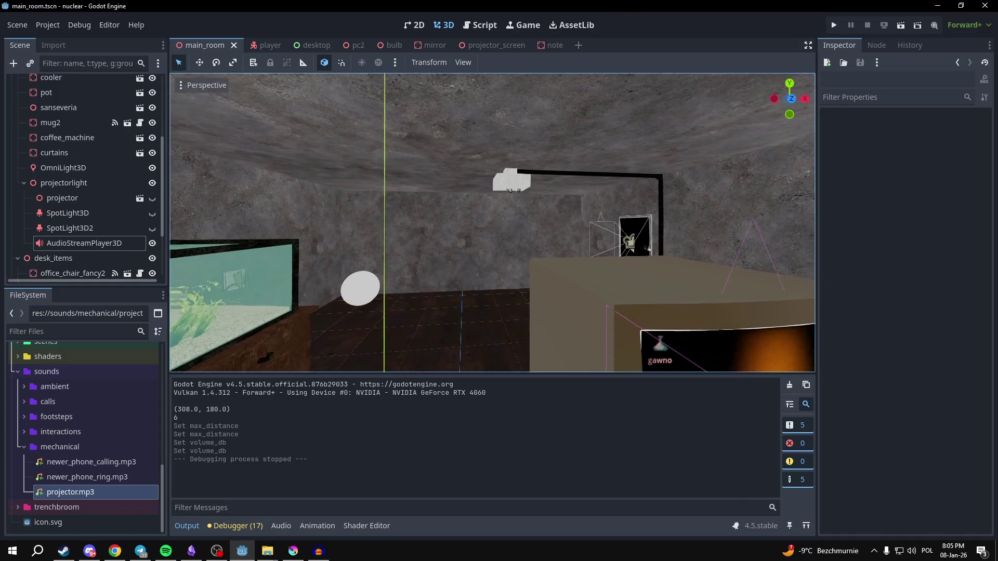
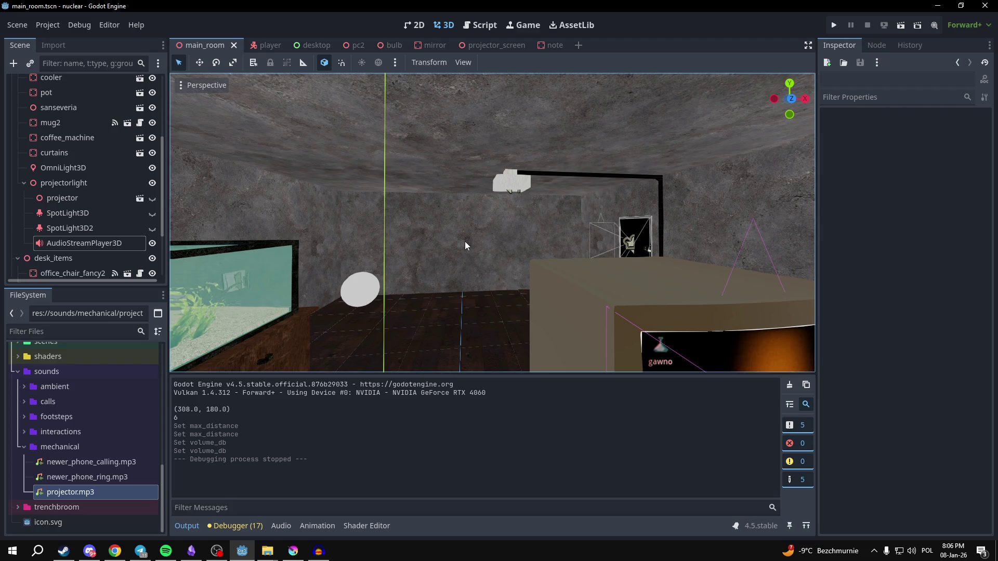
# Orbit around the main room in the 3D viewport, then bring up the Twitch stream dashboard
pyautogui.moveTo(466, 217)
pyautogui.mouseDown()
pyautogui.moveTo(561, 234)
pyautogui.moveTo(491, 244)
pyautogui.mouseUp()
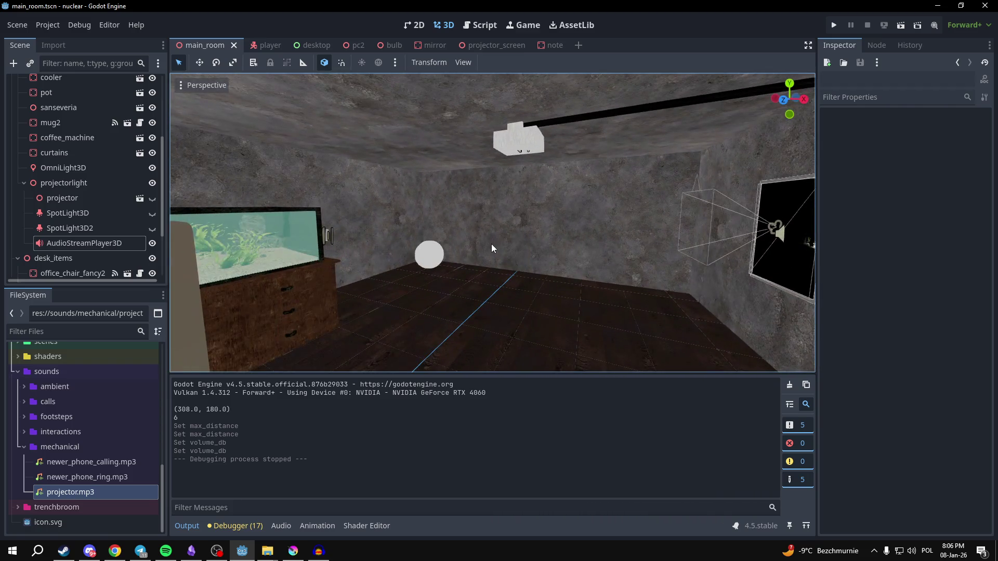
pyautogui.click(116, 552)
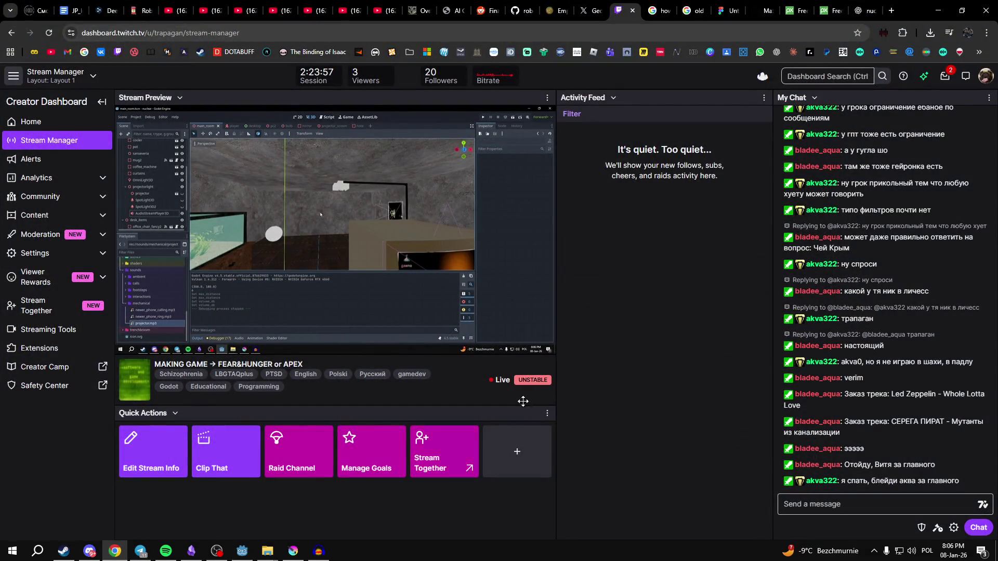
# Check the Stream Manager preview and chat, then go back to the Godot editor
pyautogui.moveTo(430, 314)
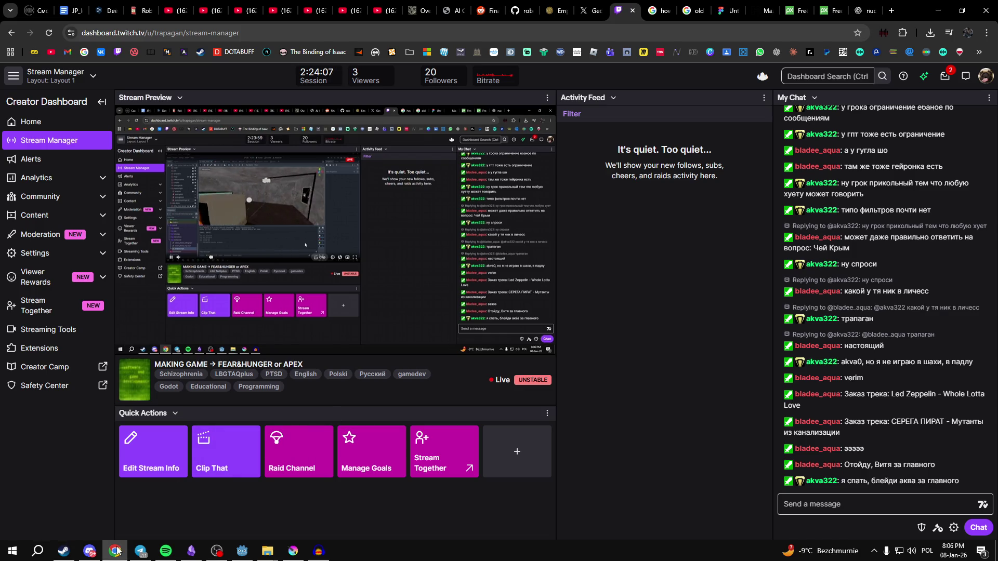
pyautogui.hotkey('alt', 'Tab')
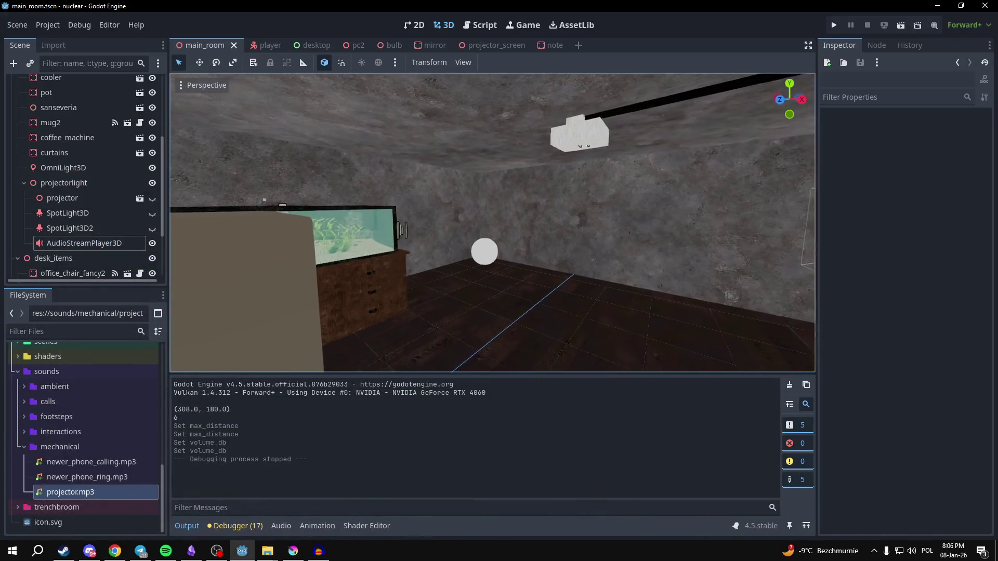
# Open the change_location_icon.gd script in the Script editor
pyautogui.hotkey('ctrl', 'F3')
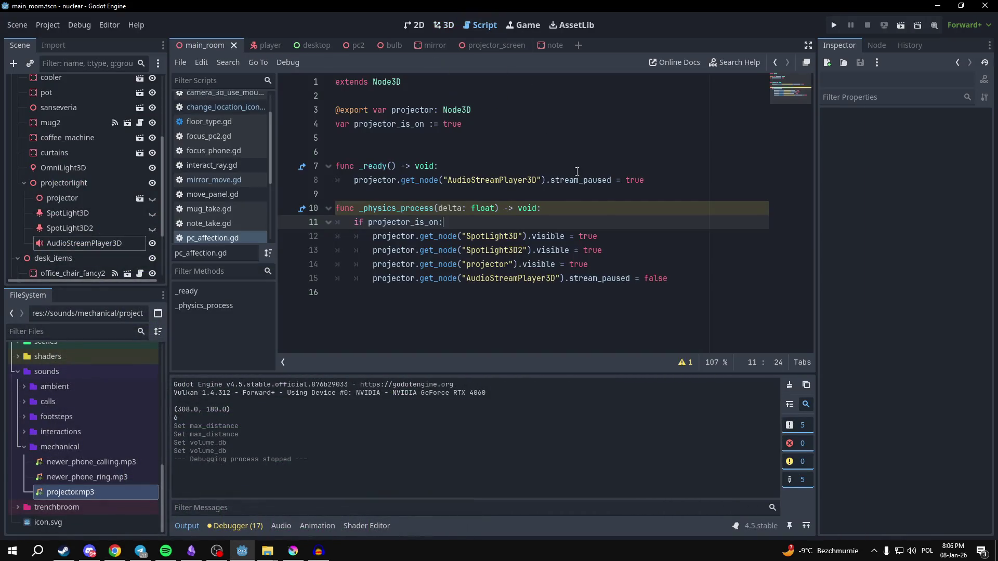
pyautogui.scroll(2, 235, 146)
pyautogui.click(230, 112)
pyautogui.click(233, 99)
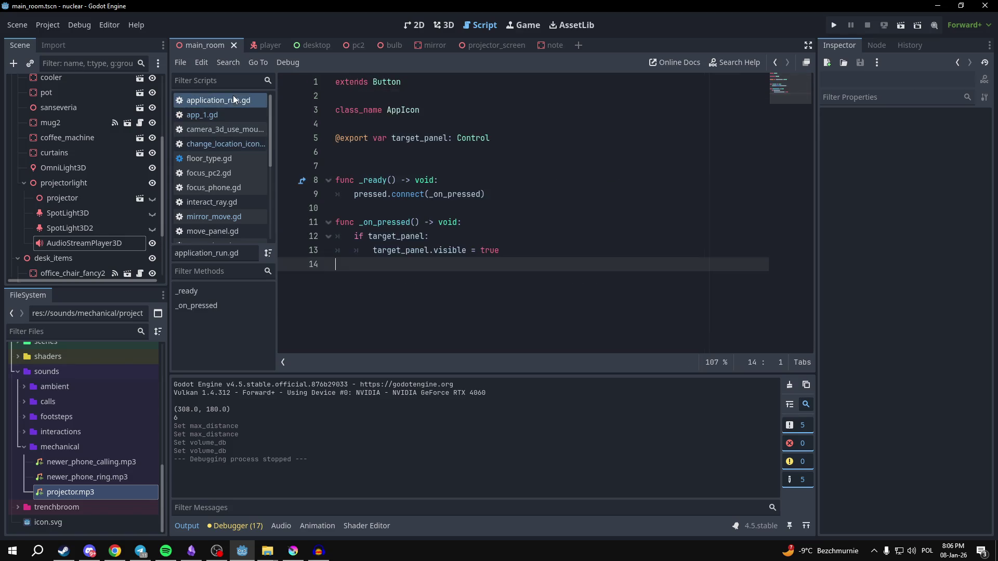
pyautogui.click(236, 130)
pyautogui.click(240, 142)
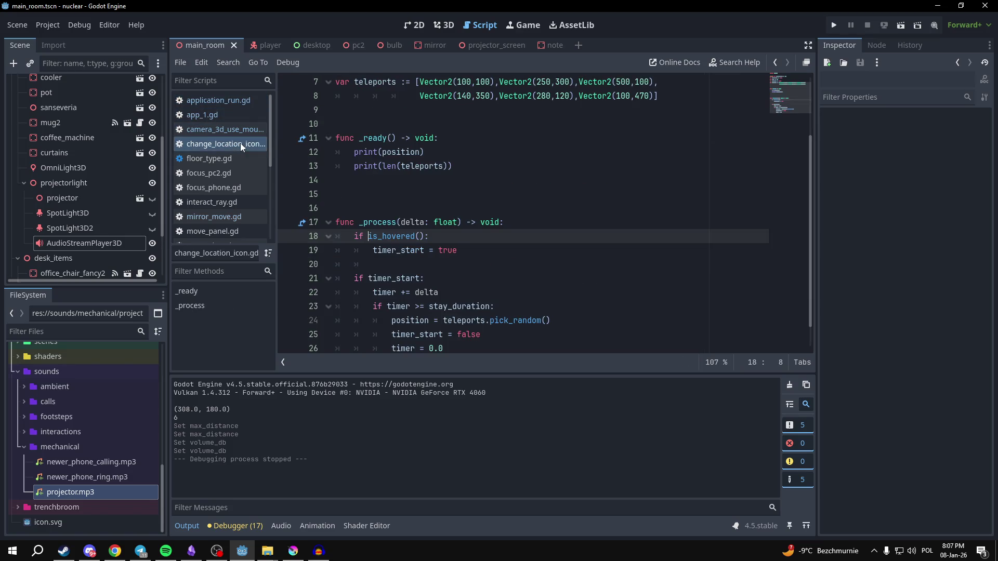
# Comment out the whole _process function with Ctrl+K and run the game
pyautogui.scroll(2, 484, 246)
pyautogui.scroll(-3, 491, 251)
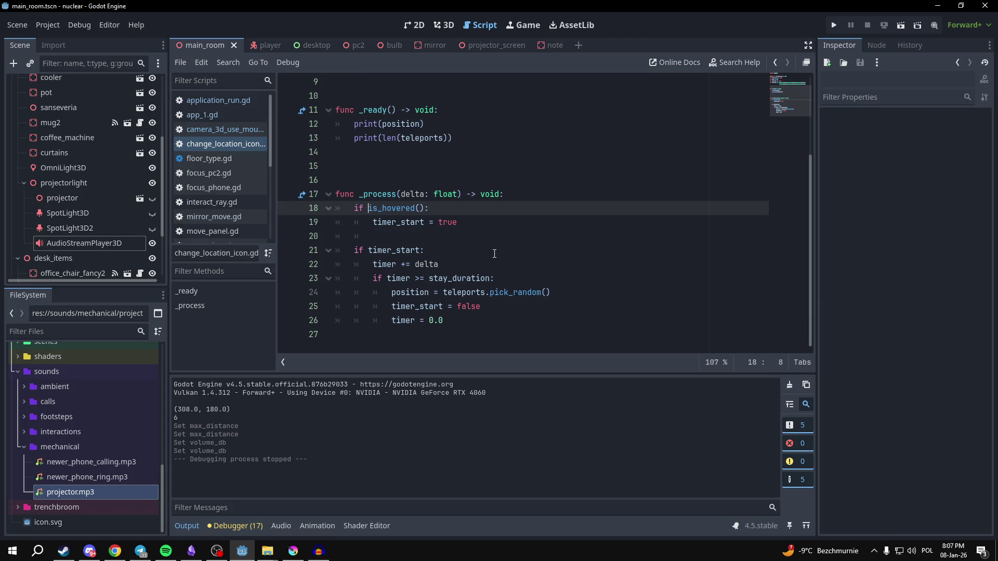
pyautogui.moveTo(468, 320)
pyautogui.mouseDown()
pyautogui.moveTo(358, 250)
pyautogui.moveTo(336, 196)
pyautogui.mouseUp()
pyautogui.hotkey('ctrl', 'k')
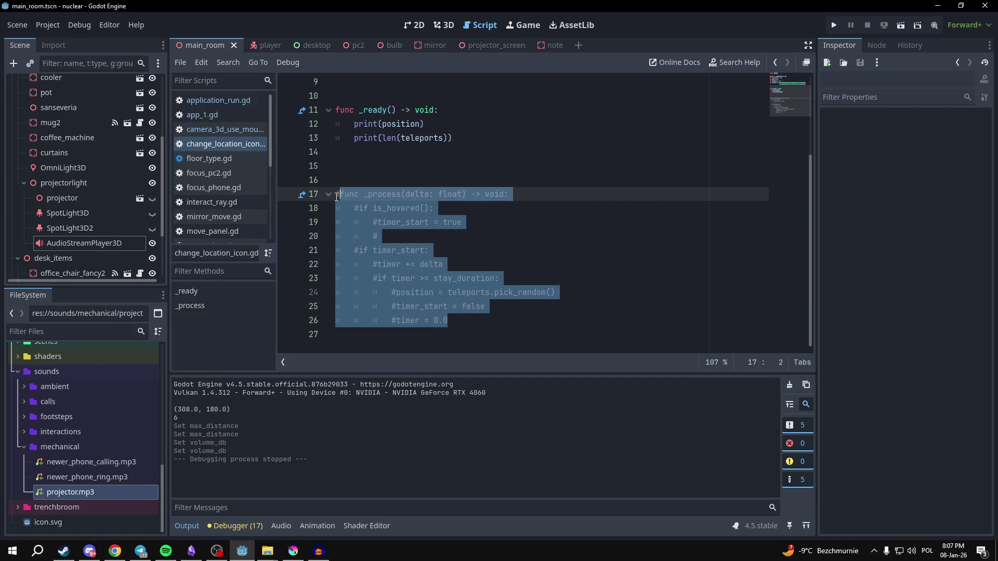
pyautogui.press('F5')
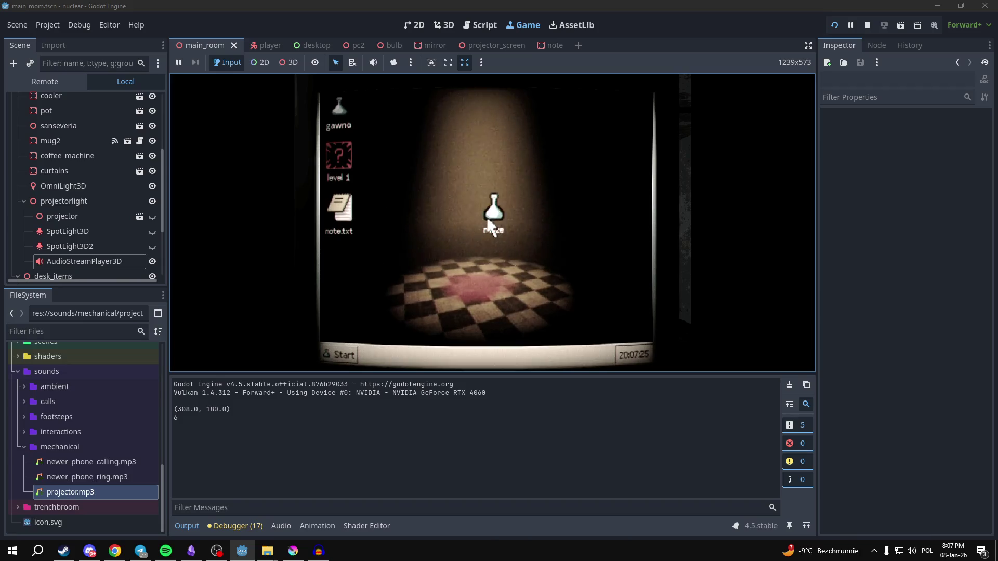
# Delete the _ready function and test-run the game, closing the maze window before stopping
pyautogui.press('F8')
pyautogui.scroll(2, 487, 218)
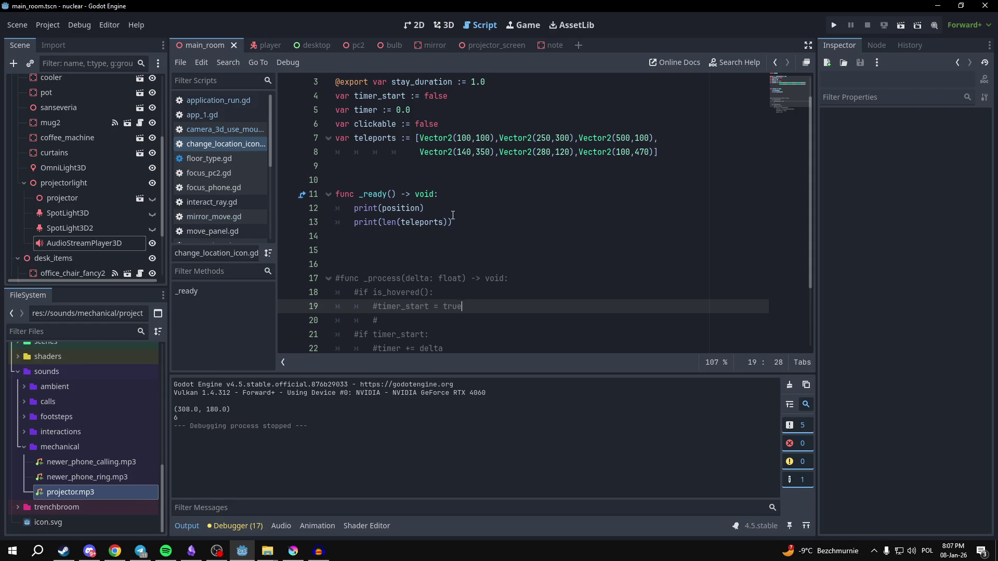
pyautogui.moveTo(461, 222); pyautogui.dragTo(335, 194)
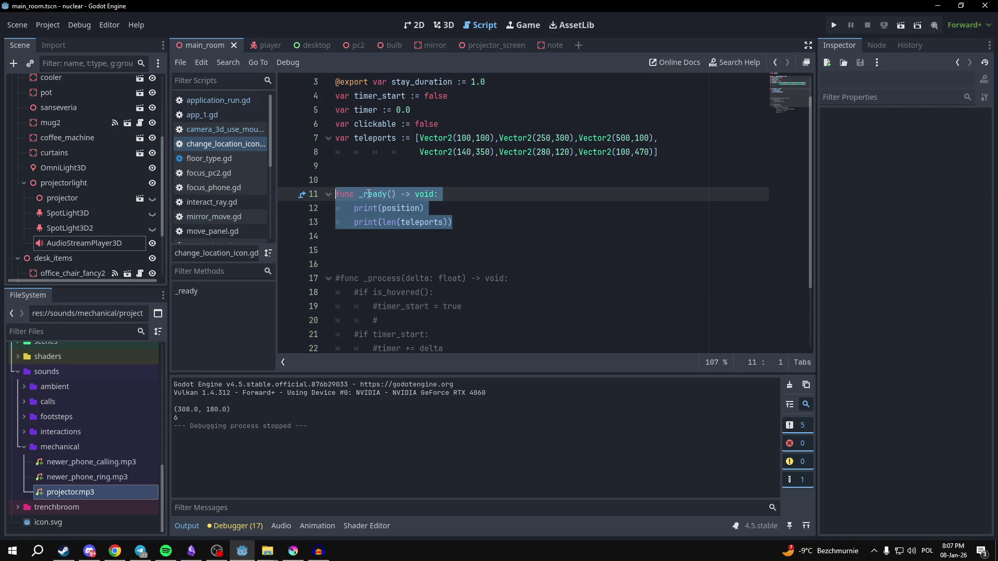
pyautogui.press('BackSpace')
pyautogui.press('BackSpace')
pyautogui.press('BackSpace')
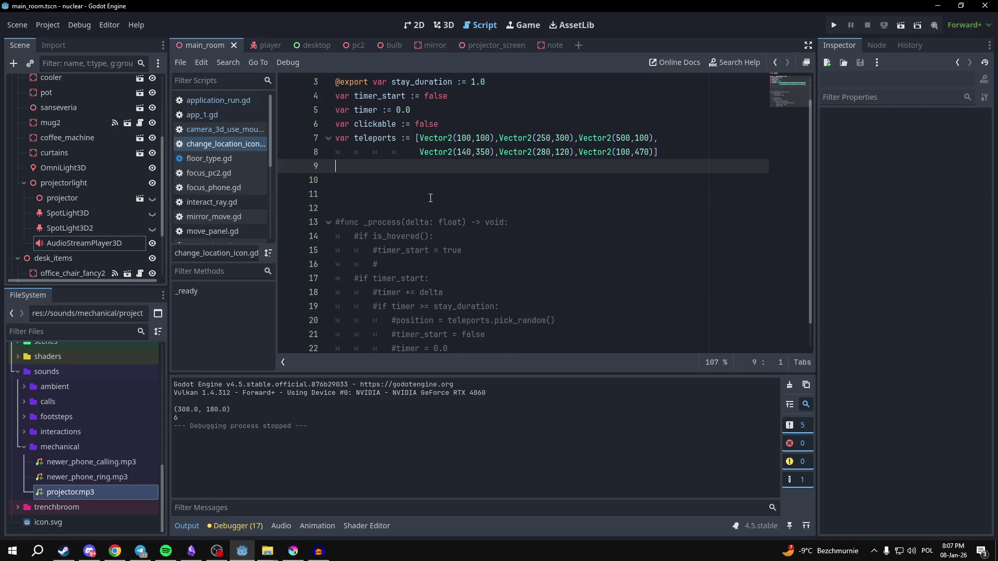
pyautogui.press('F5')
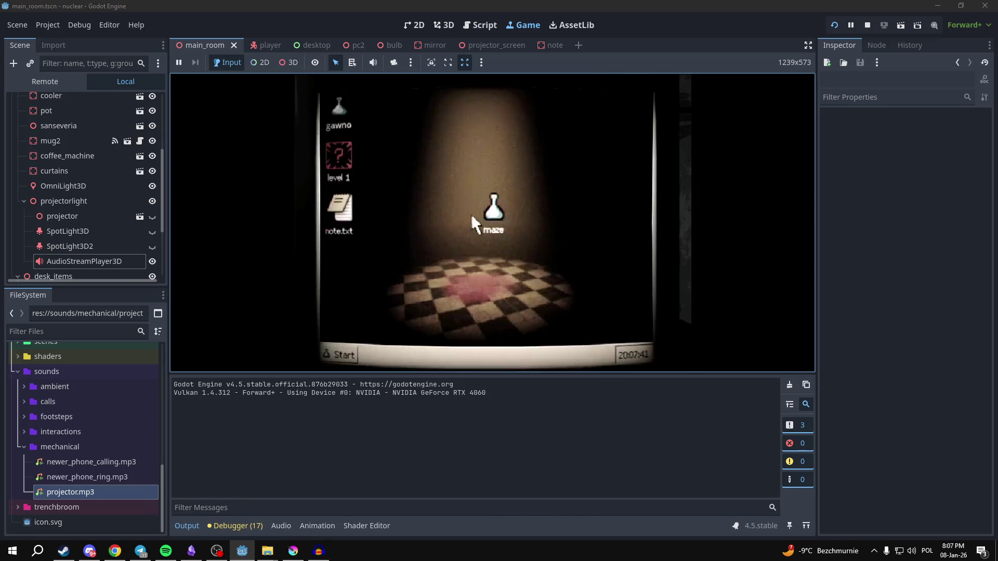
pyautogui.click(647, 100)
pyautogui.press('F8')
# Uncomment the _process function and relaunch the game
pyautogui.scroll(-2, 468, 234)
pyautogui.moveTo(448, 320)
pyautogui.mouseDown()
pyautogui.moveTo(363, 292)
pyautogui.moveTo(327, 186)
pyautogui.mouseUp()
pyautogui.hotkey('ctrl', 'k')
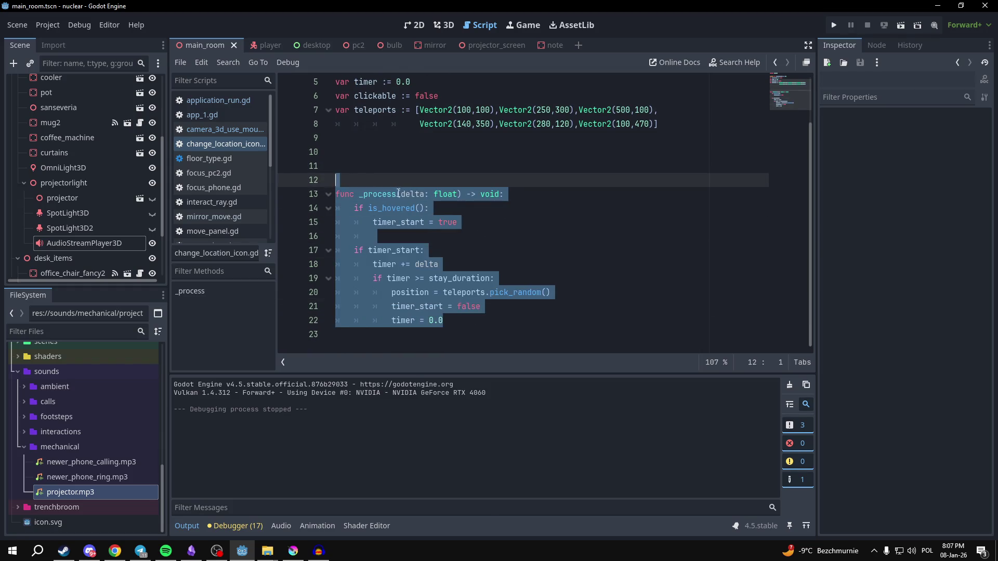
pyautogui.click(408, 193)
pyautogui.press('F5')
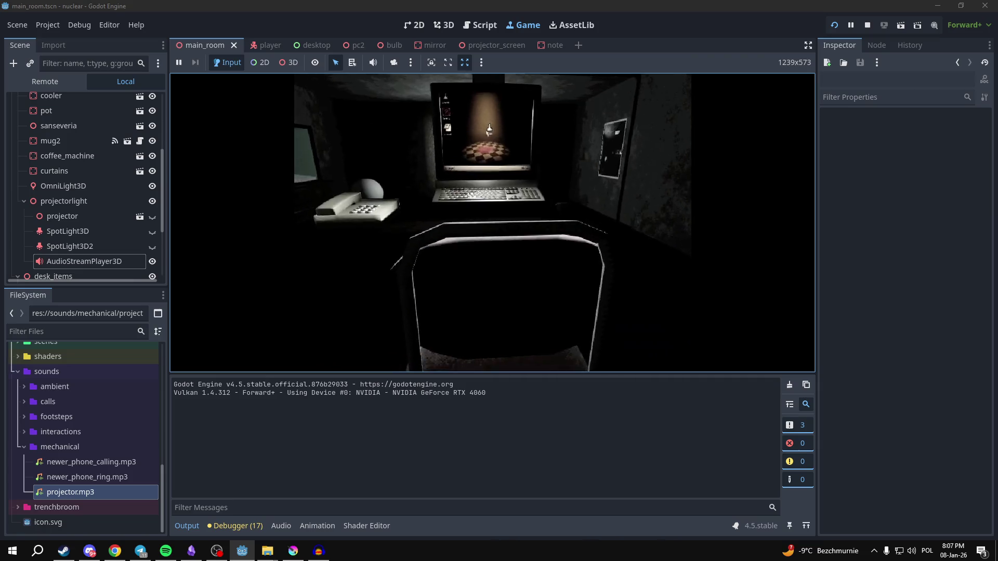
# Repeatedly open the maze from its moving desktop icon and close it, then stop the game
pyautogui.click(463, 284)
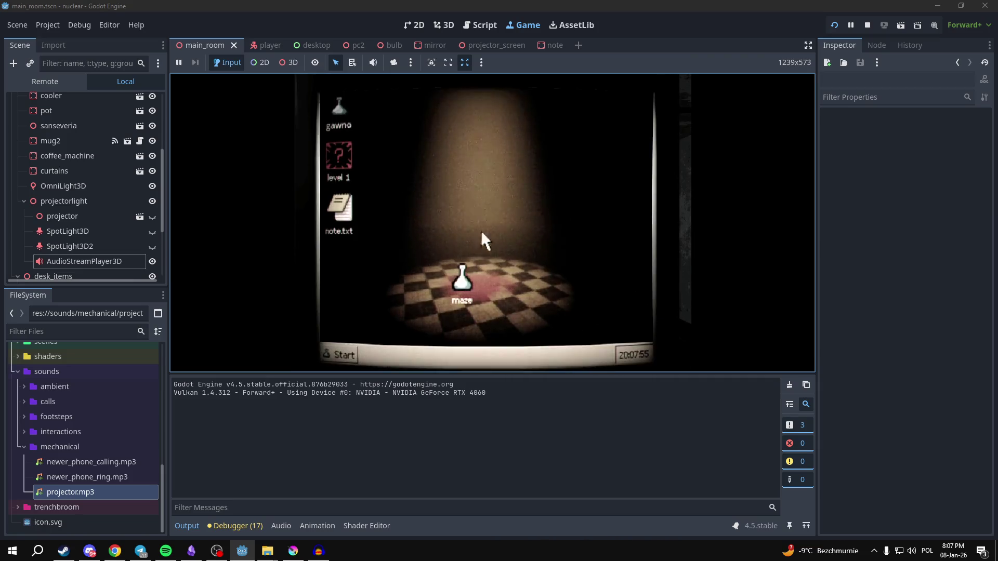
pyautogui.doubleClick(462, 283)
pyautogui.doubleClick(483, 182)
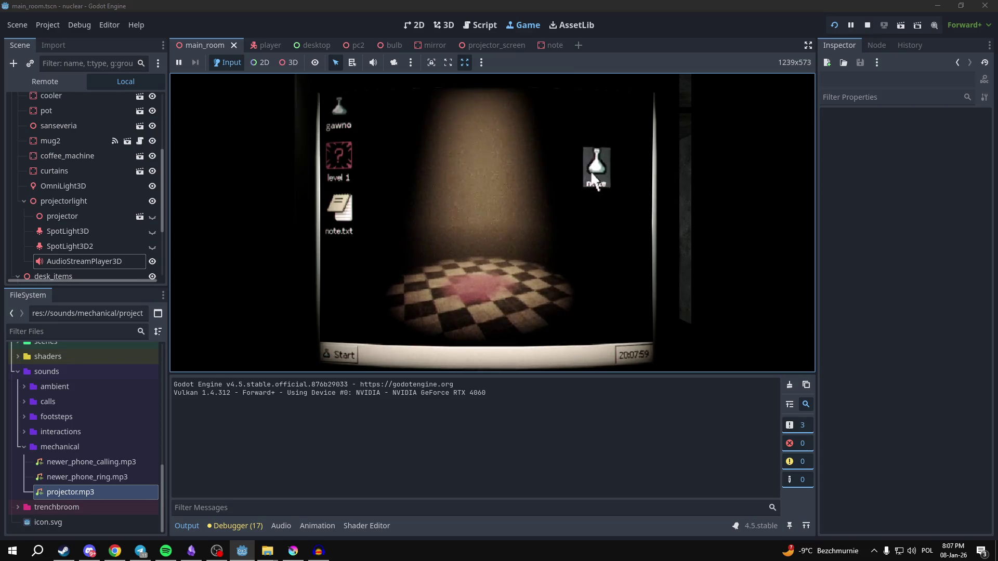
pyautogui.doubleClick(597, 165)
pyautogui.click(647, 104)
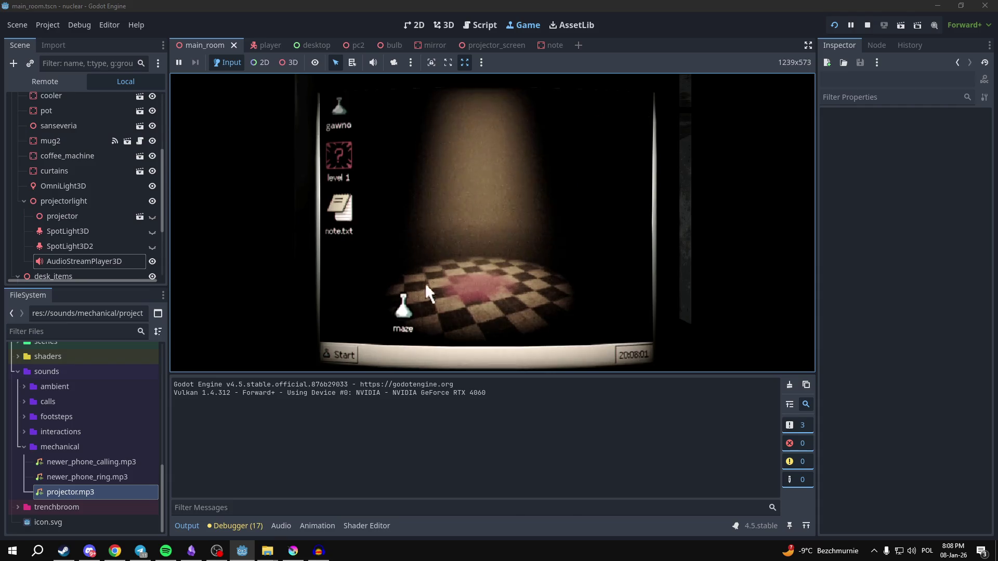
pyautogui.click(647, 104)
pyautogui.doubleClick(389, 316)
pyautogui.click(647, 104)
pyautogui.doubleClick(486, 187)
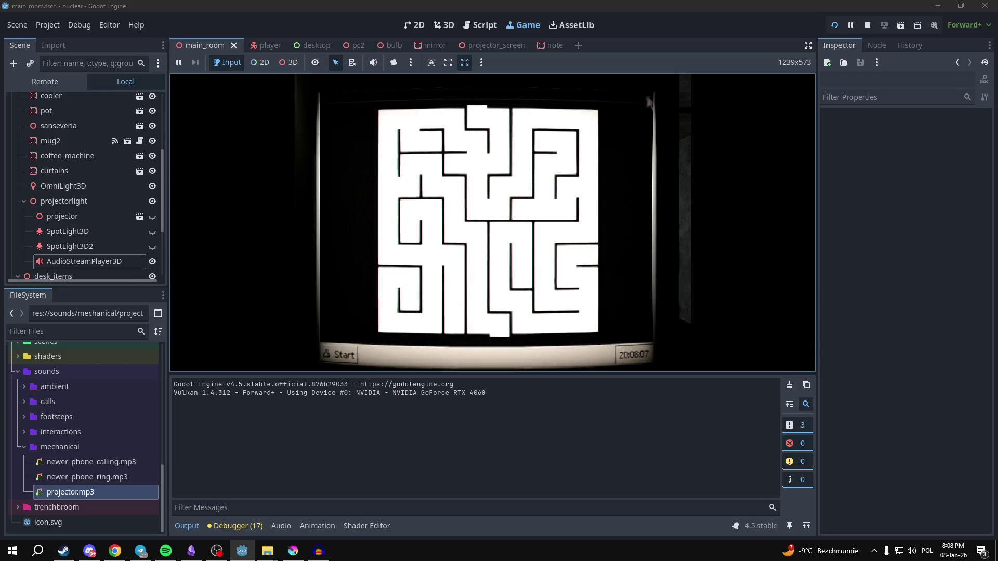
pyautogui.click(645, 99)
pyautogui.doubleClick(478, 182)
pyautogui.click(644, 99)
pyautogui.doubleClick(402, 314)
pyautogui.click(640, 103)
pyautogui.doubleClick(463, 280)
pyautogui.click(650, 104)
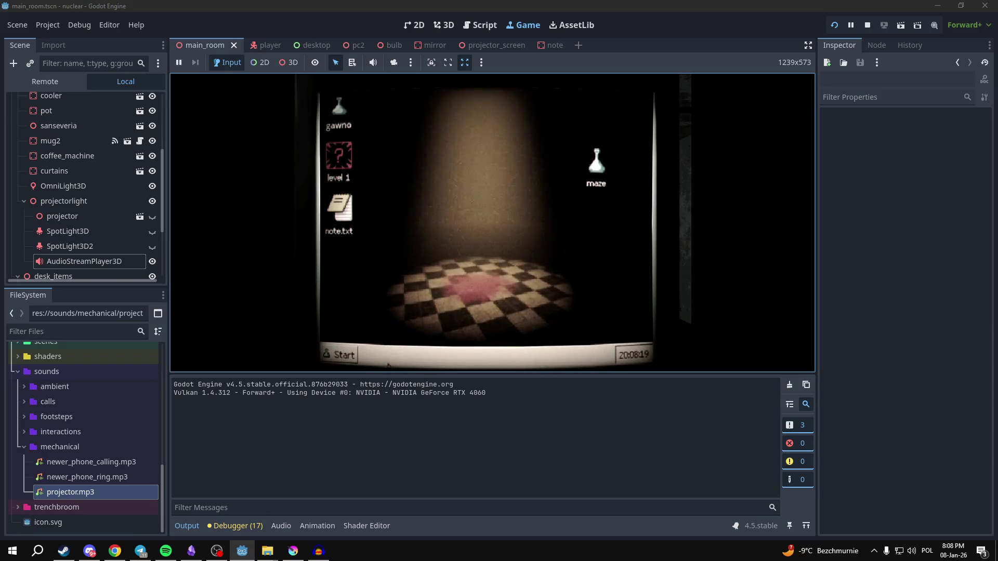
pyautogui.press('F8')
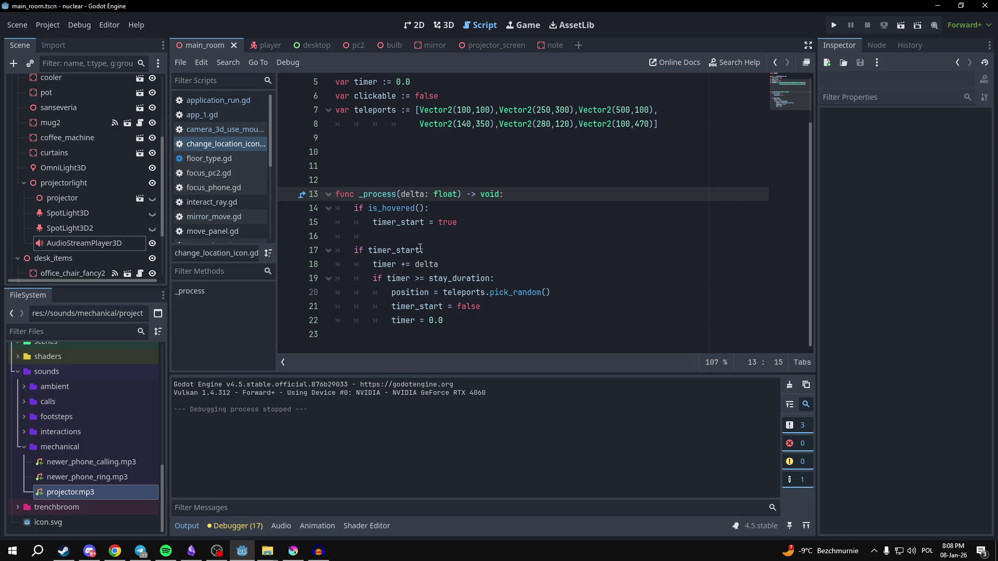
# Add print(position) after the teleport line, save the script and run the game
pyautogui.click(541, 294)
pyautogui.press('Return')
pyautogui.write('print(')
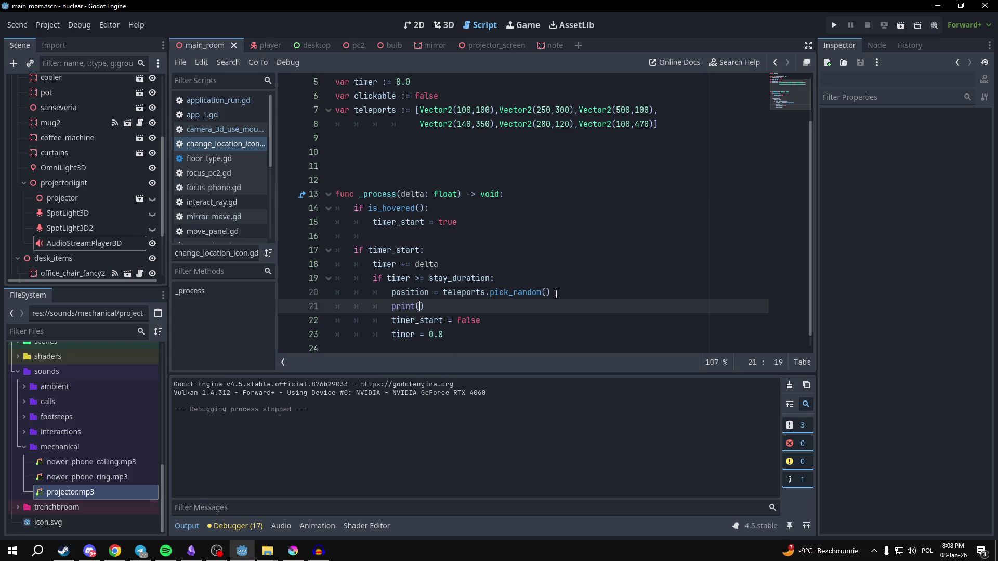
pyautogui.write('position')
pyautogui.hotkey('ctrl', 's')
pyautogui.press('F5')
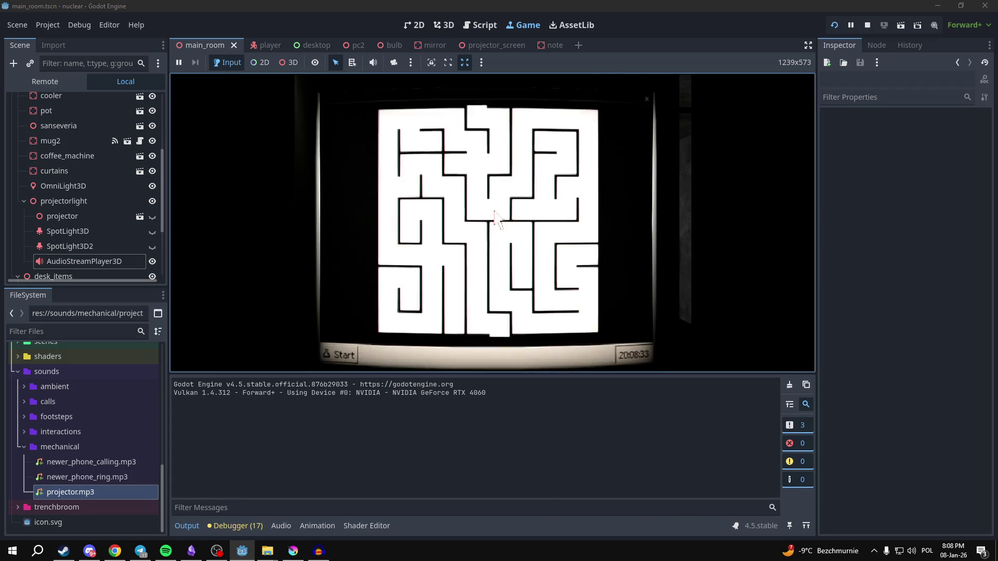
# Click the maze icon repeatedly to log its teleport positions, then stop the game
pyautogui.click(645, 99)
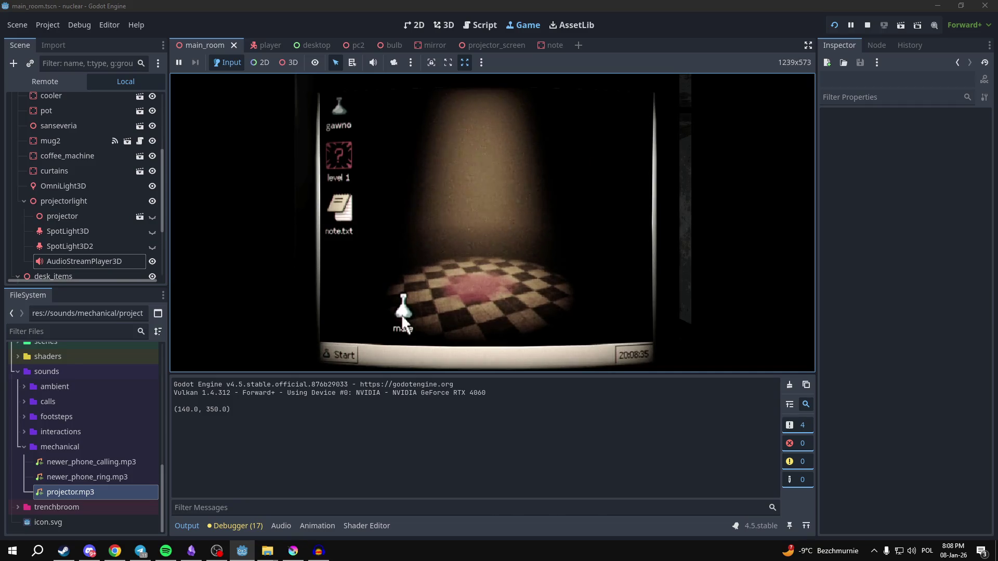
pyautogui.moveTo(402, 317); pyautogui.dragTo(402, 318)
pyautogui.click(385, 170)
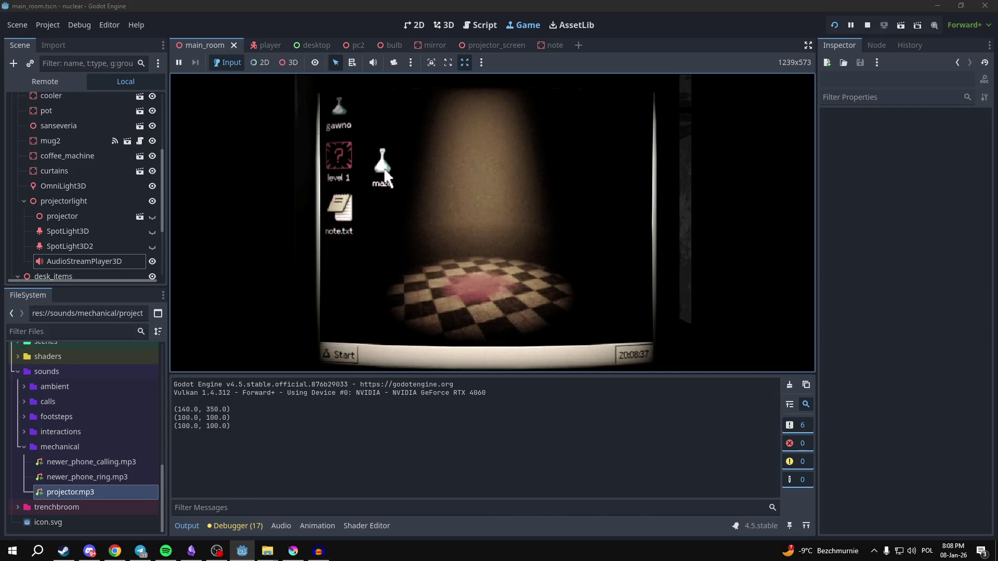
pyautogui.click(385, 177)
pyautogui.click(406, 306)
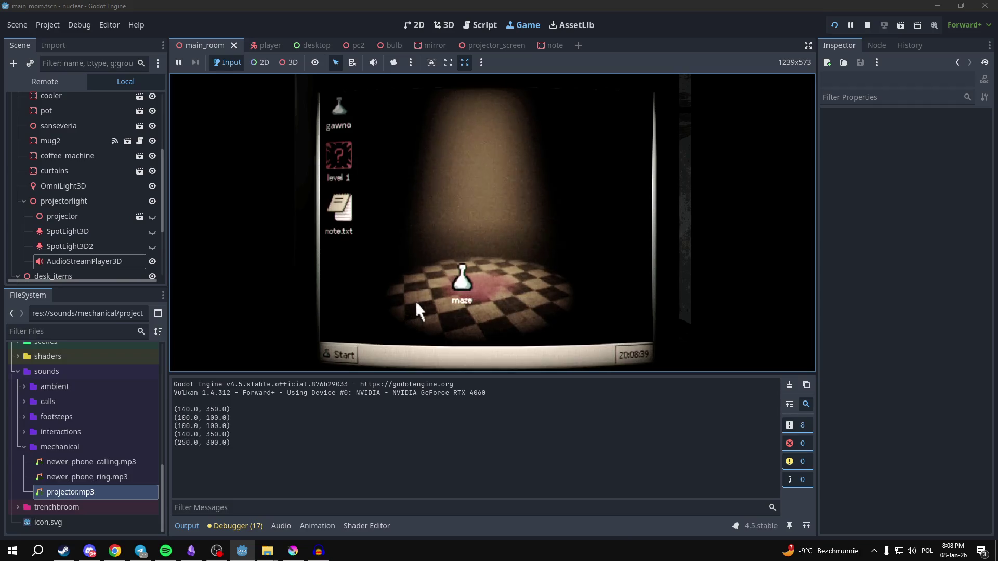
pyautogui.click(465, 281)
pyautogui.click(481, 174)
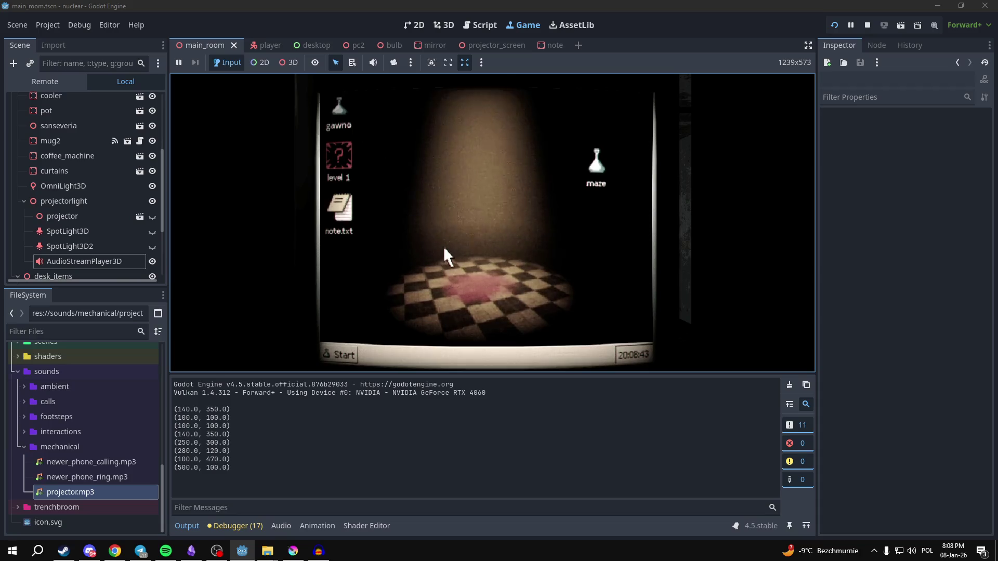
pyautogui.press('F8')
# Begin editing the y value of the last teleport coordinate in the script
pyautogui.scroll(2, 637, 184)
pyautogui.click(637, 181)
pyautogui.press('Delete')
pyautogui.press('Delete')
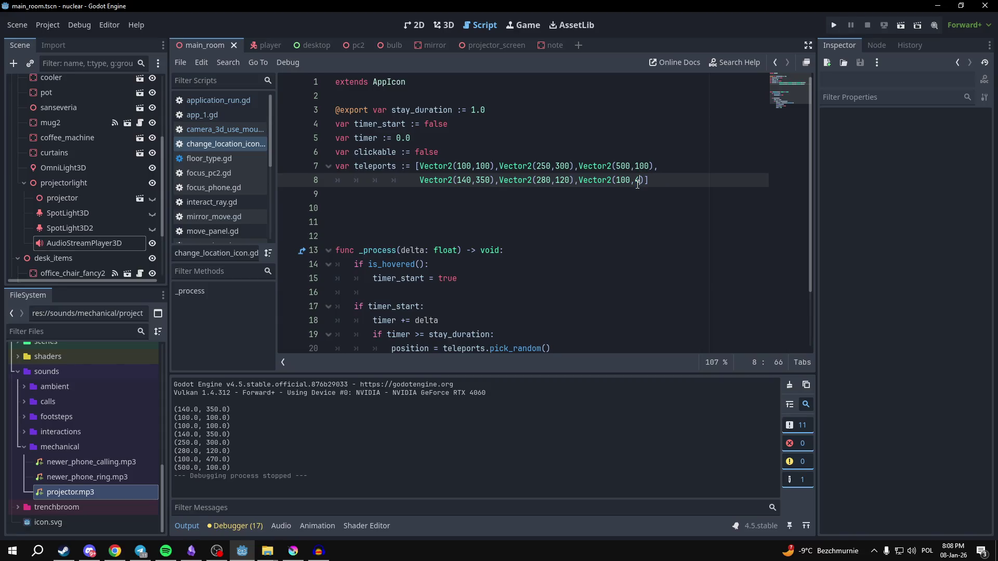
pyautogui.press('BackSpace')
pyautogui.press('BackSpace')
pyautogui.write('320')
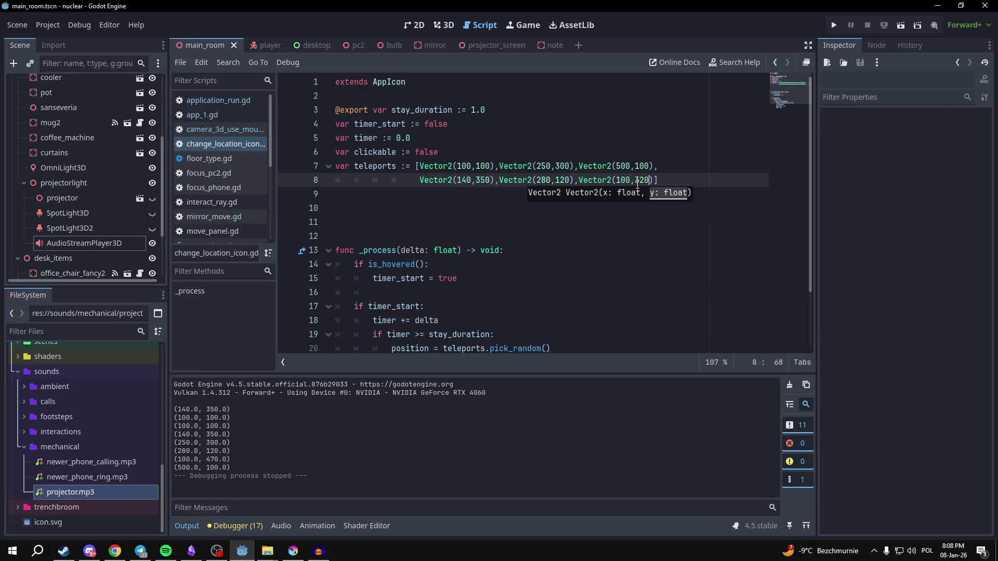
pyautogui.scroll(-2, 629, 186)
# Glance at the stream dashboard, then hide it to return to Godot
pyautogui.click(467, 307)
pyautogui.click(115, 550)
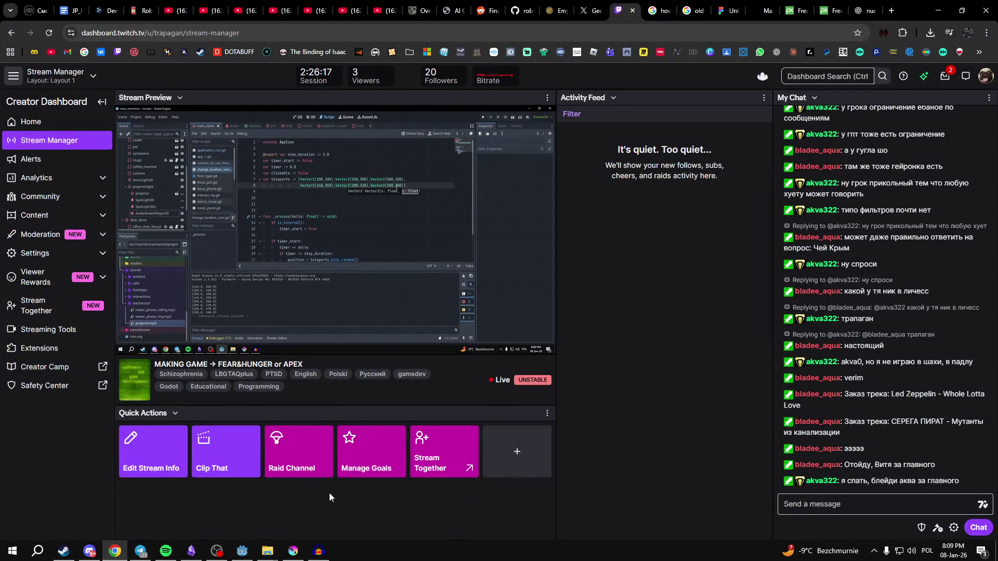
pyautogui.click(938, 10)
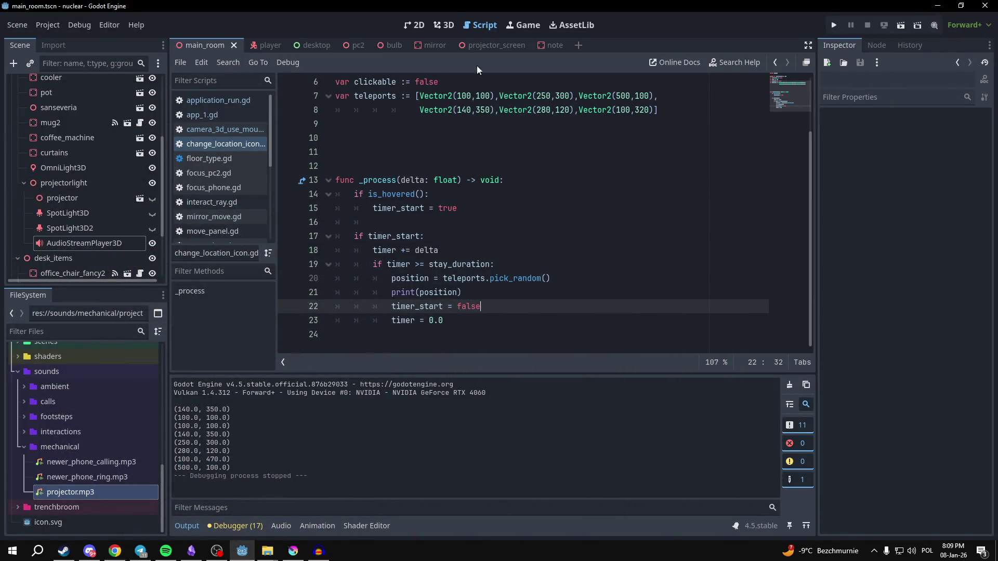
# Show the main room's 3D view turned toward the aquarium, then switch to the notes
pyautogui.click(441, 27)
pyautogui.moveTo(573, 170)
pyautogui.mouseDown()
pyautogui.moveTo(343, 176)
pyautogui.moveTo(520, 174)
pyautogui.mouseUp()
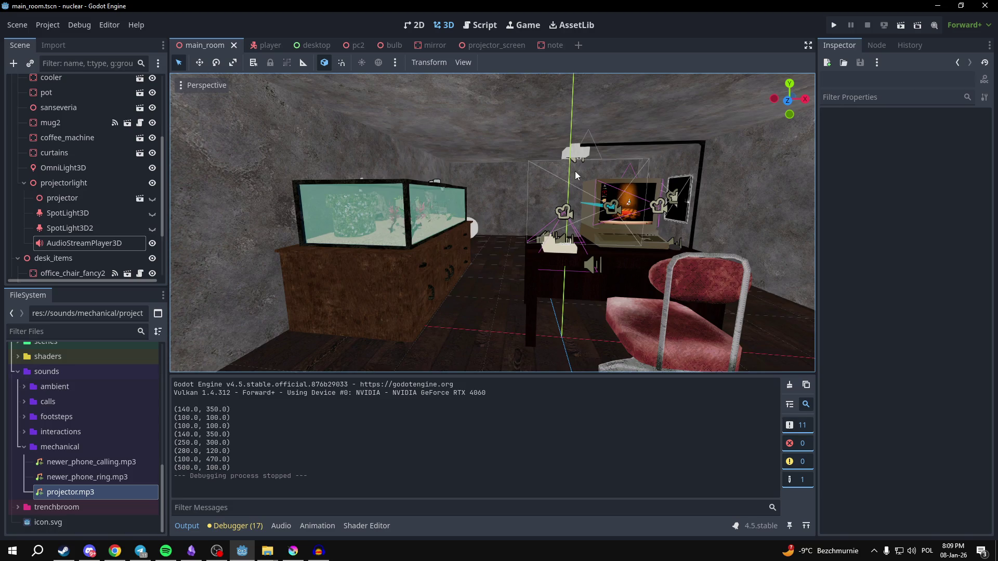
pyautogui.click(191, 551)
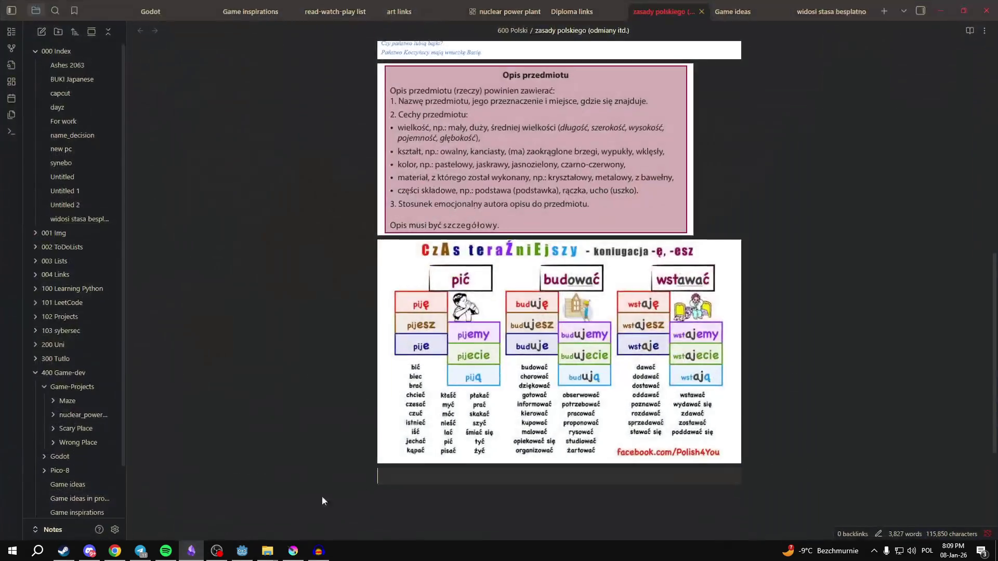
# In the nuclear power plant canvas, tick off the 'fix mouse sens' to-do item
pyautogui.click(504, 11)
pyautogui.hscroll(-3, 312, 287)
pyautogui.scroll(-2, 312, 286)
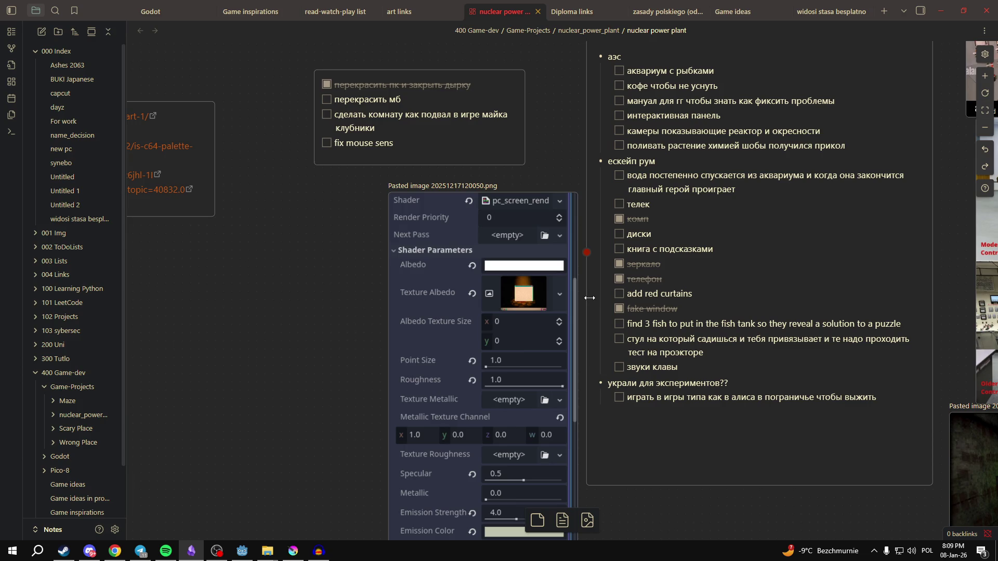
pyautogui.moveTo(284, 293)
pyautogui.mouseDown()
pyautogui.moveTo(259, 287)
pyautogui.moveTo(590, 352)
pyautogui.moveTo(349, 361)
pyautogui.mouseUp()
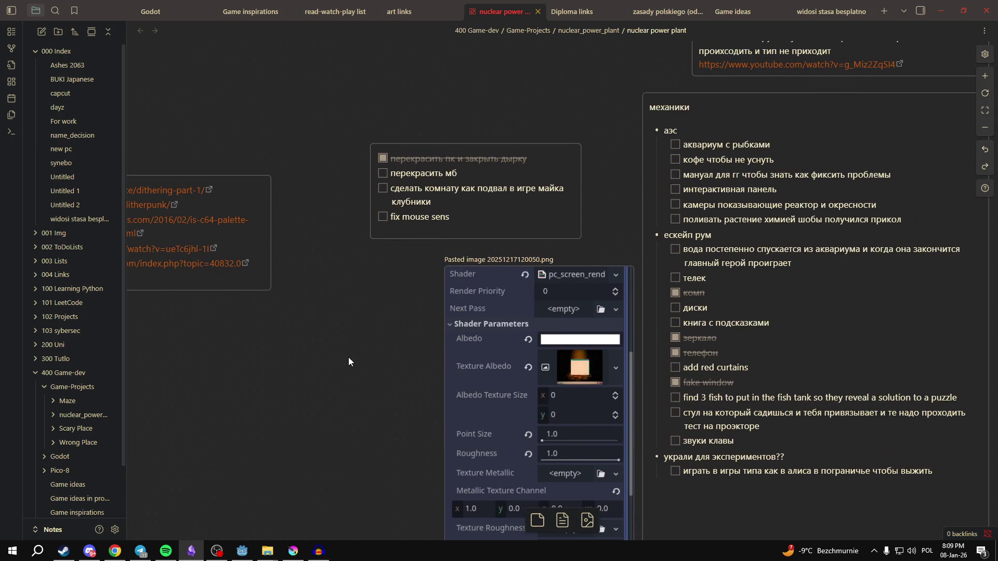
pyautogui.click(470, 220)
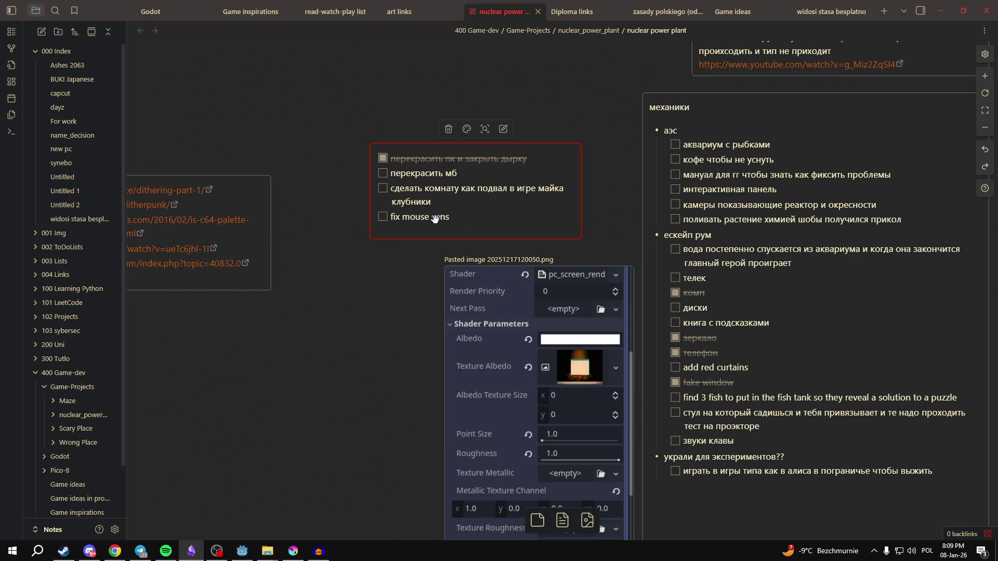
pyautogui.click(382, 217)
pyautogui.click(430, 278)
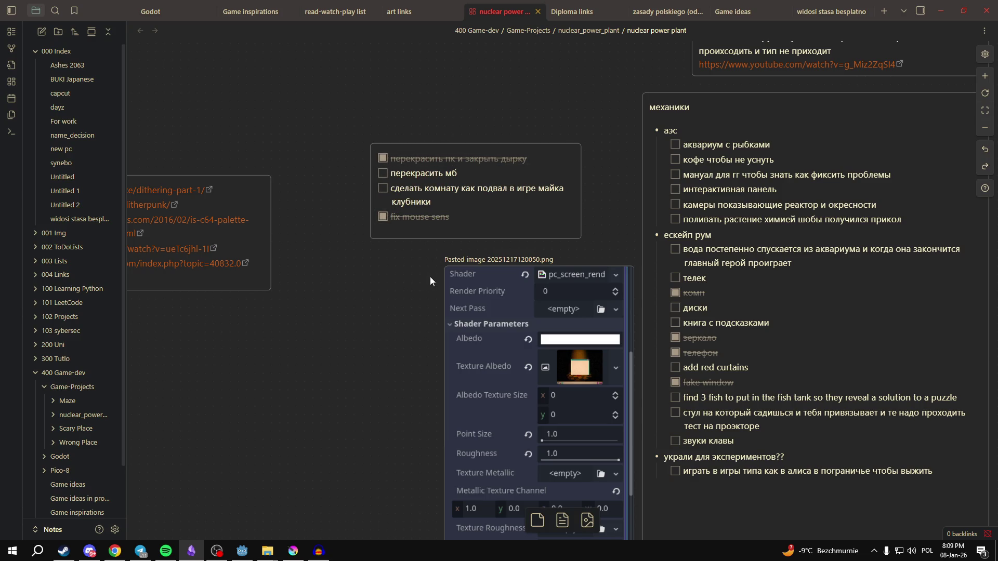
# Pan the canvas toward the image cards, then minimize Obsidian and bring up the browser
pyautogui.moveTo(422, 275); pyautogui.dragTo(347, 231)
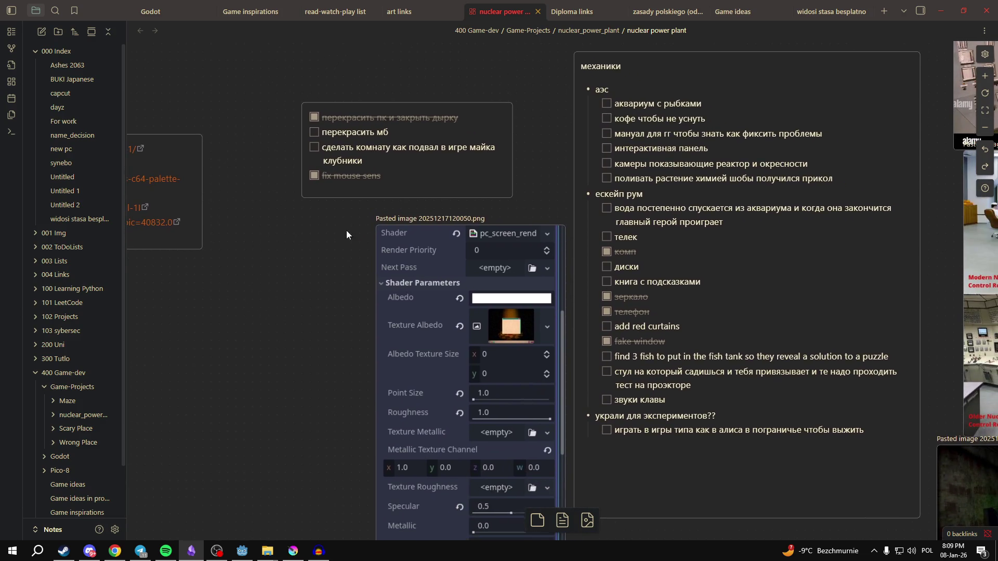
pyautogui.moveTo(680, 379); pyautogui.dragTo(526, 265)
pyautogui.hscroll(15, 673, 322)
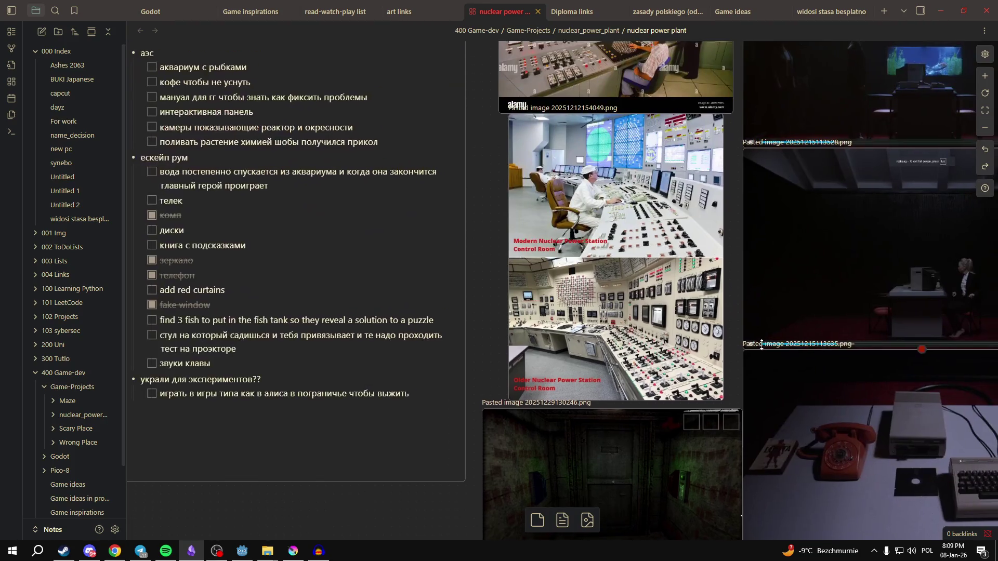
pyautogui.hscroll(2, 722, 349)
pyautogui.scroll(2, 615, 431)
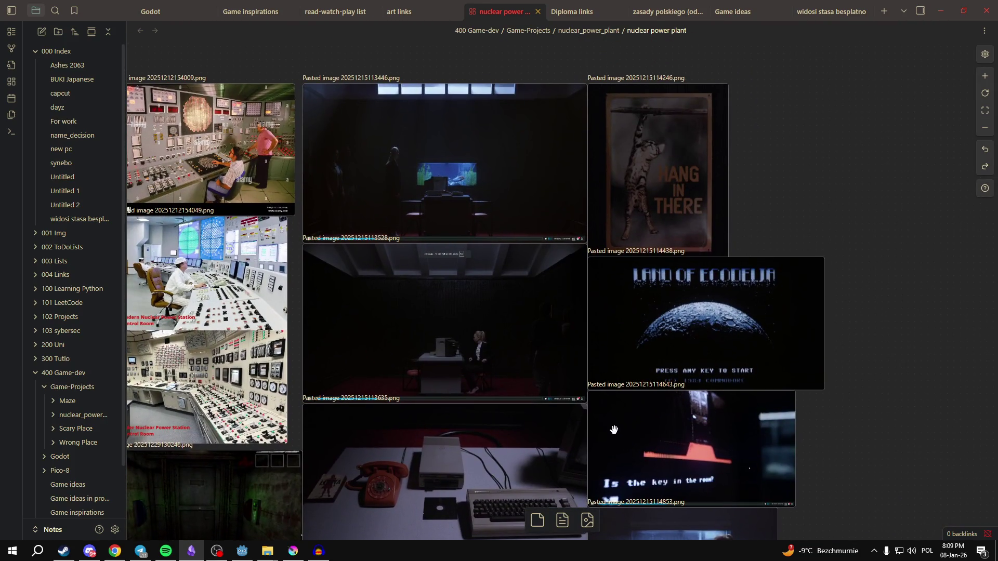
pyautogui.click(940, 10)
pyautogui.click(115, 552)
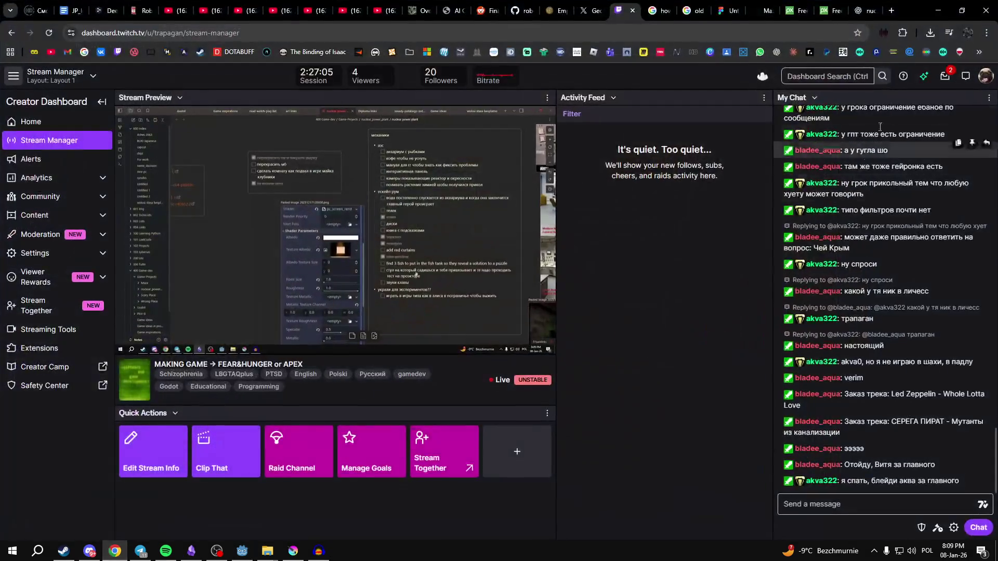
# Search for 'hang in there cat poster' in a new tab and show image results
pyautogui.click(881, 11)
pyautogui.write('hang in th')
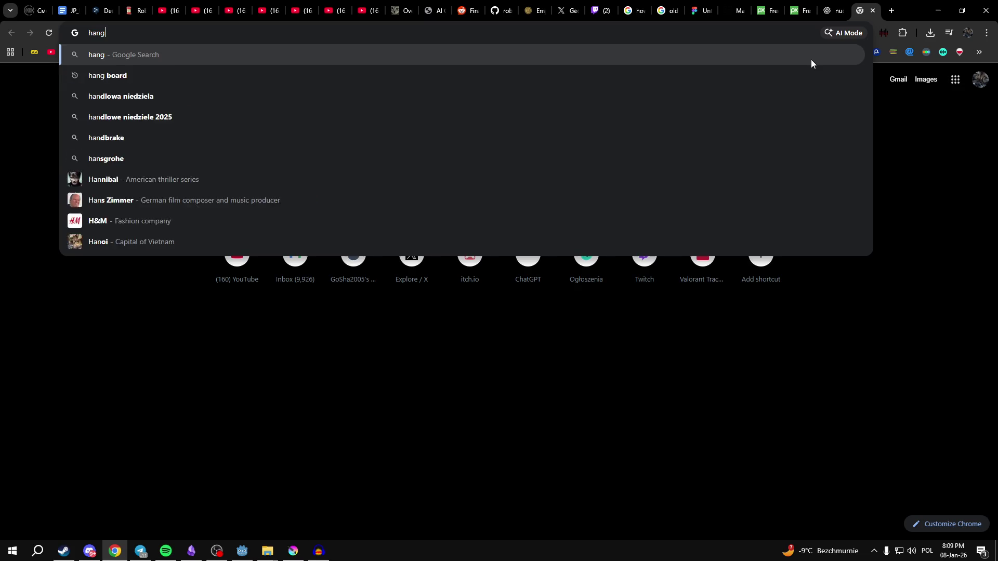
pyautogui.write('ere ')
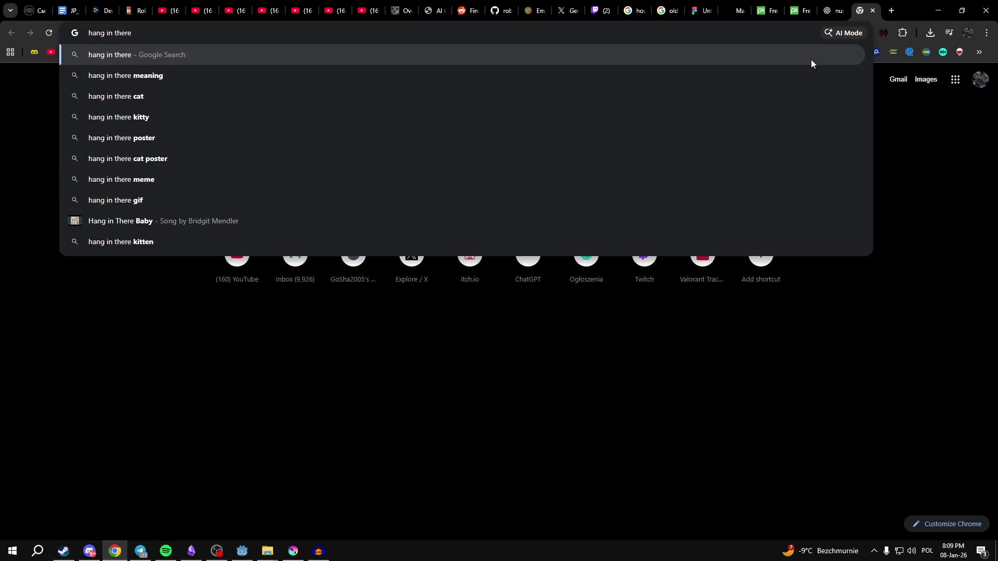
pyautogui.write('cat post')
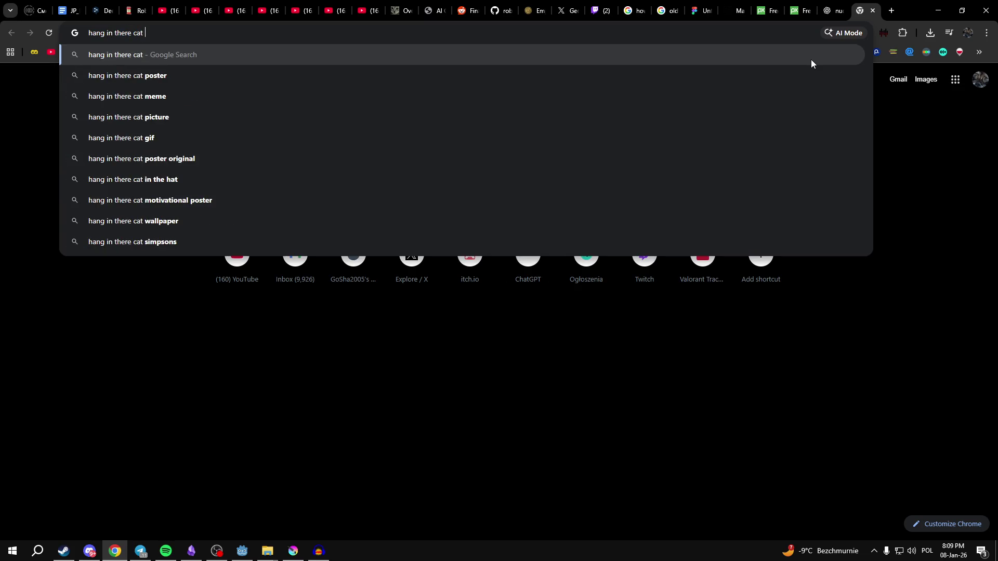
pyautogui.write('er')
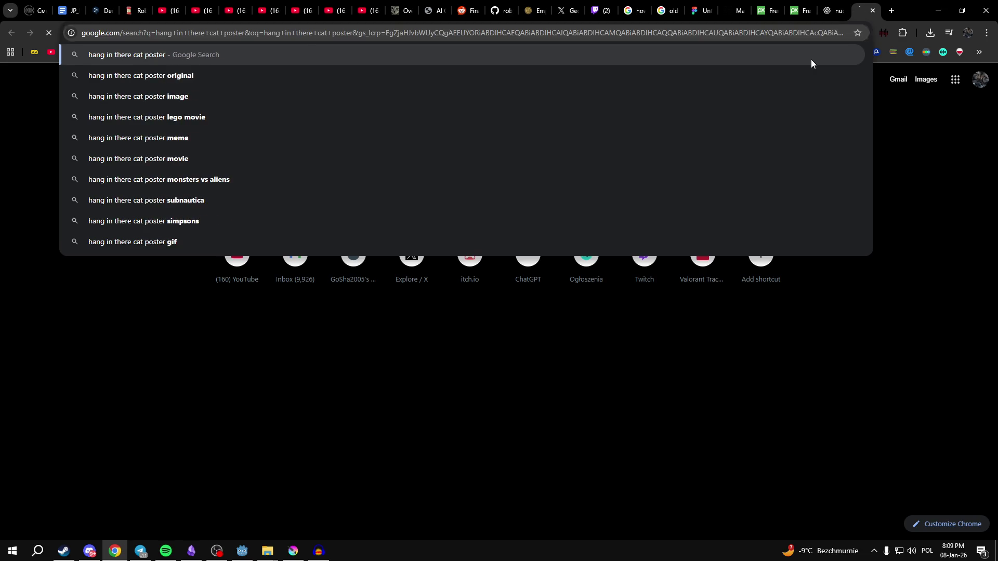
pyautogui.press('Return')
pyautogui.click(194, 124)
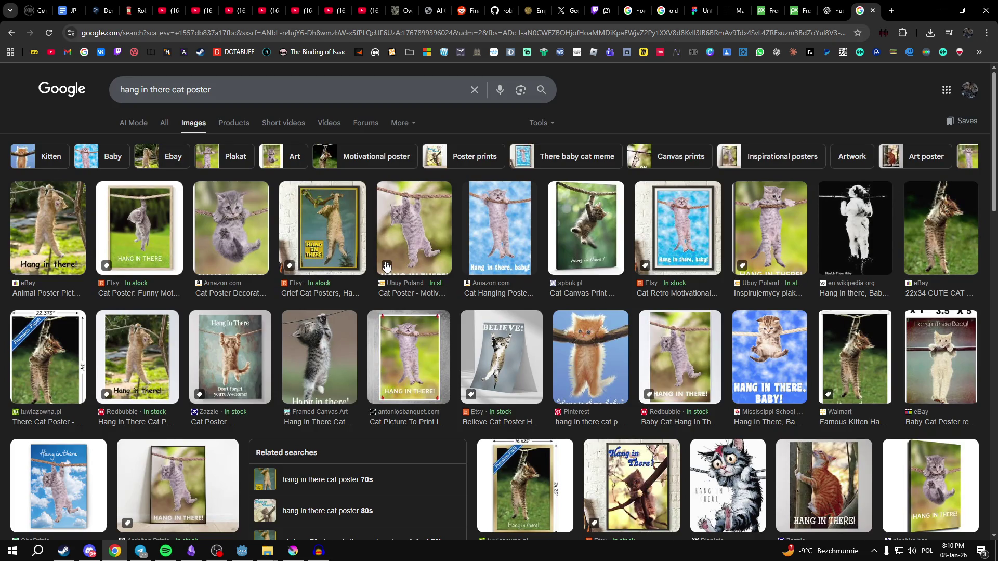
pyautogui.scroll(-4, 858, 280)
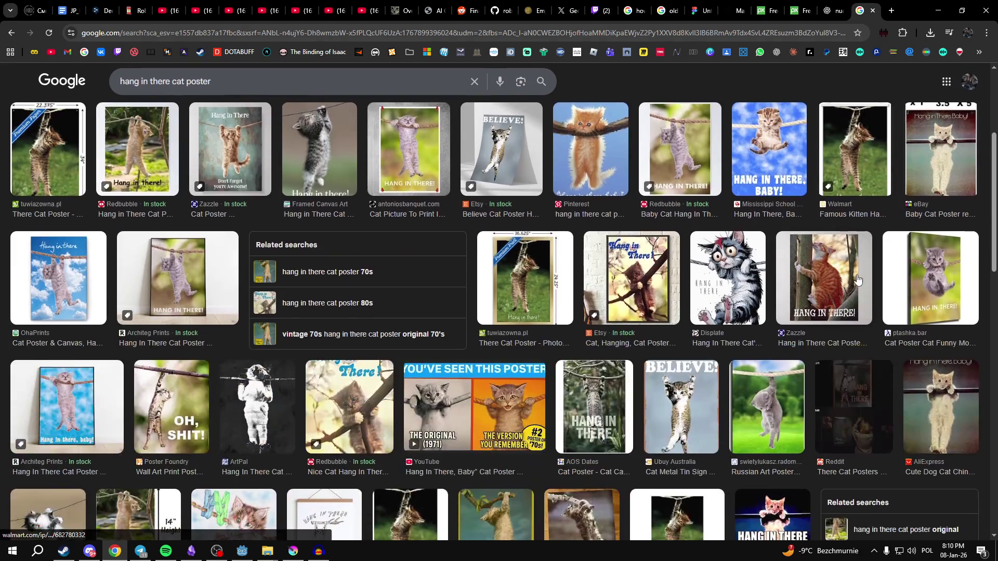
# Skip ahead two songs in the music player and minimize it
pyautogui.moveTo(160, 556)
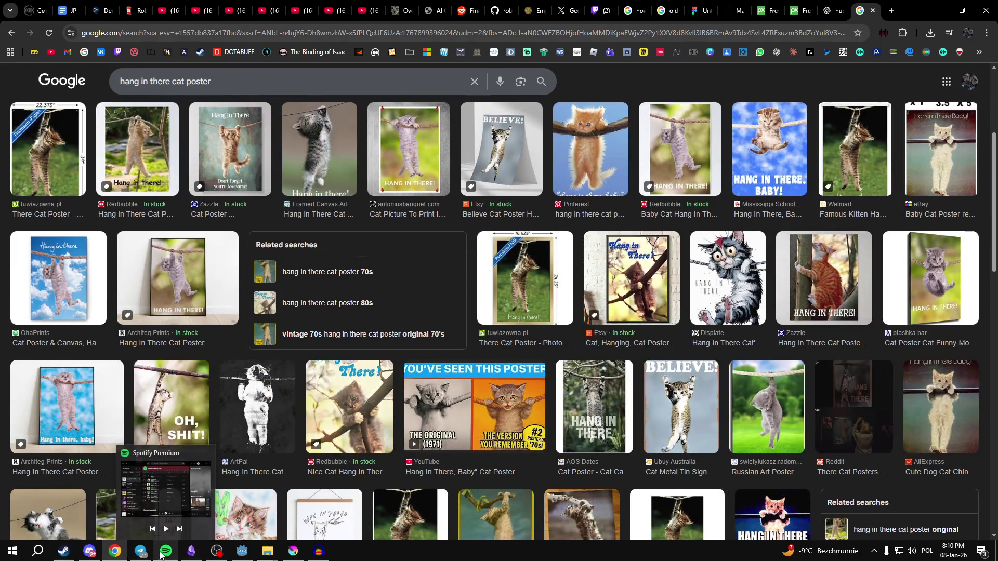
pyautogui.click(161, 554)
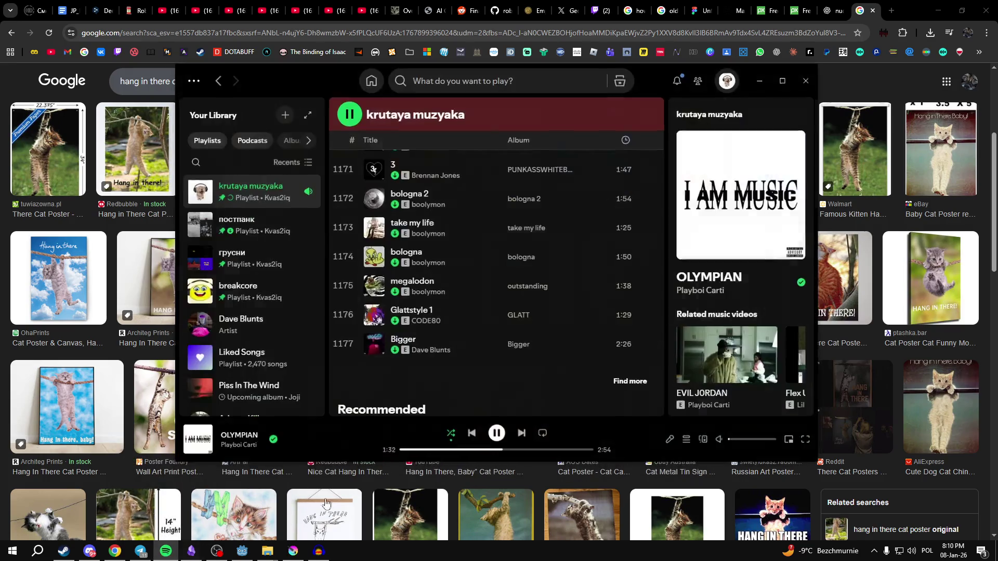
pyautogui.click(522, 434)
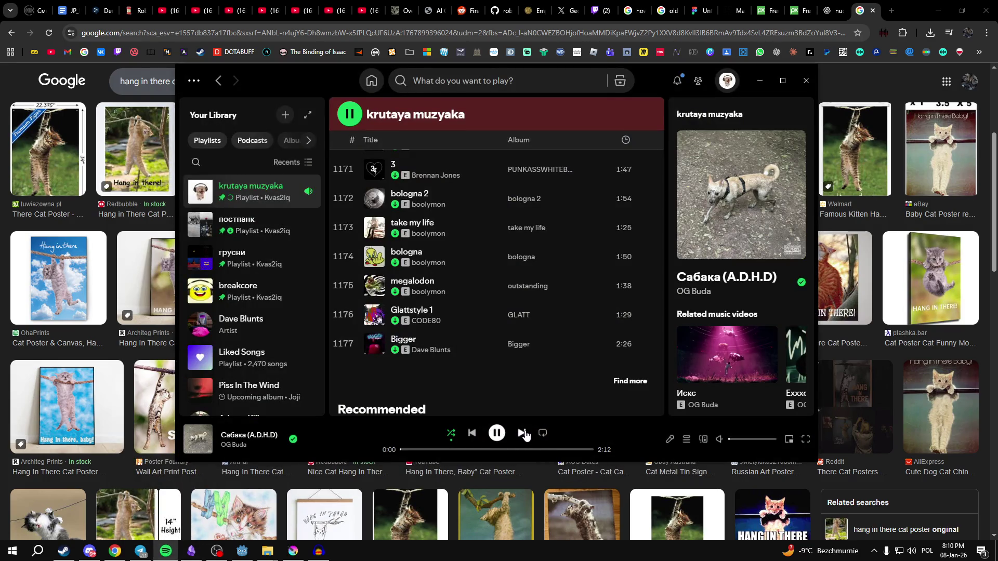
pyautogui.click(522, 433)
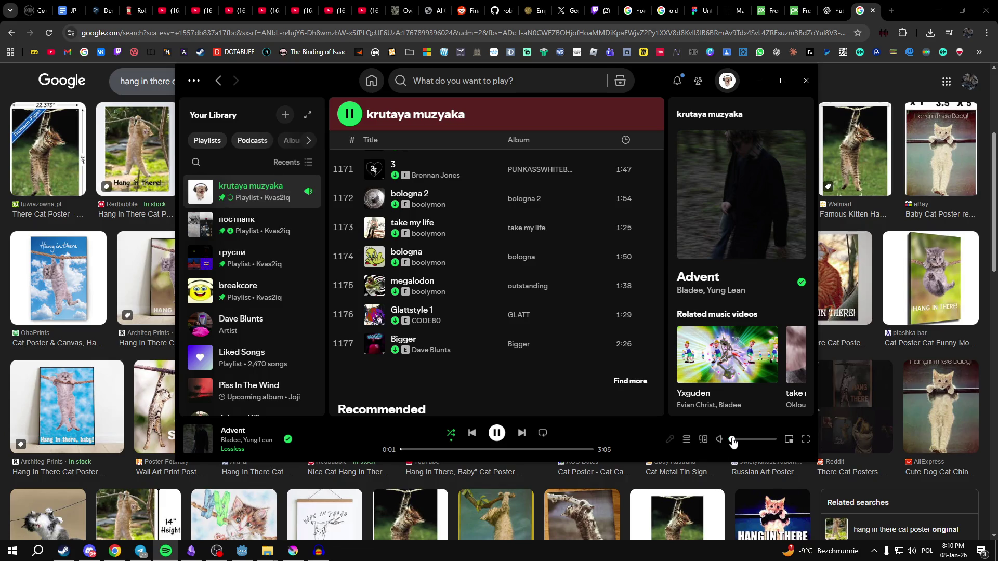
pyautogui.click(166, 551)
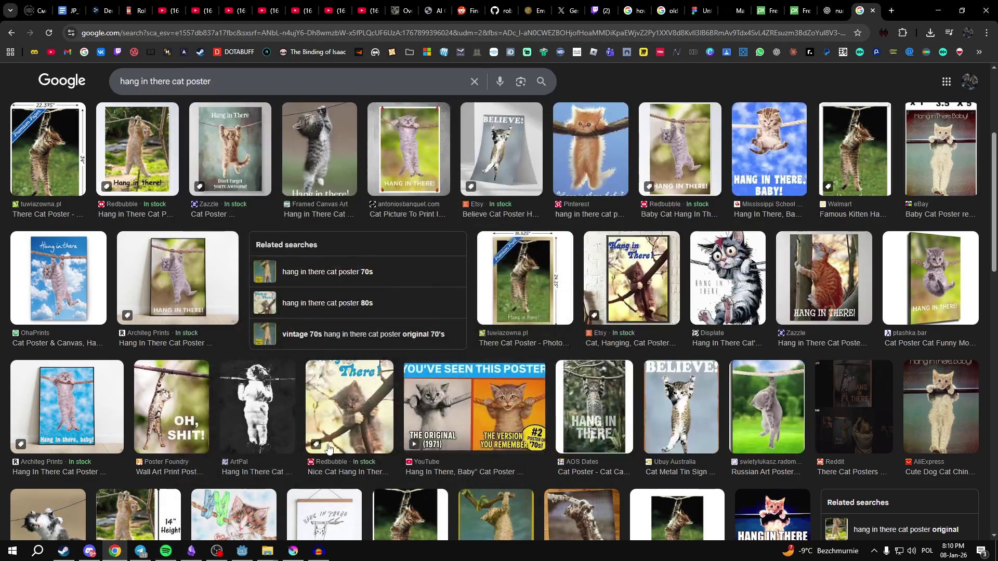
# Open the Pinterest kitten hang in there poster preview and bring up its image options
pyautogui.scroll(-4, 400, 447)
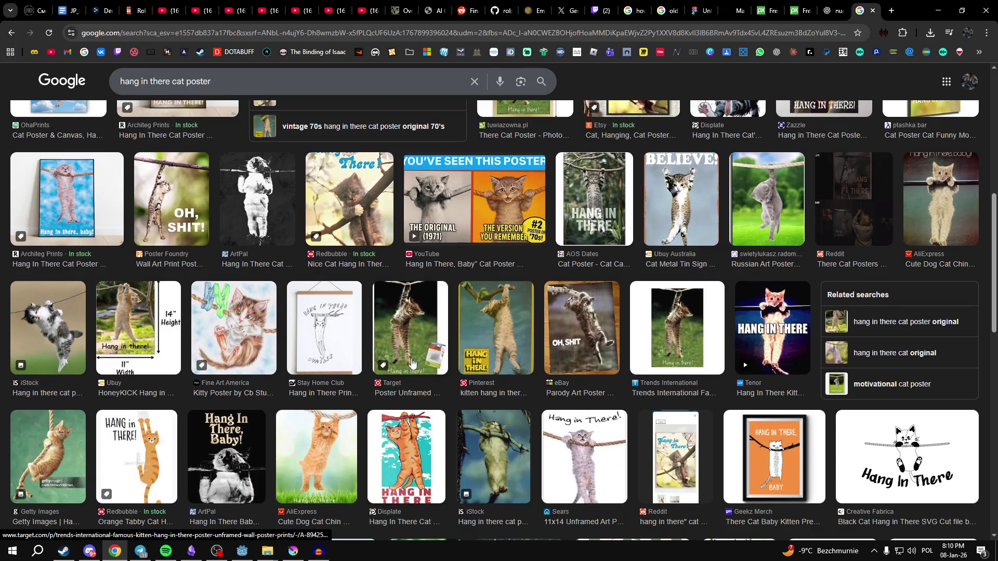
pyautogui.click(472, 311)
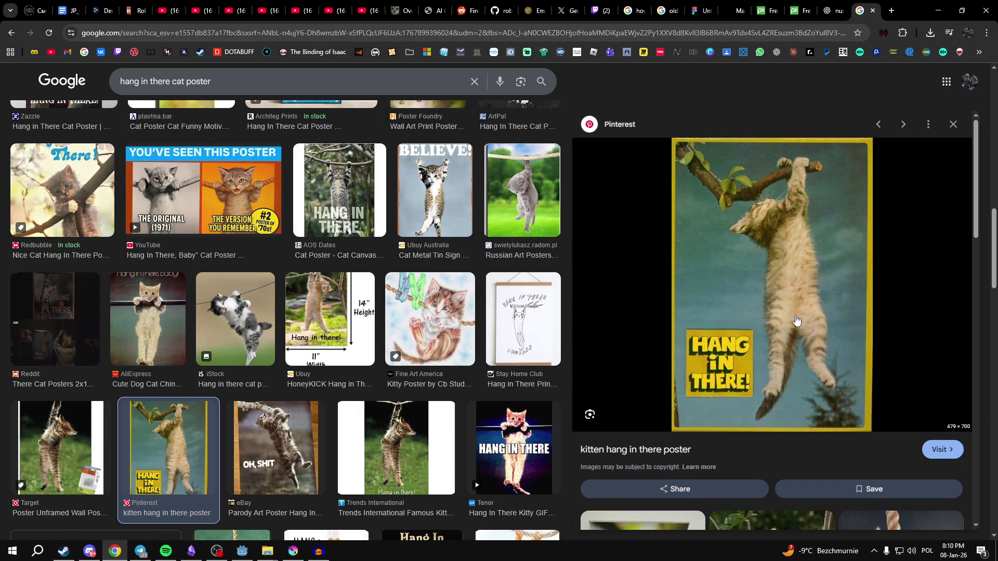
pyautogui.scroll(-5, 795, 317)
pyautogui.scroll(5, 795, 314)
pyautogui.rightClick(814, 246)
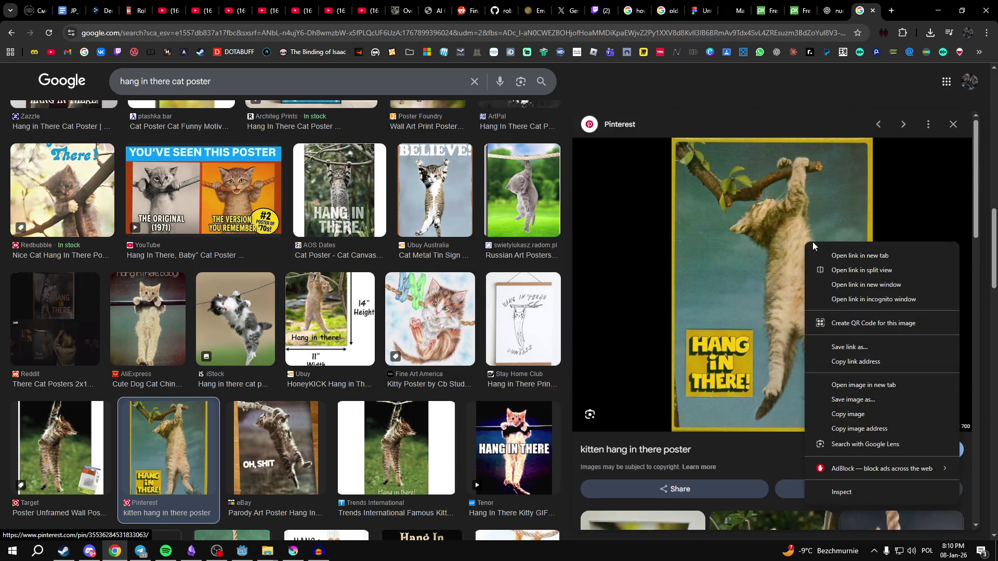
# Save the image, browsing to E: > GDLearning > nuclear project folder
pyautogui.click(871, 400)
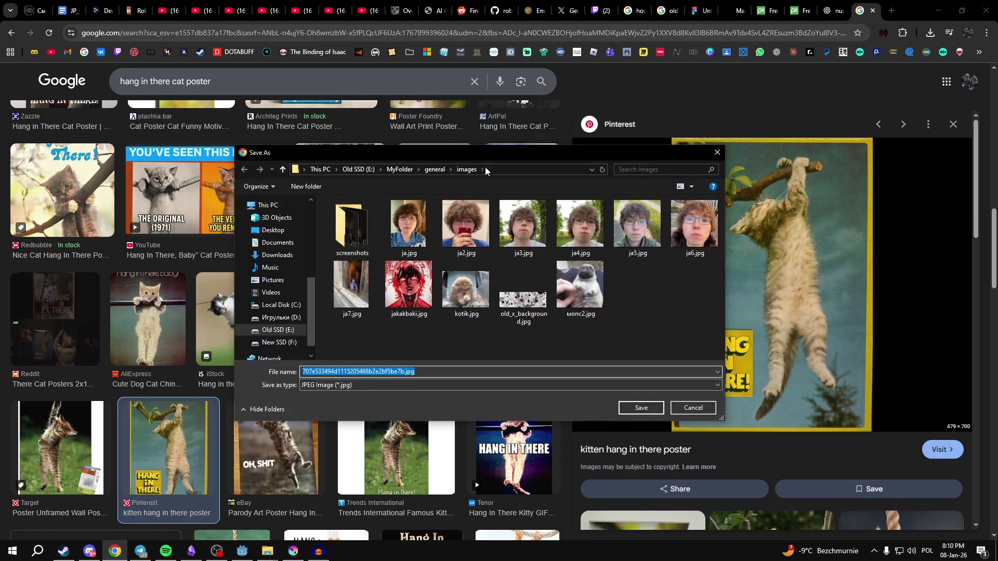
pyautogui.click(438, 171)
pyautogui.scroll(4, 280, 254)
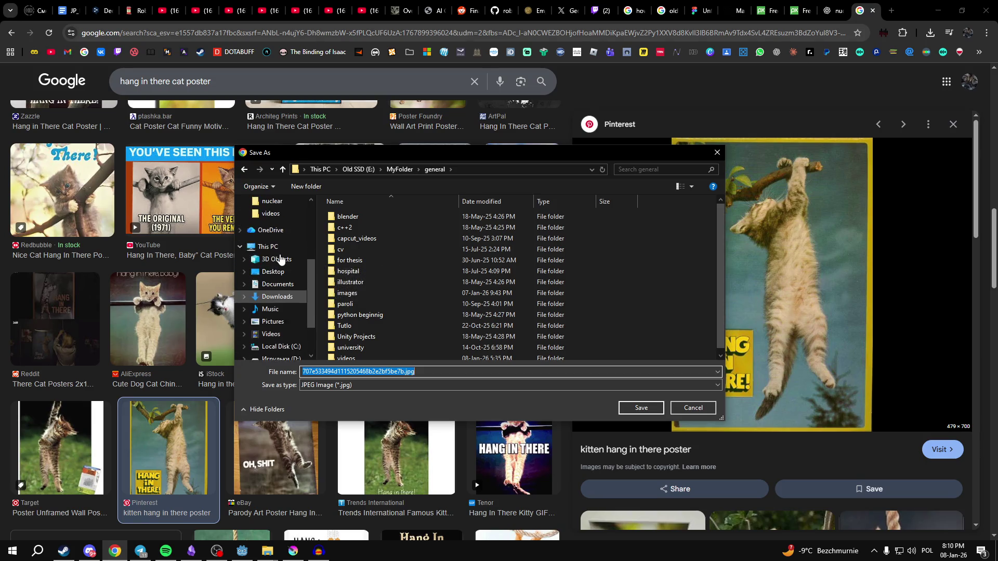
pyautogui.scroll(2, 280, 260)
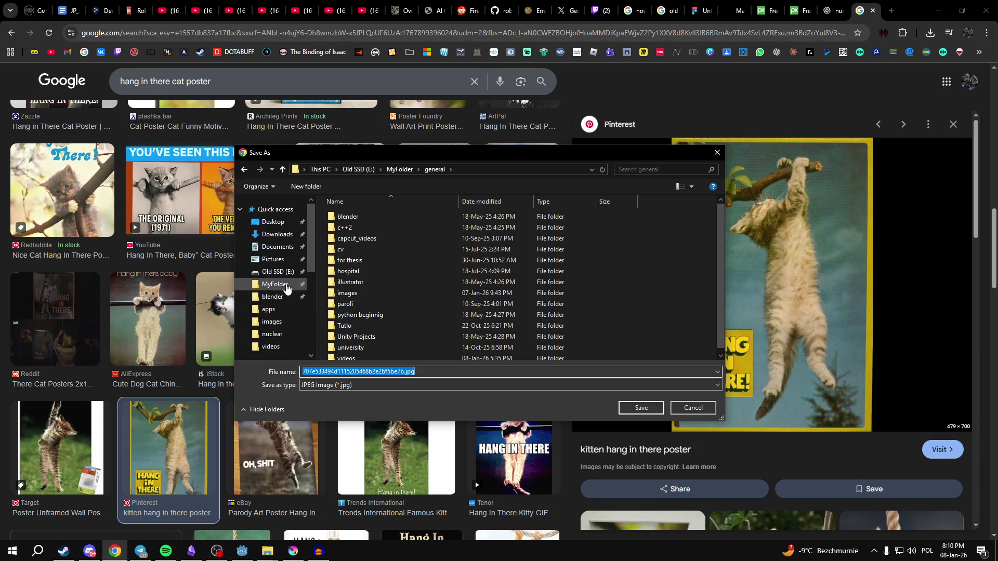
pyautogui.click(274, 283)
pyautogui.doubleClick(365, 217)
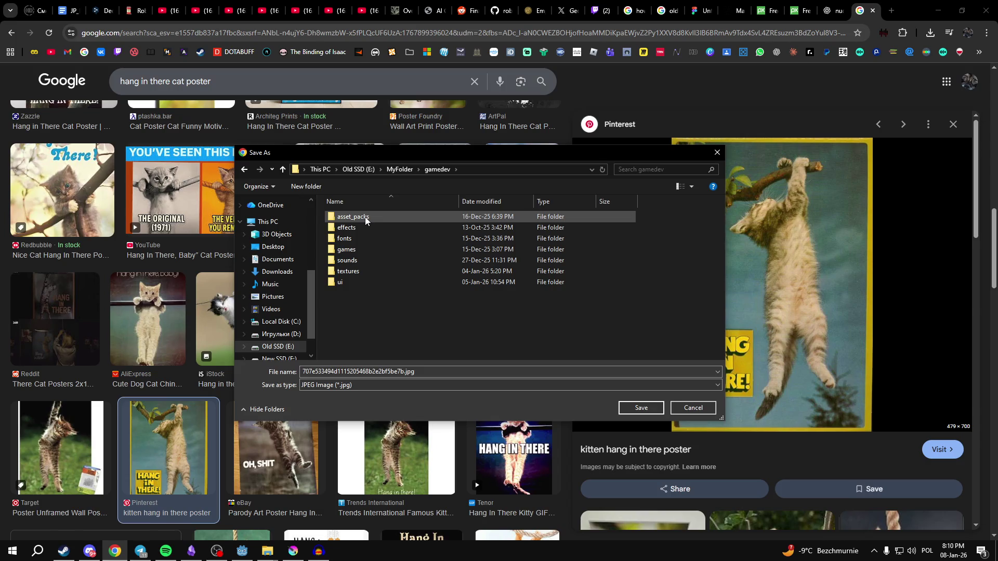
pyautogui.click(359, 170)
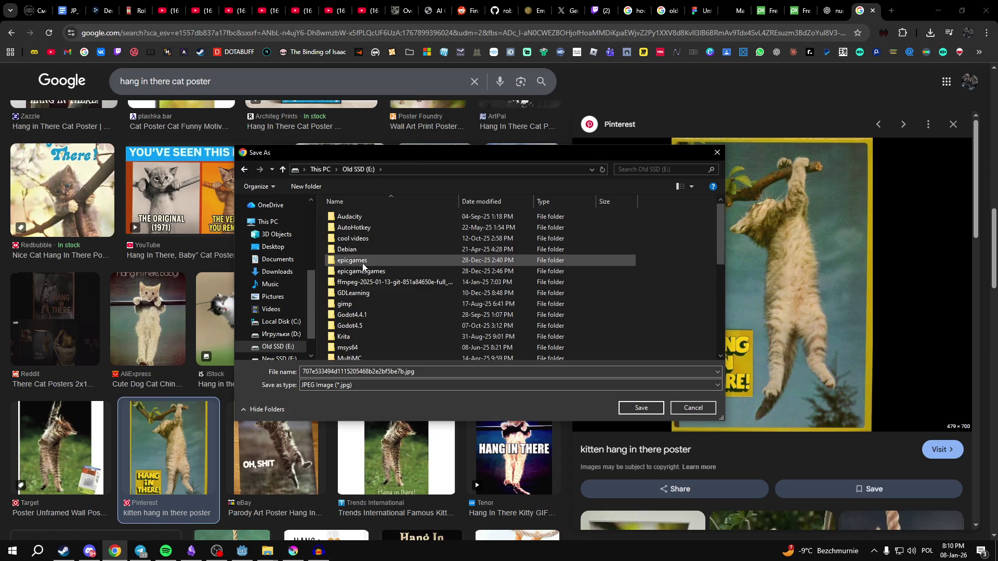
pyautogui.scroll(-1, 369, 270)
pyautogui.doubleClick(360, 264)
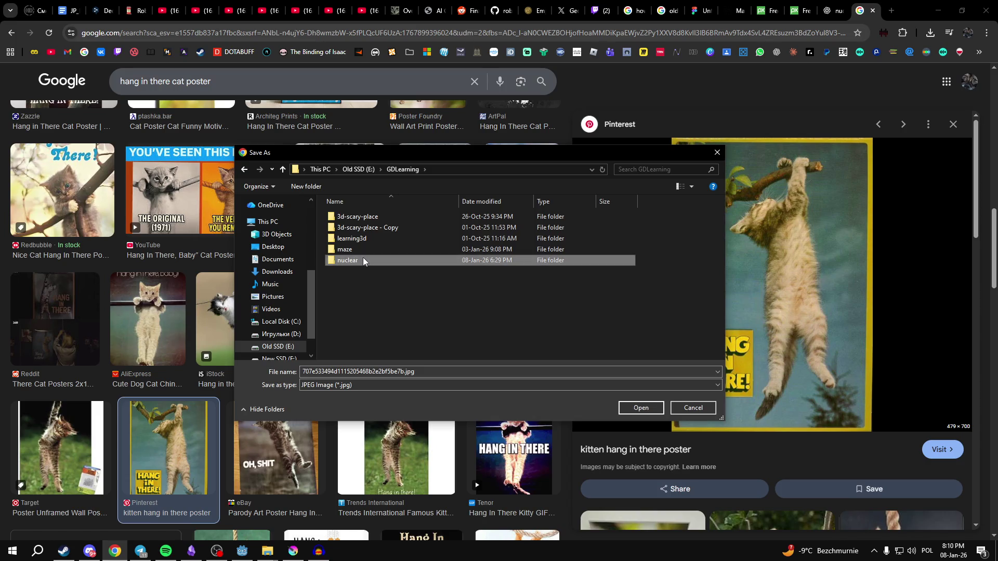
pyautogui.doubleClick(364, 258)
# Save it as hang_in_there.jpg in assets/textures_general, then return to Godot
pyautogui.click(360, 231)
pyautogui.doubleClick(360, 238)
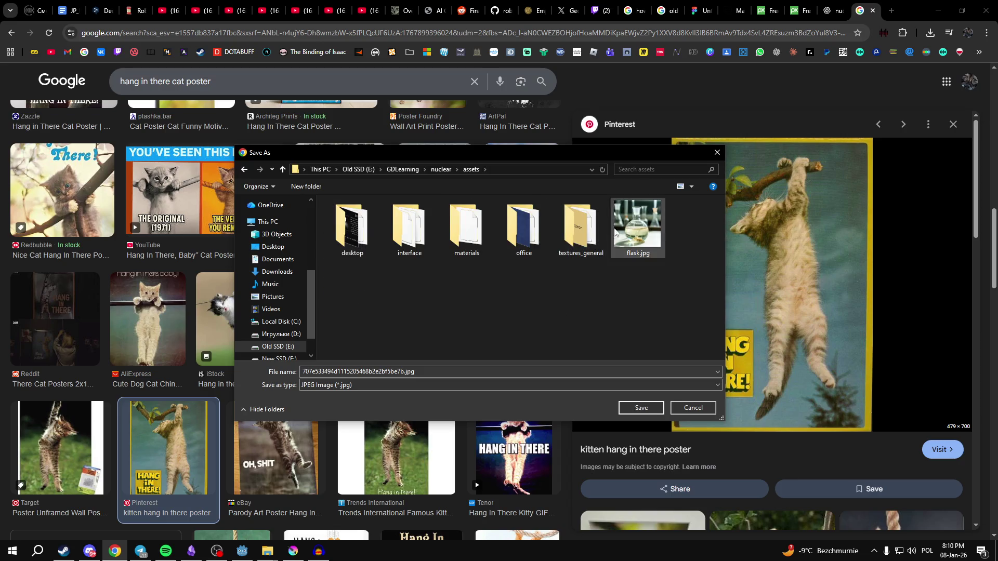
pyautogui.doubleClick(582, 232)
pyautogui.doubleClick(365, 370)
pyautogui.write('hang_in_ther')
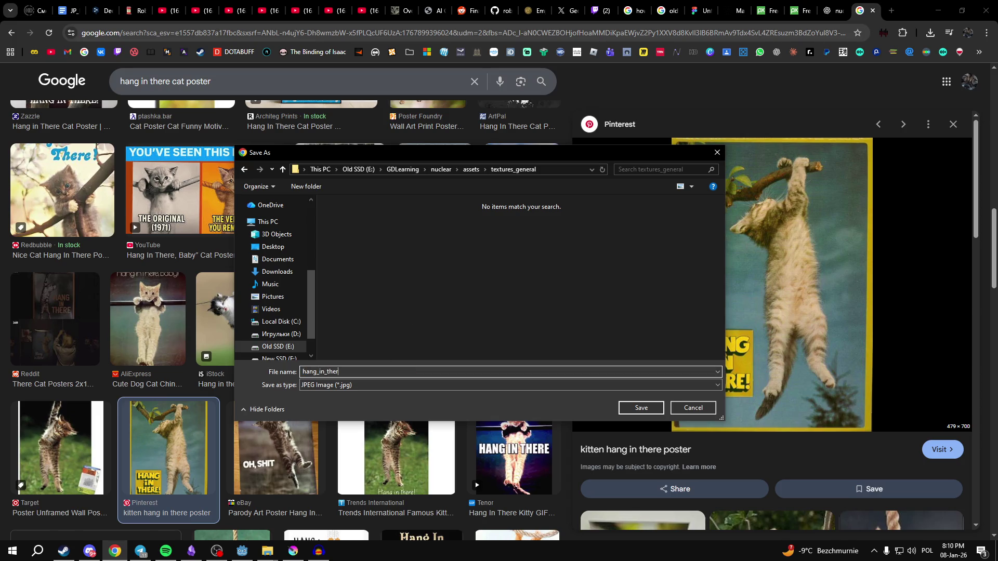
pyautogui.press('Return')
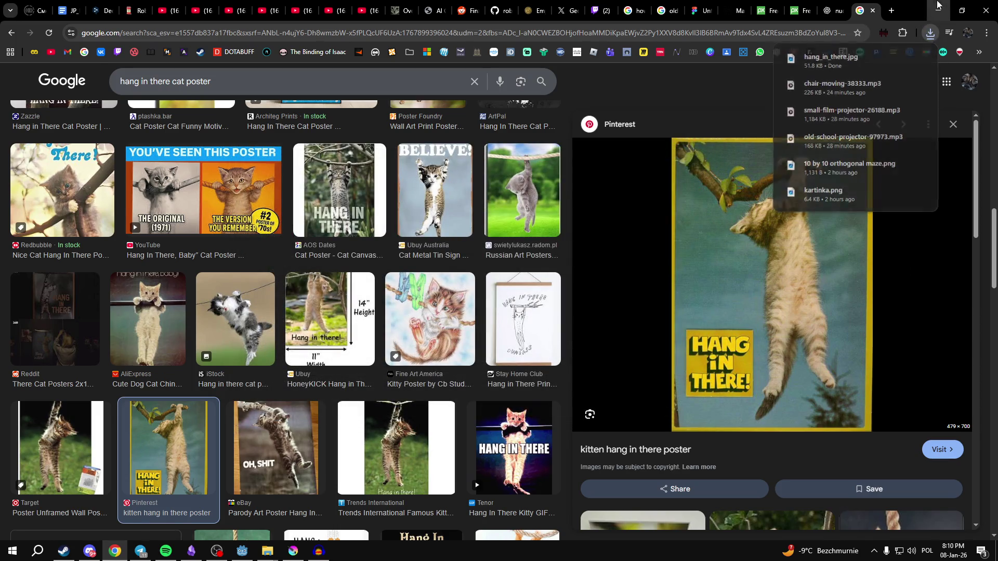
pyautogui.hotkey('alt', 'Tab')
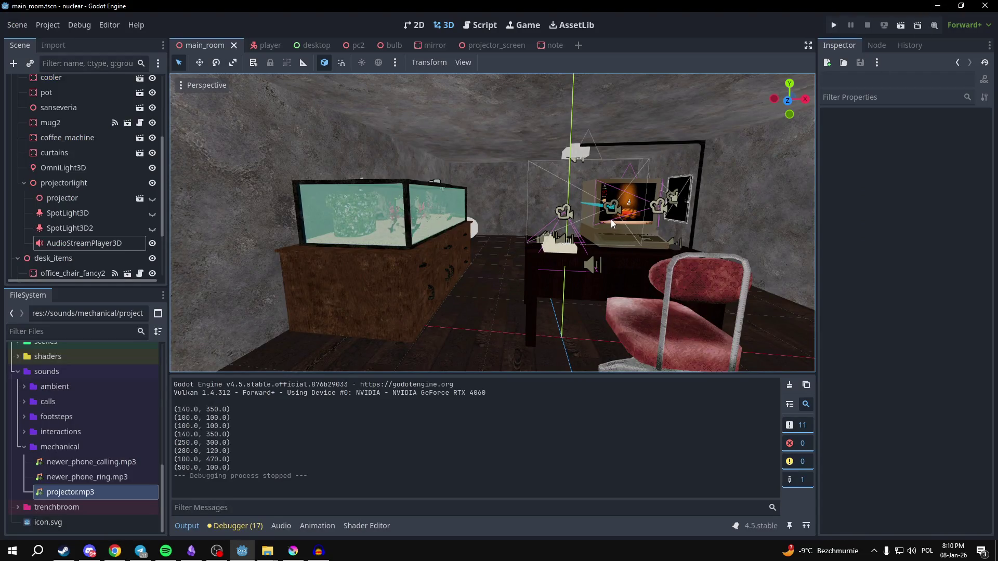
# Collapse the mechanical and projectorlight folders, select the misc node, and open Create New Node
pyautogui.click(23, 448)
pyautogui.scroll(5, 78, 442)
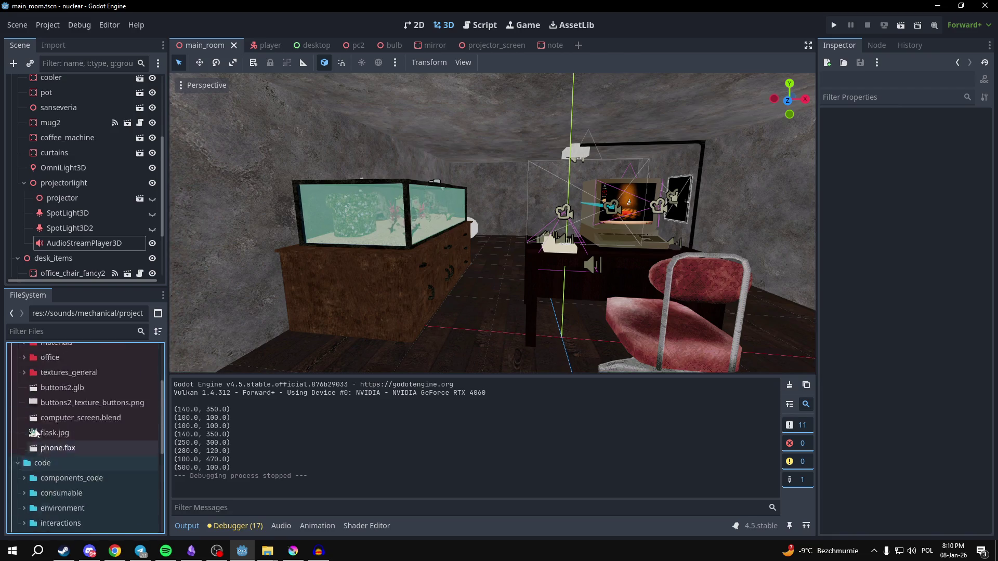
pyautogui.scroll(5, 61, 165)
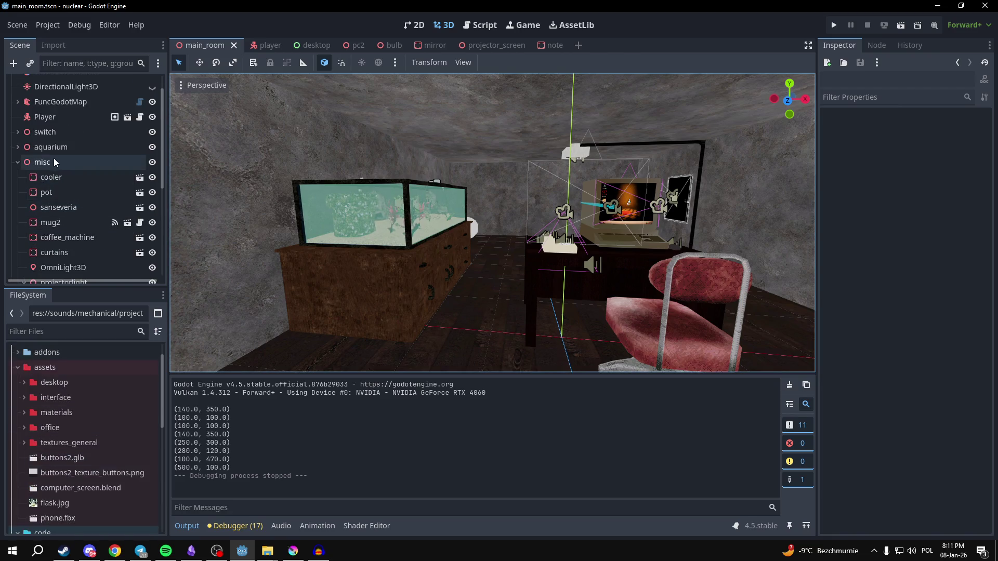
pyautogui.click(70, 163)
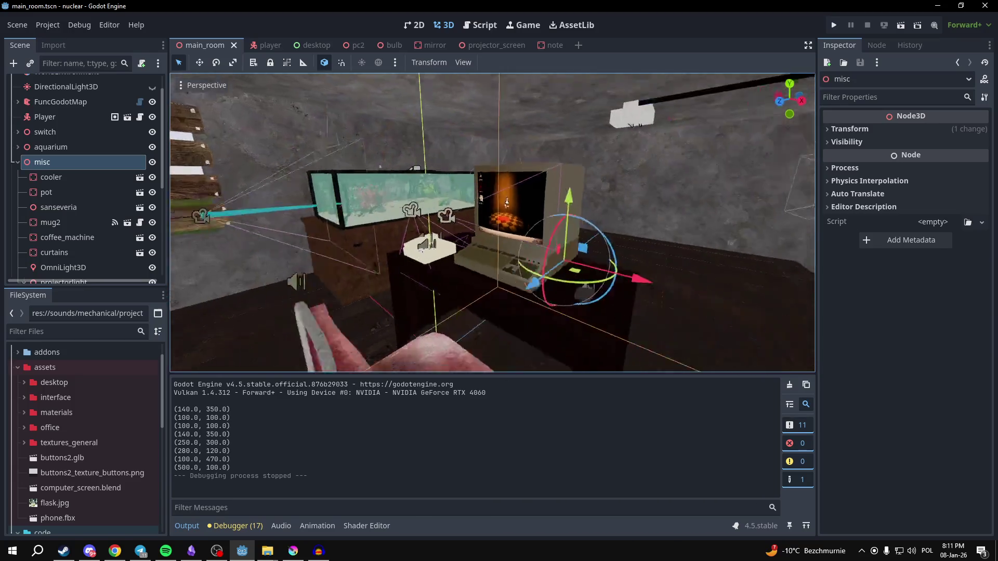
pyautogui.scroll(-3, 103, 220)
pyautogui.click(24, 233)
pyautogui.scroll(4, 73, 208)
pyautogui.doubleClick(72, 192)
pyautogui.press('Escape')
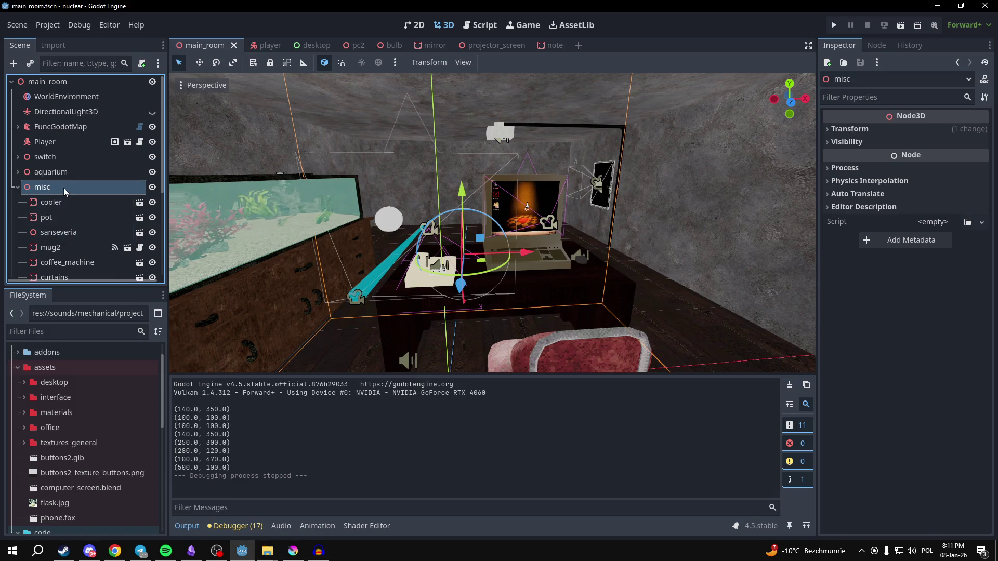
pyautogui.scroll(-3, 441, 192)
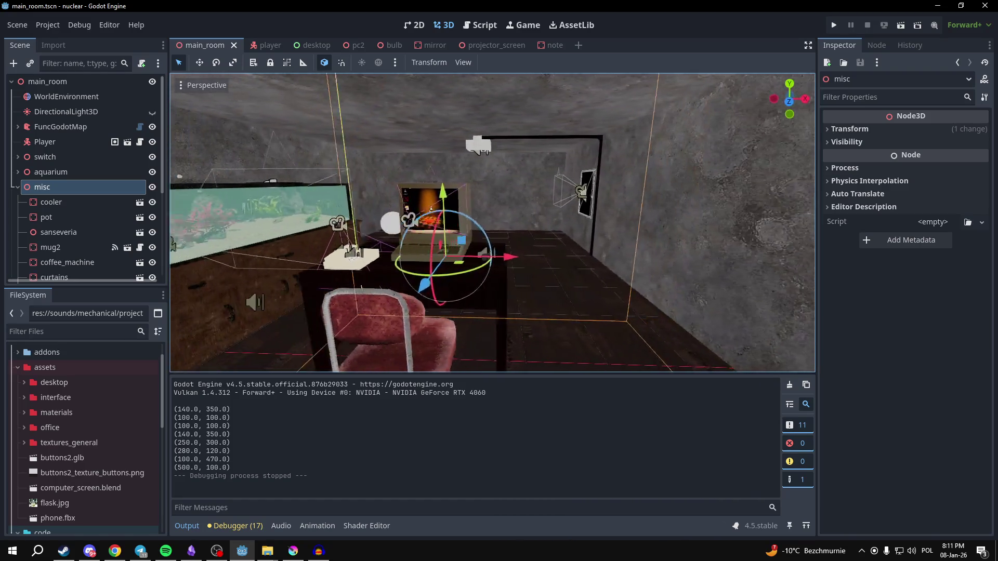
pyautogui.hotkey('ctrl', 'a')
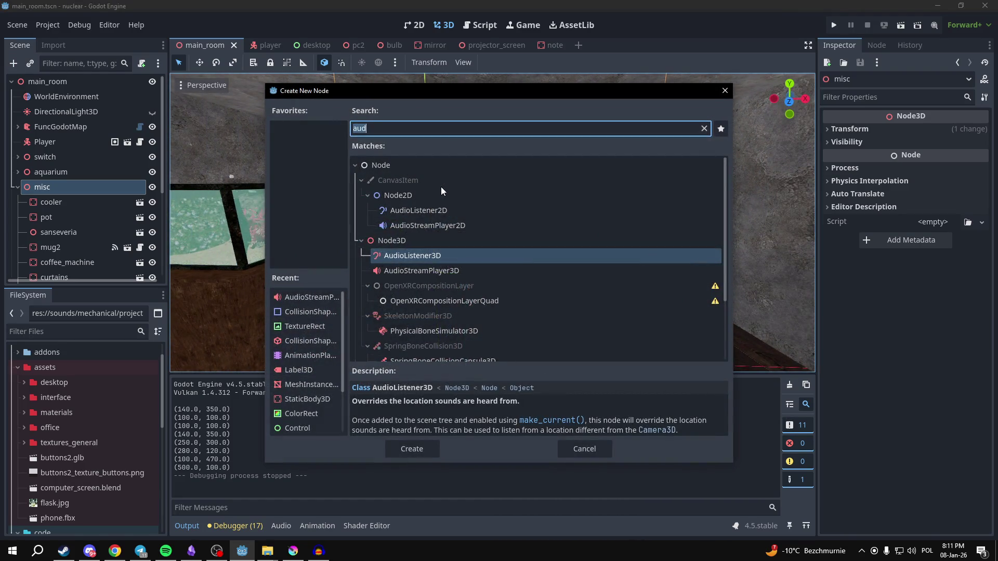
# Add a MeshInstance3D under misc and rename it poster
pyautogui.write('mesh')
pyautogui.press('Return')
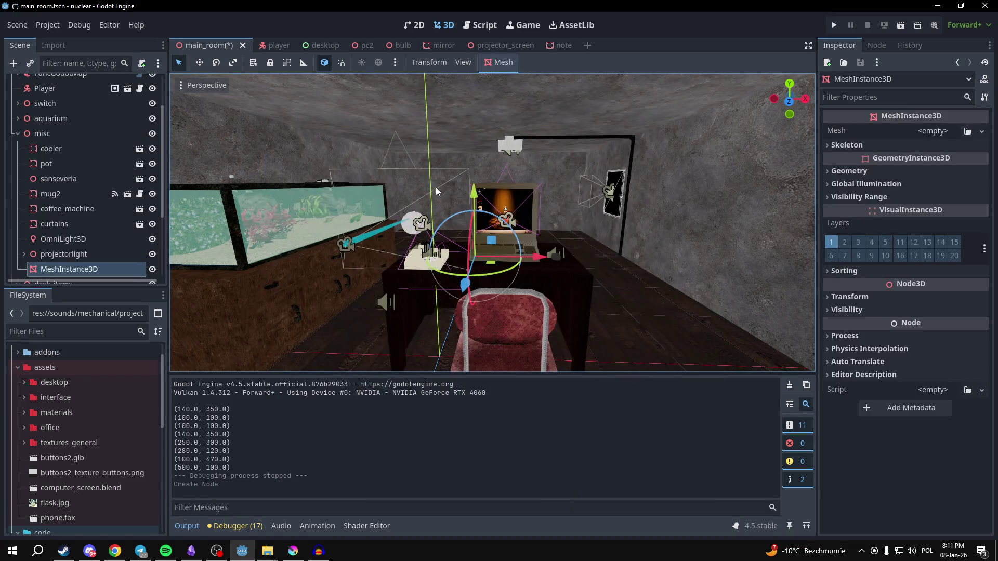
pyautogui.doubleClick(53, 269)
pyautogui.write('poster')
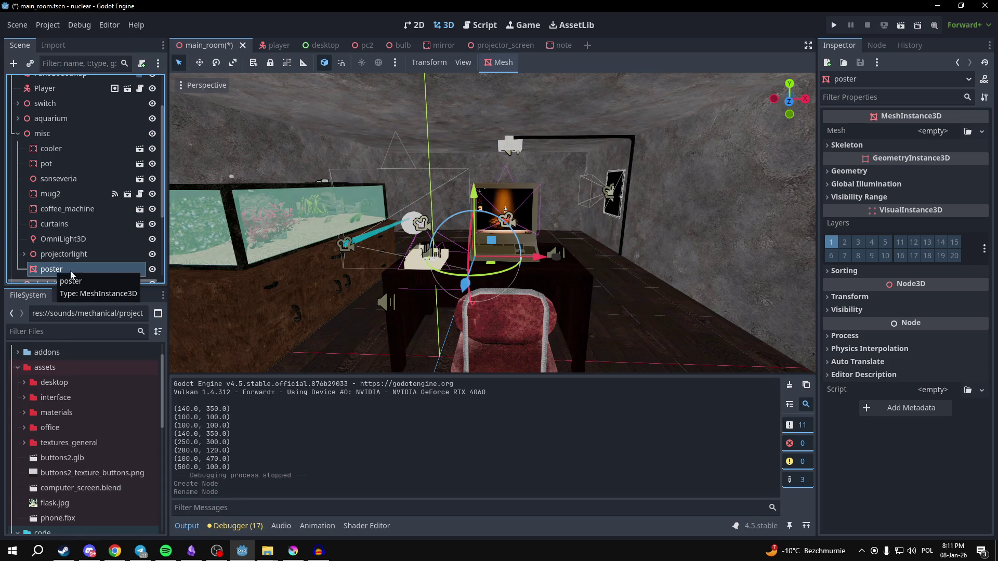
# Give the poster a New QuadMesh and raise it above the floor
pyautogui.click(981, 131)
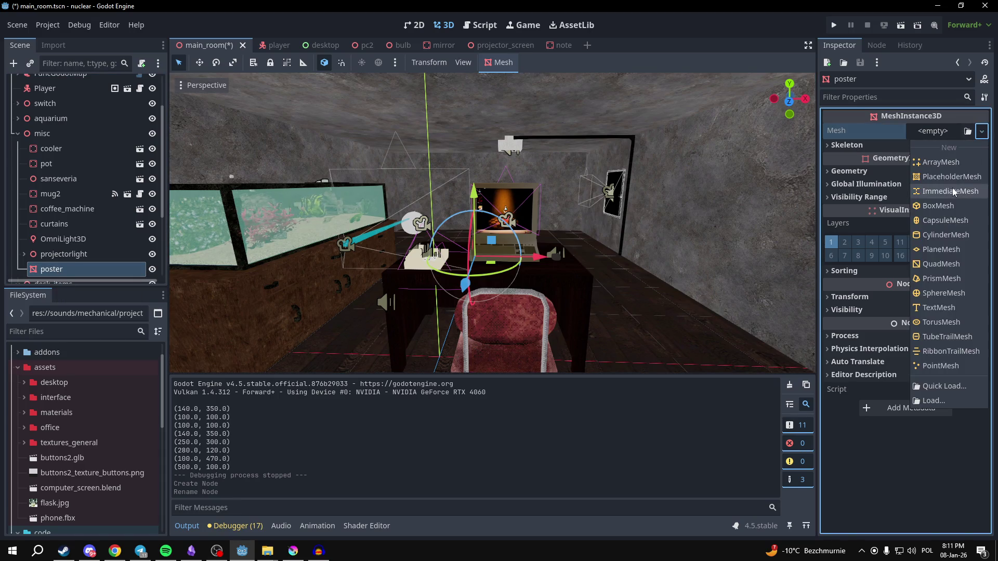
pyautogui.click(943, 264)
pyautogui.press('f')
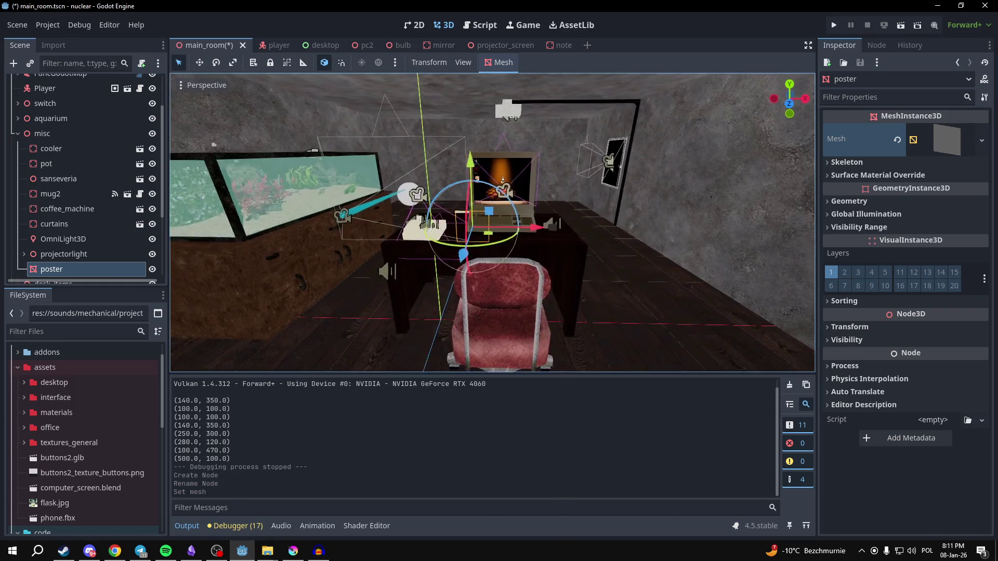
pyautogui.moveTo(479, 251); pyautogui.dragTo(478, 139)
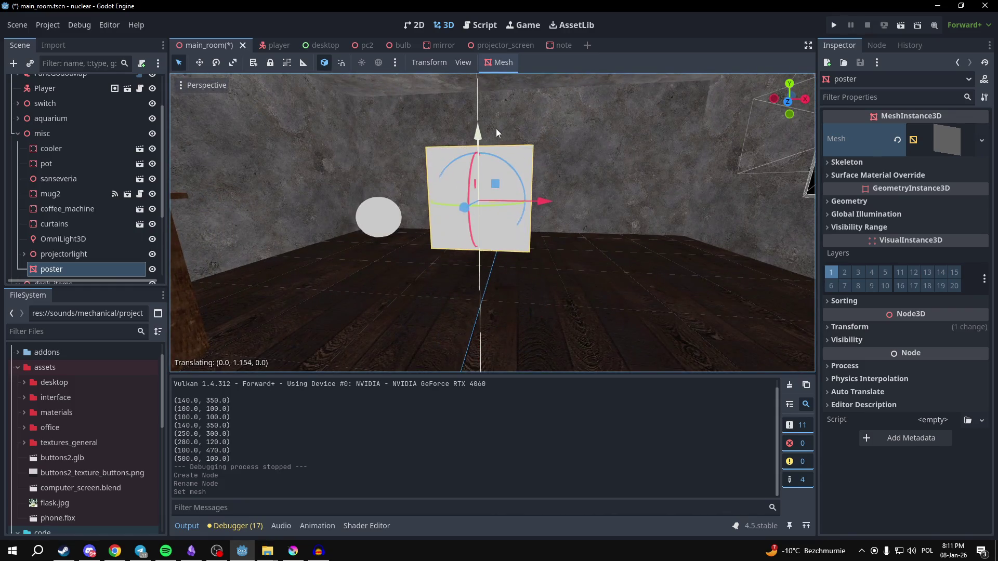
# Add a new material to the quad mesh, then clear it back to empty
pyautogui.click(949, 146)
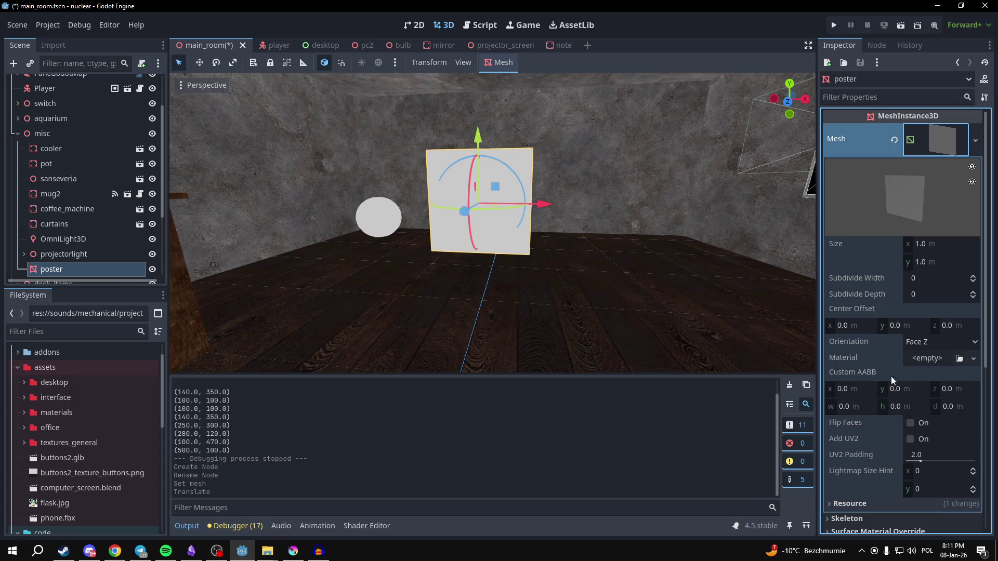
pyautogui.click(972, 358)
pyautogui.click(955, 393)
pyautogui.click(954, 368)
pyautogui.click(895, 367)
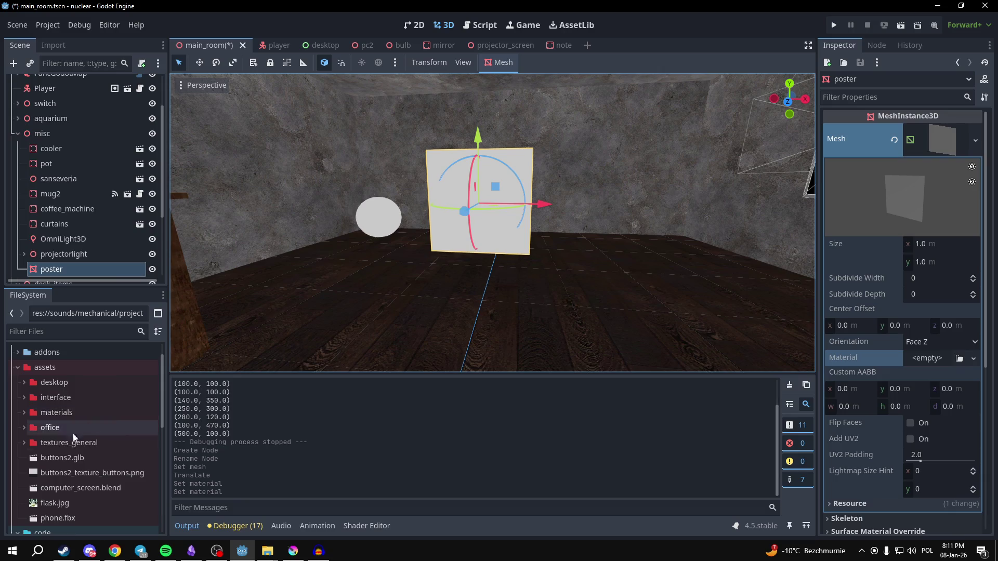
# Glance at the browser and stream dashboard, then return to the Godot editor
pyautogui.click(114, 551)
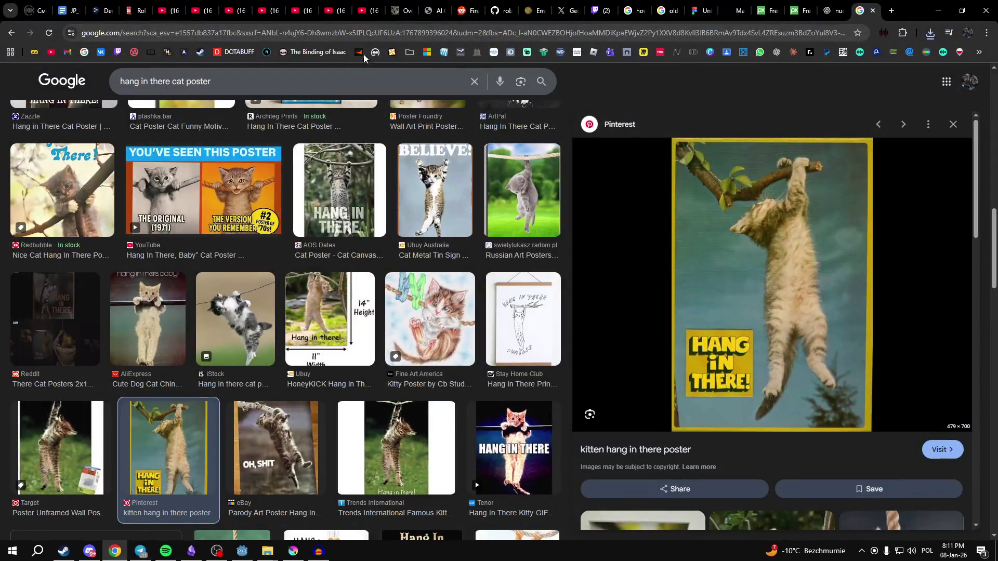
pyautogui.click(602, 10)
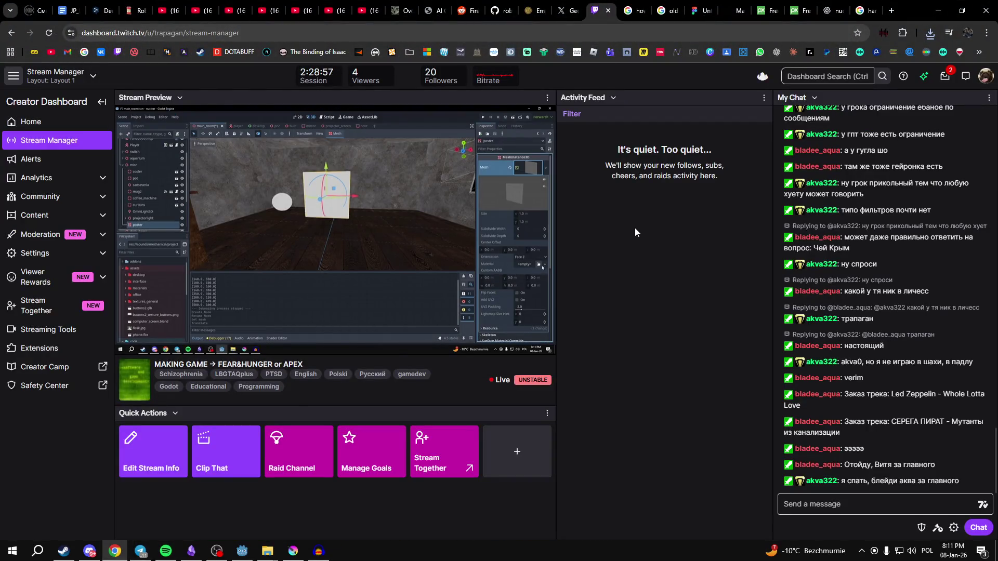
pyautogui.click(938, 10)
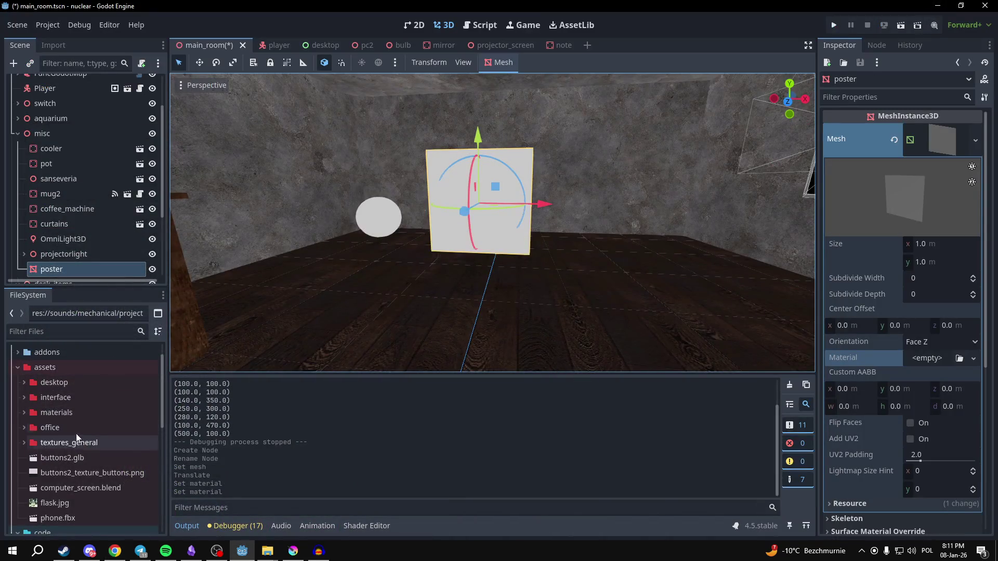
# Apply hang_in_there.jpg from textures_general to the poster and stretch it taller
pyautogui.click(23, 442)
pyautogui.moveTo(46, 457)
pyautogui.mouseDown()
pyautogui.moveTo(884, 387)
pyautogui.moveTo(930, 370)
pyautogui.moveTo(928, 358)
pyautogui.mouseUp()
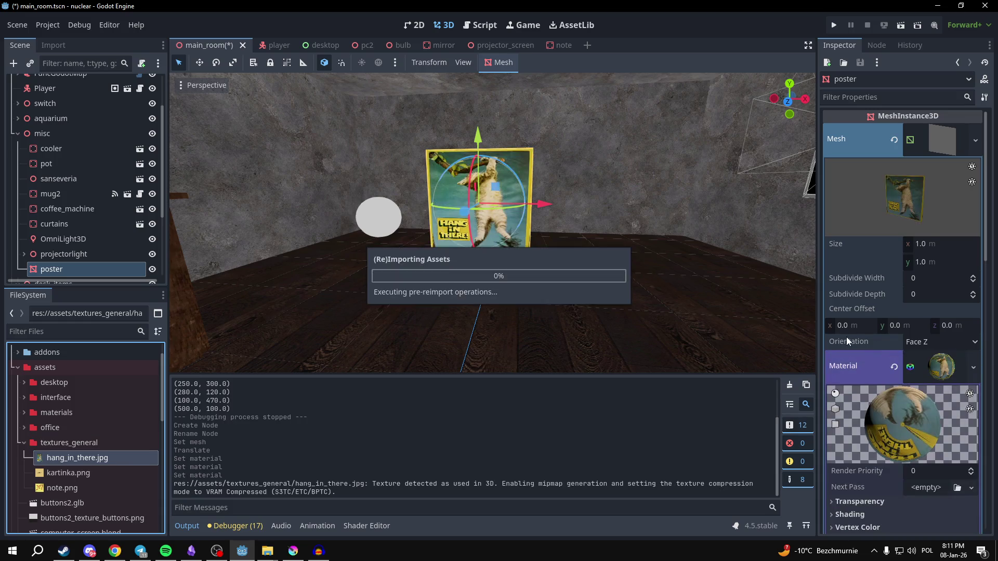
pyautogui.press('w')
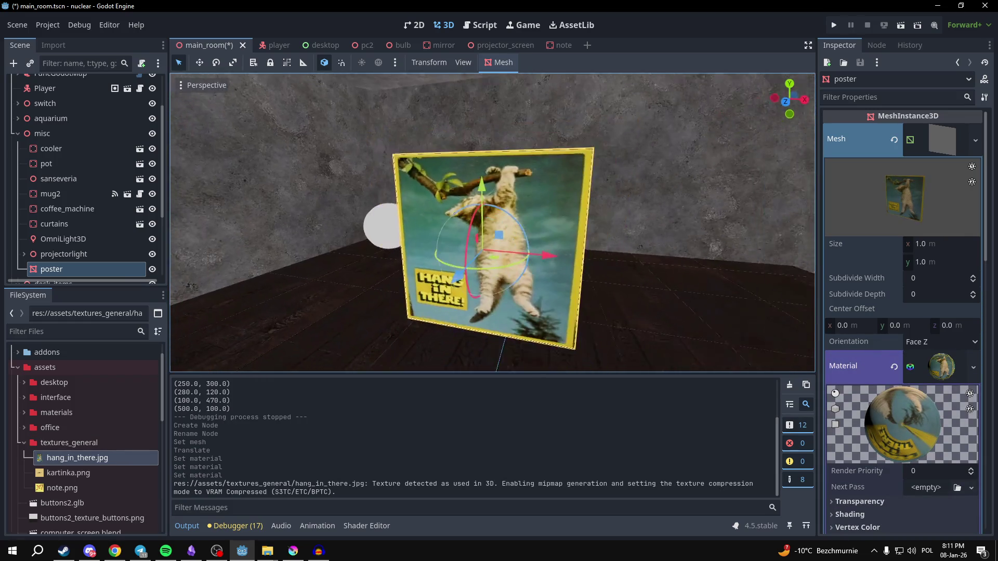
pyautogui.press('r')
pyautogui.moveTo(494, 173); pyautogui.dragTo(497, 124)
# Set the poster's transform to Y position 1.3 and Y scale 1.6
pyautogui.scroll(-10, 929, 400)
pyautogui.scroll(8, 917, 291)
pyautogui.scroll(-12, 924, 344)
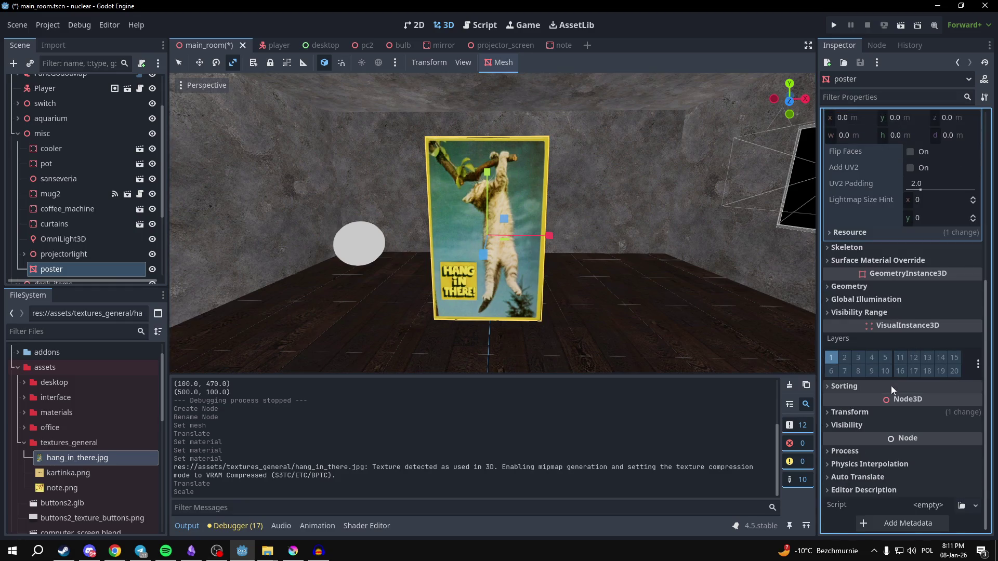
pyautogui.click(915, 412)
pyautogui.scroll(-2, 918, 422)
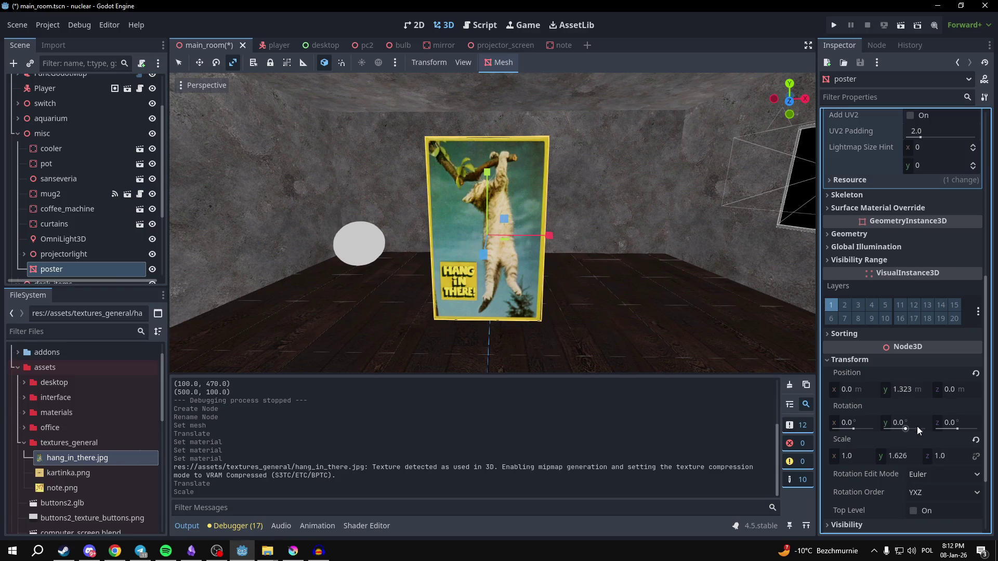
pyautogui.click(904, 391)
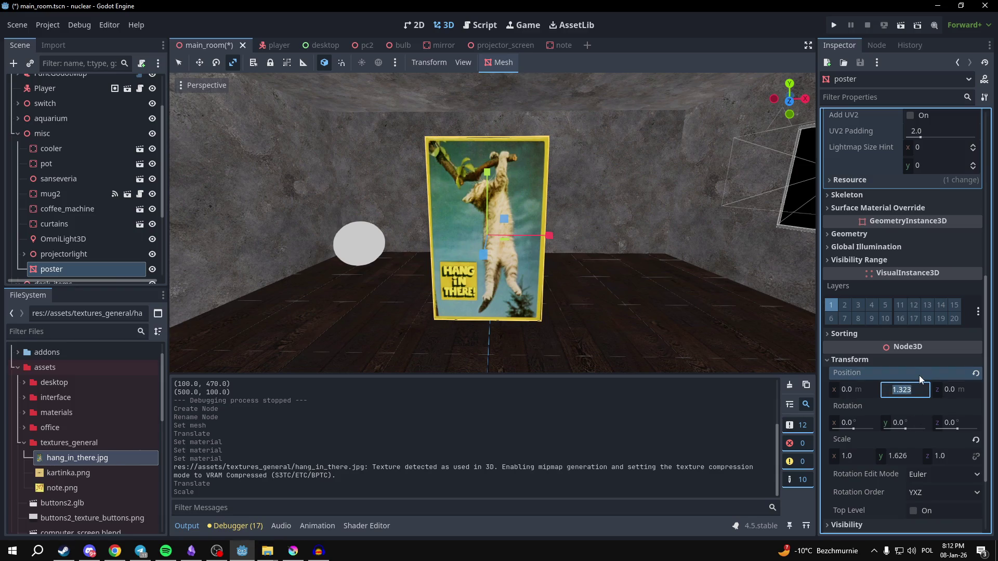
pyautogui.write('1.3')
pyautogui.press('Return')
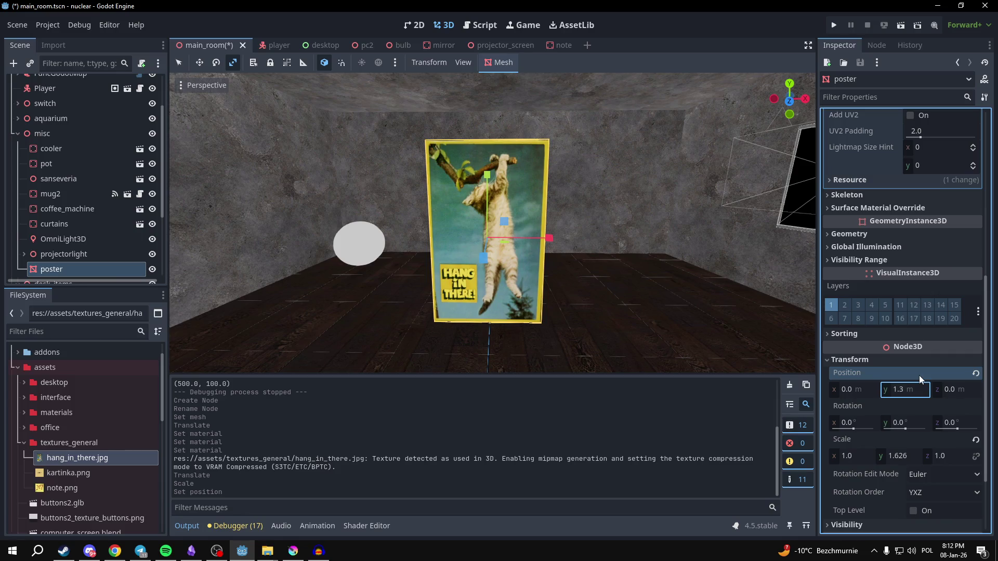
pyautogui.press('q')
pyautogui.scroll(-2, 904, 406)
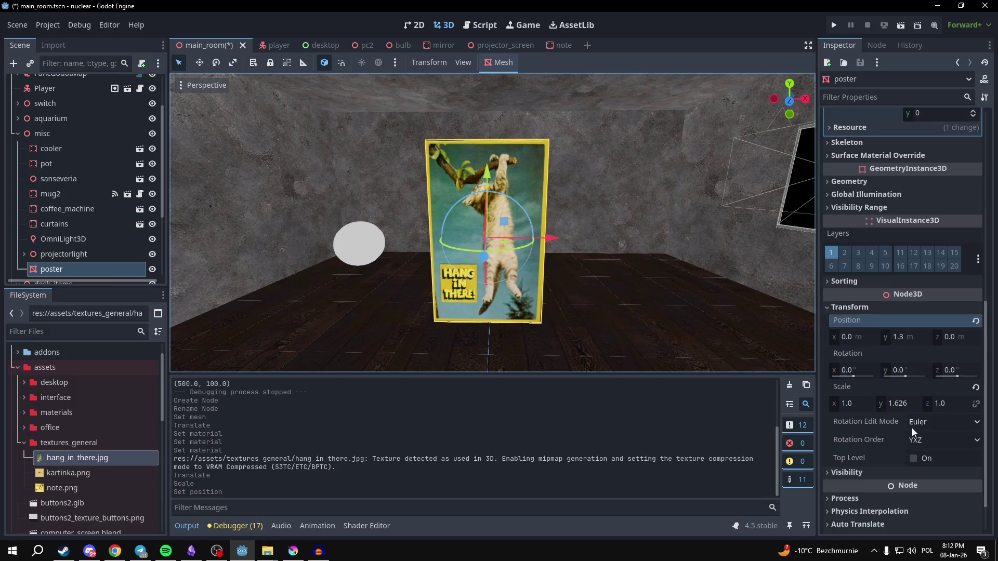
pyautogui.click(904, 403)
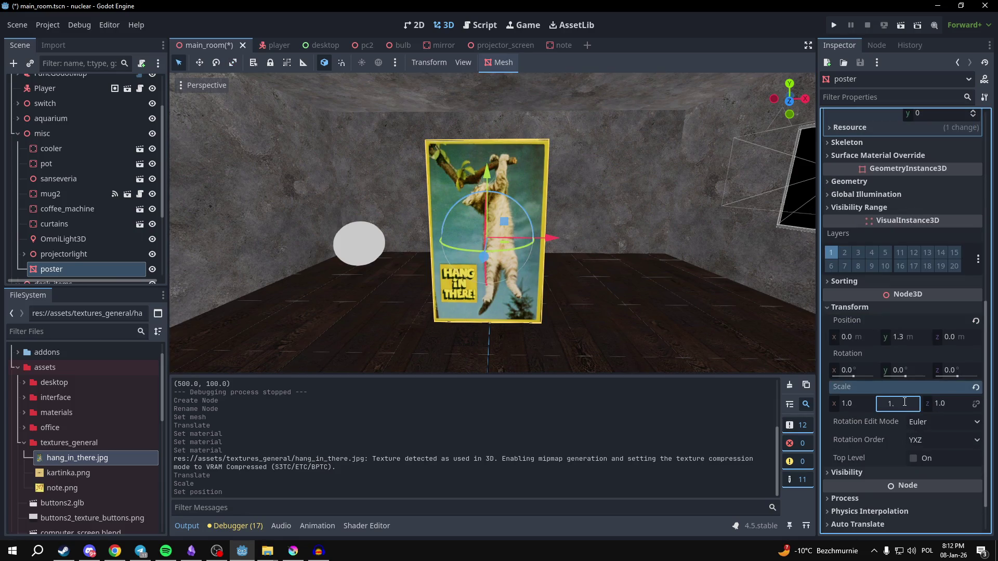
pyautogui.write('6')
pyautogui.press('Return')
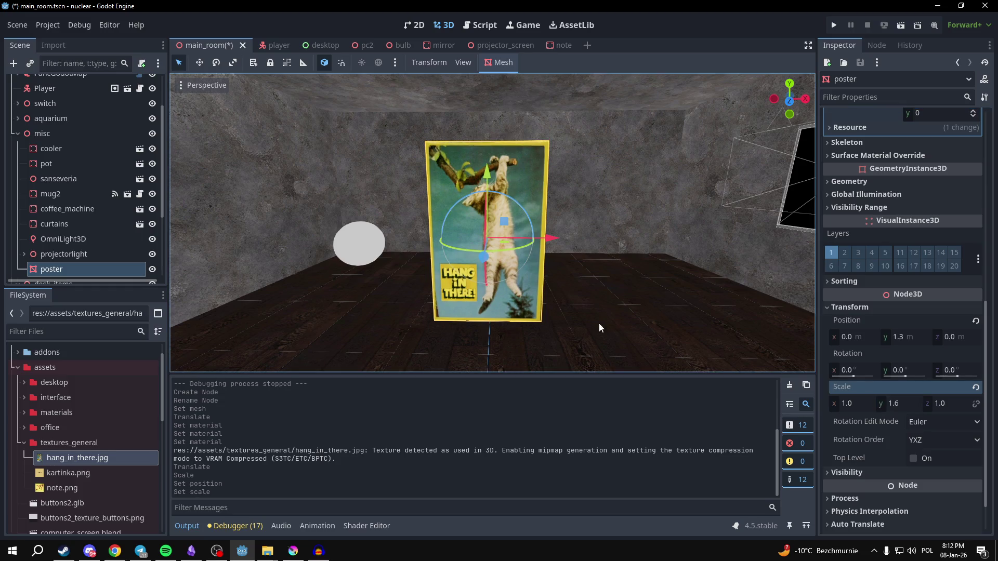
pyautogui.scroll(5, 606, 327)
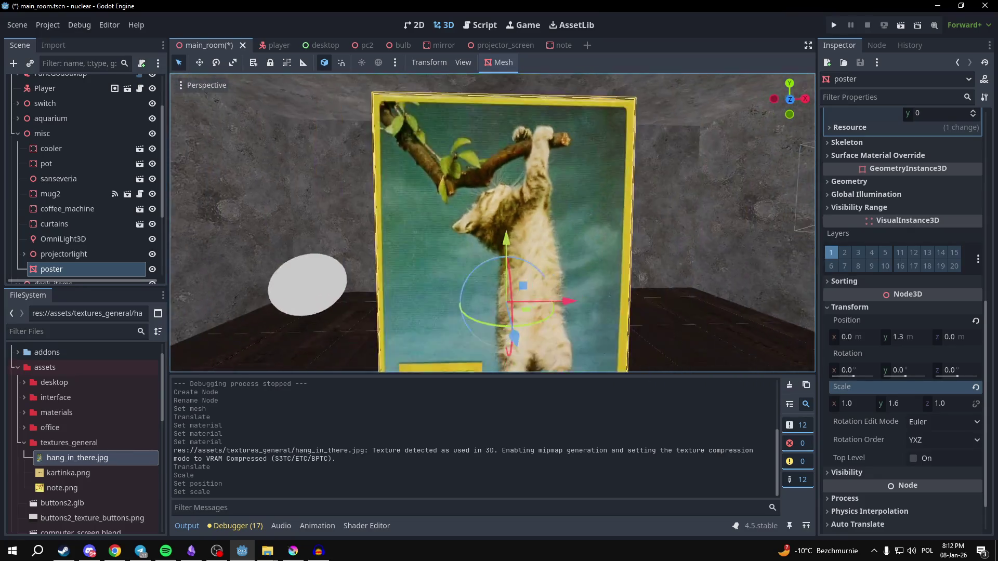
# Move the poster onto the wall beside the projector screen, turned -90°
pyautogui.moveTo(504, 254); pyautogui.dragTo(709, 256)
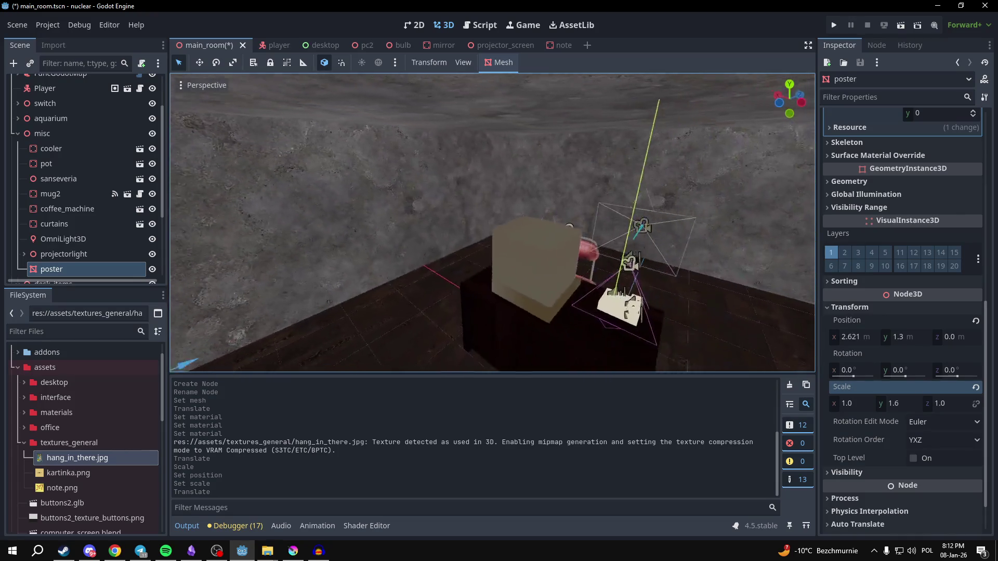
pyautogui.moveTo(398, 335)
pyautogui.mouseDown()
pyautogui.moveTo(526, 307)
pyautogui.moveTo(471, 290)
pyautogui.moveTo(491, 292)
pyautogui.mouseUp()
pyautogui.moveTo(569, 294)
pyautogui.mouseDown()
pyautogui.moveTo(615, 304)
pyautogui.moveTo(600, 300)
pyautogui.mouseUp()
pyautogui.moveTo(490, 302); pyautogui.dragTo(496, 311)
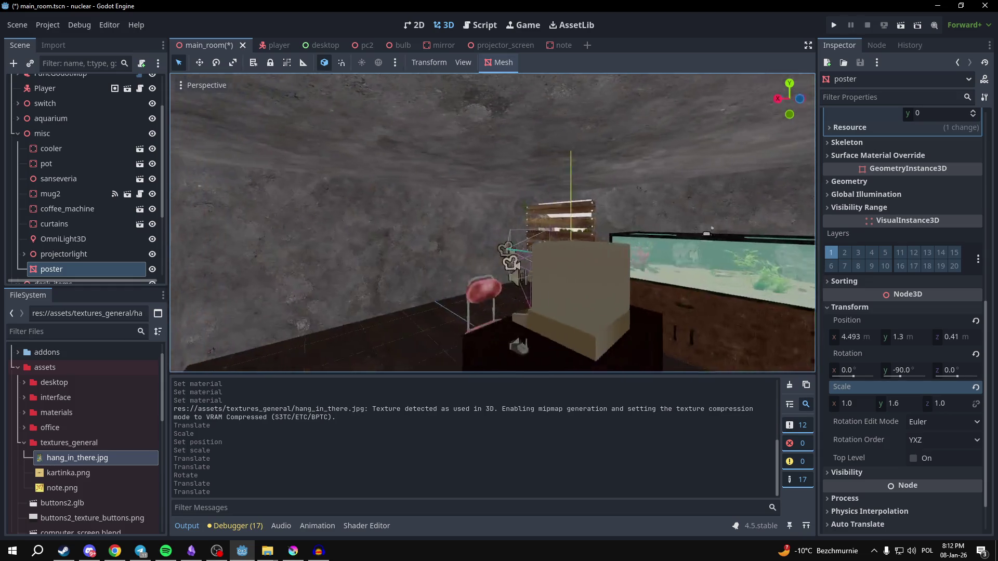
pyautogui.press('w')
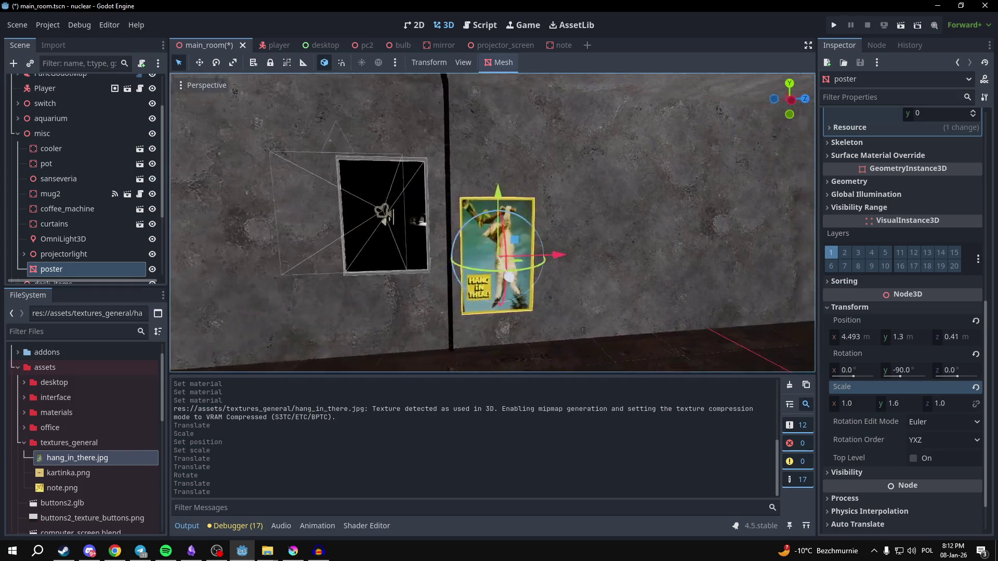
pyautogui.moveTo(796, 248)
pyautogui.mouseDown()
pyautogui.moveTo(439, 263)
pyautogui.moveTo(455, 188)
pyautogui.moveTo(497, 254)
pyautogui.moveTo(660, 273)
pyautogui.moveTo(625, 262)
pyautogui.moveTo(567, 209)
pyautogui.moveTo(589, 222)
pyautogui.mouseUp()
# Save main_room with Ctrl+S and run the game with F5
pyautogui.hotkey('ctrl', 's')
pyautogui.click(593, 249)
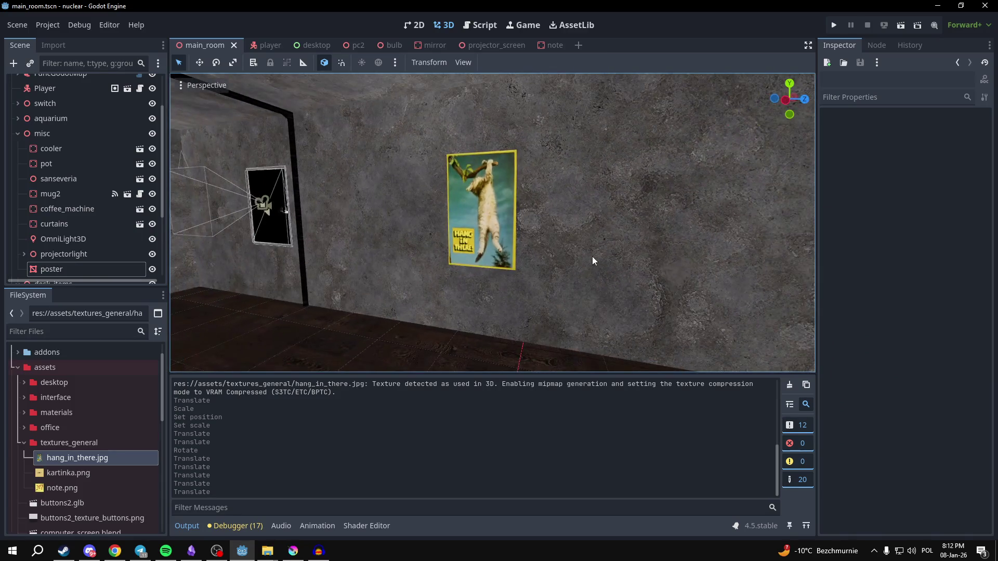
pyautogui.press('F5')
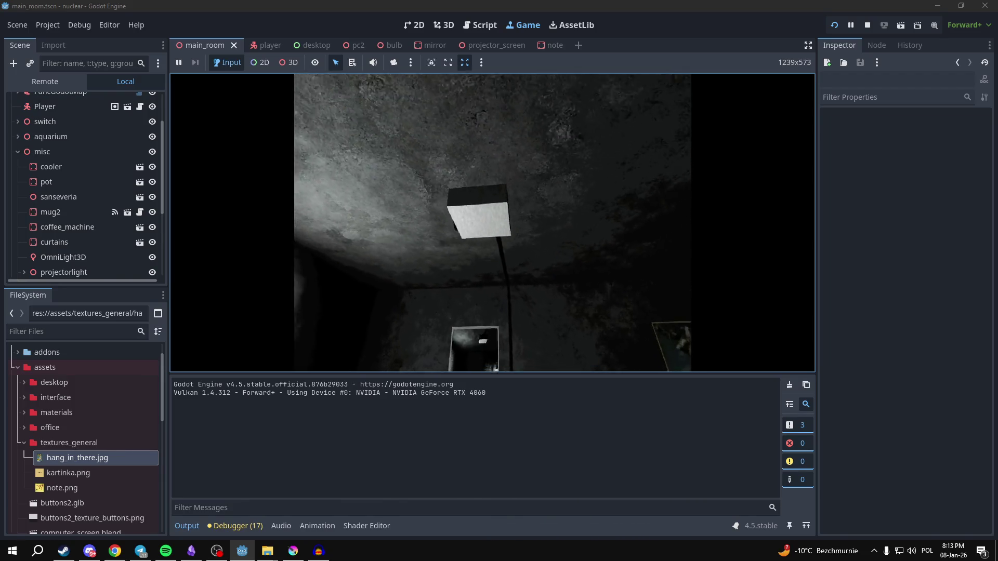
# Stop the game with F8 and pull the view back over the whole room
pyautogui.press('F8')
pyautogui.moveTo(421, 186); pyautogui.dragTo(483, 190)
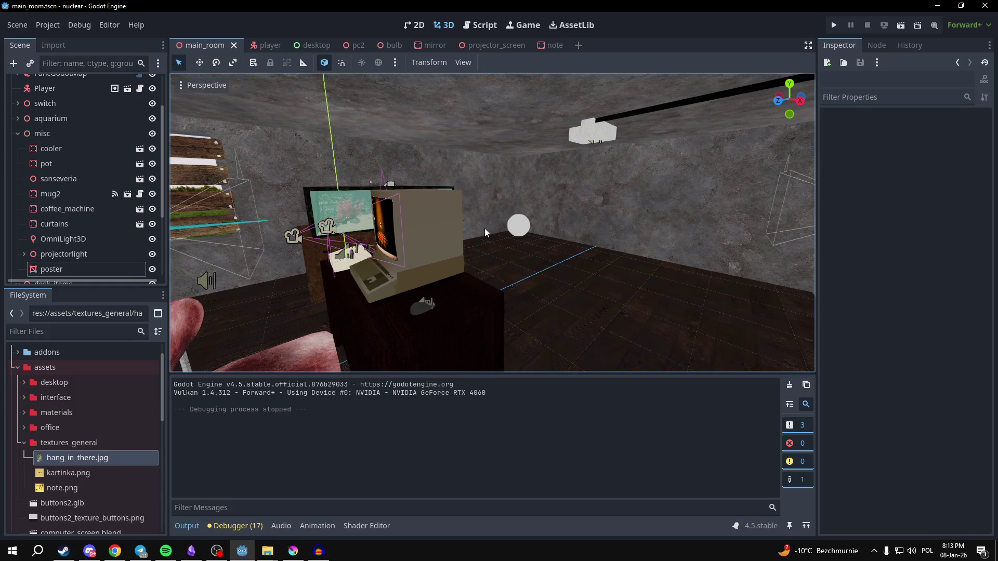
# Turn the view toward the projector wall, collapse textures_general, and bring up the Twitch dashboard
pyautogui.moveTo(488, 226)
pyautogui.mouseDown()
pyautogui.moveTo(551, 229)
pyautogui.moveTo(496, 239)
pyautogui.mouseUp()
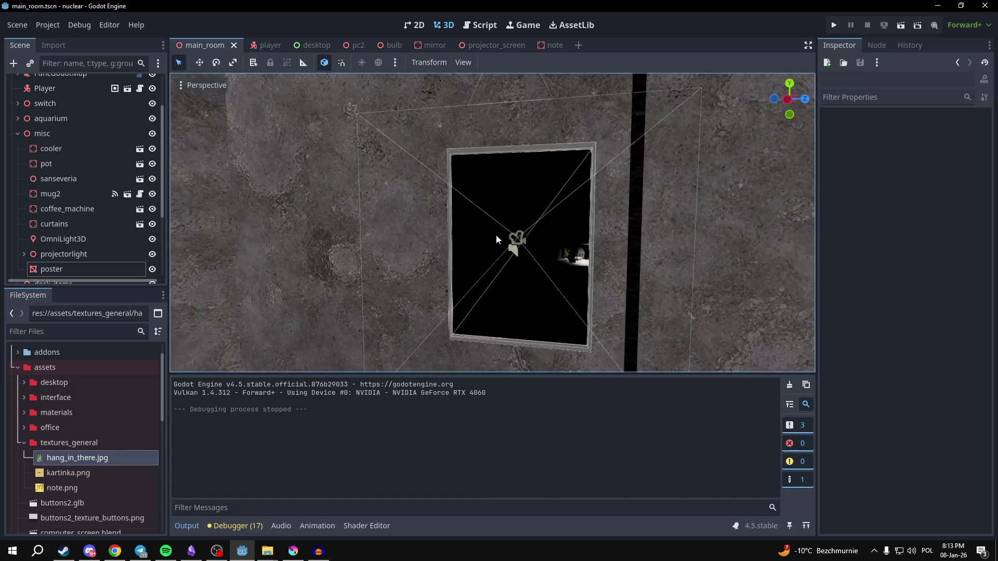
pyautogui.click(23, 443)
pyautogui.scroll(-3, 107, 478)
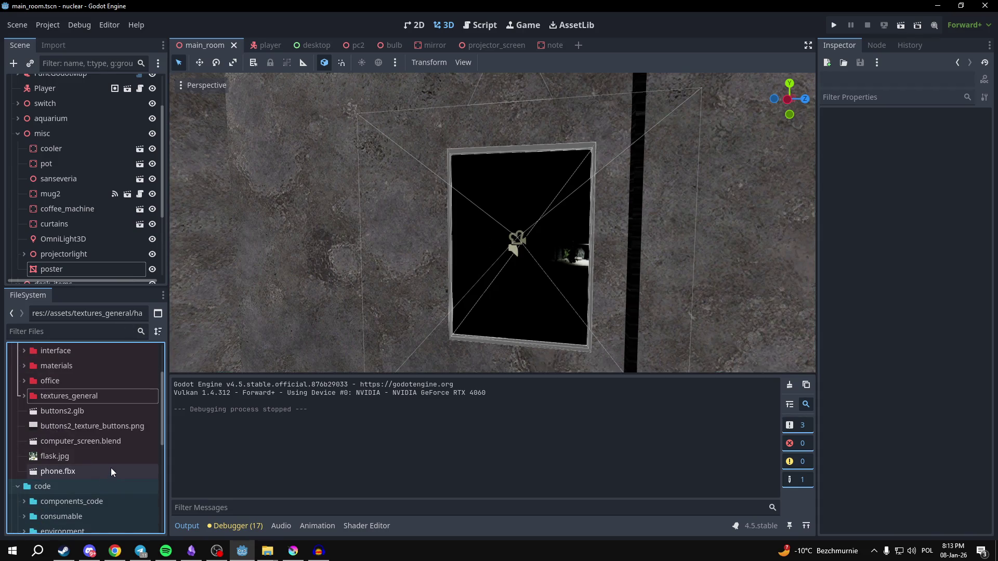
pyautogui.scroll(2, 111, 469)
pyautogui.click(116, 552)
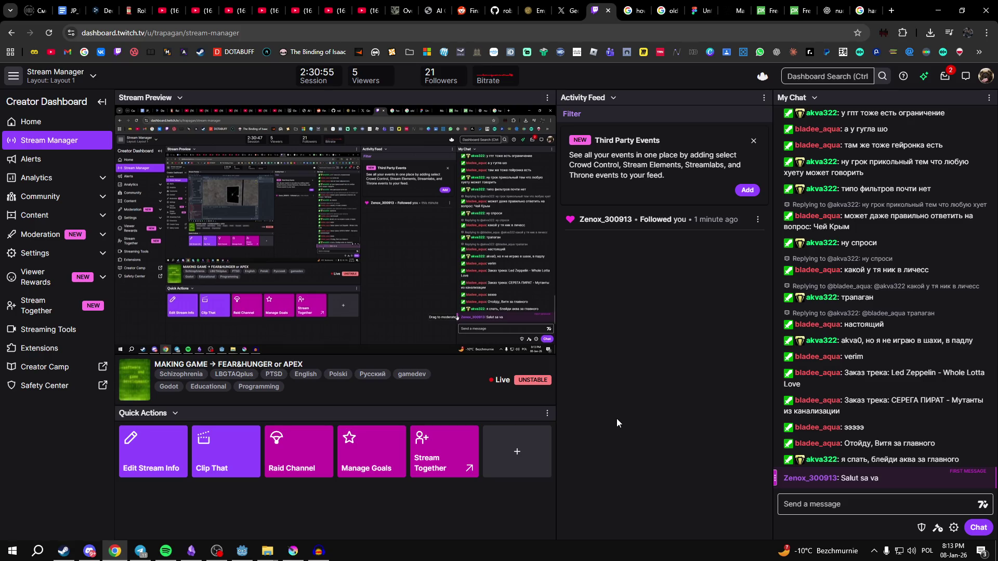
# Minimize the Twitch dashboard, recentre the projector screen, and end back in the Godot scene
pyautogui.click(938, 10)
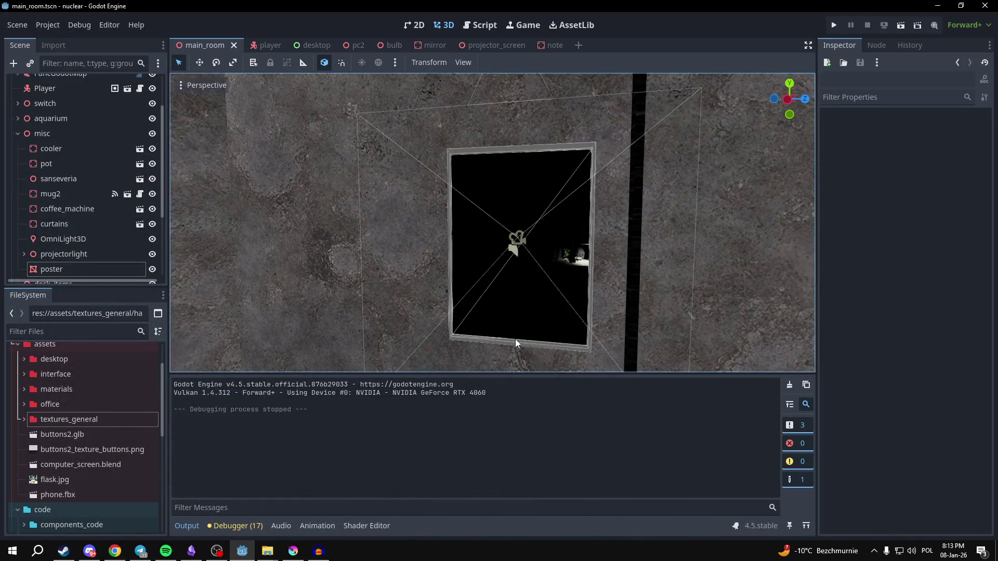
pyautogui.click(119, 550)
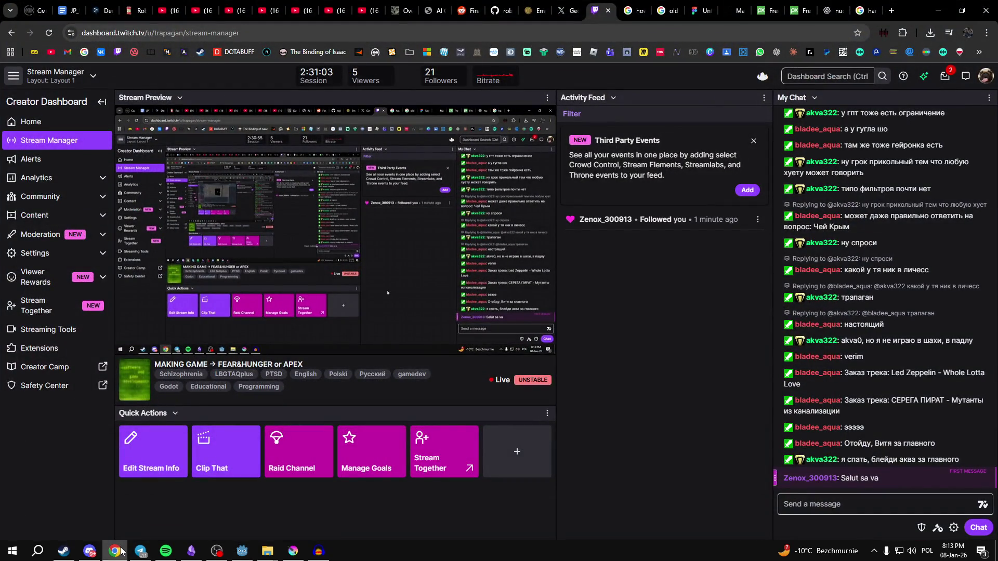
pyautogui.click(120, 551)
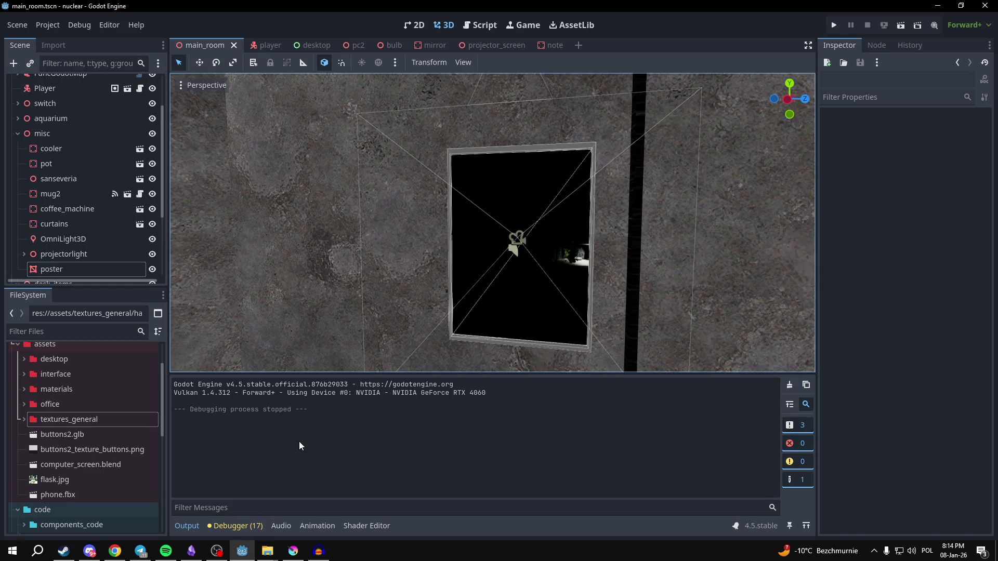
pyautogui.moveTo(392, 302); pyautogui.dragTo(252, 274)
pyautogui.click(117, 555)
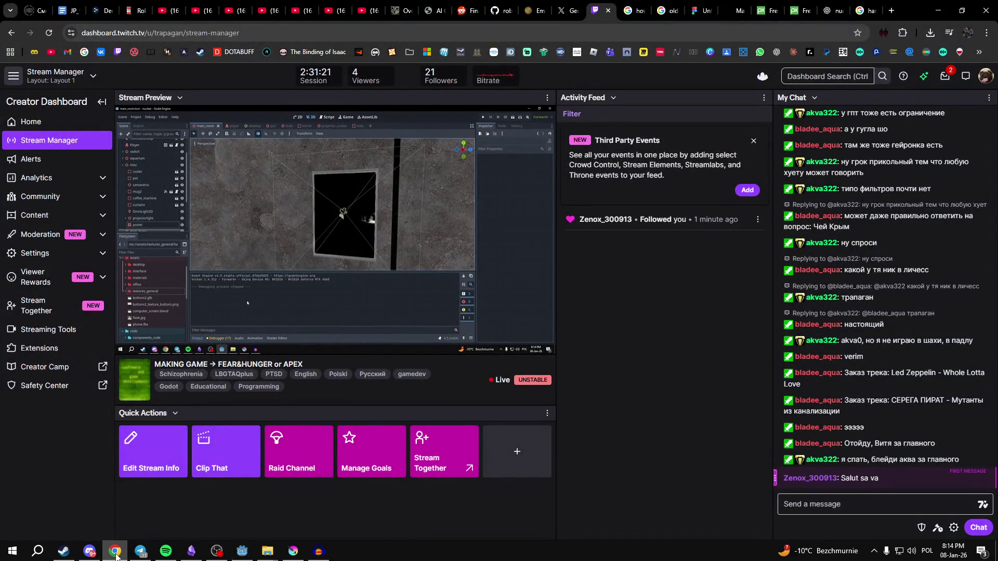
pyautogui.click(117, 555)
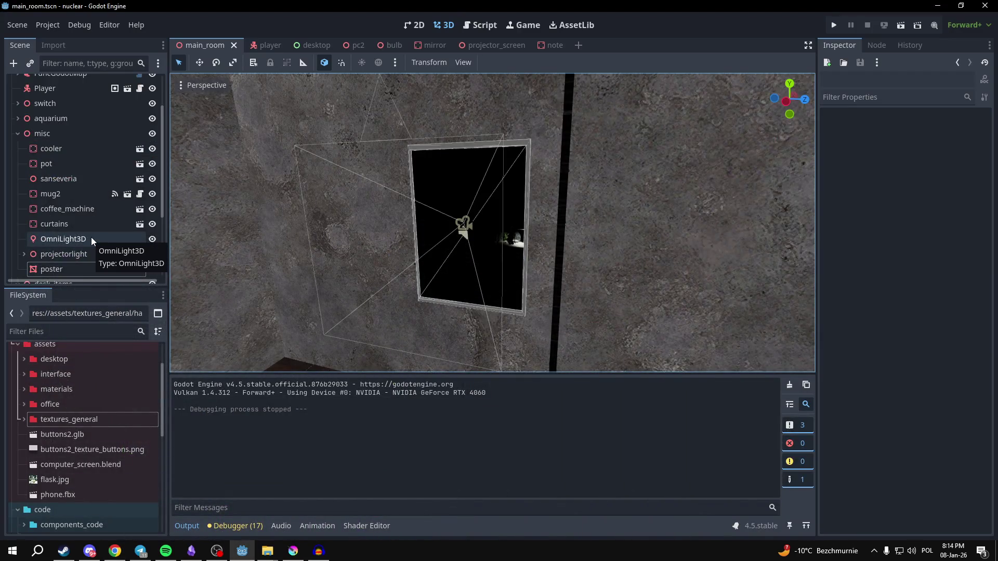
# Expand interactable, hide the mirror node, and save main_room
pyautogui.scroll(-1, 99, 243)
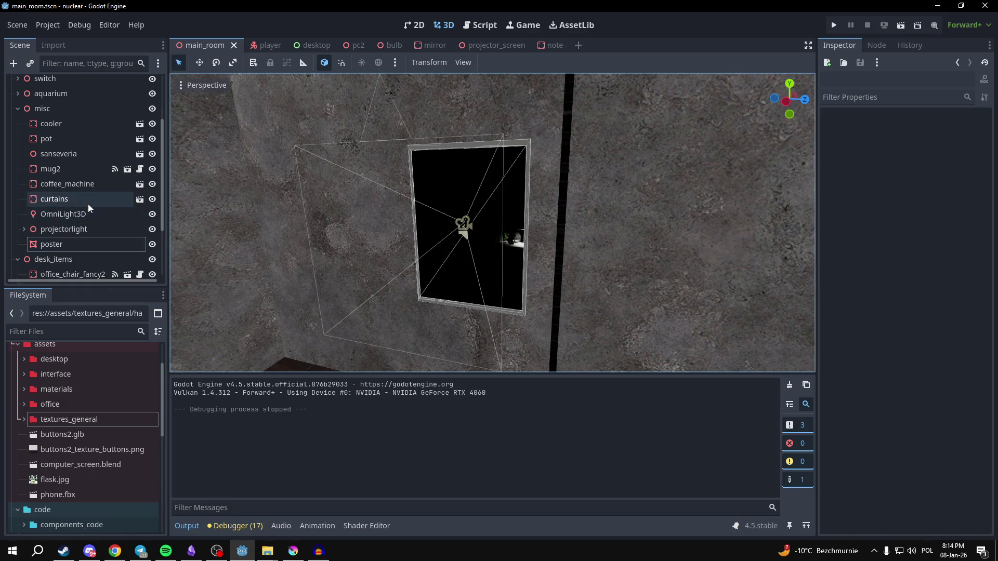
pyautogui.scroll(2, 86, 197)
pyautogui.scroll(-5, 82, 279)
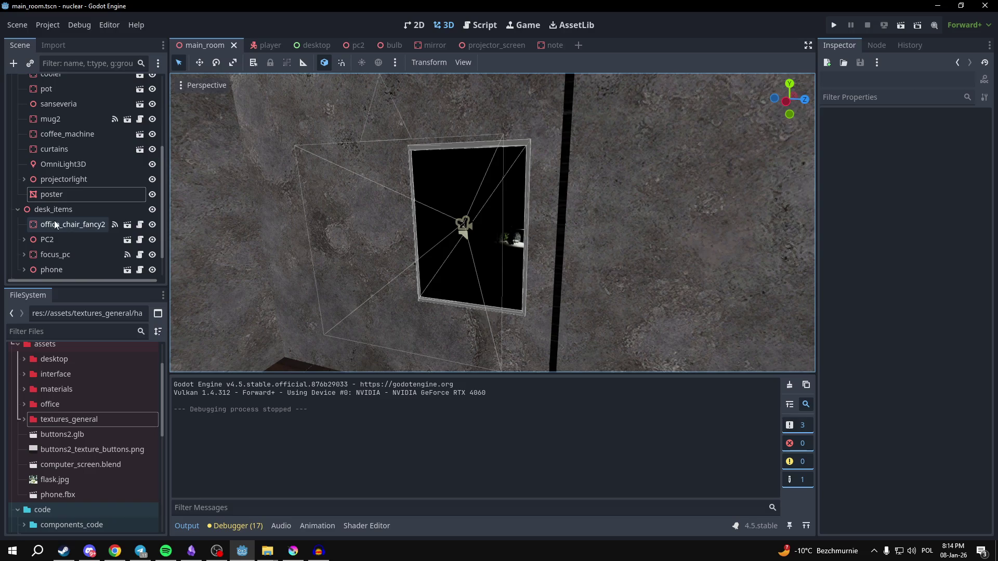
pyautogui.click(52, 252)
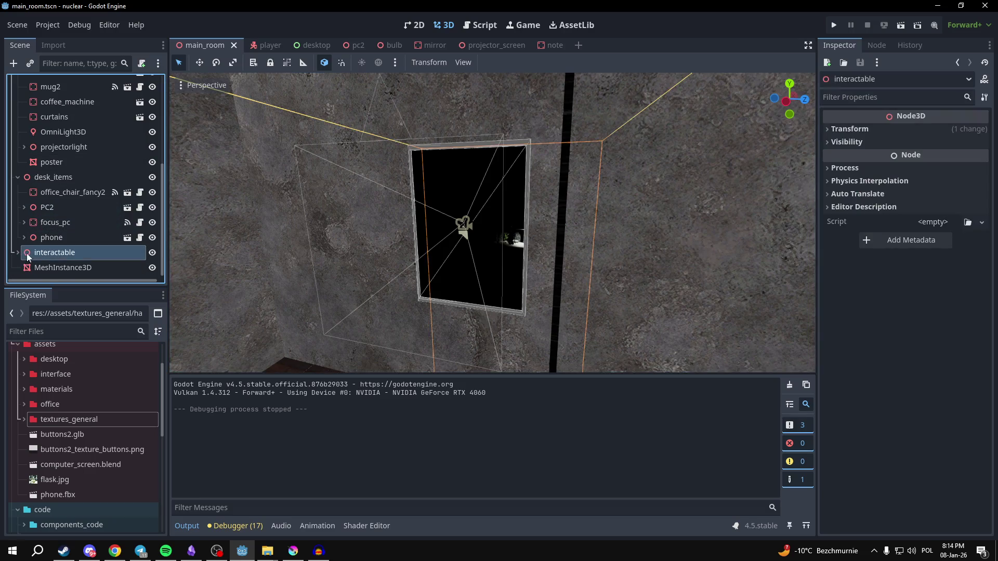
pyautogui.click(19, 252)
pyautogui.click(151, 237)
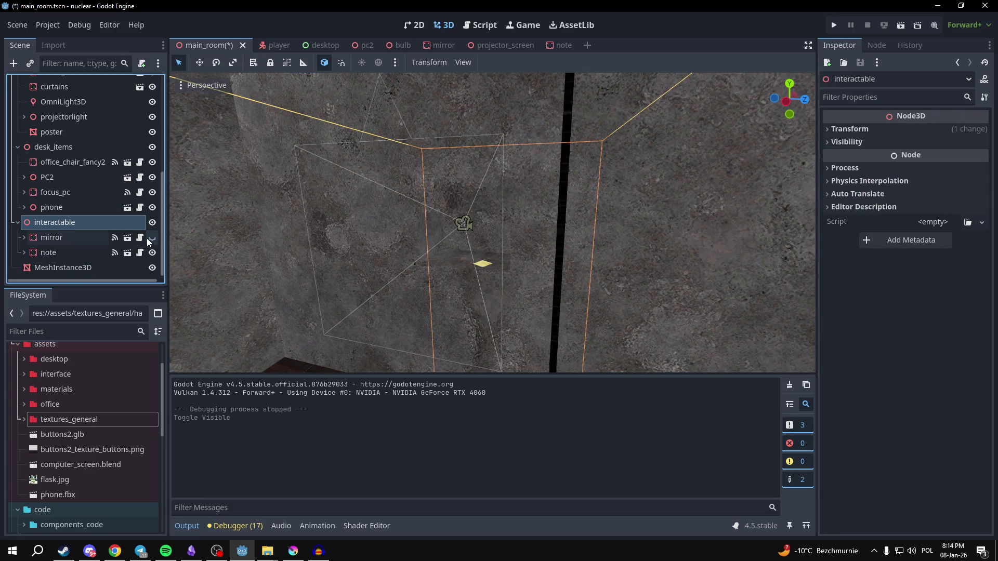
pyautogui.click(385, 227)
pyautogui.moveTo(384, 227)
pyautogui.mouseDown()
pyautogui.moveTo(405, 208)
pyautogui.moveTo(390, 244)
pyautogui.mouseUp()
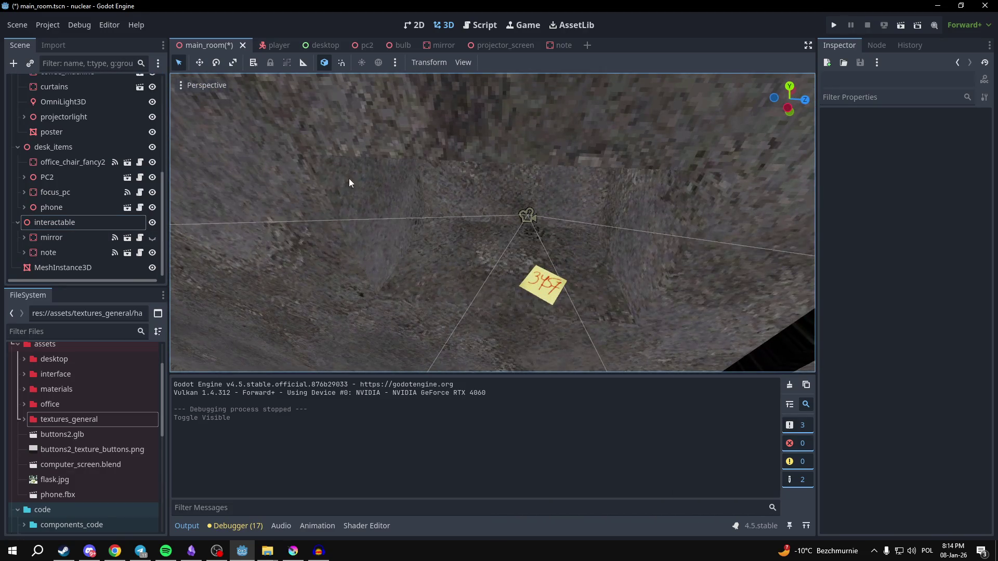
pyautogui.hotkey('ctrl', 's')
# Move the view closer to the note and bring up File Explorer
pyautogui.moveTo(391, 163); pyautogui.dragTo(406, 179)
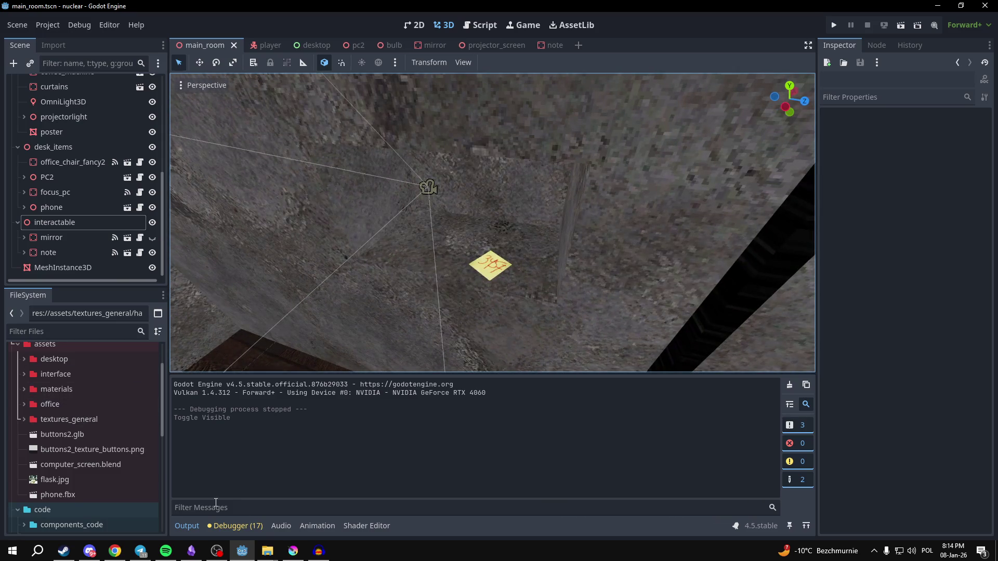
pyautogui.moveTo(267, 550)
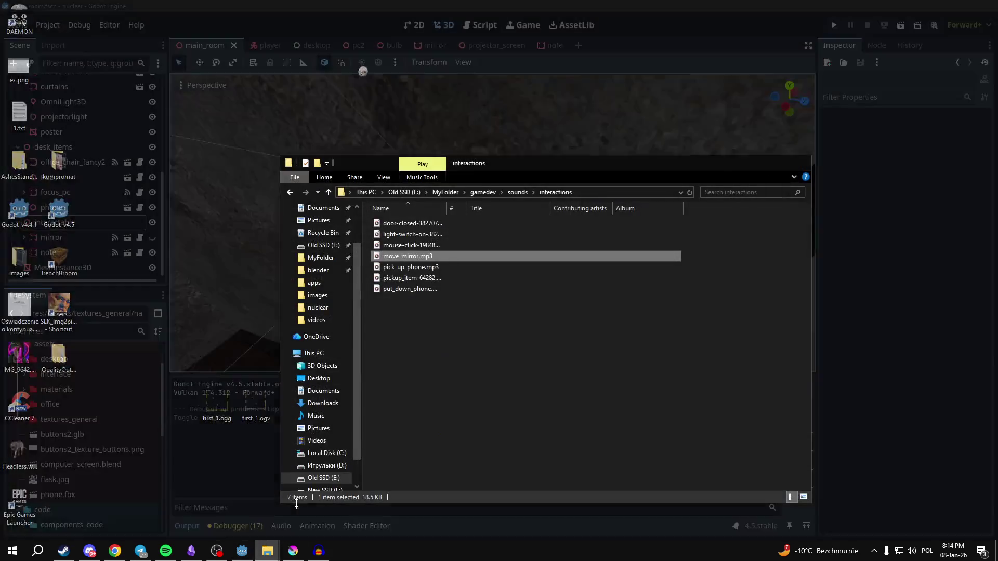
pyautogui.click(238, 500)
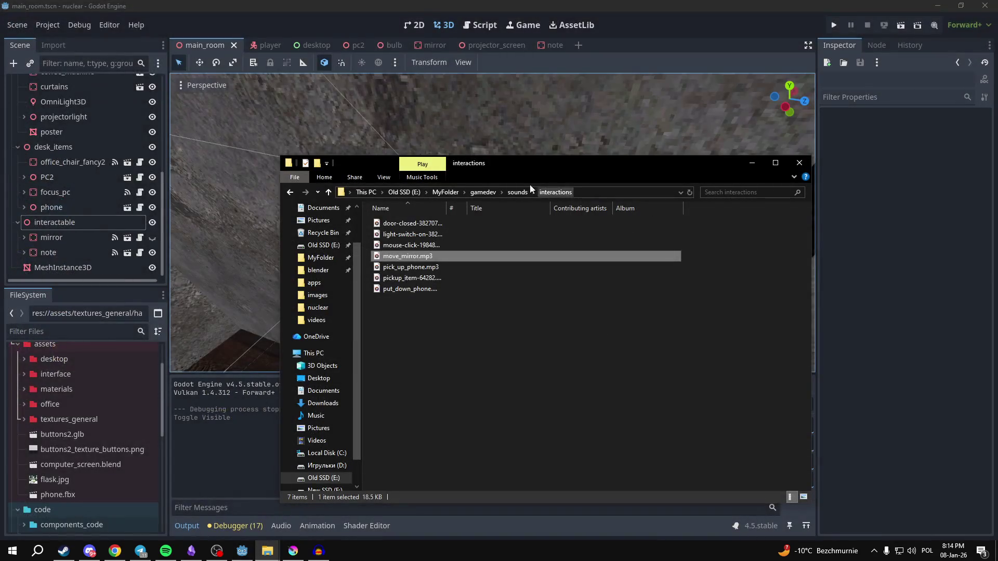
# Browse MyFolder > gamedev > asset_packs into electronics-machinery/RandomObjects, then back to asset_packs
pyautogui.click(445, 193)
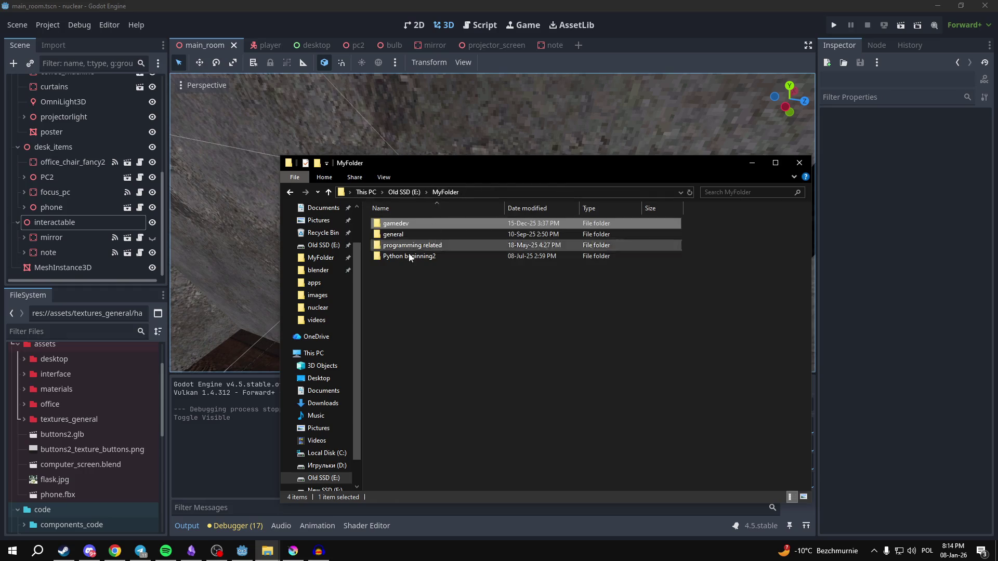
pyautogui.doubleClick(405, 224)
pyautogui.doubleClick(410, 224)
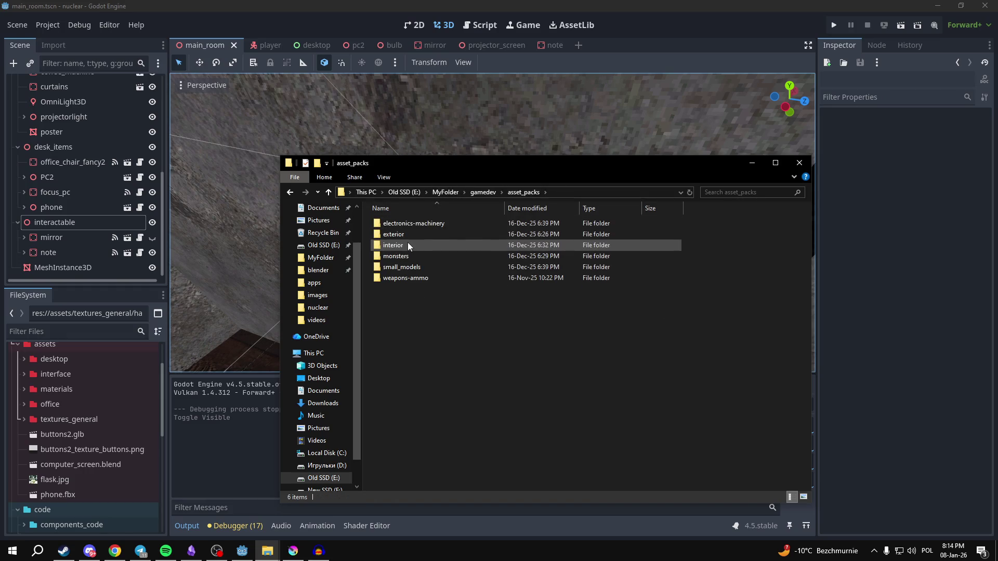
pyautogui.doubleClick(410, 224)
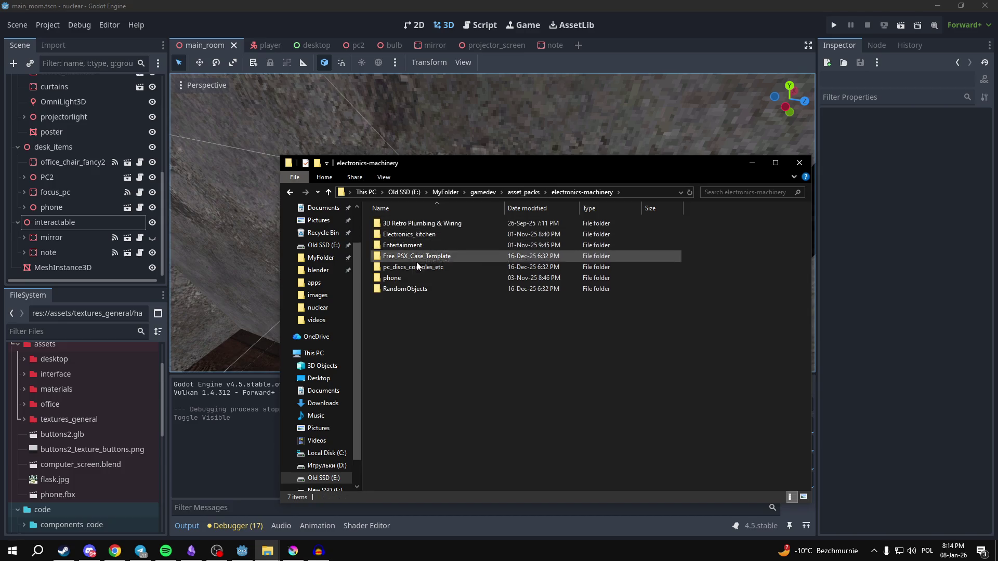
pyautogui.doubleClick(415, 289)
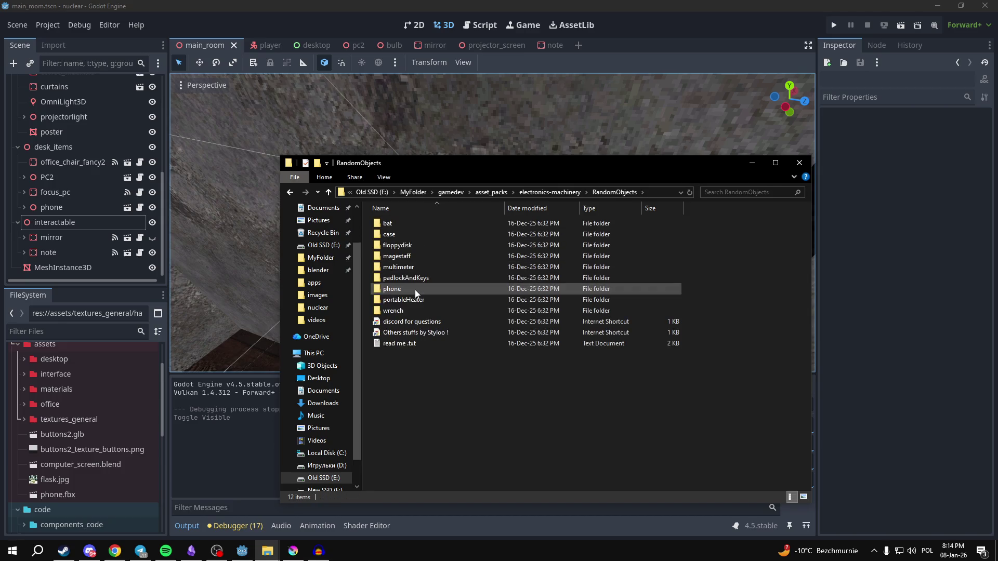
pyautogui.click(289, 192)
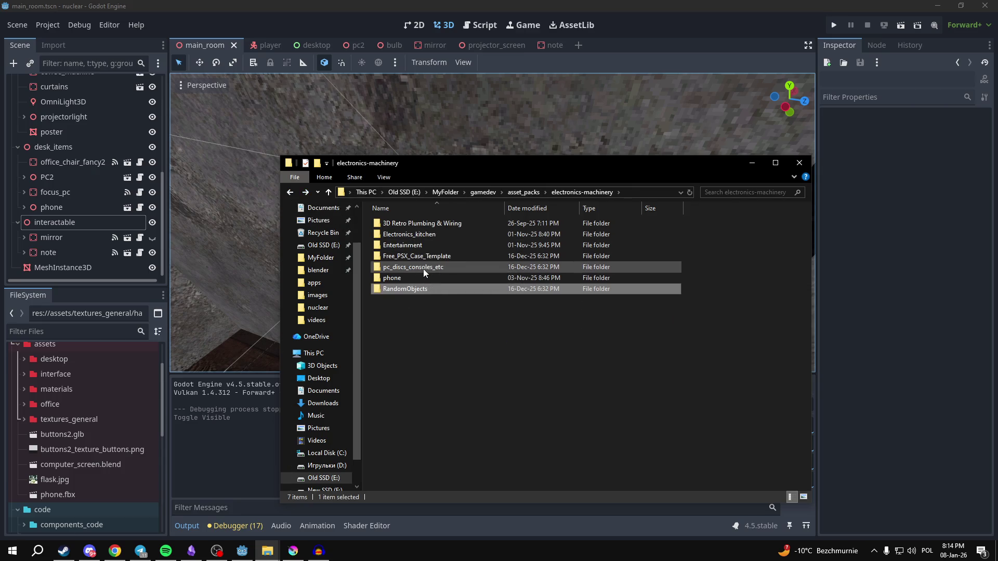
pyautogui.click(290, 192)
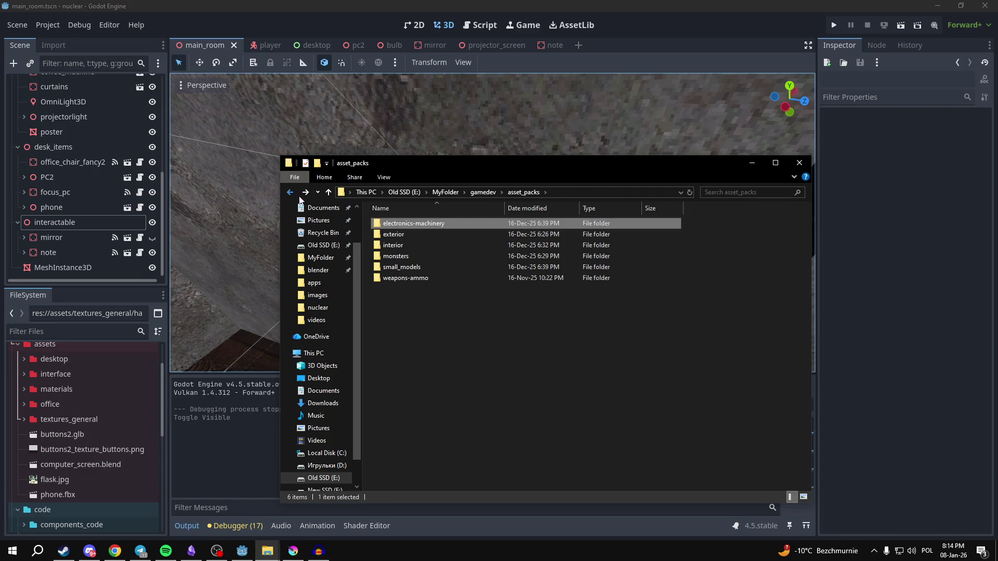
# Open small_models > HorrorKit_3Dexter > Mesh, peek into OBJ and FBX, then return to the E: drive root
pyautogui.click(420, 279)
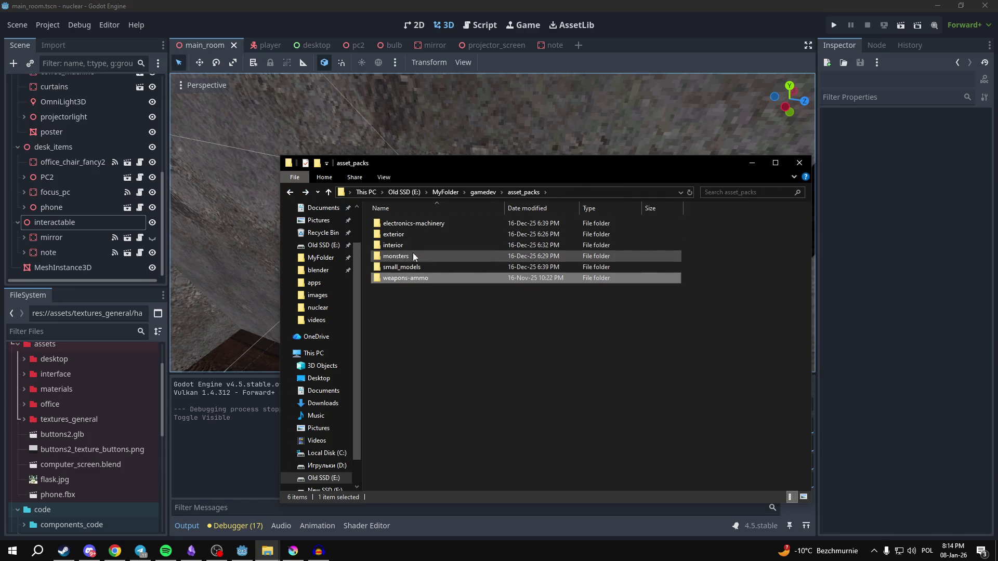
pyautogui.click(419, 268)
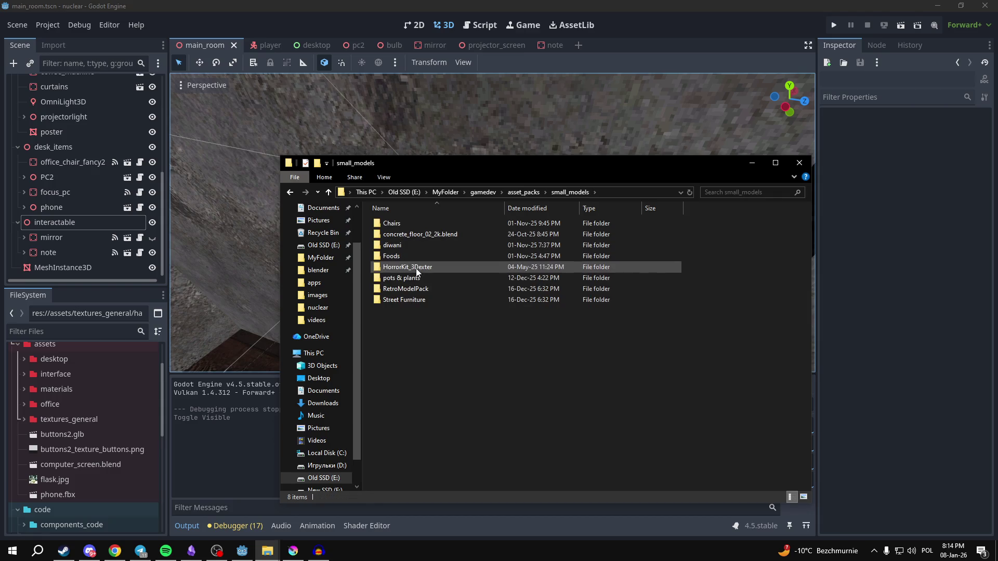
pyautogui.click(418, 271)
pyautogui.doubleClick(416, 270)
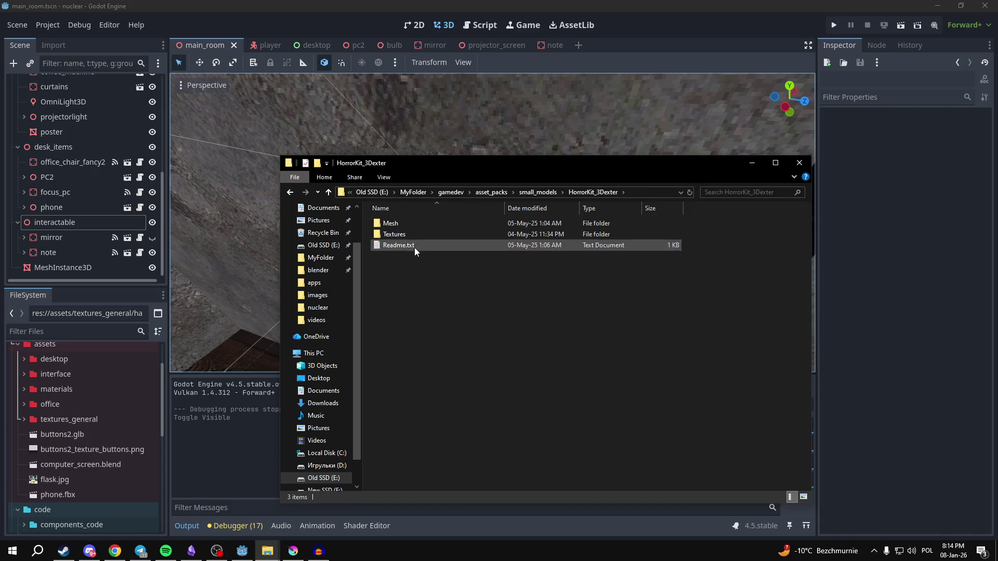
pyautogui.doubleClick(407, 226)
pyautogui.doubleClick(400, 234)
pyautogui.hotkey('alt', 'Left')
pyautogui.doubleClick(404, 222)
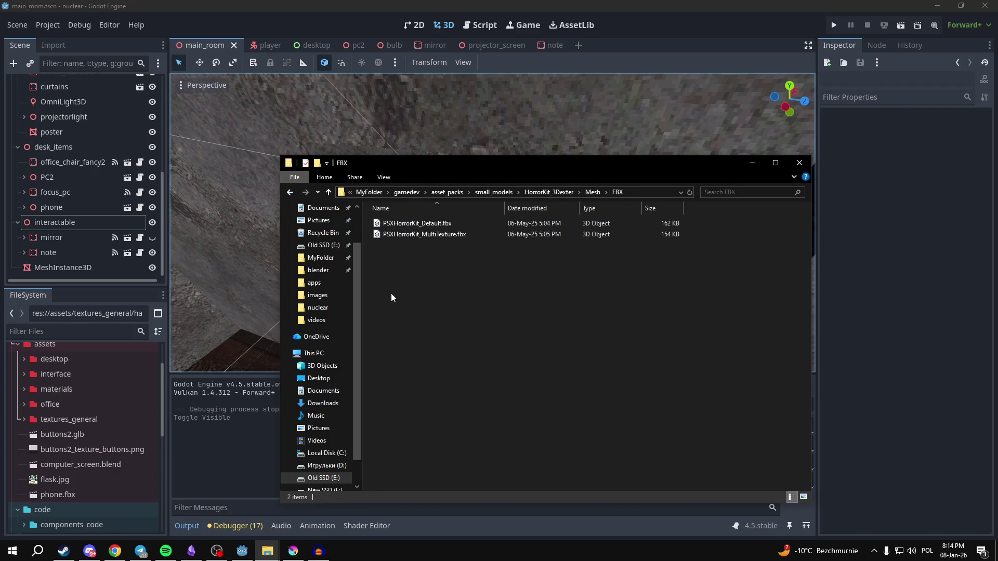
pyautogui.click(289, 192)
pyautogui.click(289, 193)
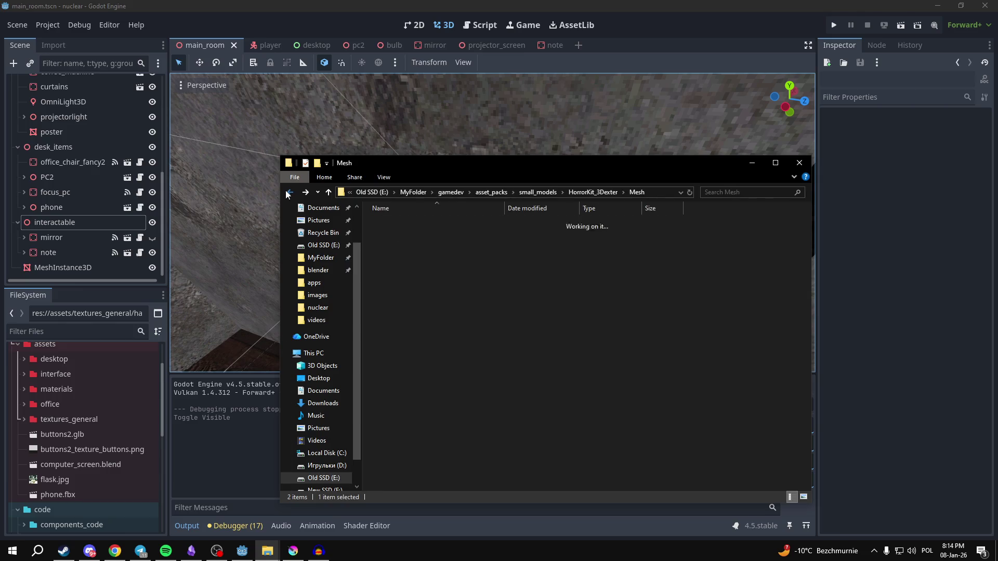
pyautogui.click(289, 192)
pyautogui.click(408, 192)
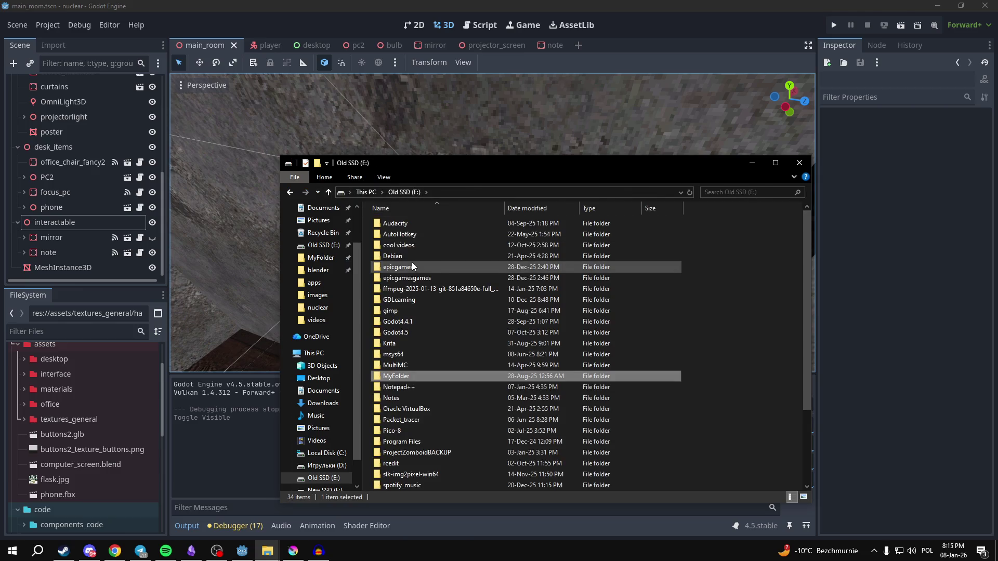
# Open GDLearning's maze project assets and peek into the electrical Textures folder
pyautogui.doubleClick(407, 297)
pyautogui.click(408, 266)
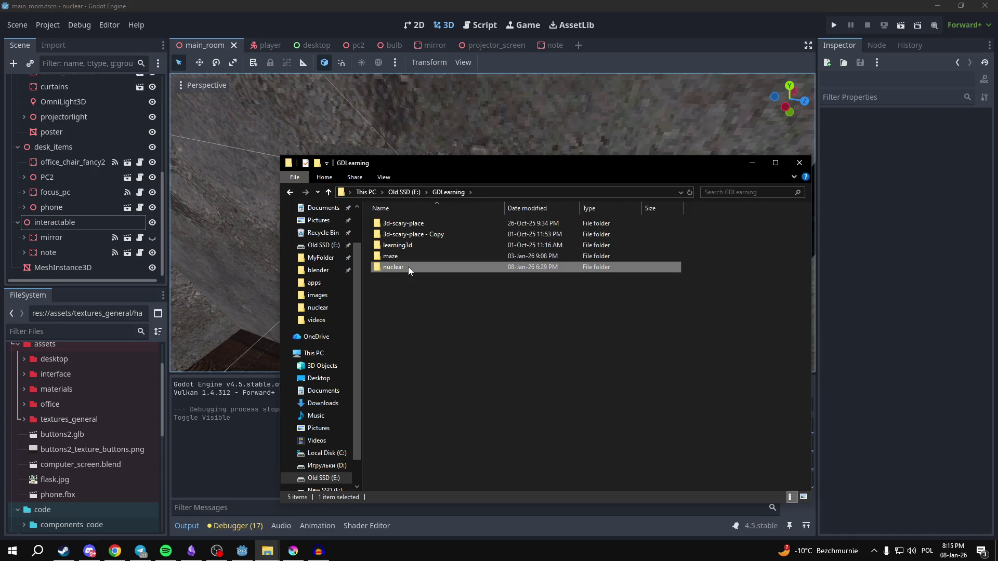
pyautogui.doubleClick(401, 257)
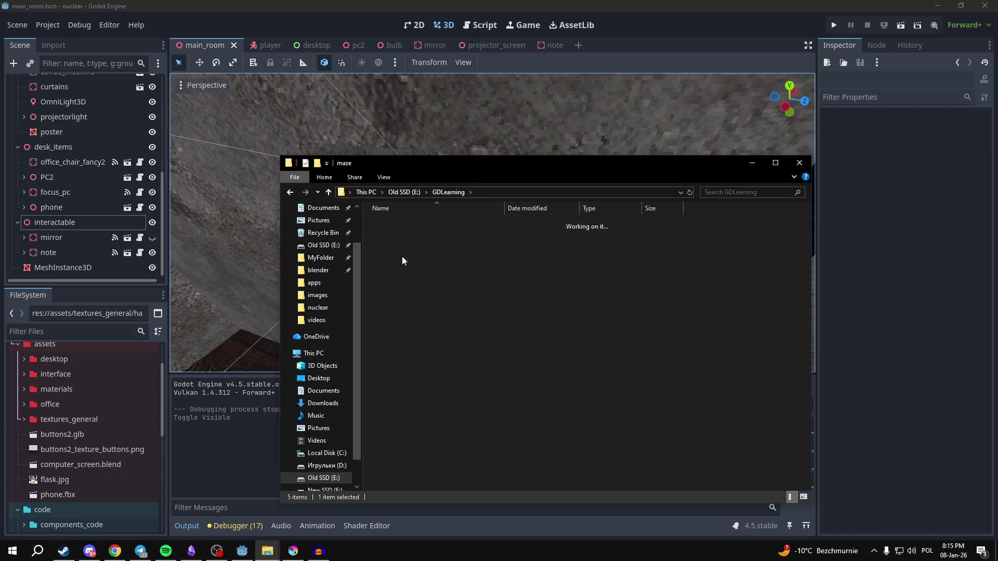
pyautogui.doubleClick(402, 245)
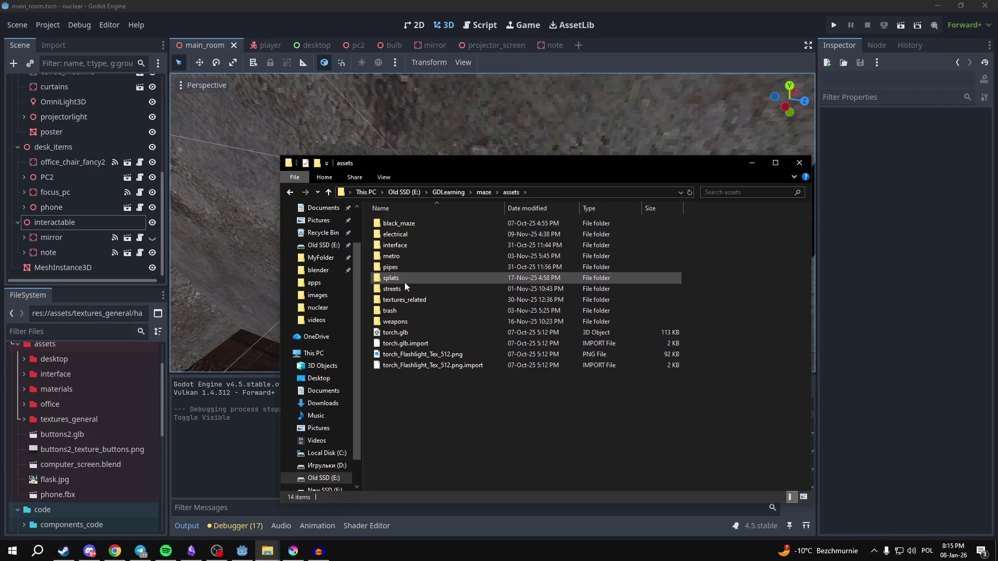
pyautogui.doubleClick(407, 235)
pyautogui.doubleClick(406, 225)
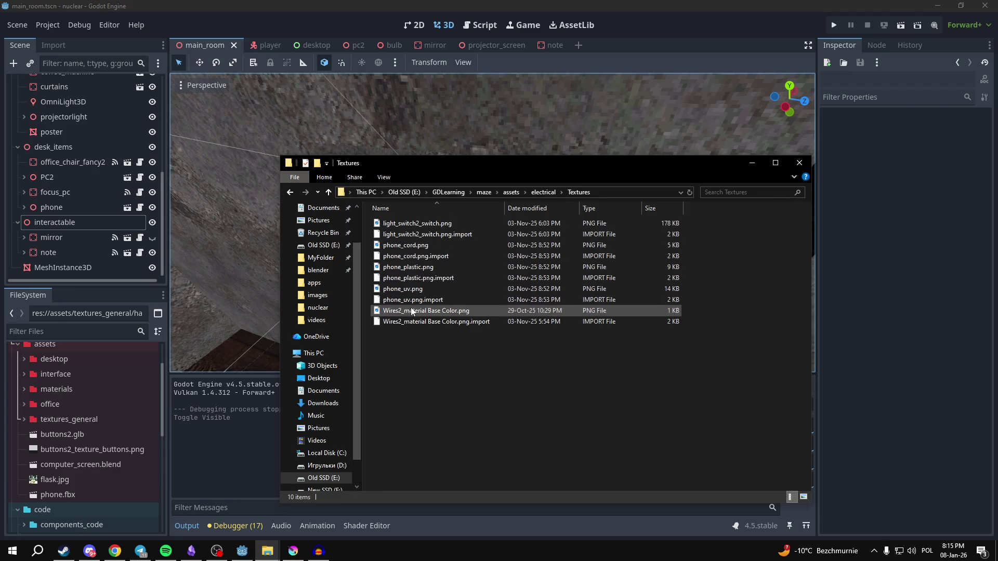
pyautogui.press('BackSpace')
pyautogui.press('BackSpace')
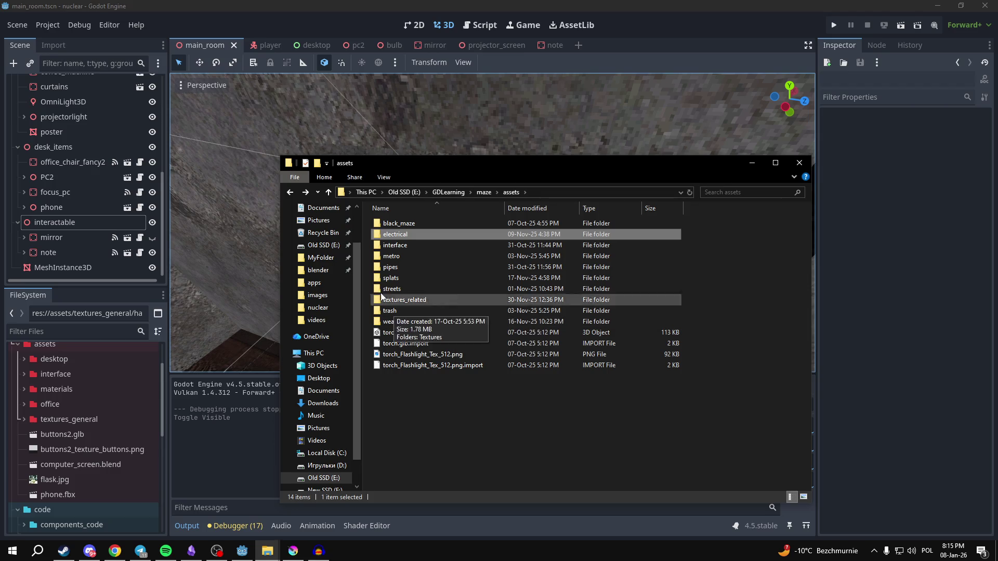
# Browse the maze project's scenes, character_related and weapons folders, briefly checking the Twitch dashboard
pyautogui.click(290, 192)
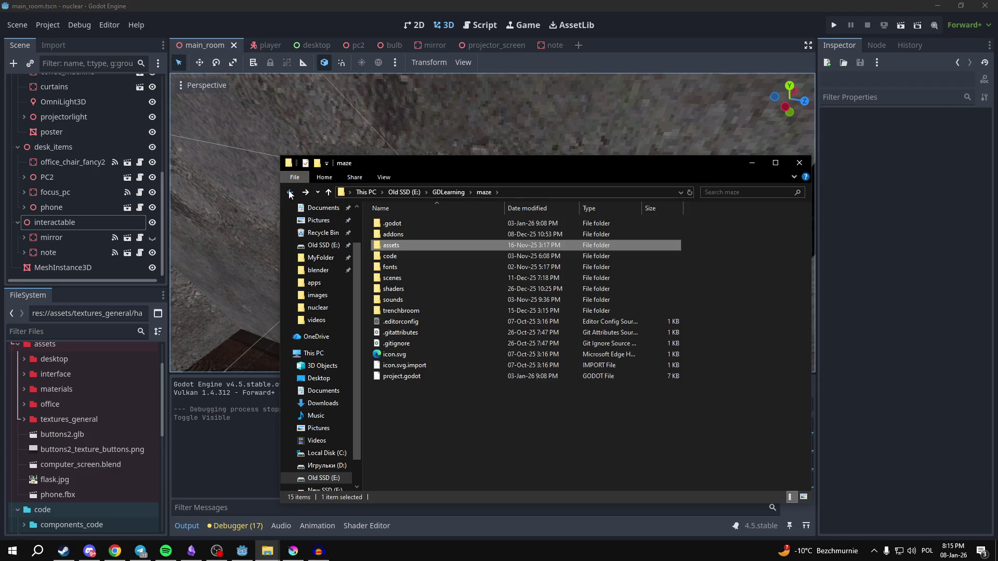
pyautogui.click(400, 280)
pyautogui.doubleClick(401, 280)
pyautogui.doubleClick(405, 238)
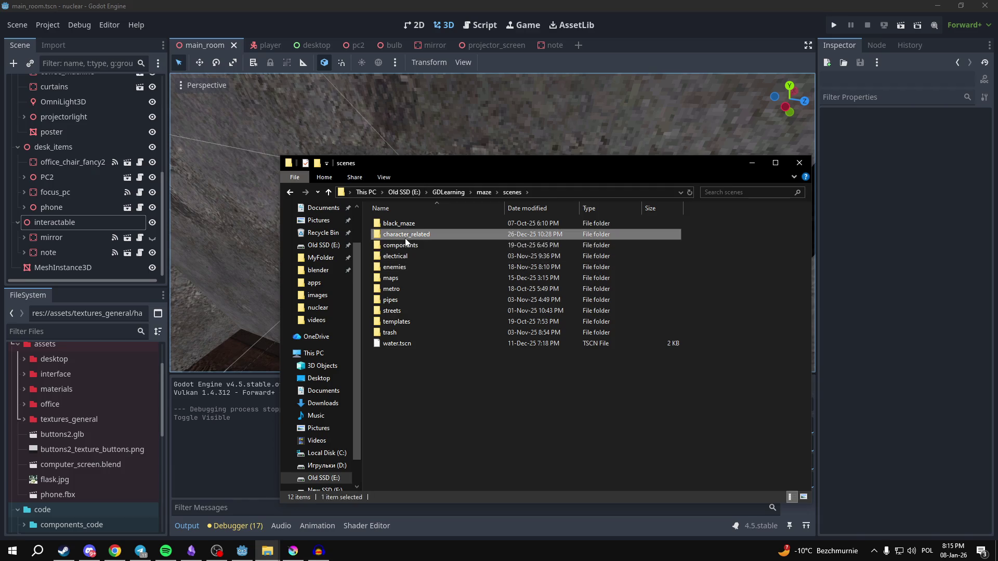
pyautogui.doubleClick(405, 224)
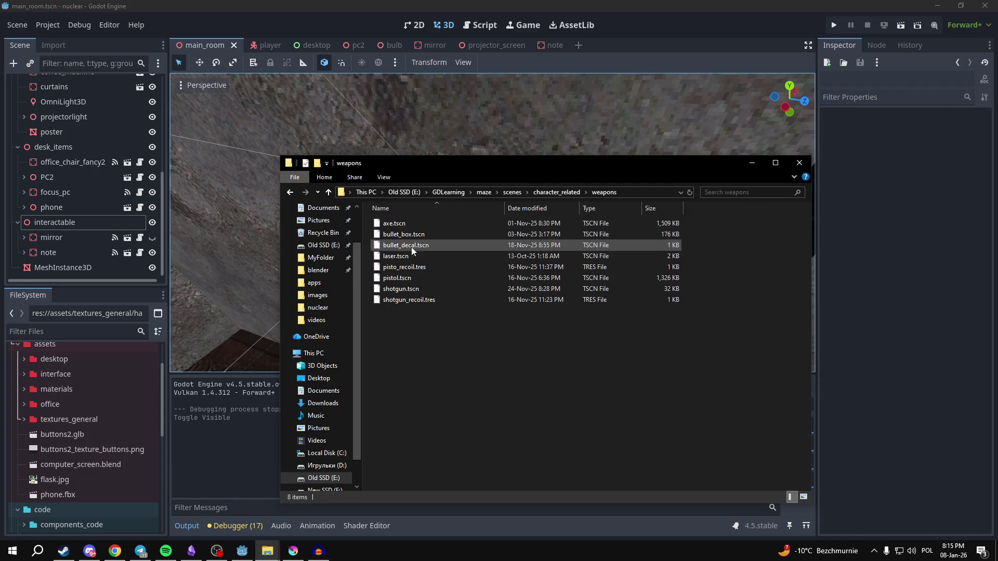
pyautogui.click(290, 193)
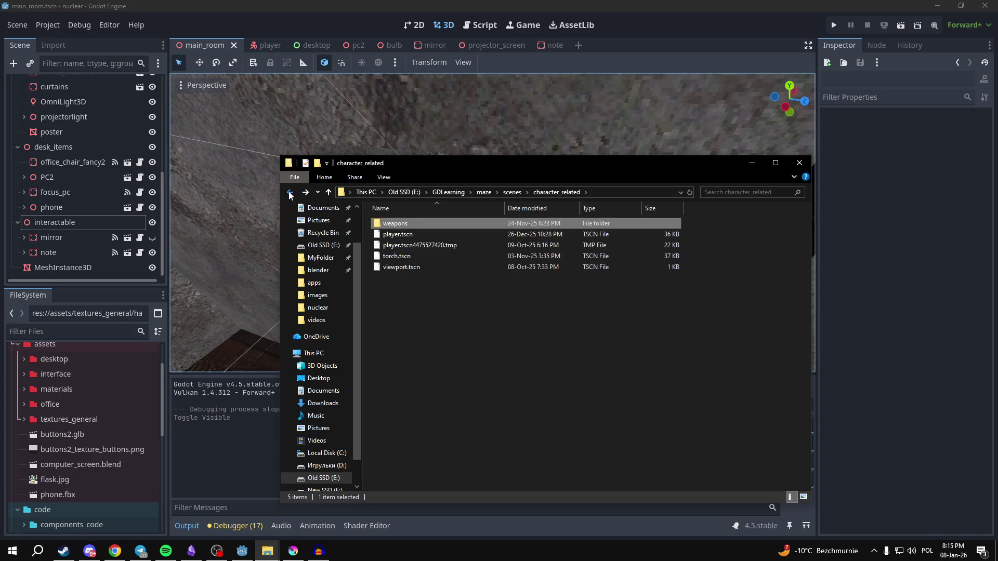
pyautogui.click(290, 193)
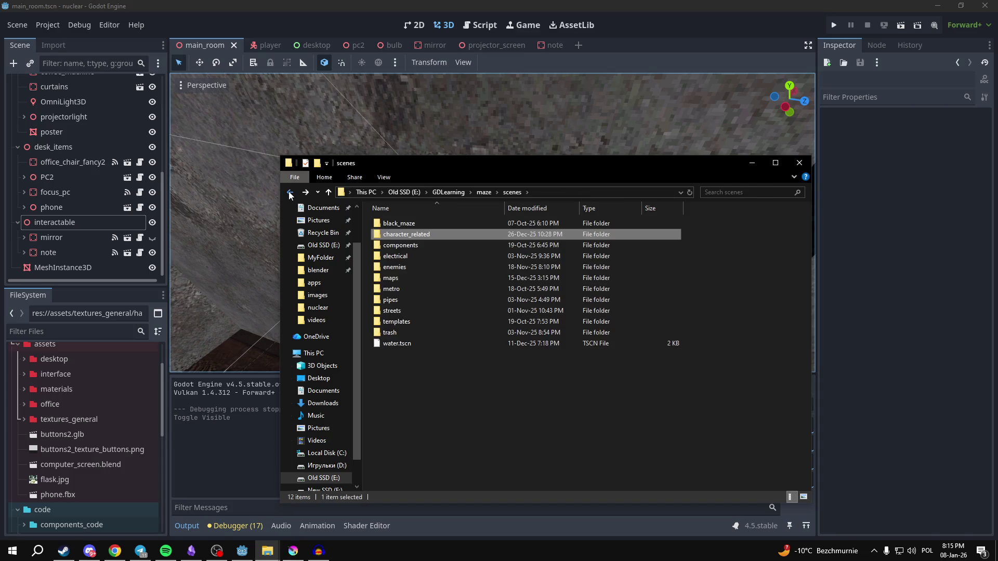
pyautogui.click(290, 193)
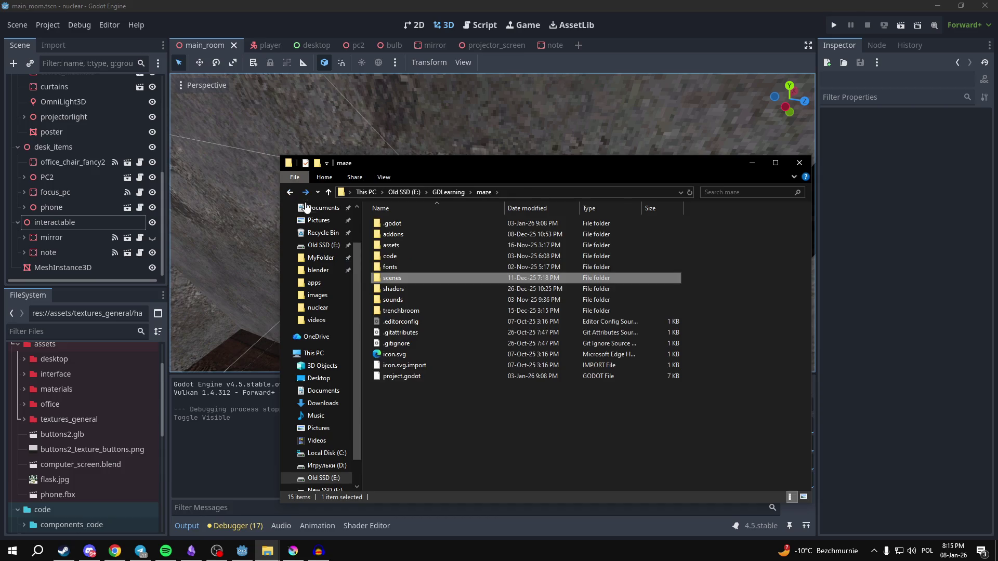
pyautogui.click(115, 551)
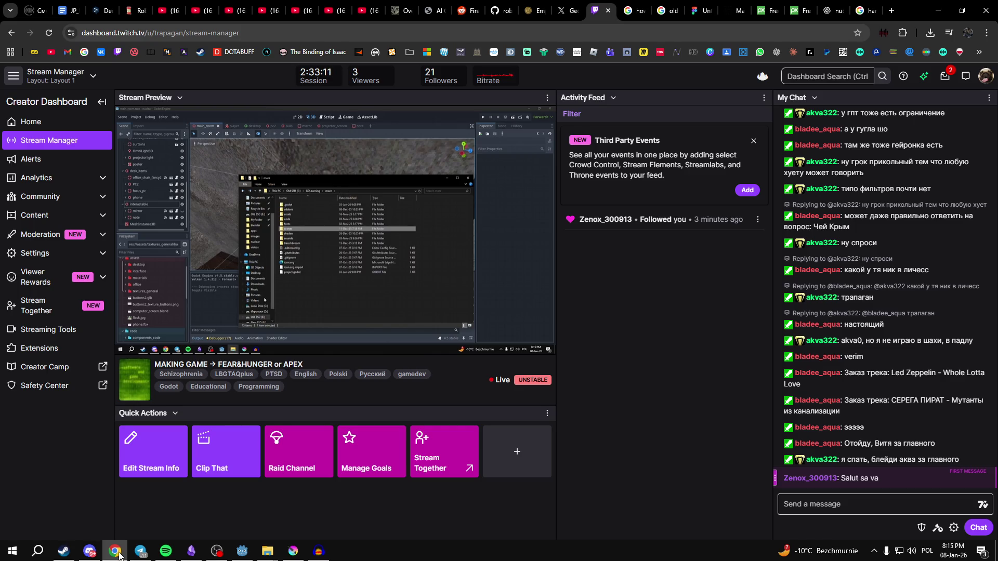
pyautogui.click(119, 554)
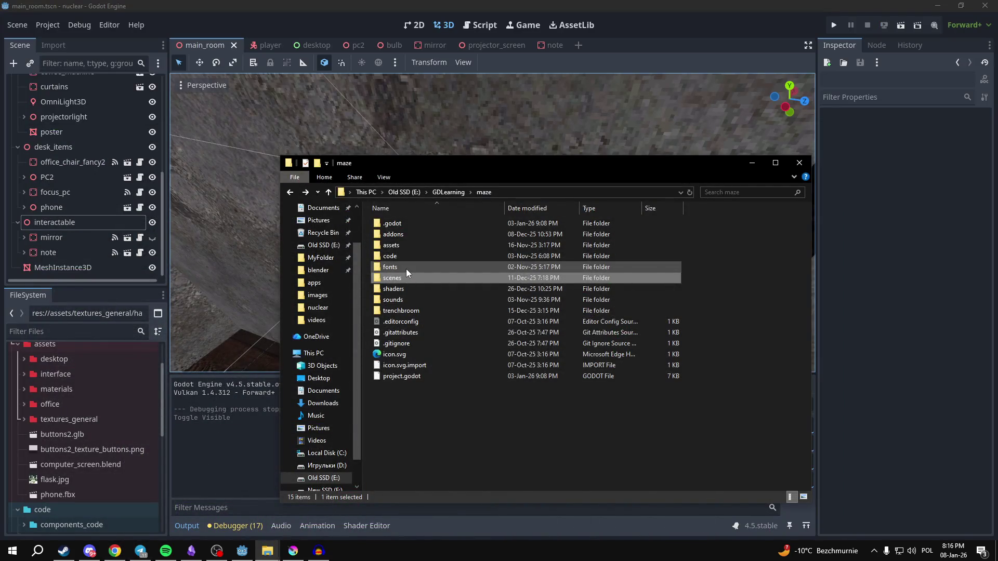
# Open 3d-scary-place\assets\random_stuff and preview the torch.glb model
pyautogui.click(448, 192)
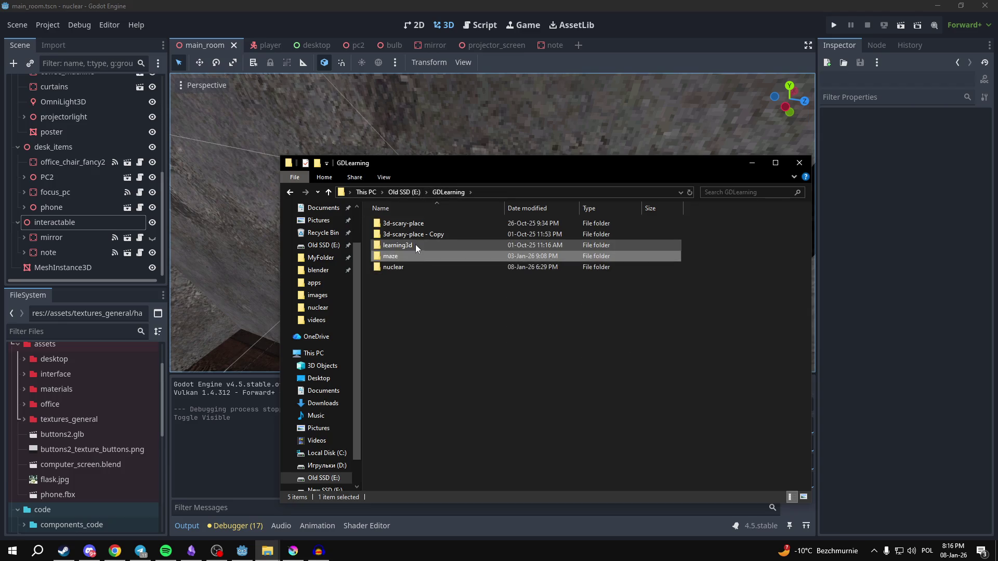
pyautogui.click(415, 225)
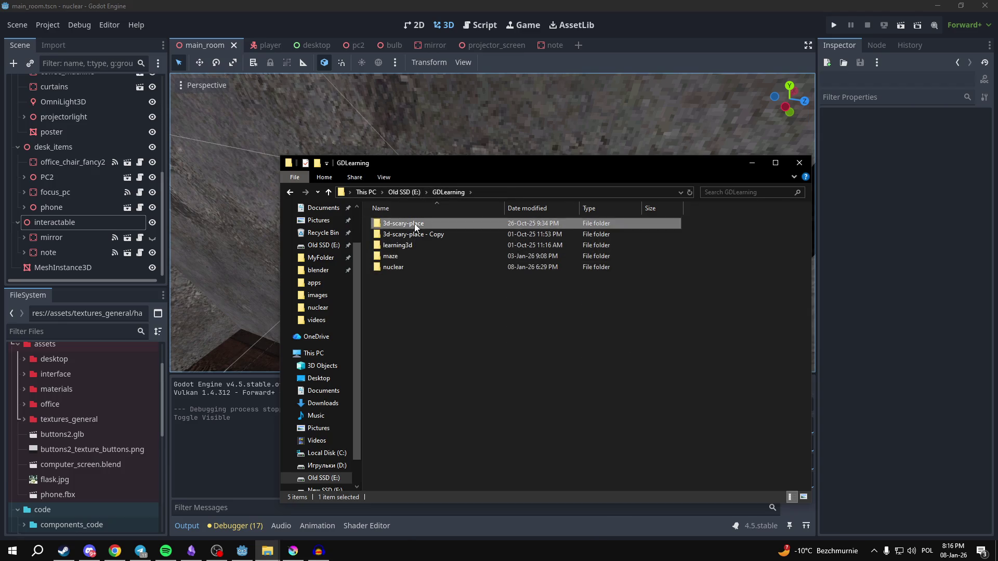
pyautogui.doubleClick(415, 225)
pyautogui.doubleClick(411, 259)
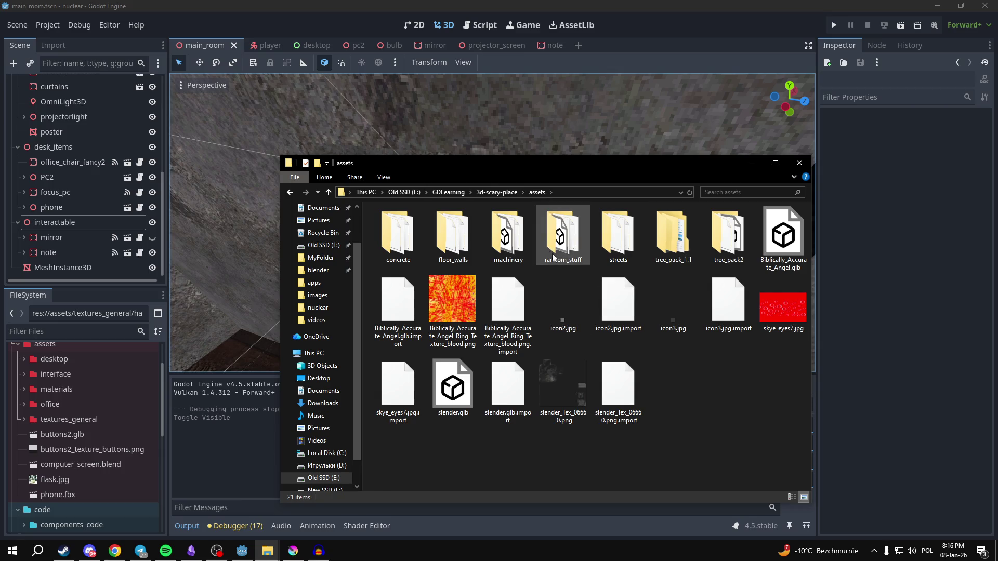
pyautogui.click(551, 235)
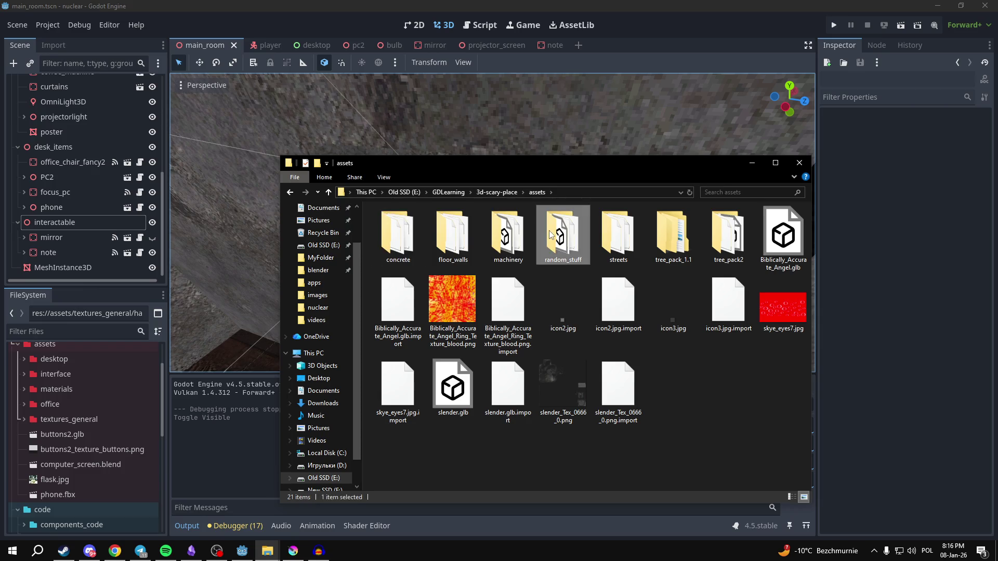
pyautogui.doubleClick(551, 234)
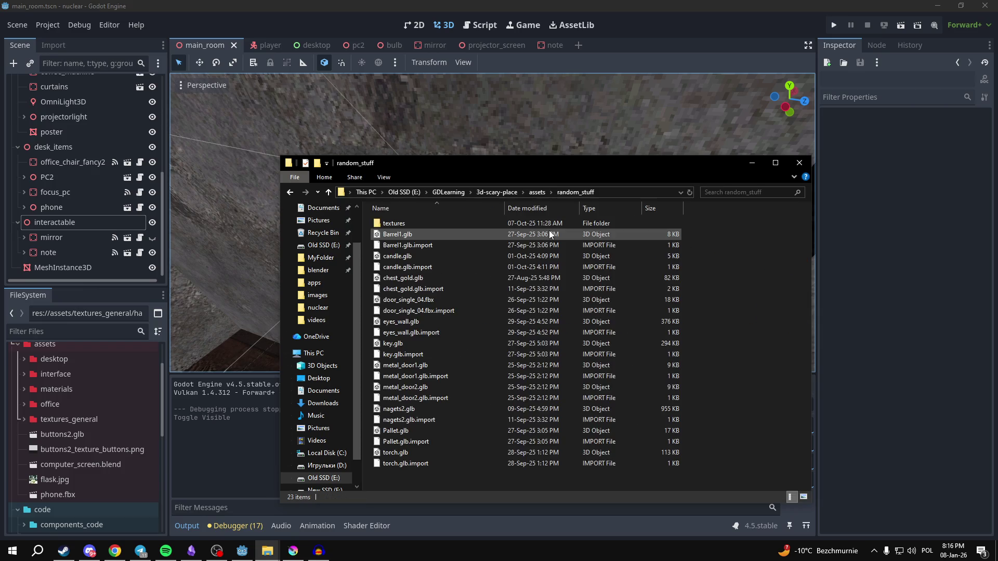
pyautogui.doubleClick(407, 453)
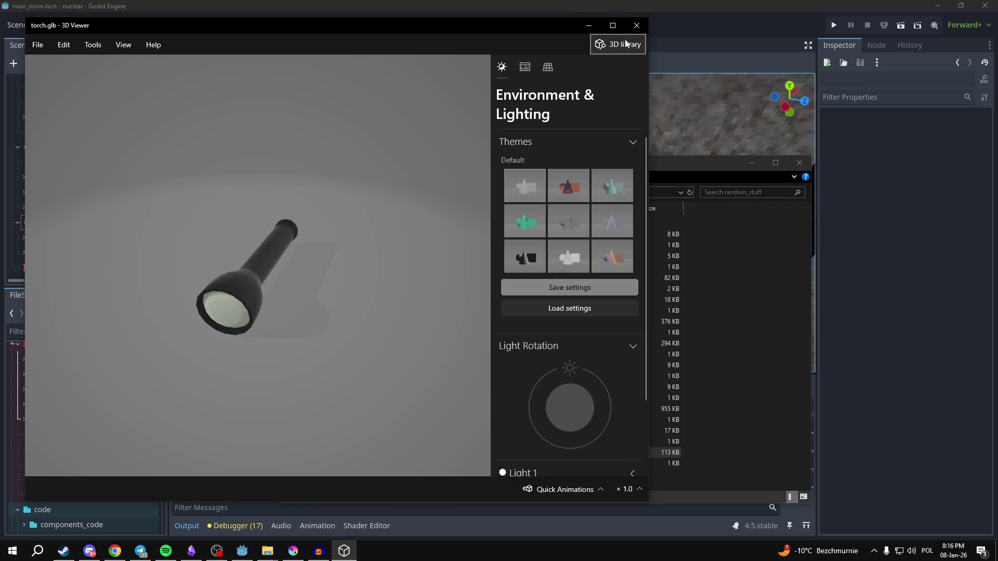
pyautogui.click(636, 25)
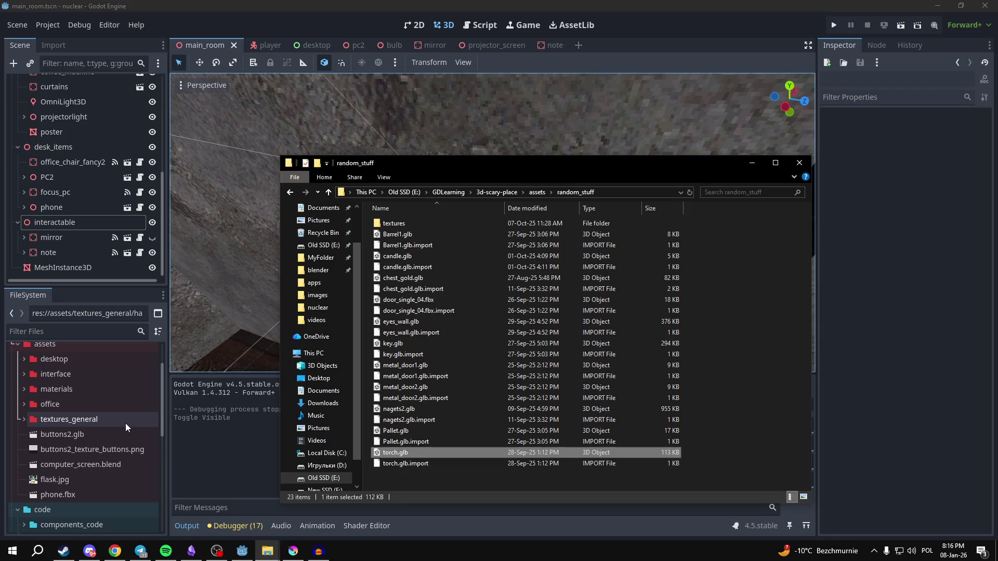
# Drag torch.glb and torch_Flashlight_Tex_512.png into Godot's assets folder
pyautogui.scroll(1, 126, 426)
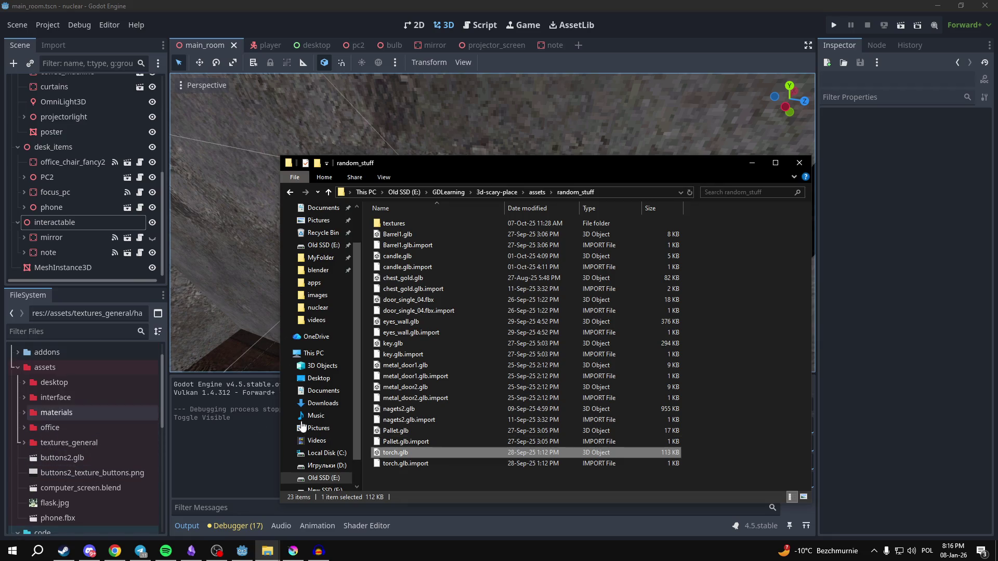
pyautogui.moveTo(47, 368); pyautogui.dragTo(47, 365)
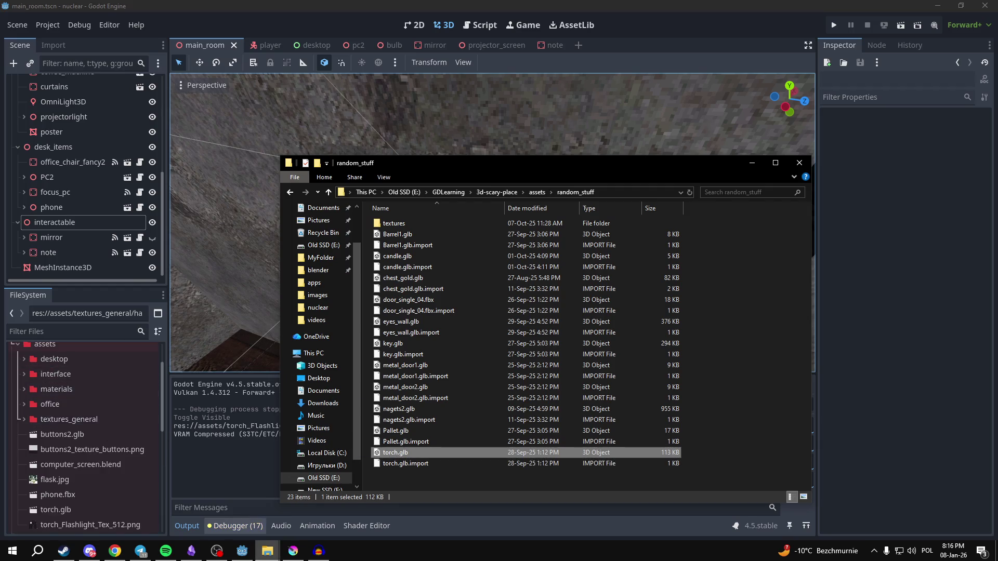
pyautogui.click(754, 163)
pyautogui.scroll(-3, 82, 500)
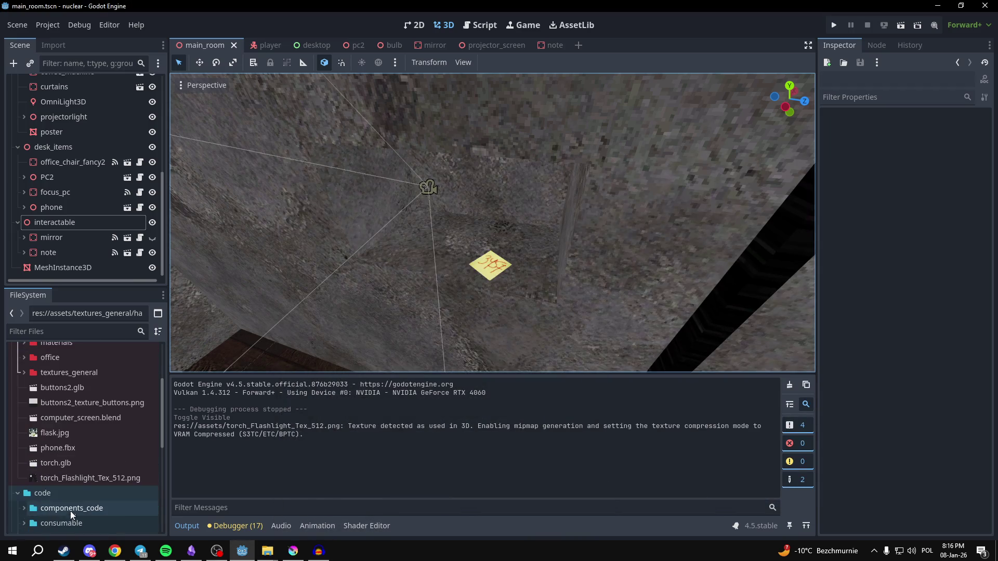
# Locate torch.glb in the FileSystem dock and start a new empty scene
pyautogui.moveTo(70, 478); pyautogui.dragTo(80, 375)
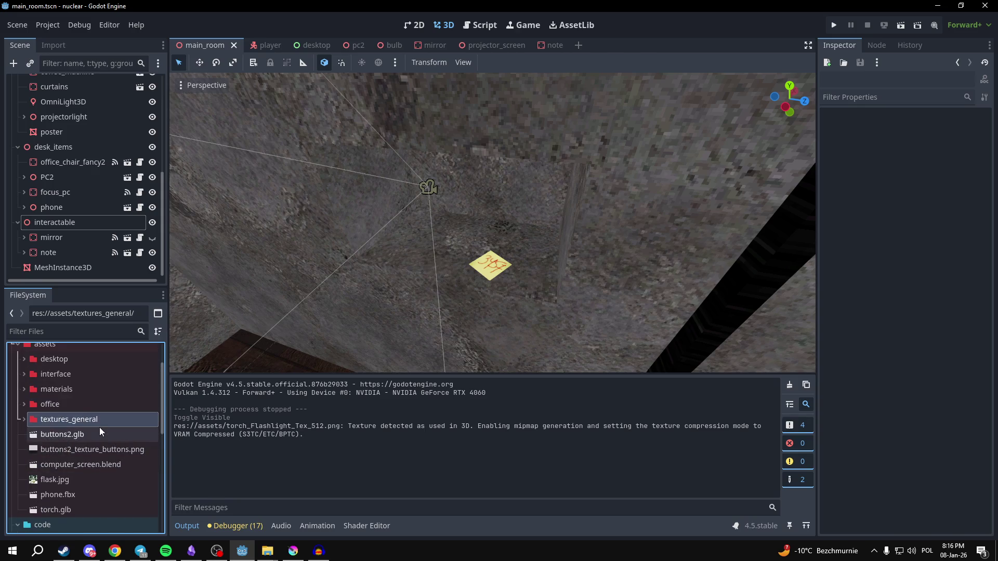
pyautogui.click(24, 396)
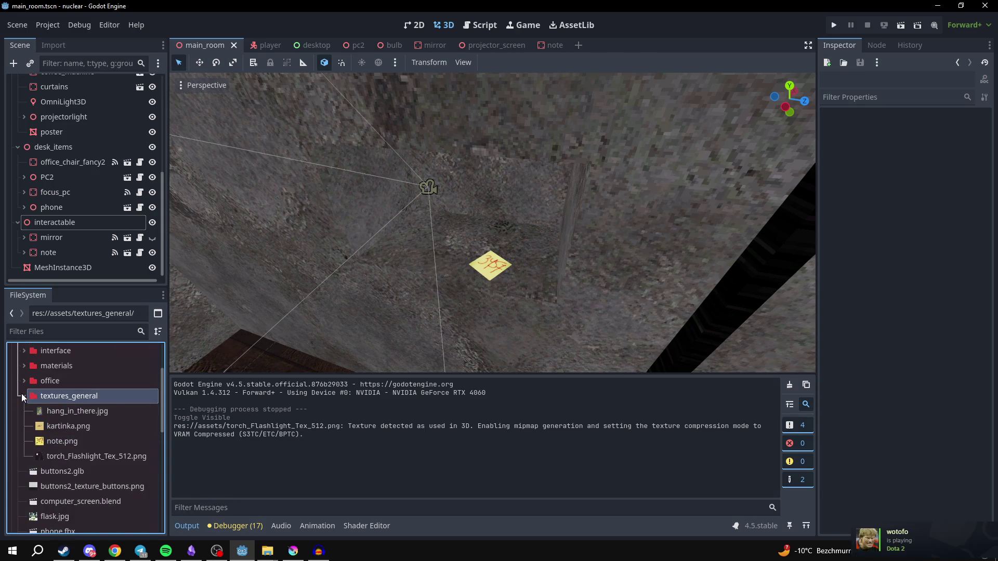
pyautogui.click(21, 395)
pyautogui.click(71, 486)
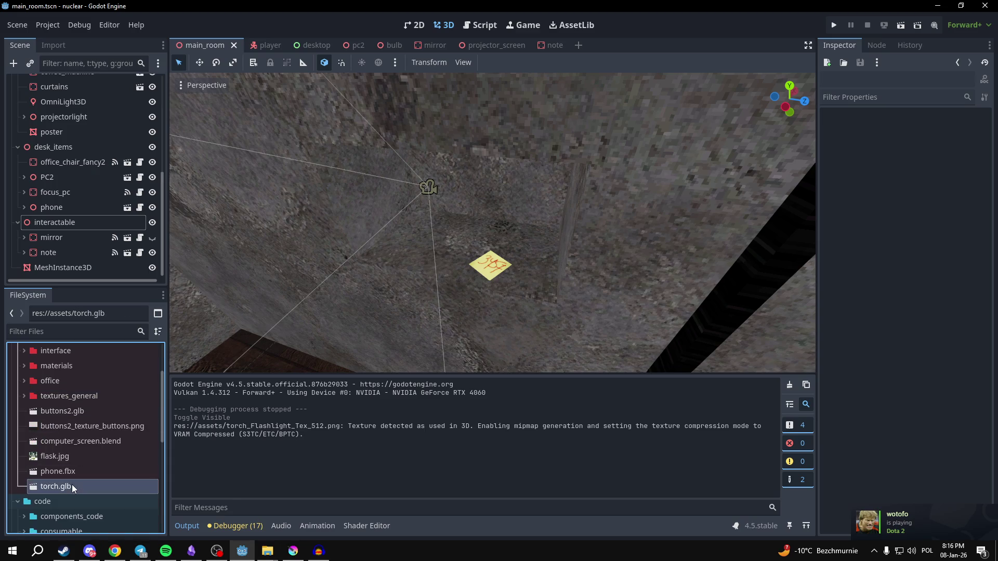
pyautogui.click(578, 46)
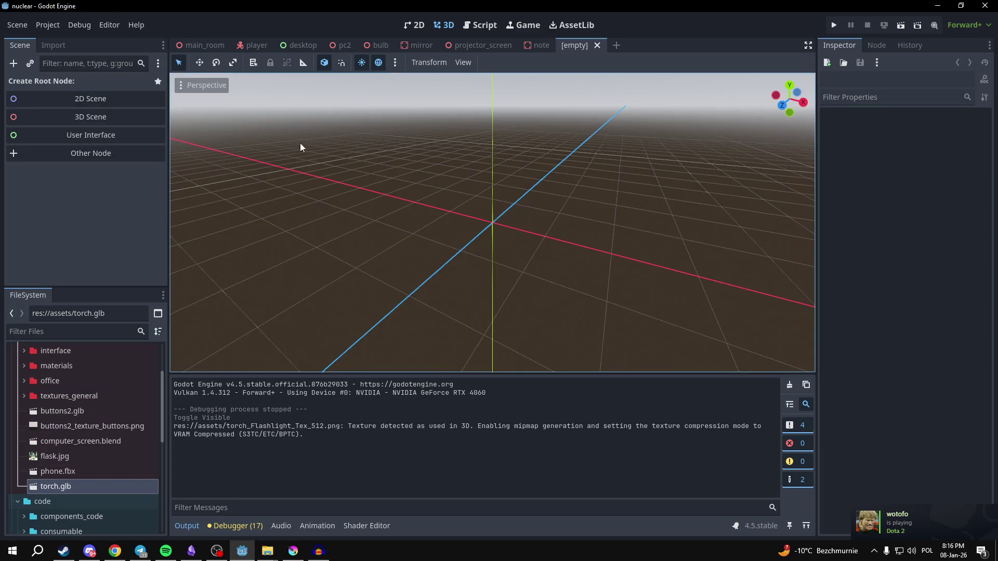
# Create a StaticBody3D root with a MeshInstance3D child and instance torch.glb into it
pyautogui.hotkey('ctrl', 'a')
pyautogui.write('stati')
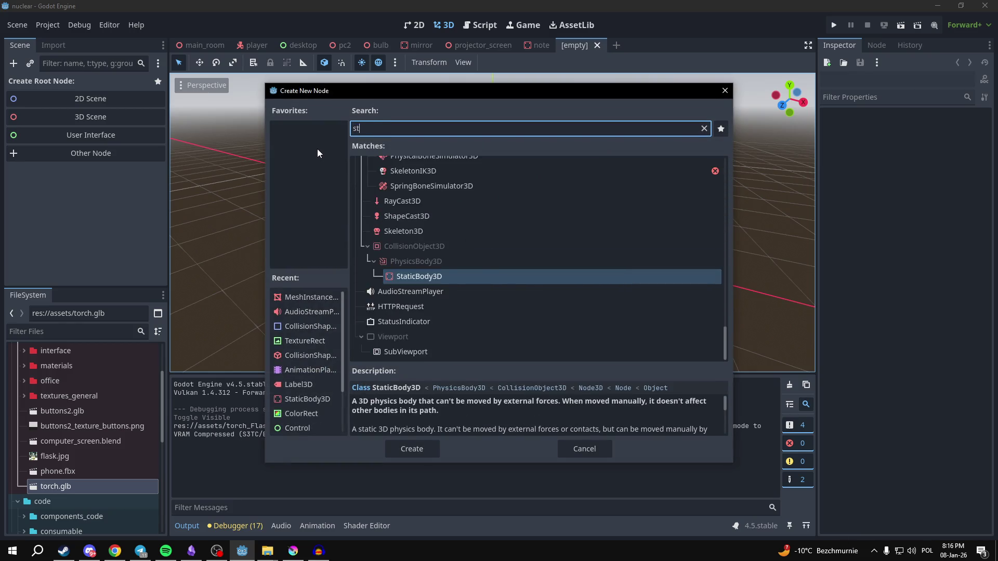
pyautogui.write('c')
pyautogui.press('Return')
pyautogui.hotkey('ctrl', 'a')
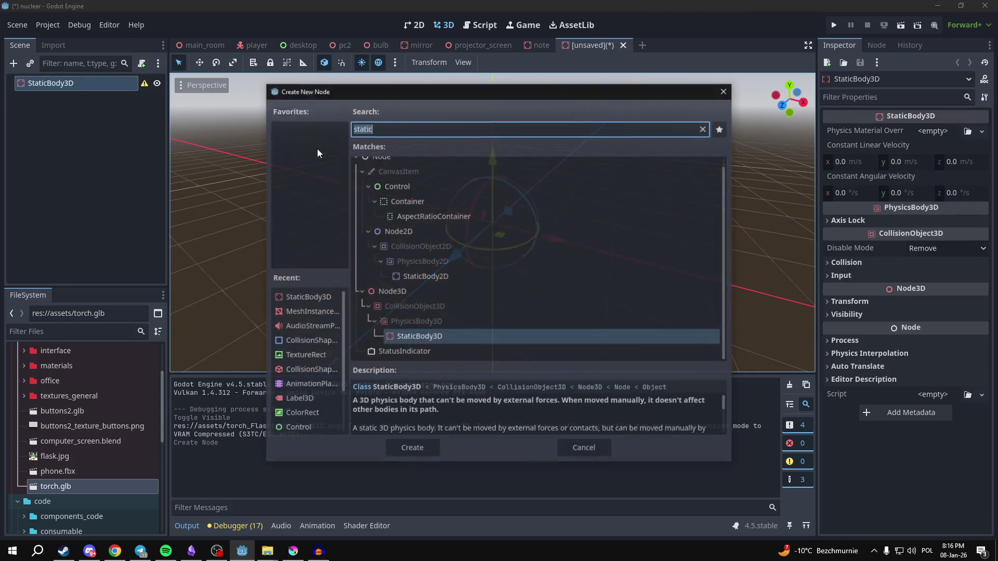
pyautogui.write('mesh')
pyautogui.press('Return')
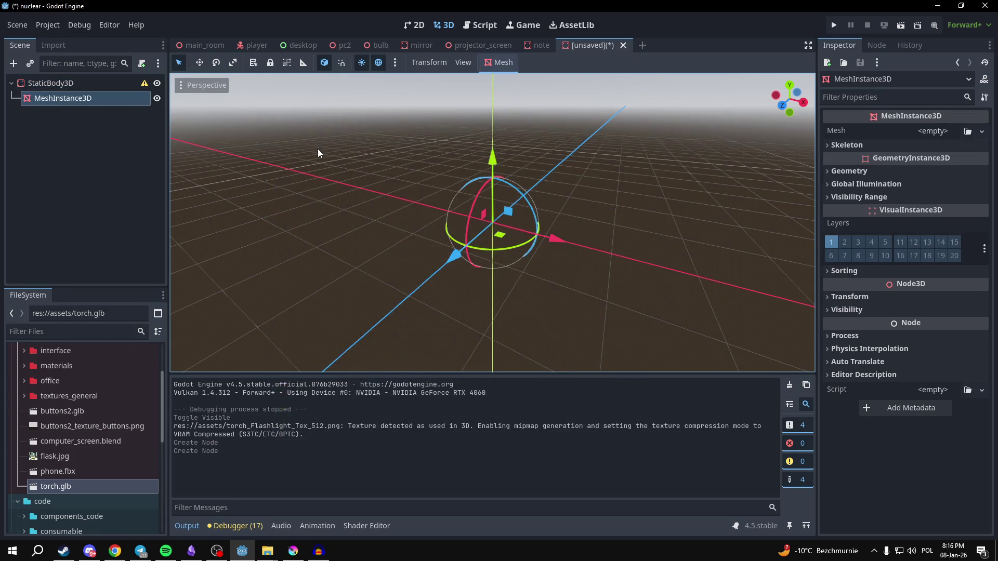
pyautogui.moveTo(65, 486)
pyautogui.mouseDown()
pyautogui.moveTo(415, 291)
pyautogui.moveTo(370, 346)
pyautogui.mouseUp()
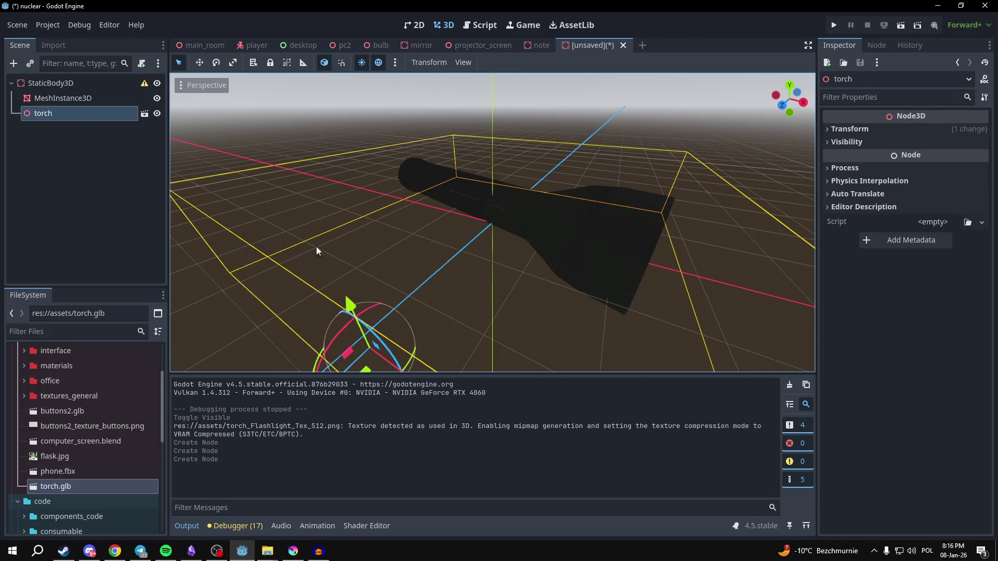
# Make the torch model local, move Flashlight under StaticBody3D, and delete the empty torch node
pyautogui.rightClick(121, 118)
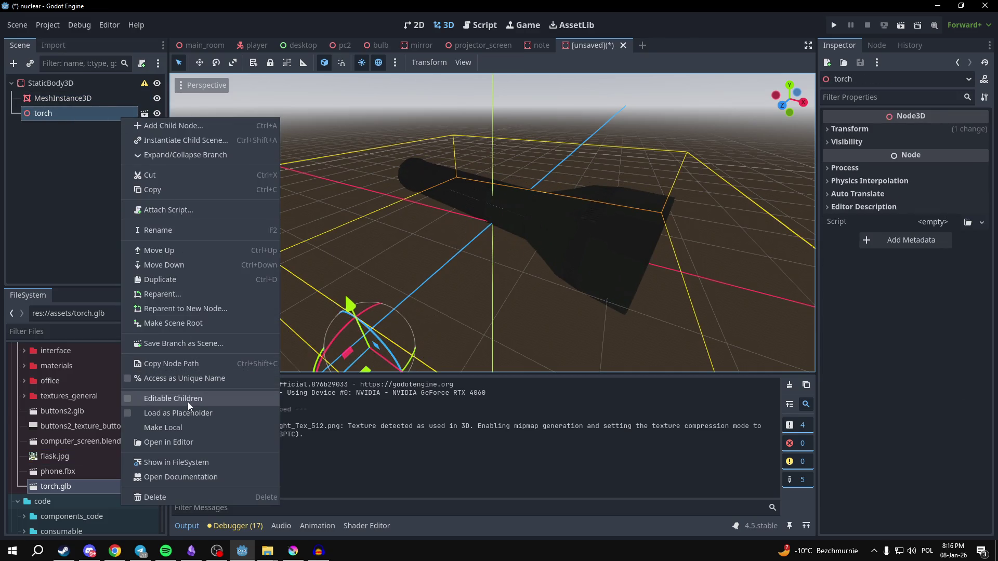
pyautogui.click(180, 427)
pyautogui.moveTo(104, 129); pyautogui.dragTo(65, 99)
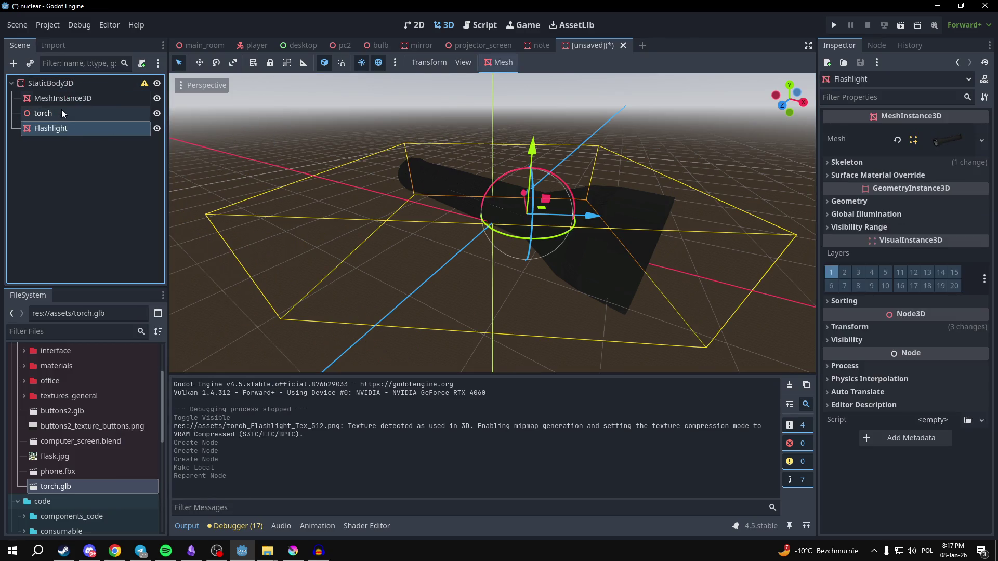
pyautogui.click(60, 118)
pyautogui.press('Delete')
pyautogui.press('Return')
# Reset the Flashlight's position and rotation to zero and set its uniform scale to 0.01
pyautogui.click(68, 111)
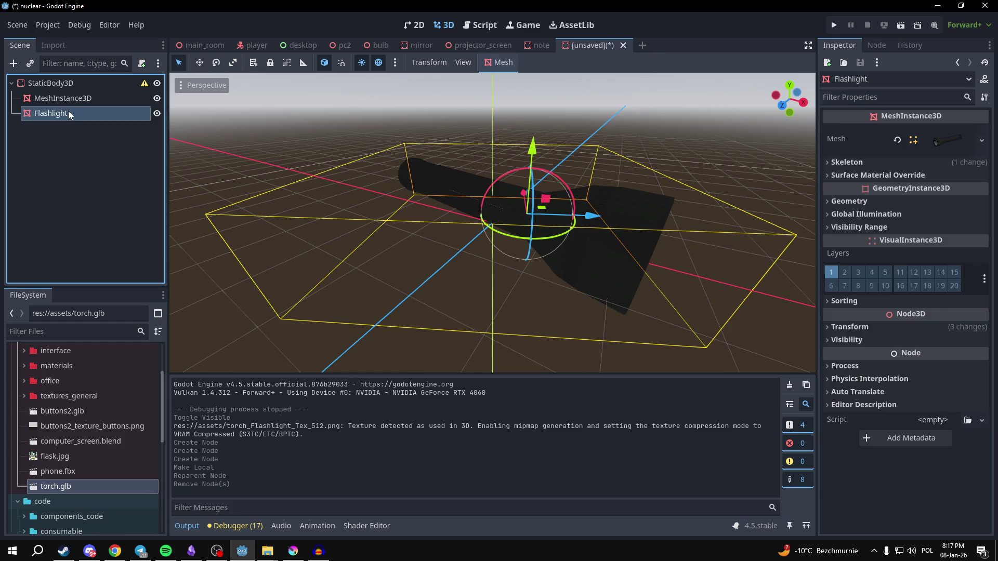
pyautogui.click(872, 328)
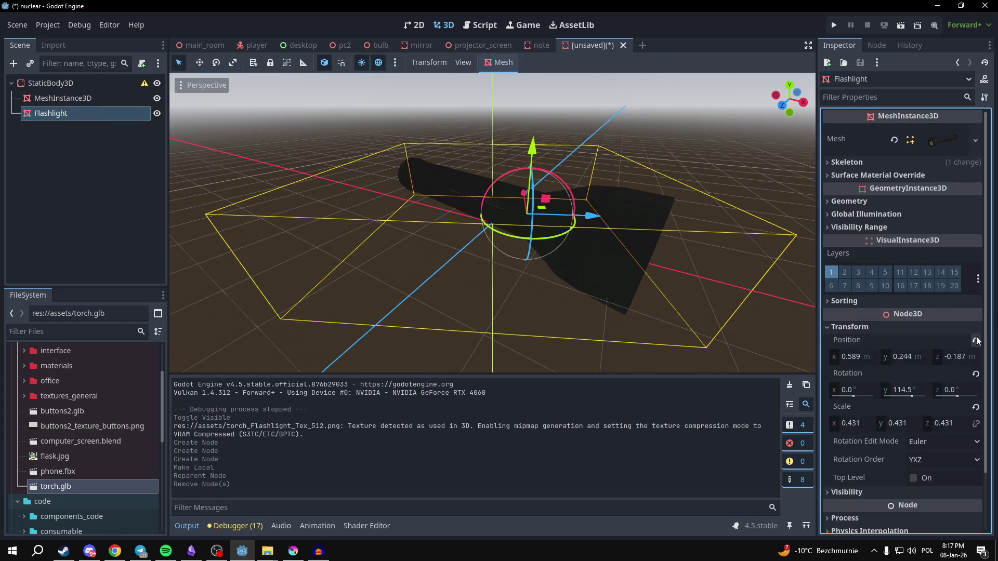
pyautogui.click(976, 341)
pyautogui.click(976, 374)
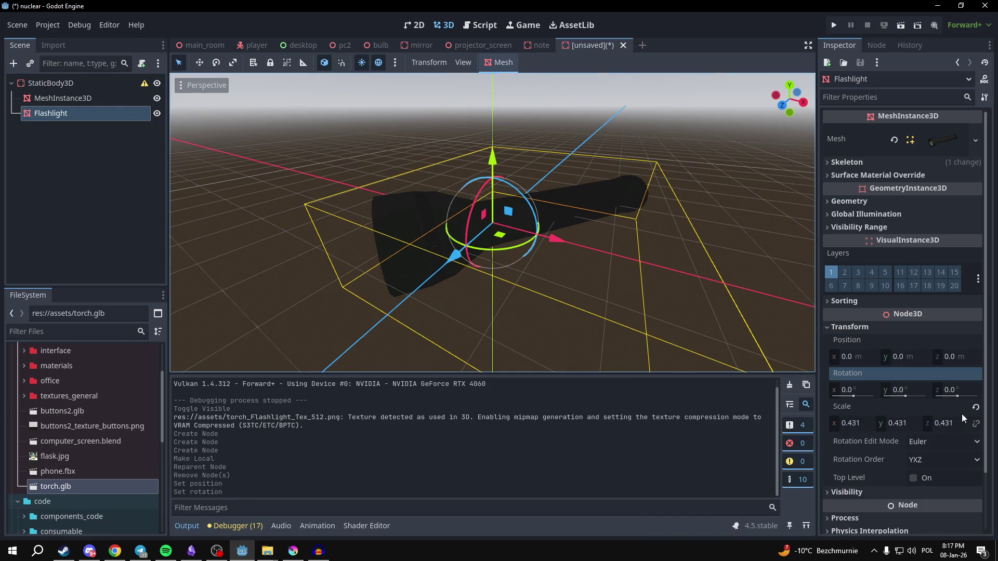
pyautogui.click(975, 407)
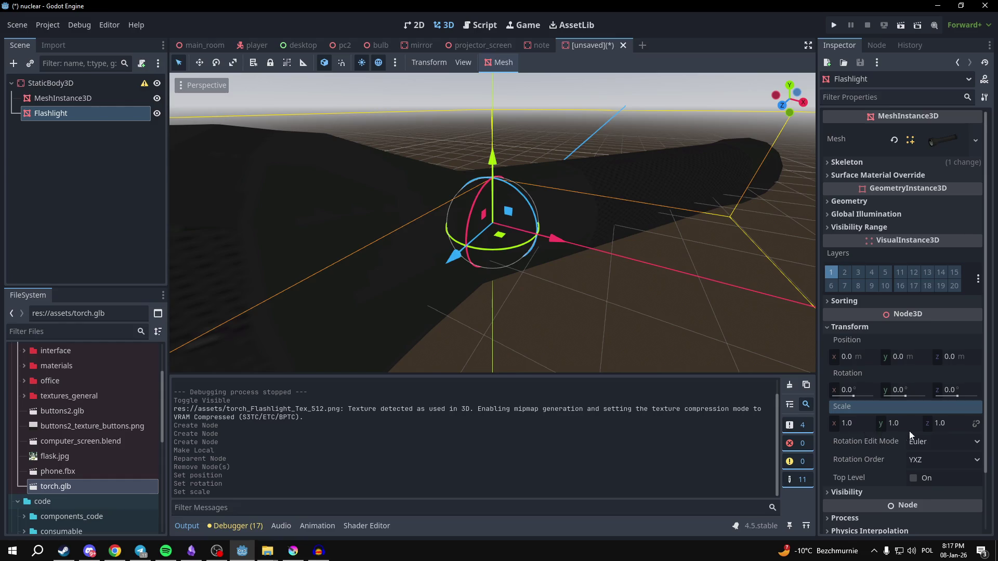
pyautogui.moveTo(855, 423); pyautogui.dragTo(829, 423)
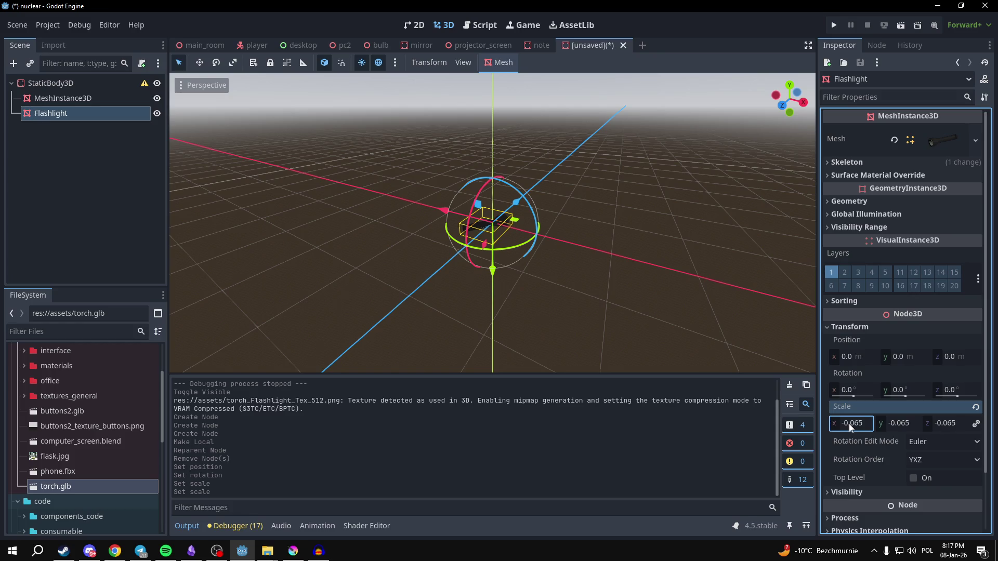
pyautogui.write('0.1')
pyautogui.press('Return')
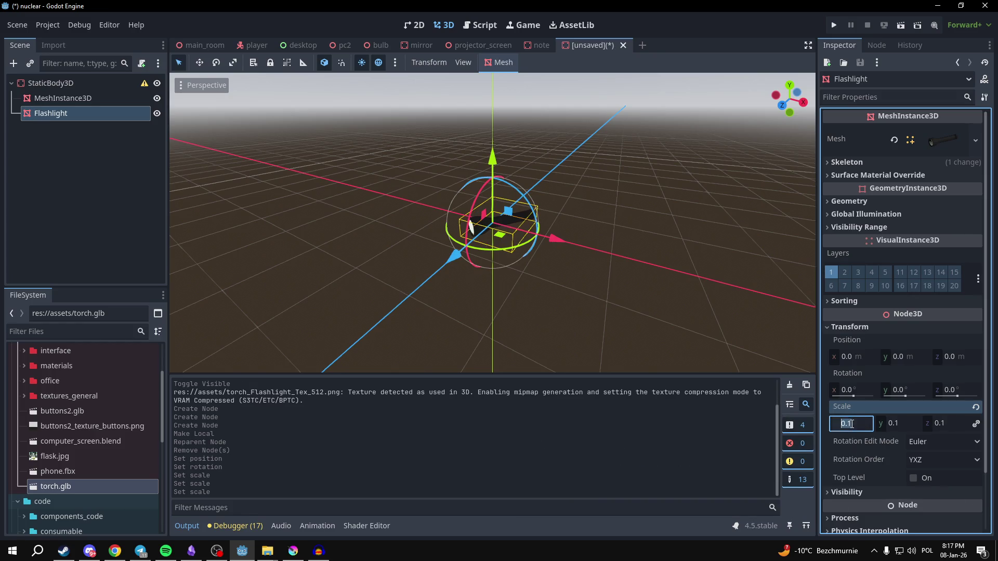
pyautogui.write('1')
pyautogui.press('Return')
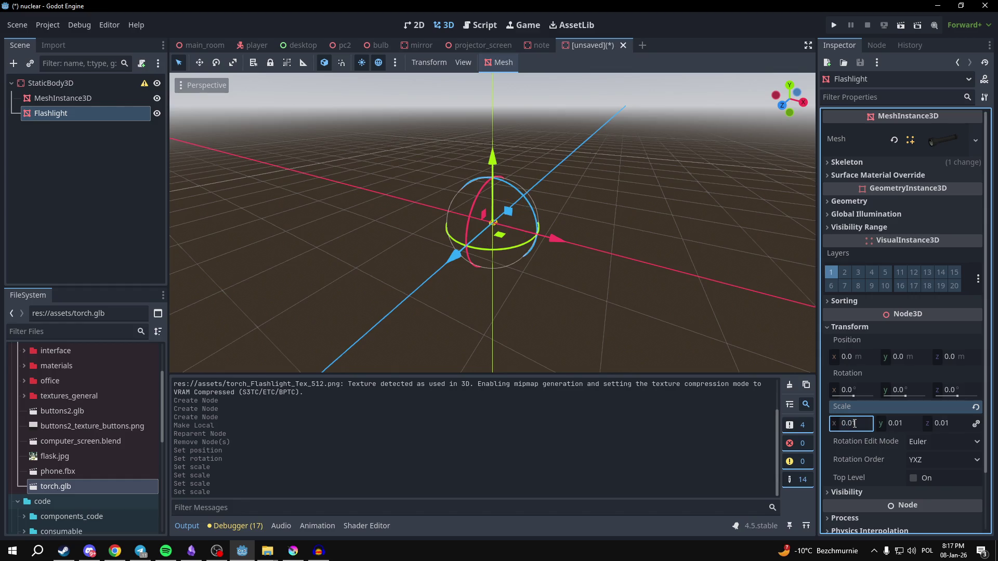
# Select the Flashlight in the viewport to check where it sits
pyautogui.click(588, 267)
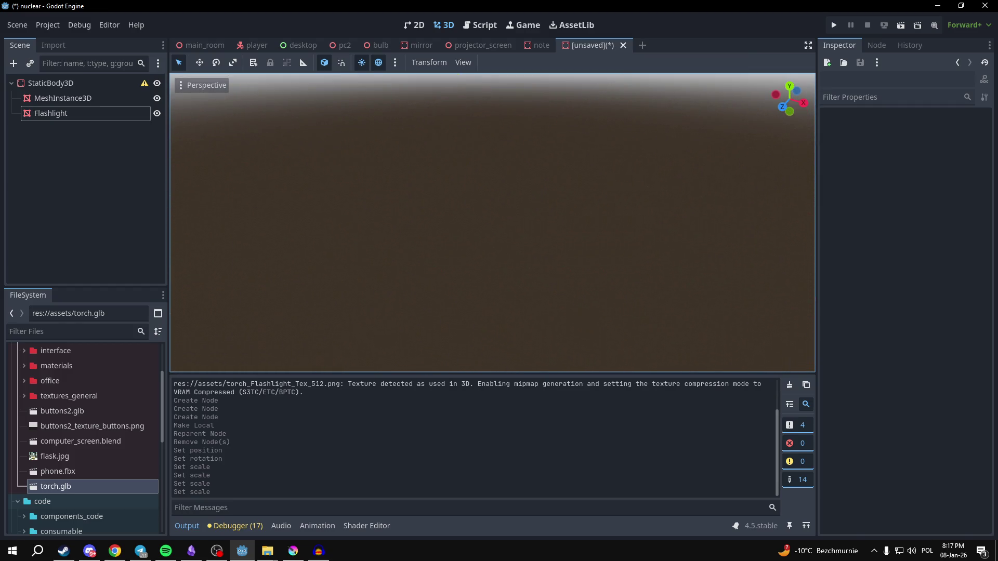
pyautogui.click(487, 222)
pyautogui.scroll(-5, 487, 222)
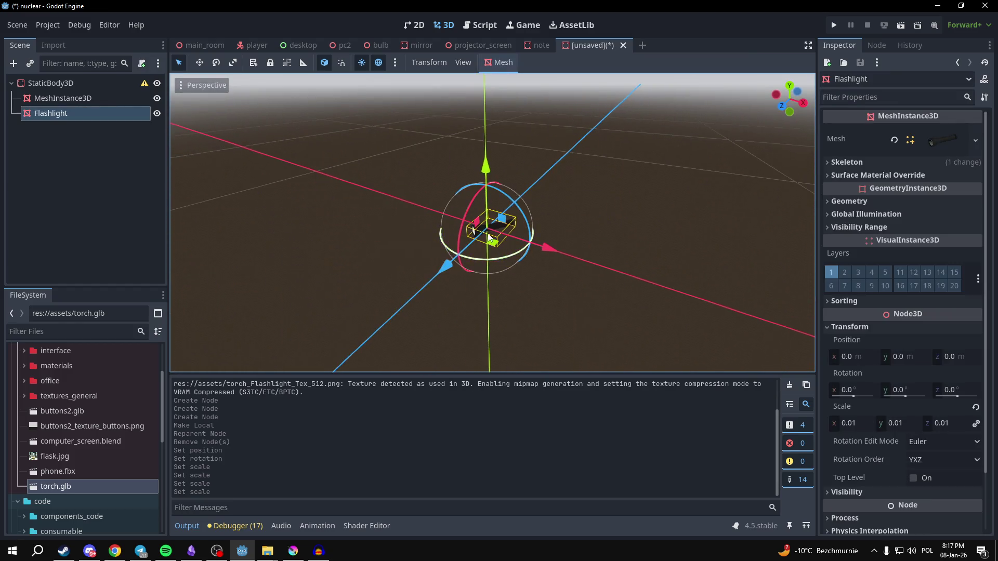
pyautogui.click(358, 211)
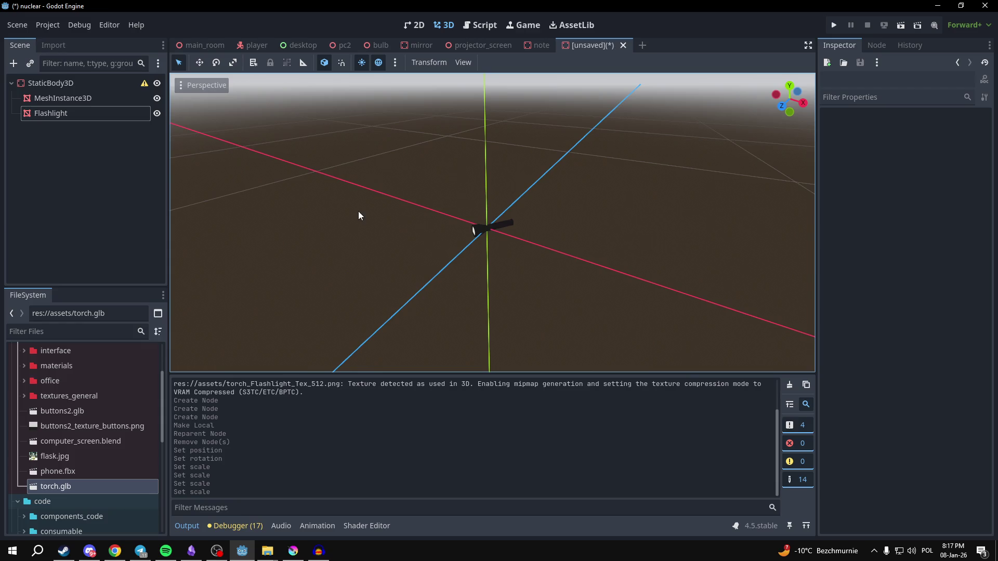
# Rename StaticBody3D to 'torch' and save it as res://scenes/interactable/torch.tscn
pyautogui.doubleClick(90, 82)
pyautogui.write('torch')
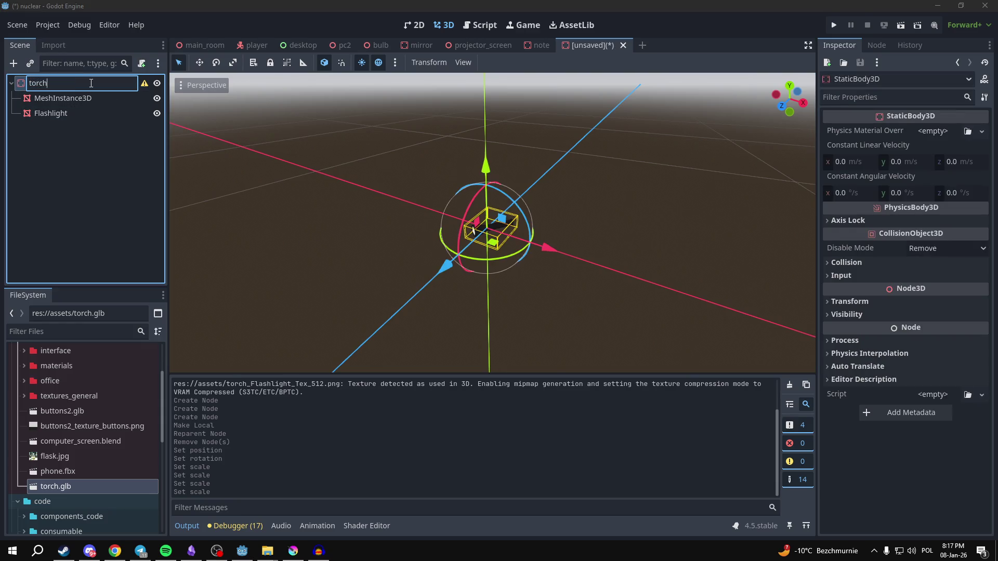
pyautogui.press('Return')
pyautogui.hotkey('ctrl', 's')
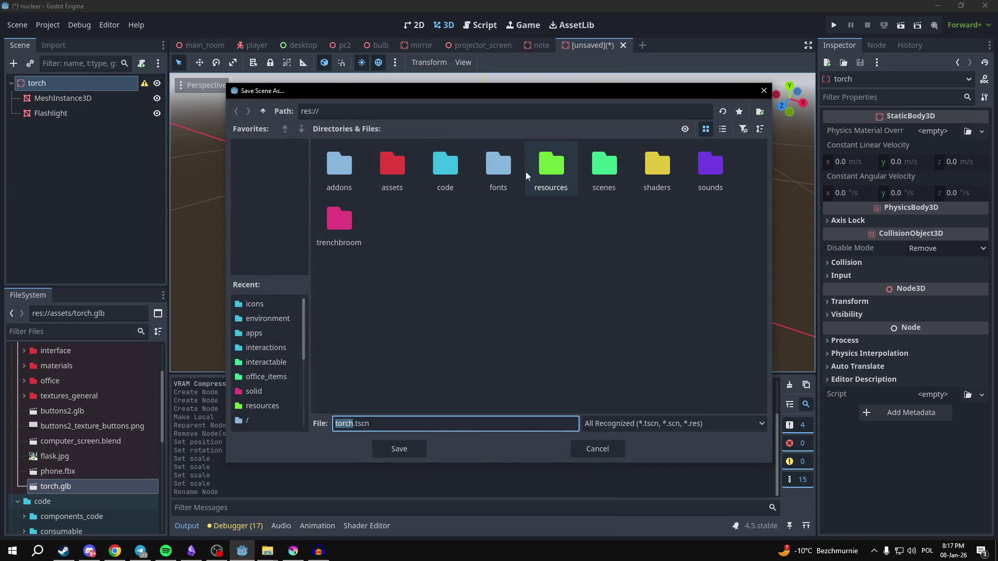
pyautogui.doubleClick(604, 165)
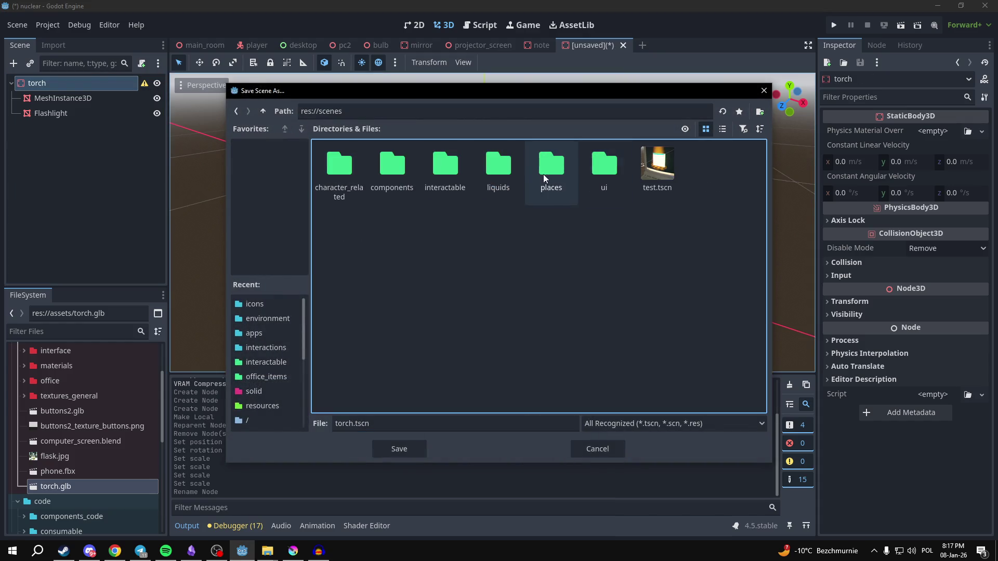
pyautogui.doubleClick(445, 165)
pyautogui.click(407, 447)
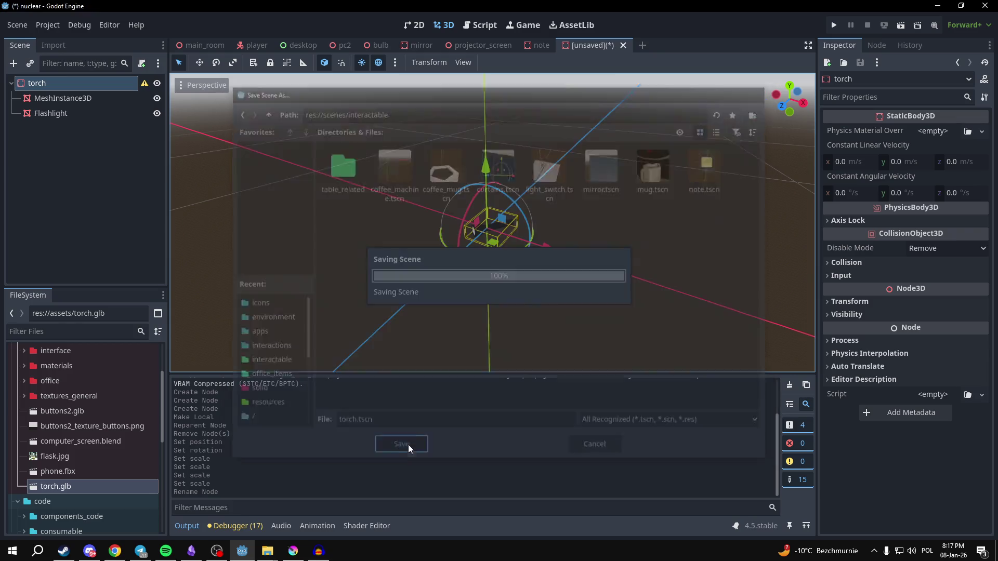
pyautogui.click(124, 557)
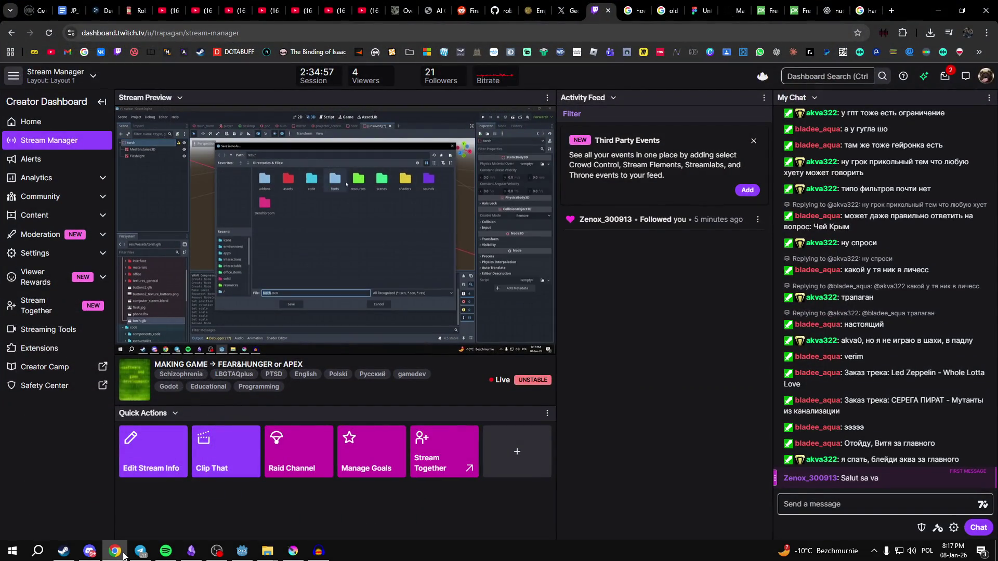
pyautogui.click(124, 557)
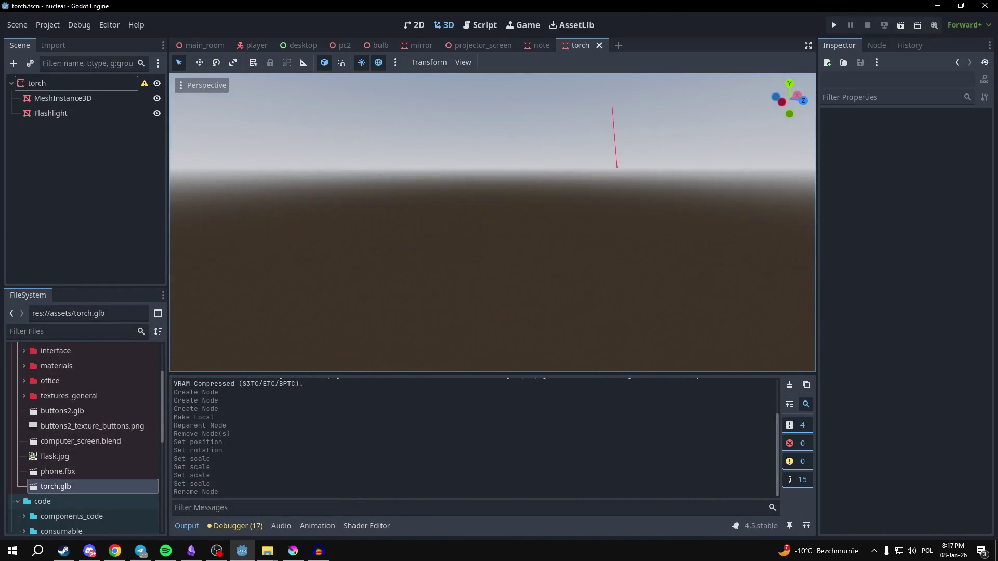
# Delete the empty MeshInstance3D node from the torch scene
pyautogui.click(482, 239)
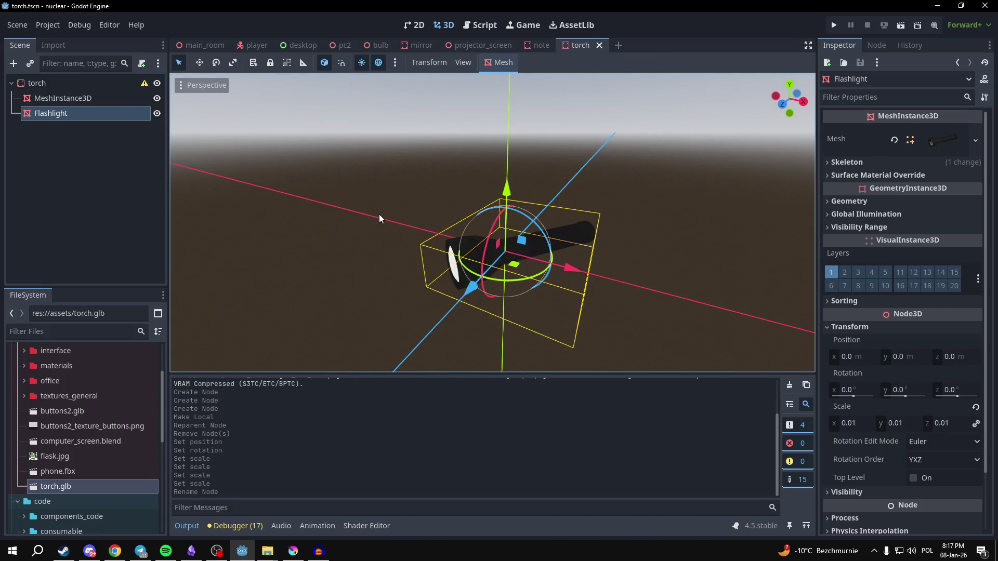
pyautogui.click(113, 83)
pyautogui.click(98, 99)
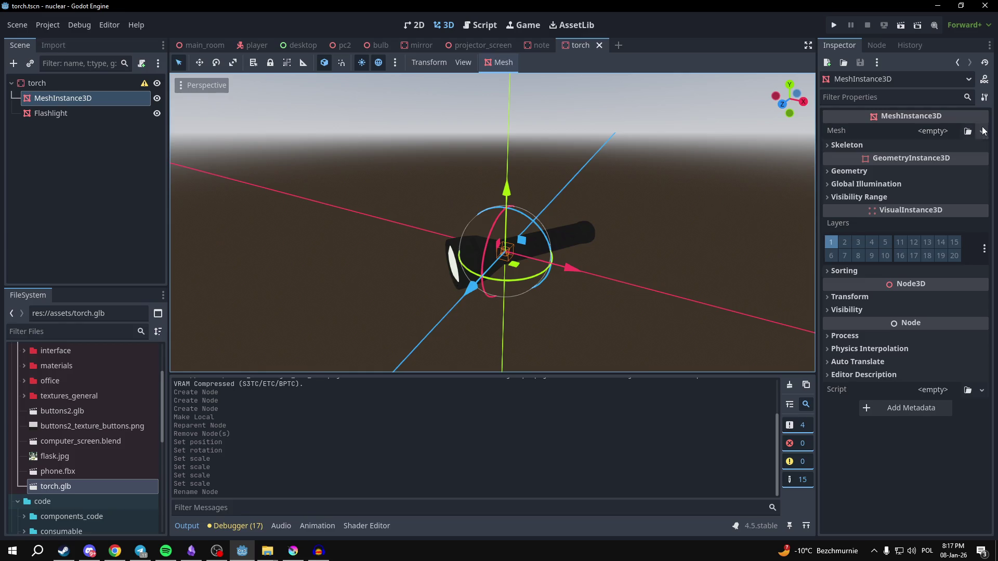
pyautogui.click(981, 131)
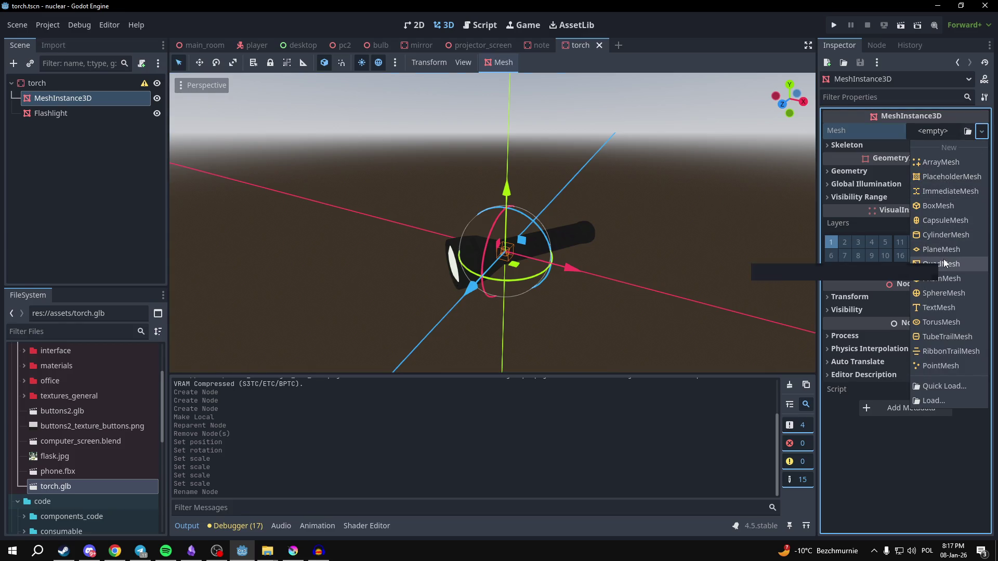
pyautogui.click(104, 114)
pyautogui.press('Delete')
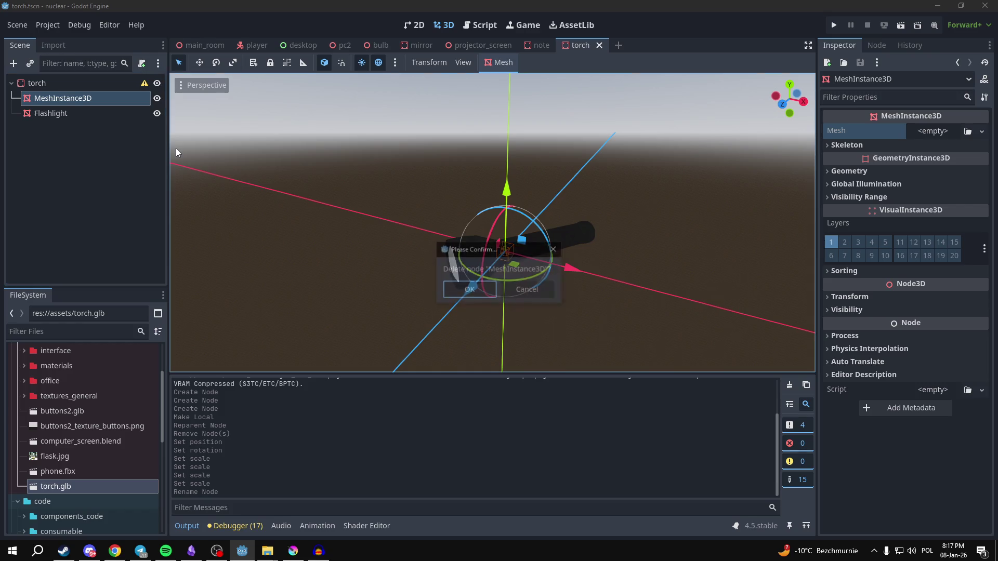
pyautogui.press('Return')
pyautogui.click(56, 84)
# Add a CollisionShape3D under torch and give it a box shape
pyautogui.hotkey('ctrl', 'a')
pyautogui.write('cop')
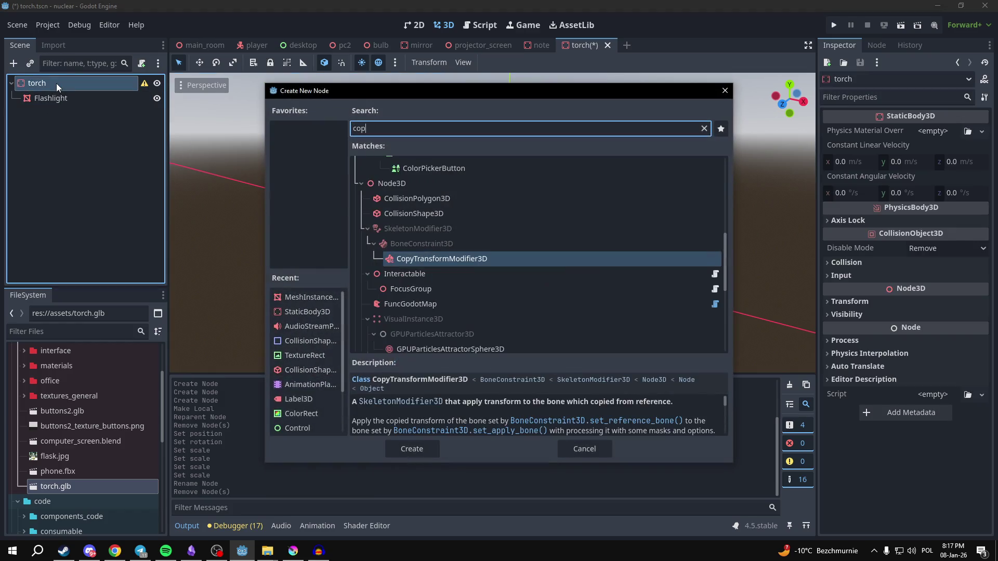
pyautogui.press('BackSpace')
pyautogui.write('llis')
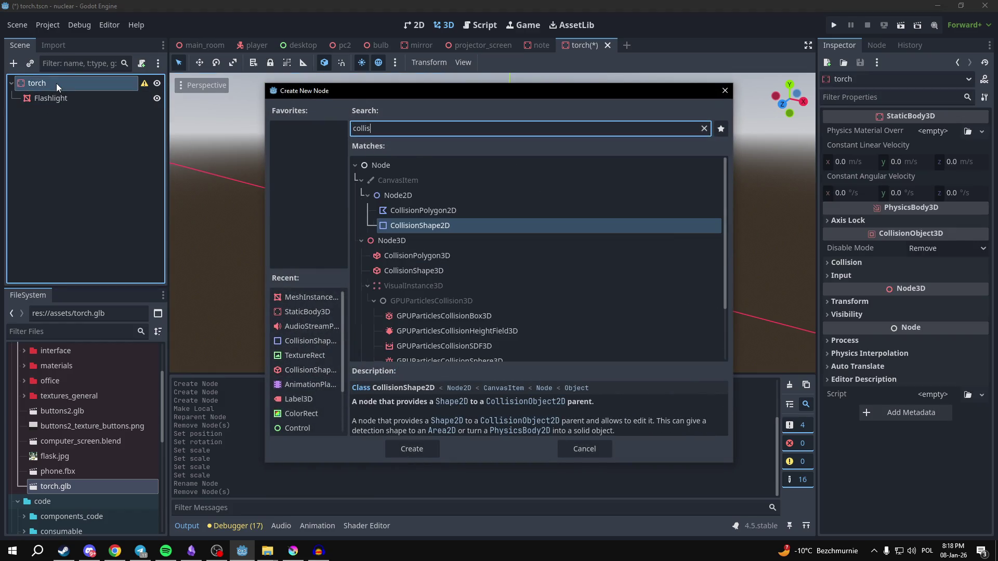
pyautogui.press('Down')
pyautogui.press('Down')
pyautogui.press('Down')
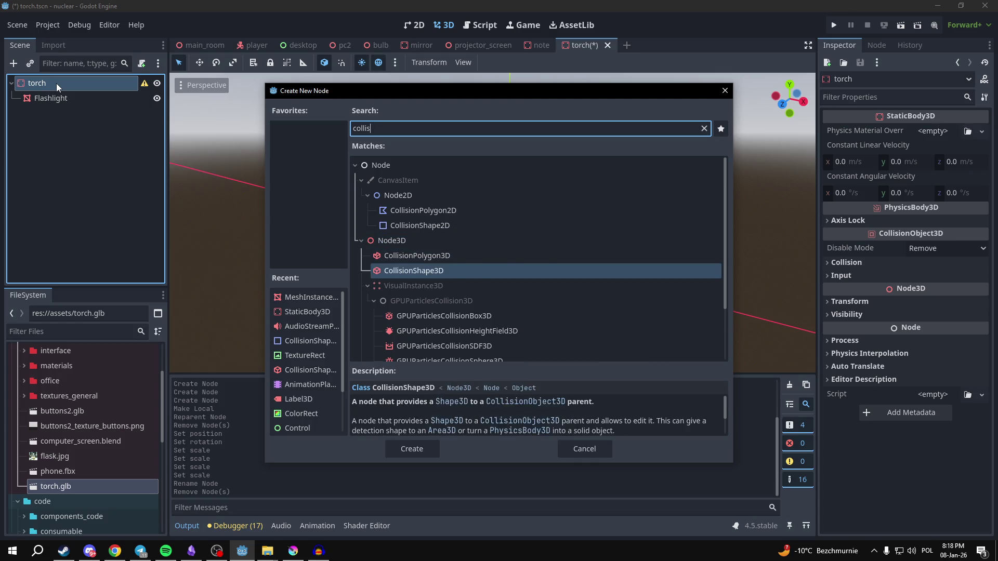
pyautogui.press('Return')
pyautogui.click(981, 131)
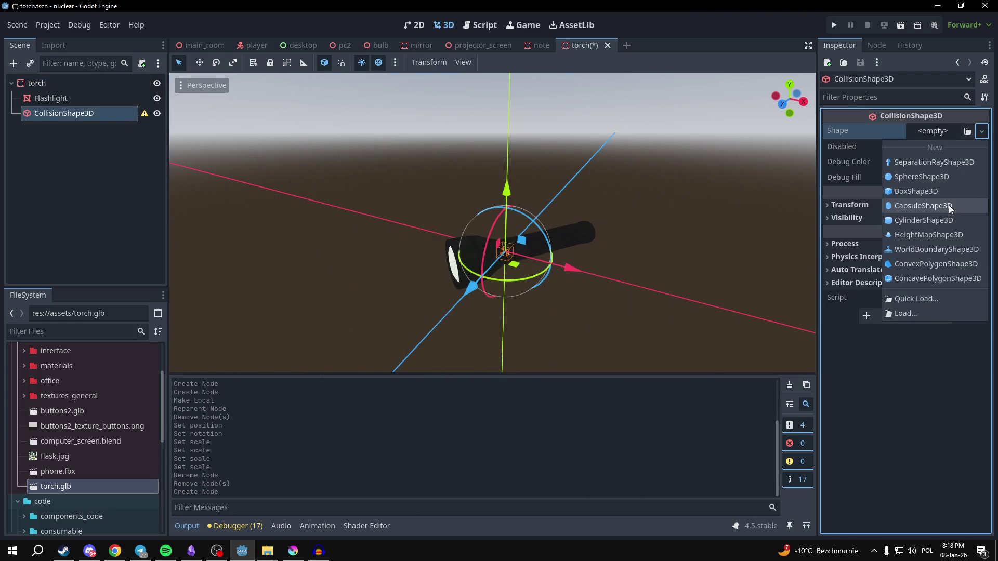
pyautogui.click(915, 190)
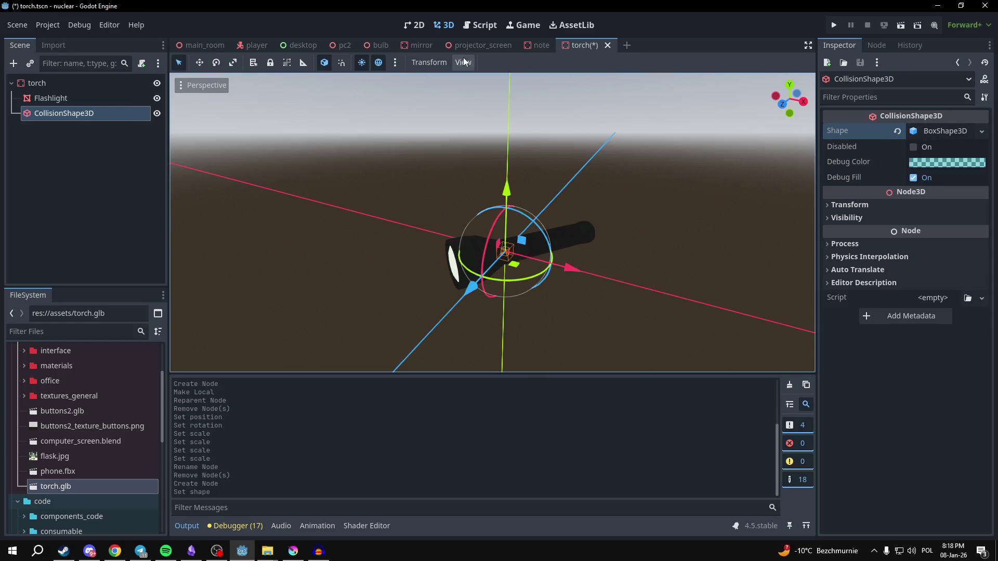
# Turn on the collision shape gizmo in the viewport so its resize handles show
pyautogui.click(465, 63)
pyautogui.moveTo(506, 180)
pyautogui.click(649, 129)
pyautogui.click(435, 207)
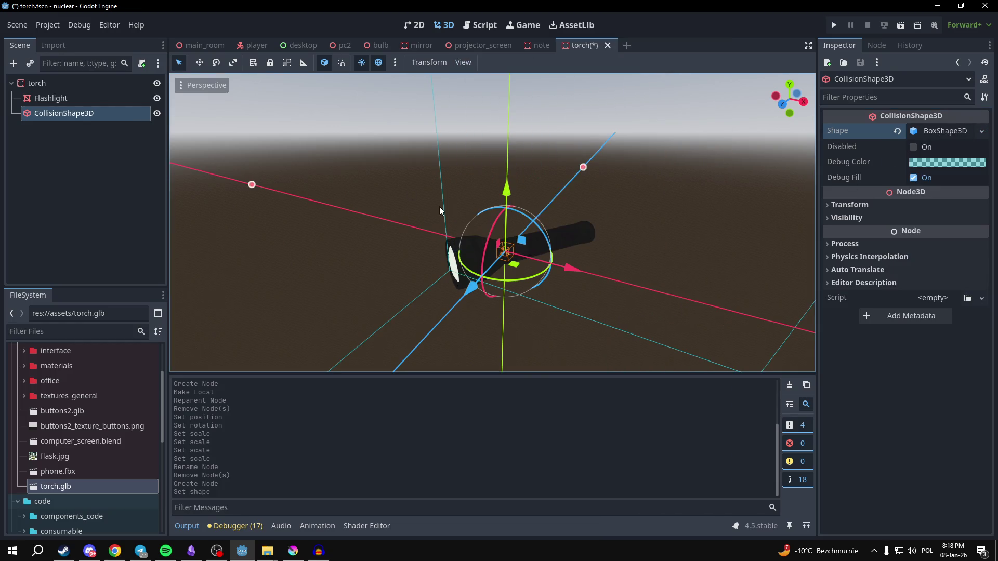
pyautogui.scroll(-3, 434, 208)
# Shrink the collision box to about 0.152 depth and 0.131 height, then save
pyautogui.moveTo(522, 238); pyautogui.dragTo(494, 244)
pyautogui.moveTo(439, 224); pyautogui.dragTo(442, 228)
pyautogui.moveTo(427, 152)
pyautogui.mouseDown()
pyautogui.moveTo(441, 228)
pyautogui.moveTo(431, 252)
pyautogui.moveTo(465, 255)
pyautogui.moveTo(473, 245)
pyautogui.mouseUp()
pyautogui.scroll(5, 431, 253)
pyautogui.scroll(-5, 468, 234)
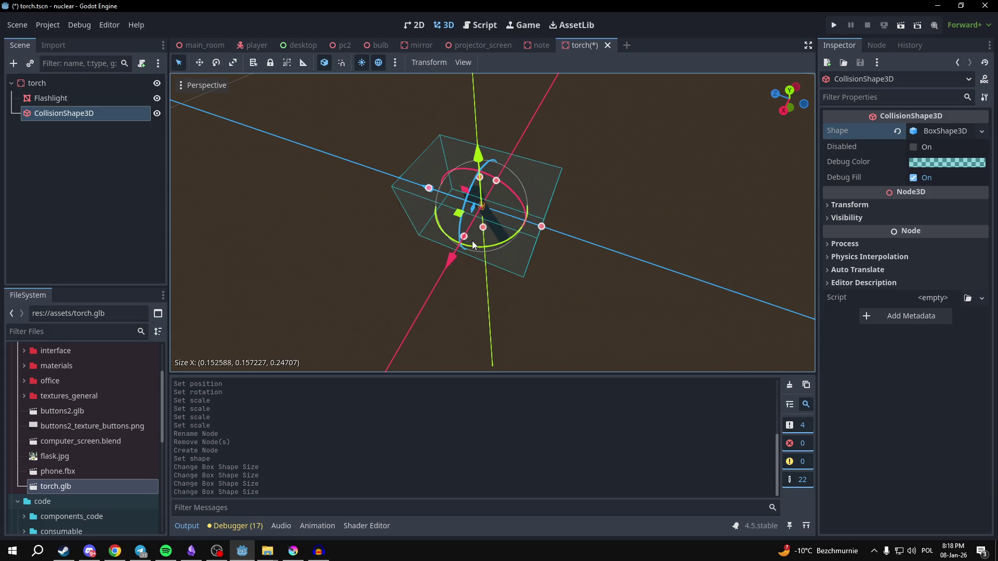
pyautogui.moveTo(541, 226); pyautogui.dragTo(518, 219)
pyautogui.moveTo(788, 99)
pyautogui.mouseDown()
pyautogui.moveTo(792, 120)
pyautogui.moveTo(790, 112)
pyautogui.mouseUp()
pyautogui.scroll(3, 504, 177)
pyautogui.moveTo(474, 167); pyautogui.dragTo(475, 249)
pyautogui.moveTo(790, 99)
pyautogui.mouseDown()
pyautogui.moveTo(790, 119)
pyautogui.moveTo(790, 88)
pyautogui.moveTo(801, 104)
pyautogui.mouseUp()
pyautogui.click(354, 198)
pyautogui.hotkey('ctrl', 's')
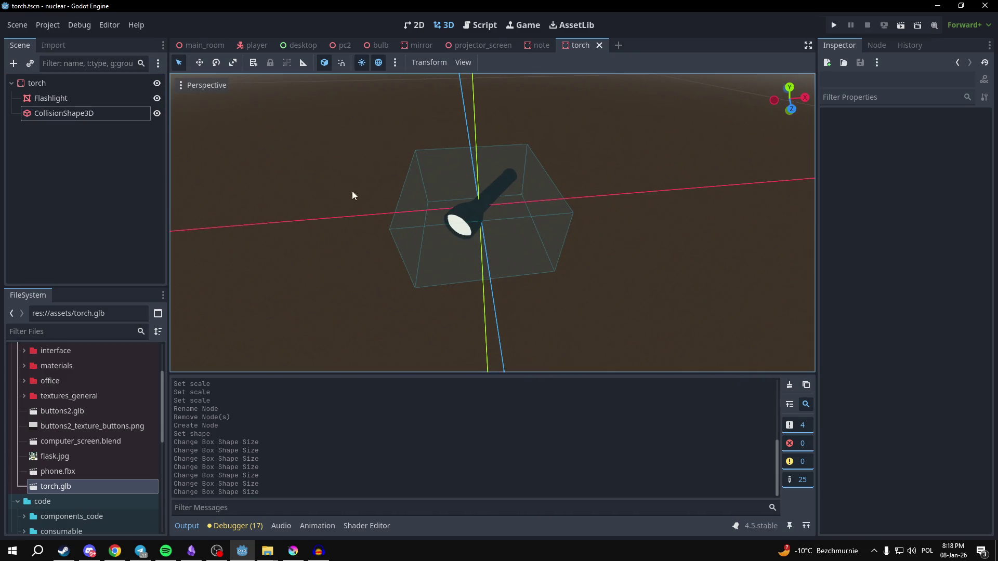
# Refine the collision box along X and Z to fit the flashlight and save again
pyautogui.click(107, 118)
pyautogui.moveTo(547, 215)
pyautogui.mouseDown()
pyautogui.moveTo(533, 202)
pyautogui.moveTo(484, 230)
pyautogui.mouseUp()
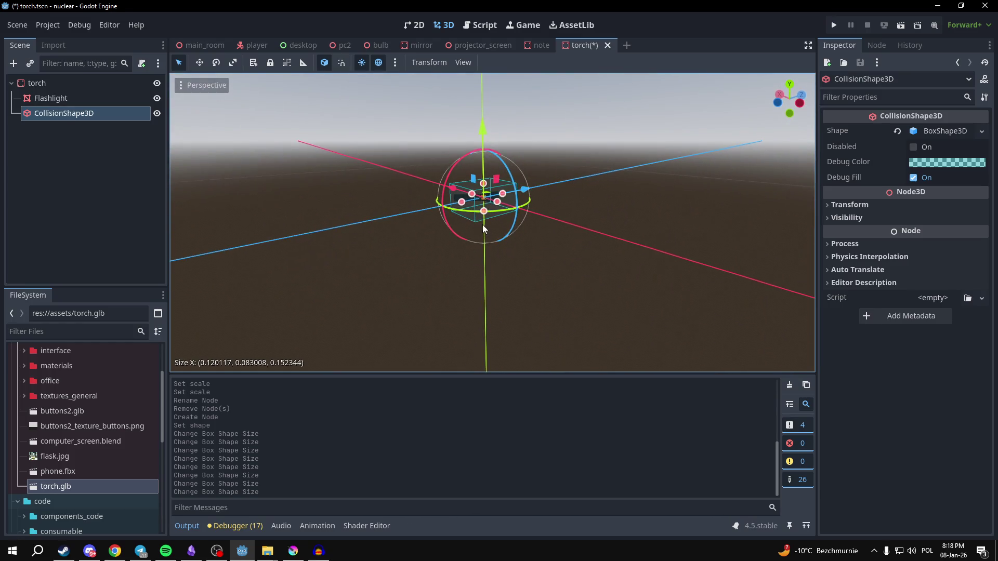
pyautogui.moveTo(505, 198); pyautogui.dragTo(500, 201)
pyautogui.scroll(3, 500, 201)
pyautogui.click(601, 238)
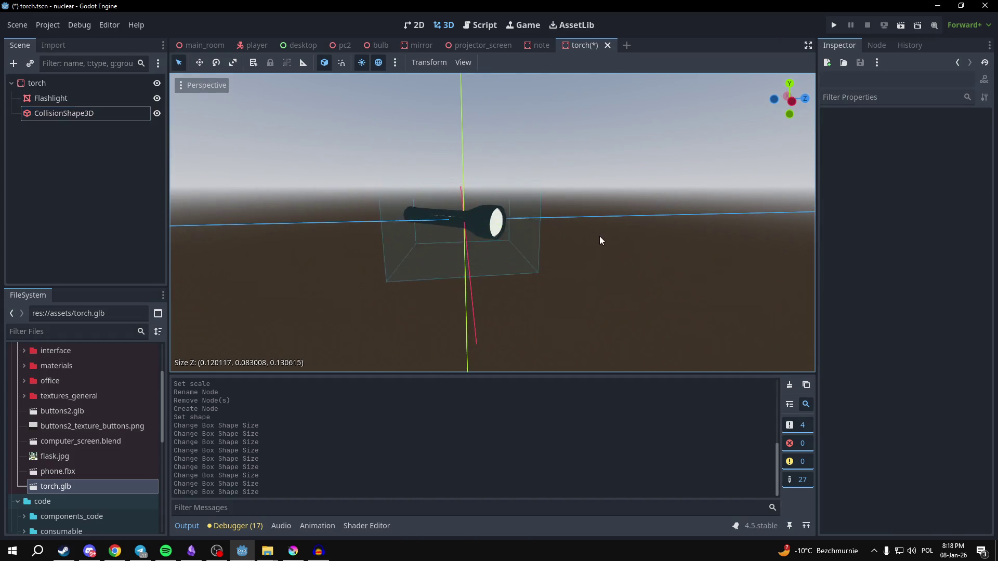
pyautogui.moveTo(601, 238); pyautogui.dragTo(597, 208)
pyautogui.hotkey('ctrl', 's')
pyautogui.scroll(-3, 597, 238)
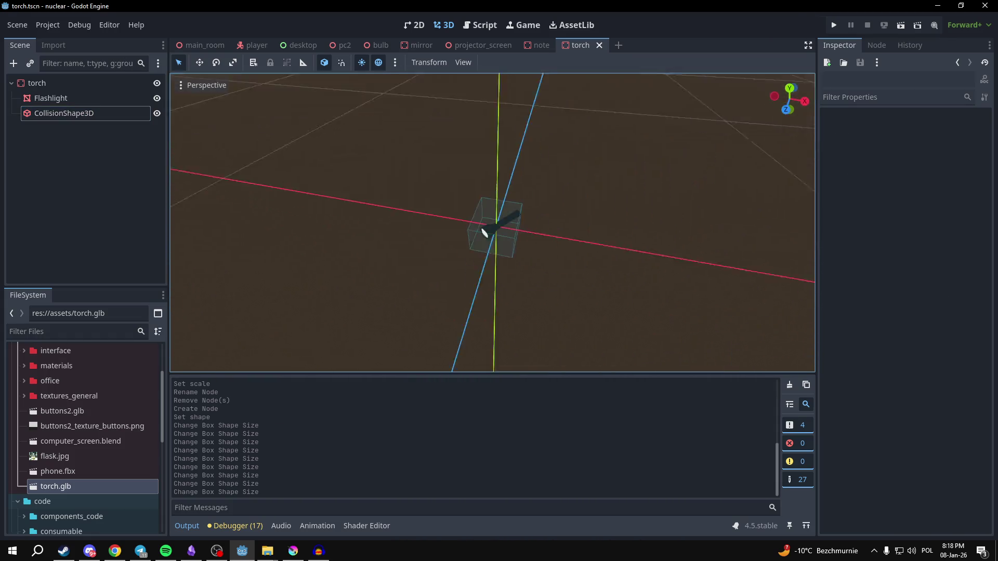
pyautogui.scroll(3, 311, 167)
pyautogui.scroll(-3, 311, 167)
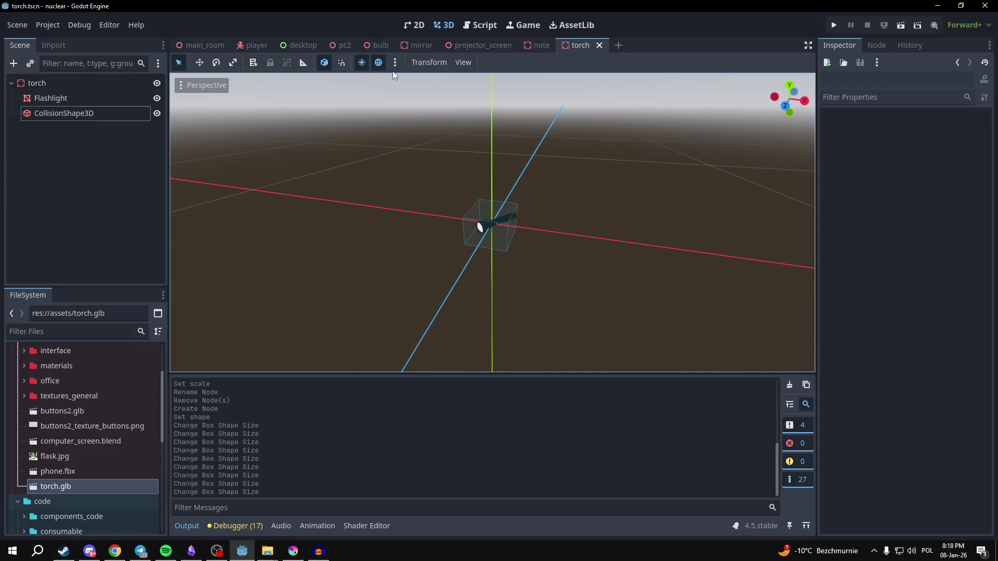
# Add a Label3D child node under the torch root
pyautogui.click(63, 83)
pyautogui.hotkey('ctrl', 'a')
pyautogui.write('label')
pyautogui.press('Down')
pyautogui.press('Down')
pyautogui.press('Down')
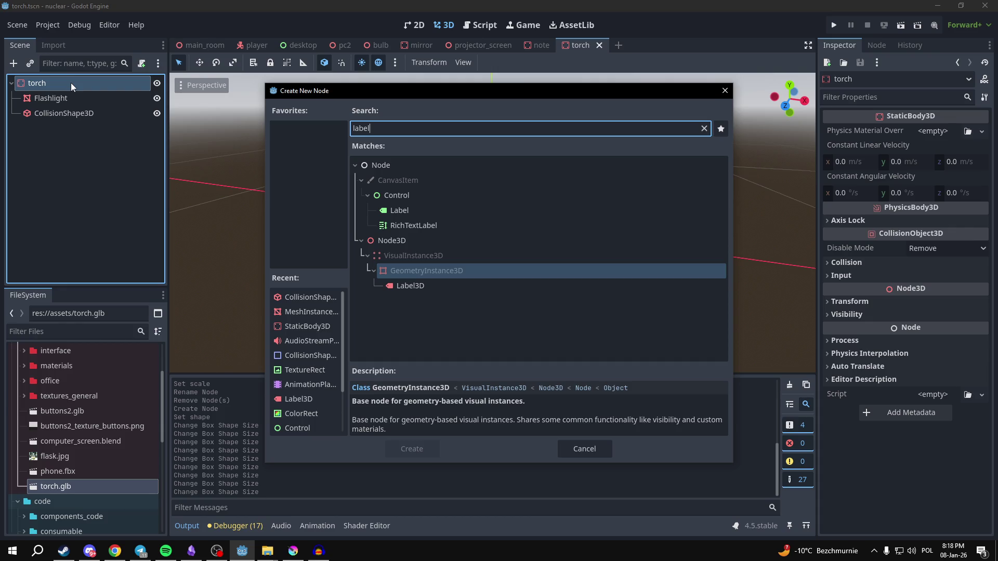
pyautogui.press('Return')
pyautogui.click(341, 177)
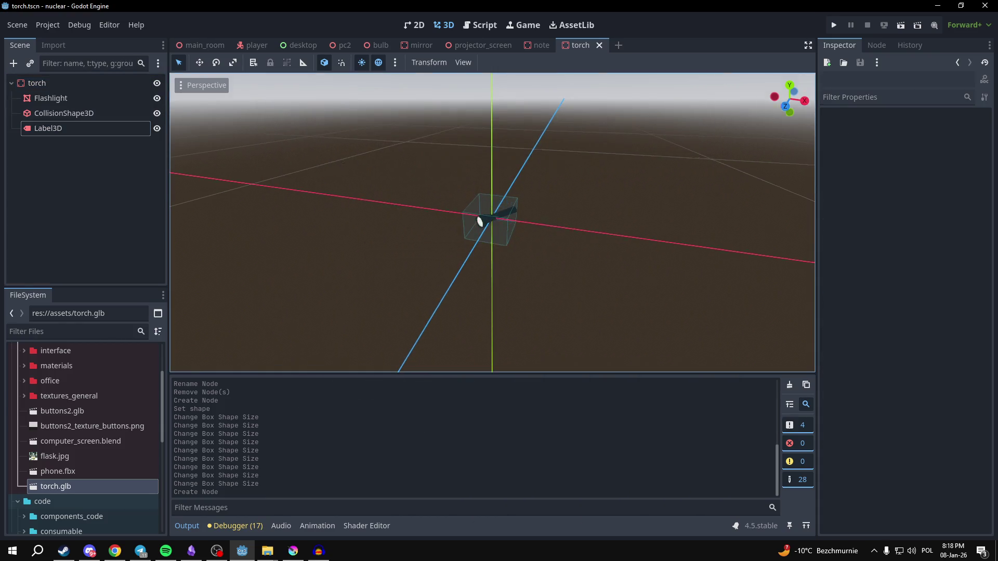
# Begin attaching a new script to torch that inherits from Interactable
pyautogui.click(77, 82)
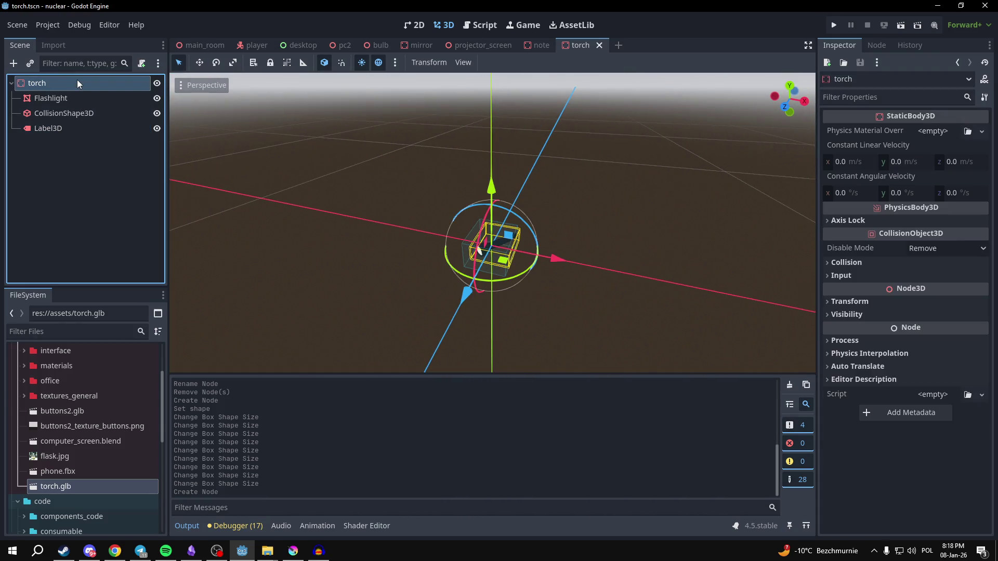
pyautogui.rightClick(77, 81)
pyautogui.click(126, 174)
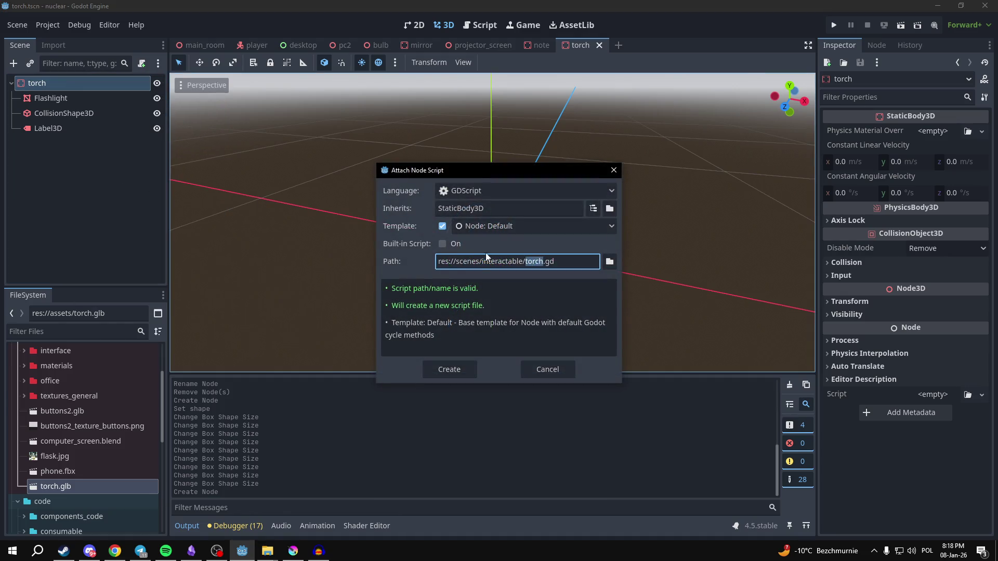
pyautogui.doubleClick(484, 208)
pyautogui.press('BackSpace')
pyautogui.write('Interacta')
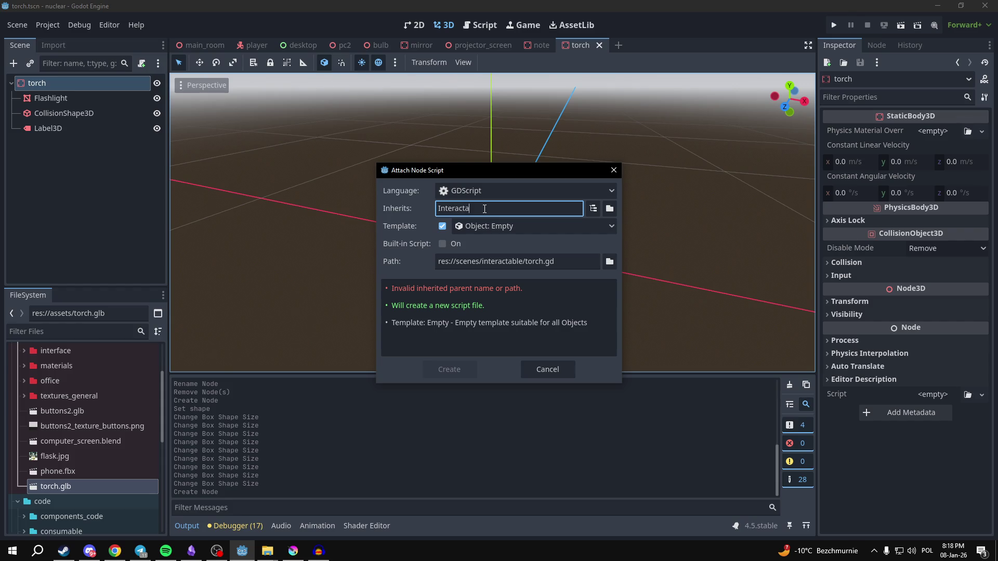
pyautogui.write('ble')
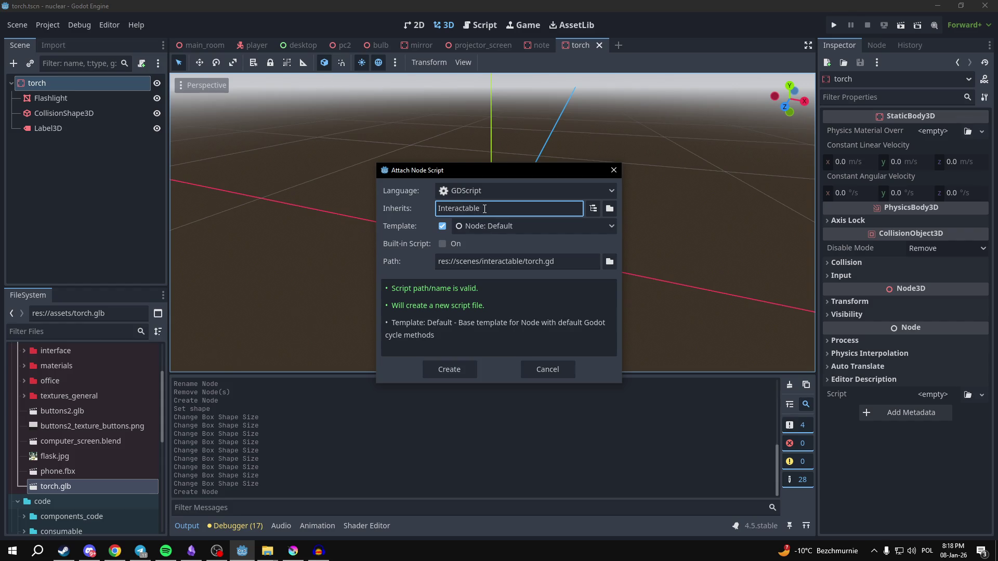
# Create the script at res://code/interactions/torch_take.gd and delete its template code
pyautogui.click(609, 262)
pyautogui.click(262, 112)
pyautogui.click(262, 112)
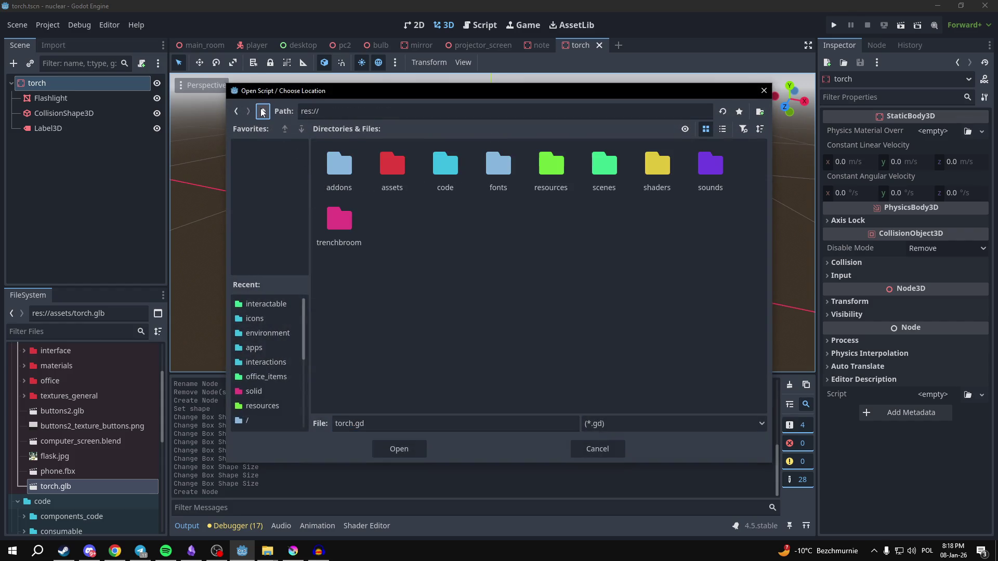
pyautogui.doubleClick(445, 166)
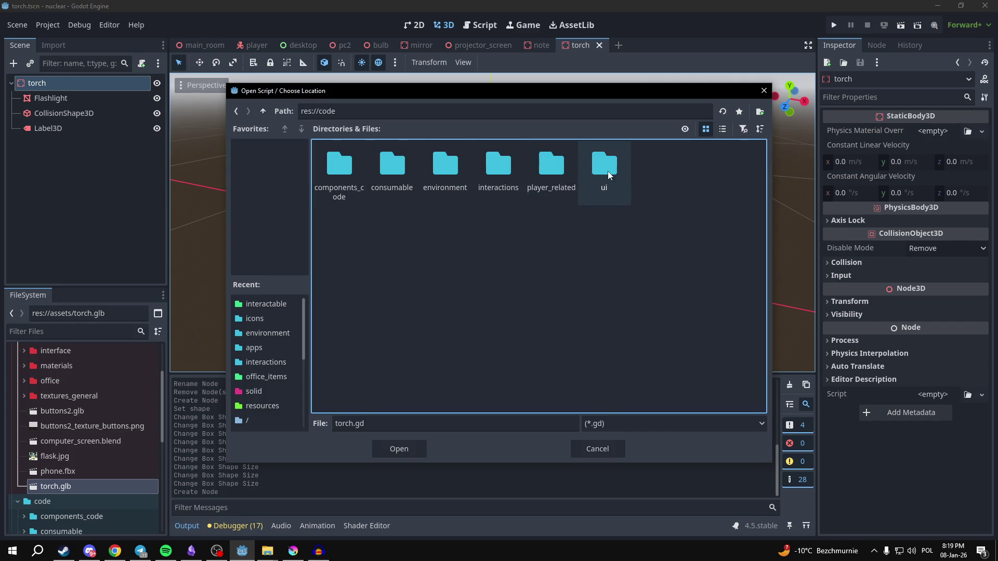
pyautogui.doubleClick(497, 166)
pyautogui.click(353, 422)
pyautogui.write('_take')
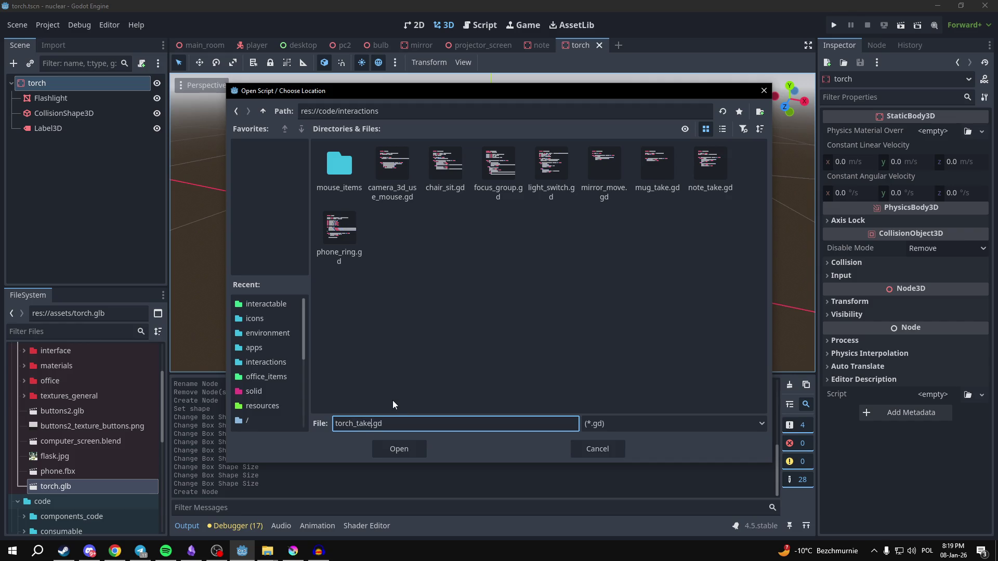
pyautogui.press('Return')
pyautogui.click(426, 371)
pyautogui.moveTo(395, 223)
pyautogui.mouseDown()
pyautogui.moveTo(364, 195)
pyautogui.moveTo(378, 130)
pyautogui.mouseUp()
pyautogui.press('BackSpace')
pyautogui.press('BackSpace')
pyautogui.press('BackSpace')
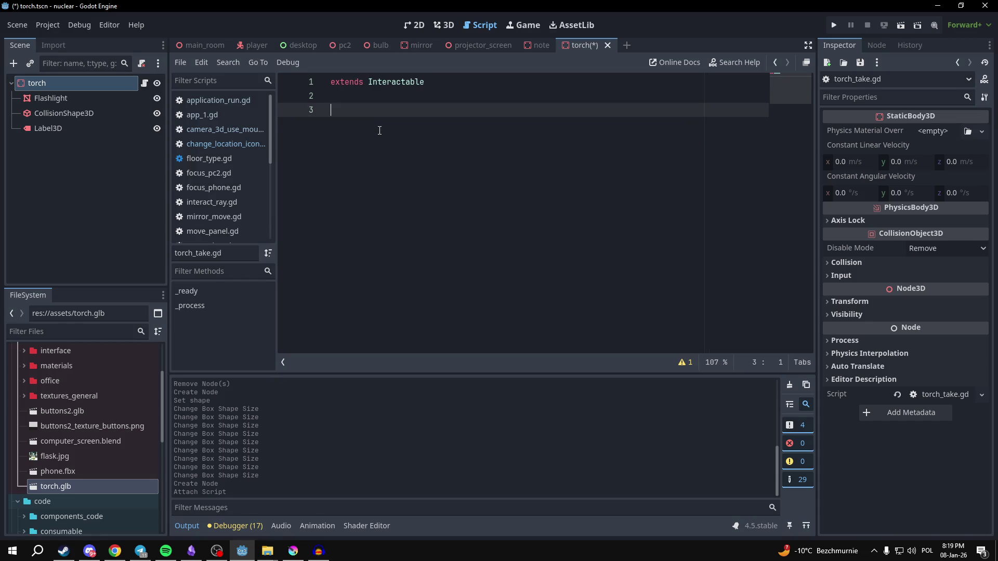
# Add blank lines below the extends line and save the torch scene and torch_take.gd
pyautogui.hotkey('ctrl', 's')
pyautogui.press('Return')
pyautogui.press('Return')
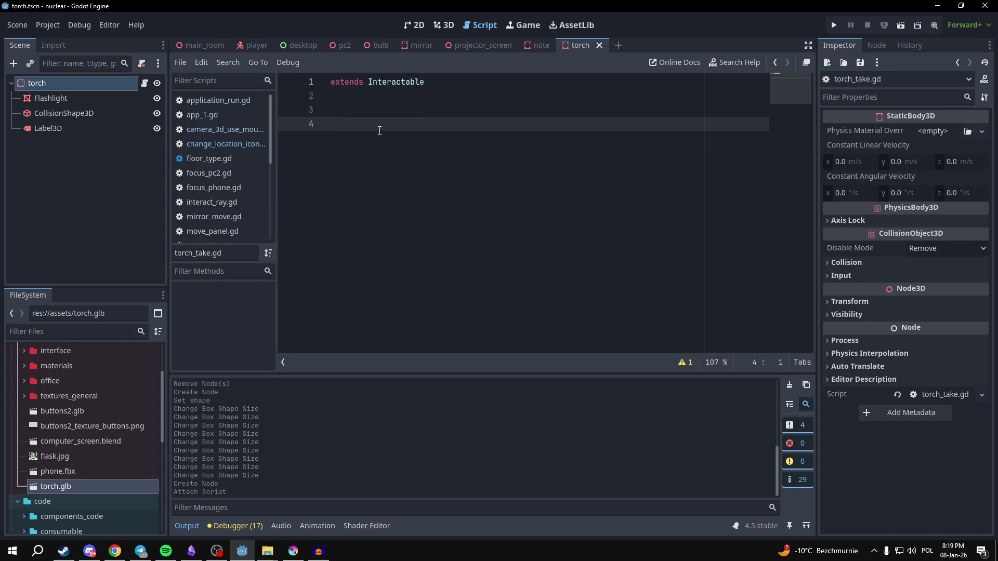
pyautogui.scroll(3, 95, 402)
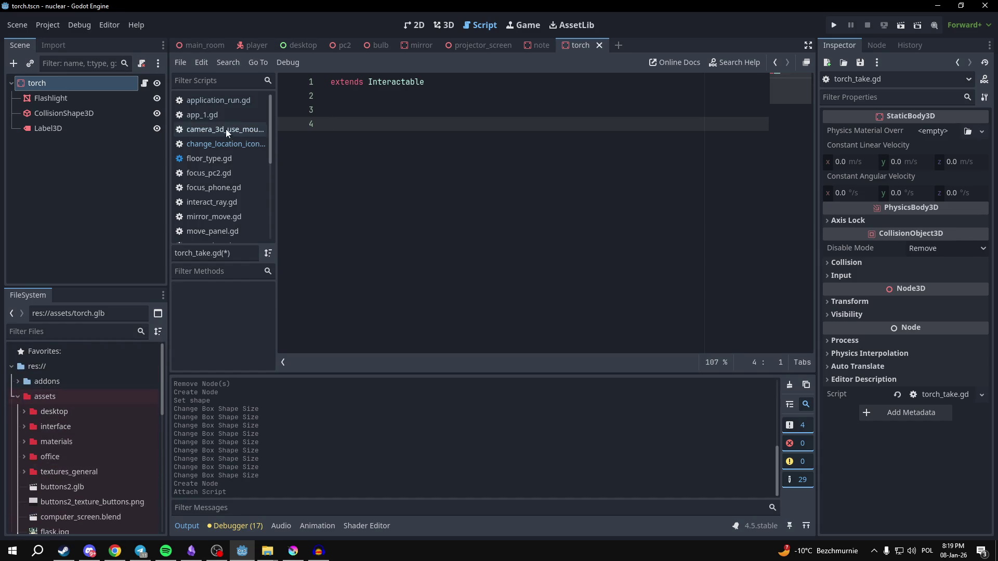
pyautogui.scroll(-3, 232, 186)
pyautogui.scroll(-3, 232, 186)
pyautogui.hotkey('ctrl', 's')
pyautogui.scroll(3, 244, 184)
pyautogui.scroll(2, 232, 150)
pyautogui.scroll(-6, 229, 218)
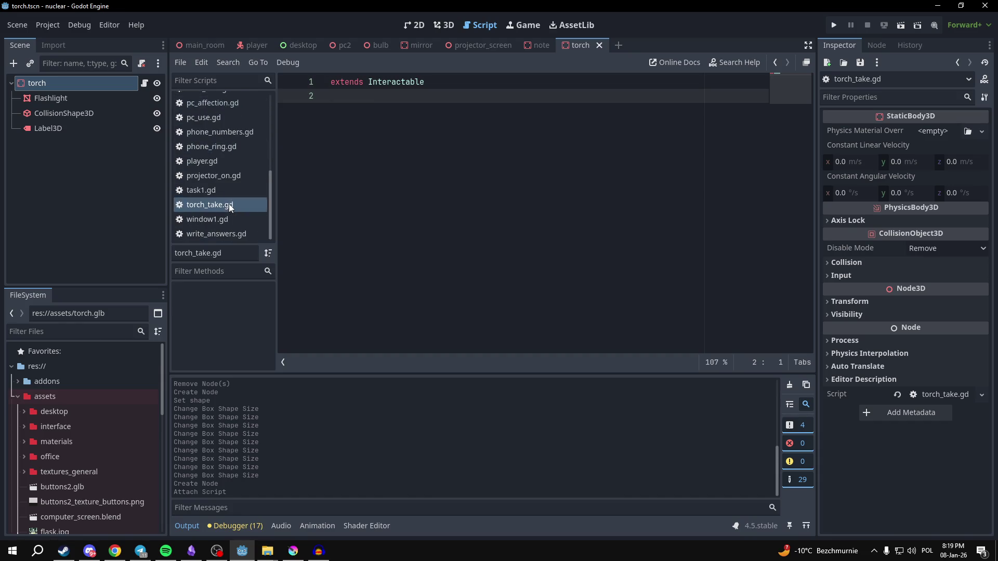
# Open write_answers.gd and scroll down through its code
pyautogui.click(233, 234)
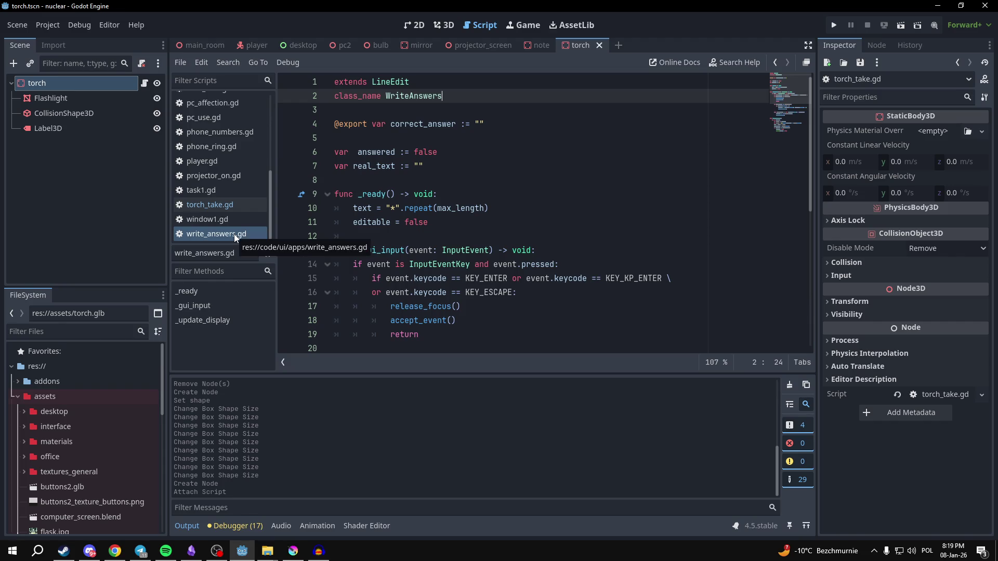
pyautogui.scroll(-4, 443, 266)
pyautogui.scroll(-3, 443, 266)
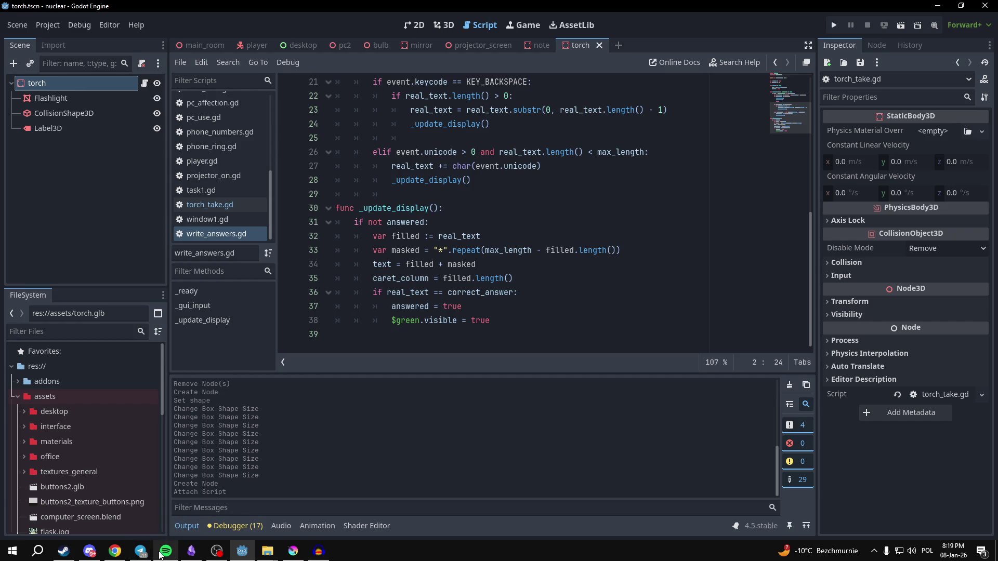
# Skip to the next song in the music player, then return to Godot
pyautogui.click(166, 550)
pyautogui.click(521, 433)
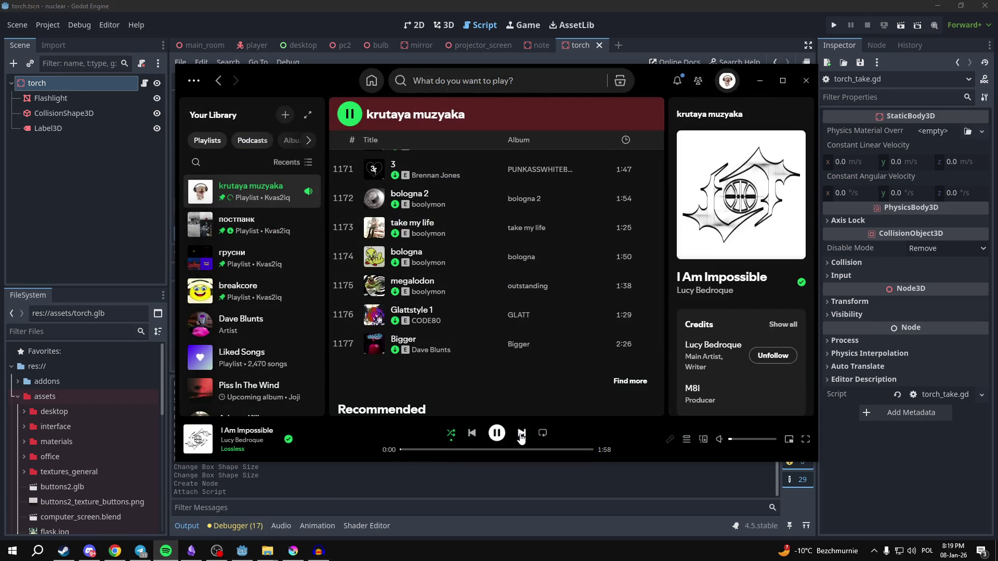
pyautogui.click(165, 551)
pyautogui.click(115, 552)
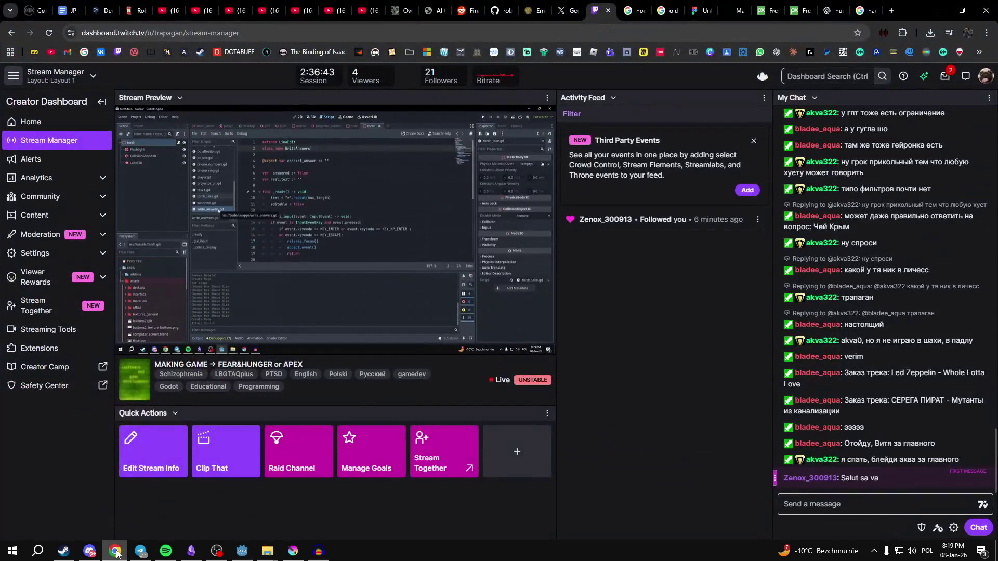
pyautogui.click(115, 552)
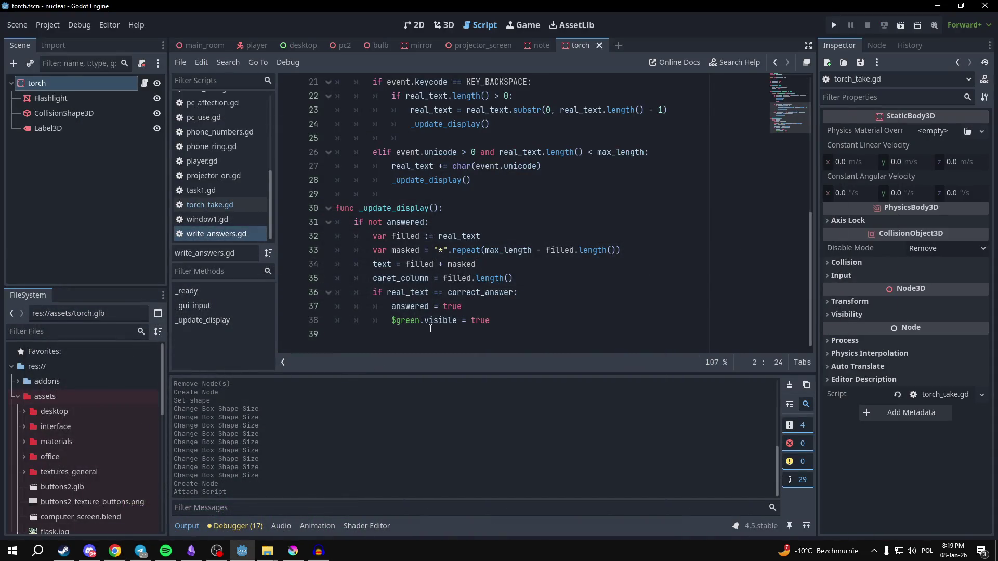
# Close the write_answers.gd, window1.gd, task1.gd and projector_on.gd scripts
pyautogui.rightClick(235, 232)
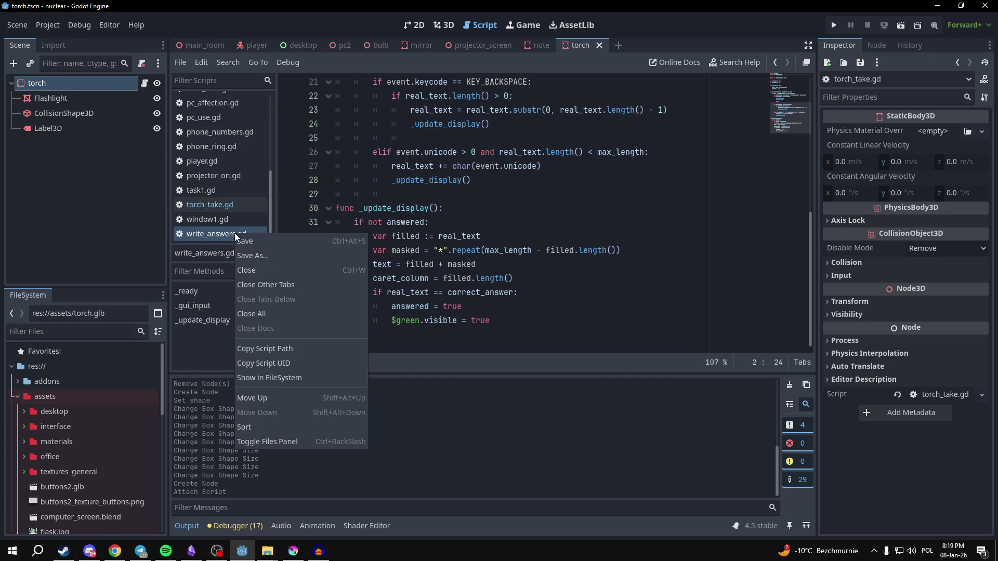
pyautogui.click(261, 271)
pyautogui.click(221, 238)
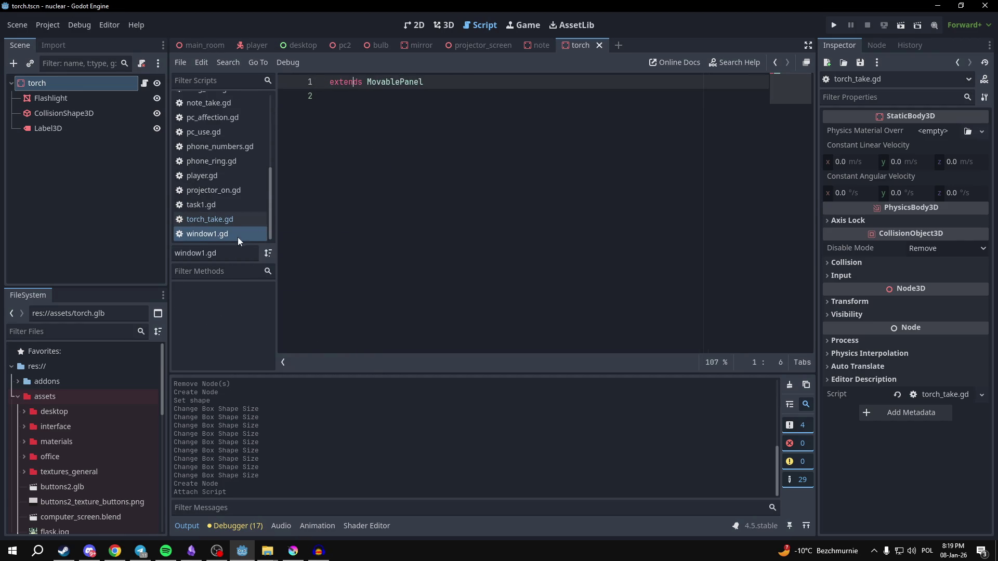
pyautogui.rightClick(235, 235)
pyautogui.click(255, 271)
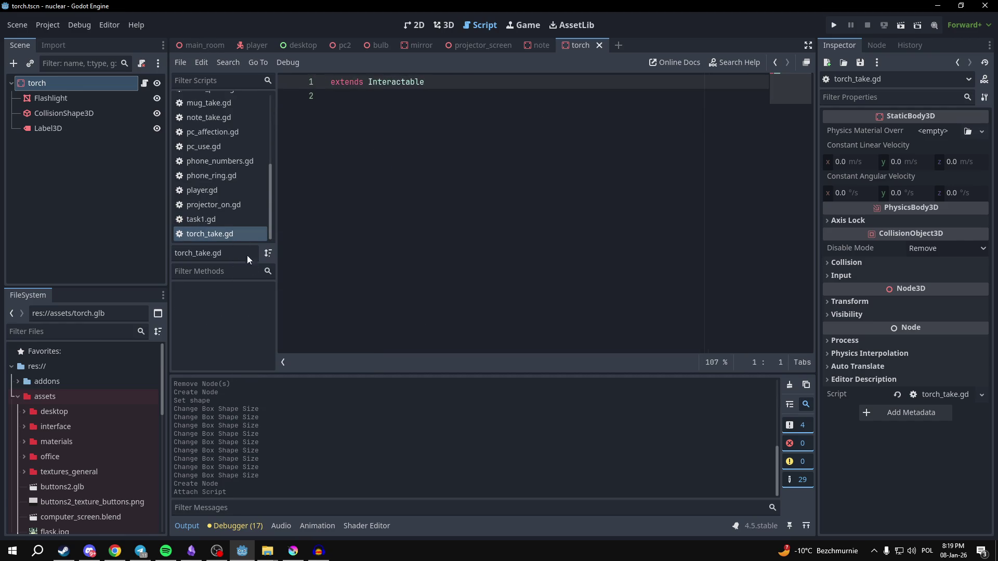
pyautogui.click(222, 217)
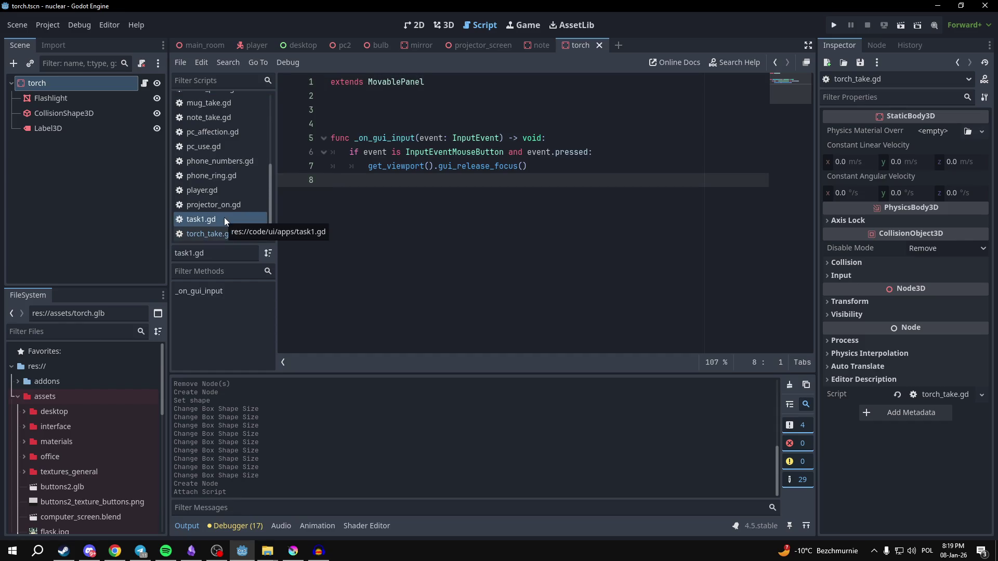
pyautogui.rightClick(224, 217)
pyautogui.click(245, 255)
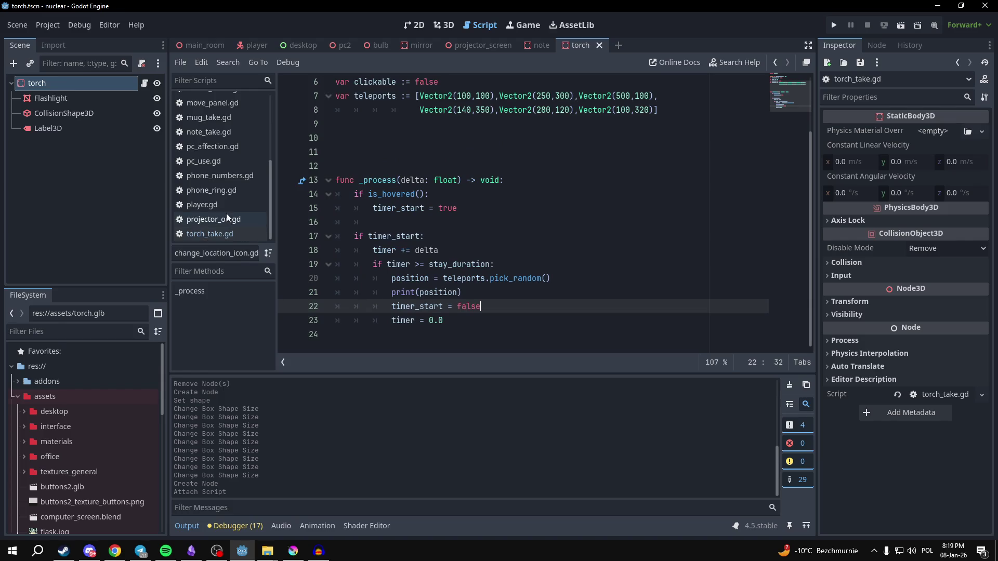
pyautogui.click(226, 219)
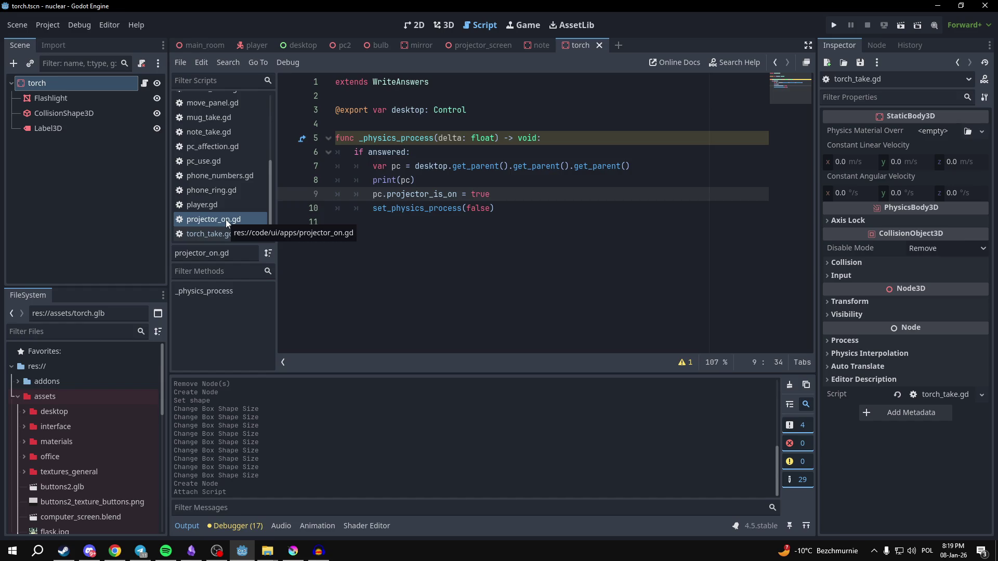
pyautogui.rightClick(232, 222)
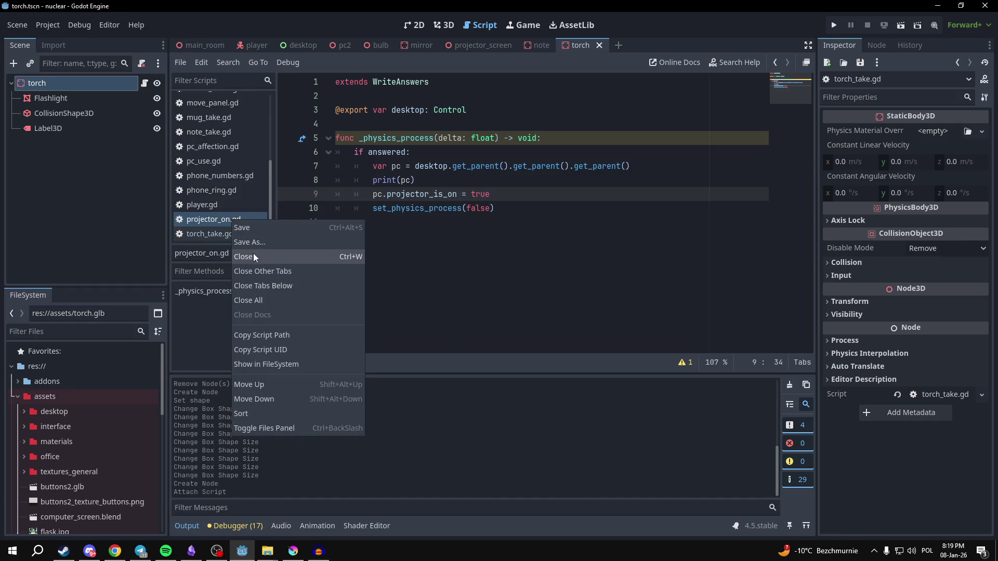
pyautogui.click(254, 254)
# Close pc_use.gd, mug_take.gd and move_panel.gd, keeping the phone and note scripts open
pyautogui.click(229, 208)
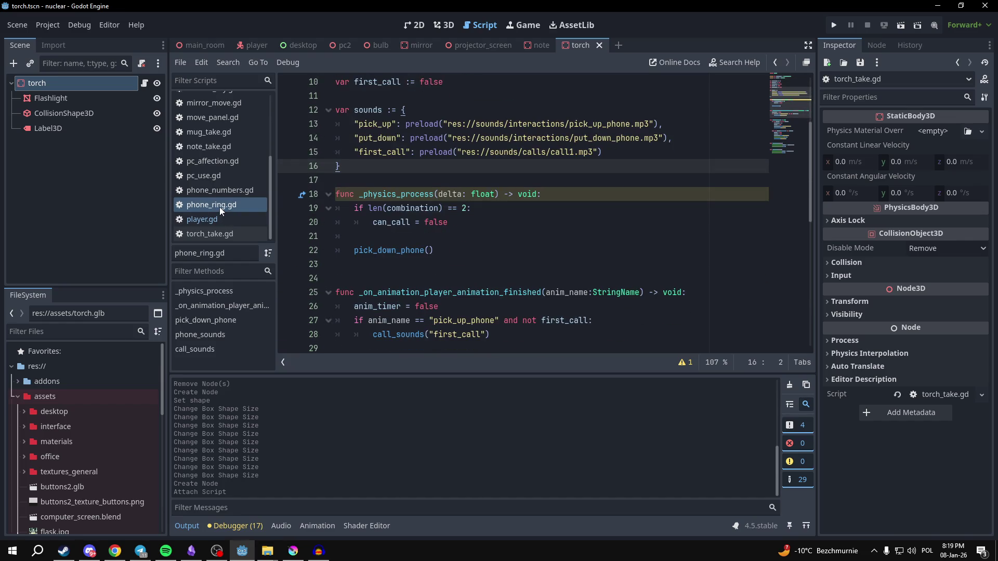
pyautogui.click(222, 190)
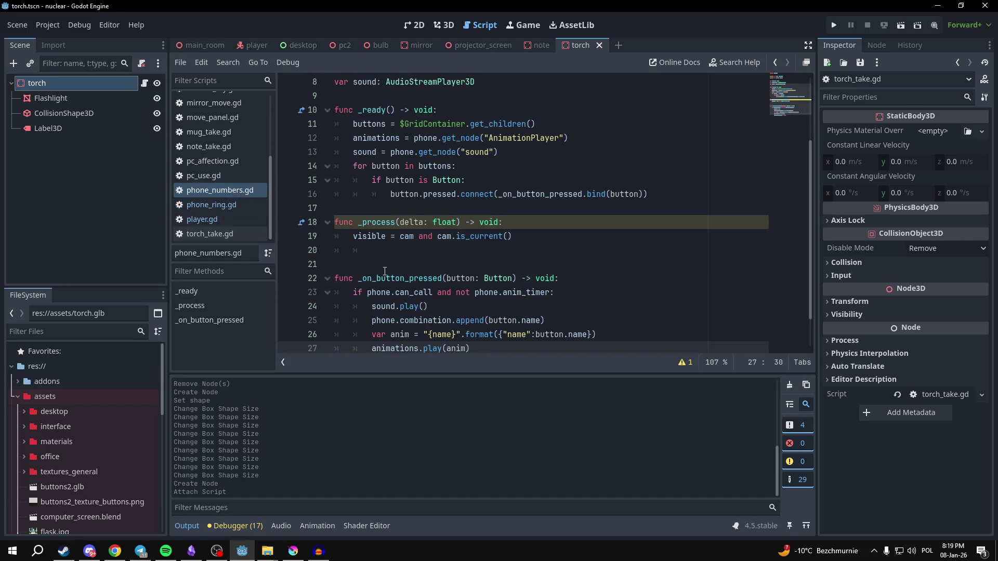
pyautogui.click(219, 177)
pyautogui.rightClick(223, 178)
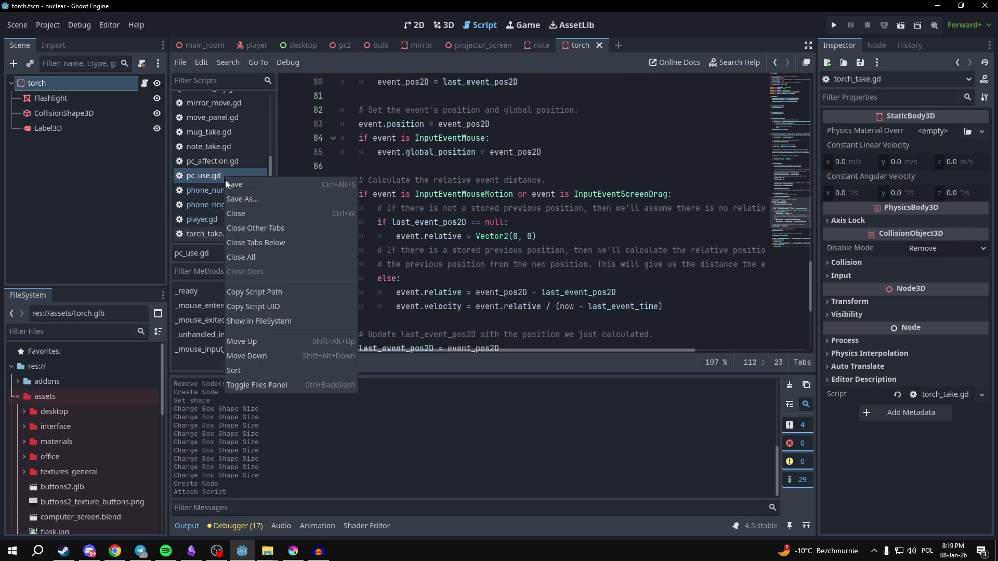
pyautogui.click(244, 213)
pyautogui.click(230, 176)
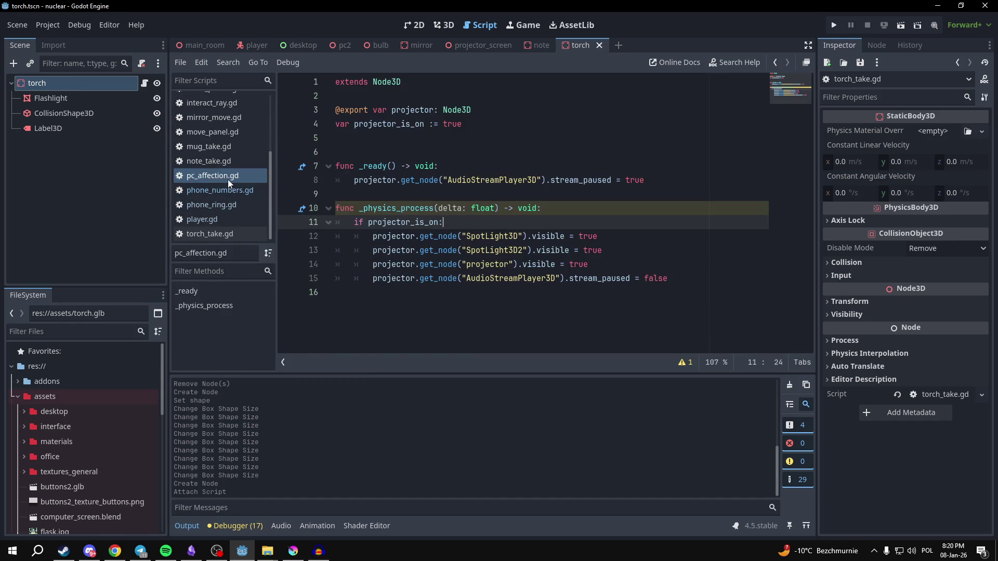
pyautogui.click(220, 163)
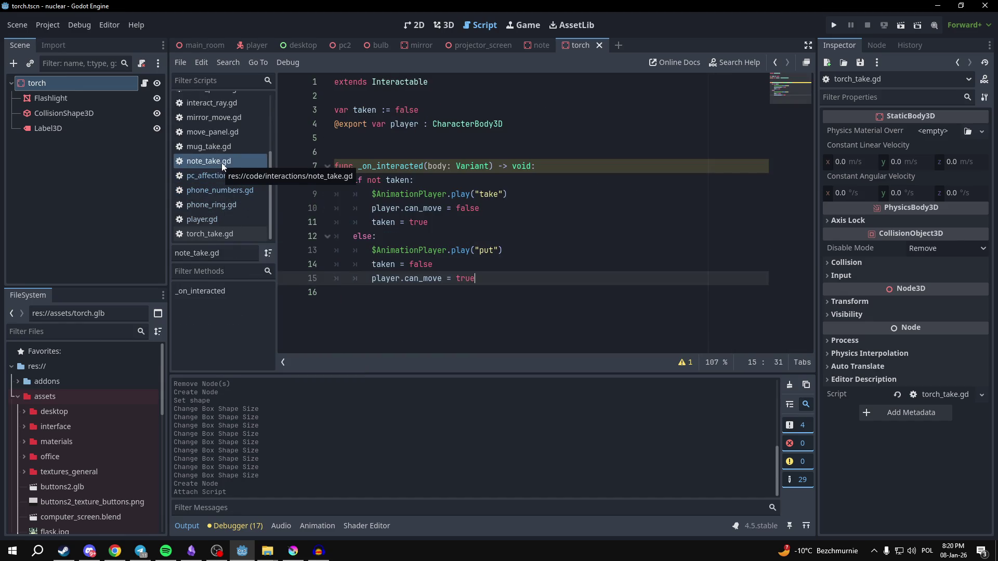
pyautogui.click(227, 148)
pyautogui.rightClick(226, 149)
pyautogui.click(245, 186)
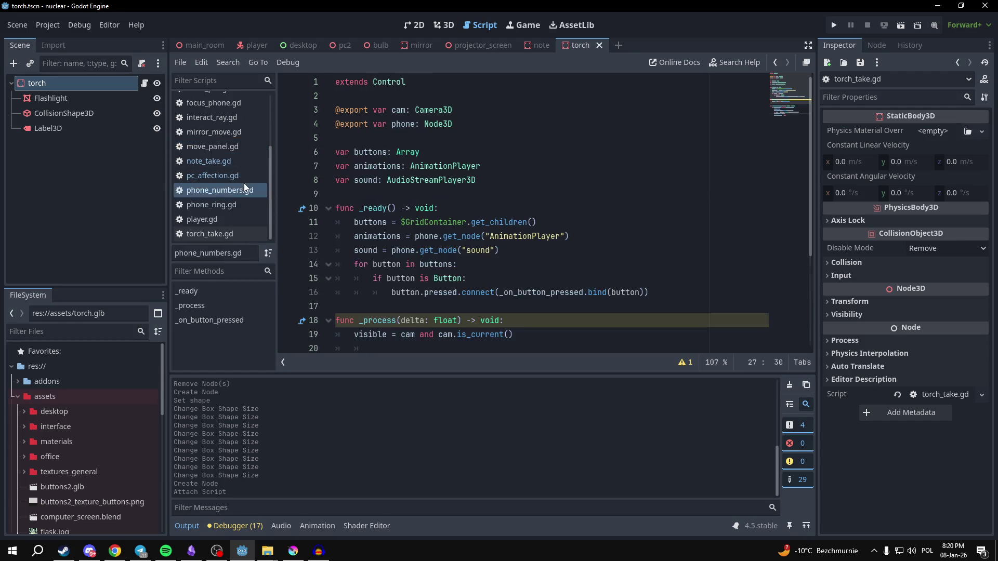
pyautogui.click(223, 148)
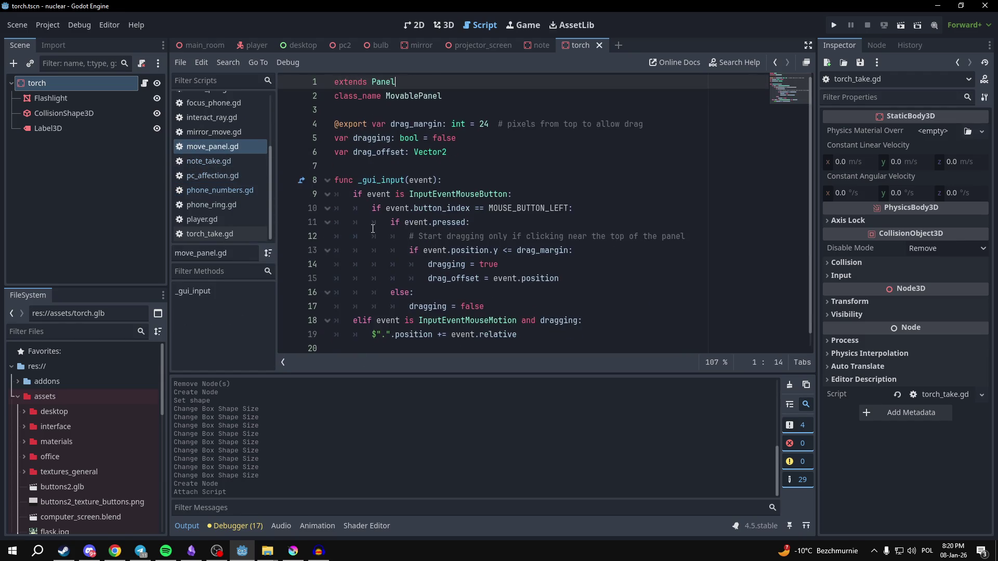
pyautogui.rightClick(223, 147)
pyautogui.click(236, 180)
# Close mirror_move.gd, interact_ray.gd, focus_phone.gd, focus_pc2.gd and floor_type.gd
pyautogui.scroll(2, 233, 169)
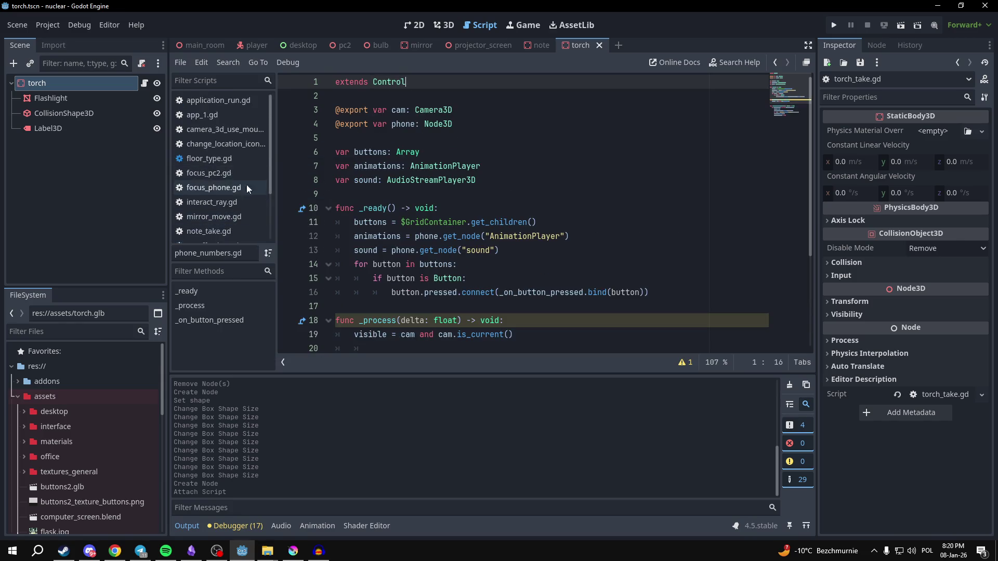
pyautogui.click(222, 200)
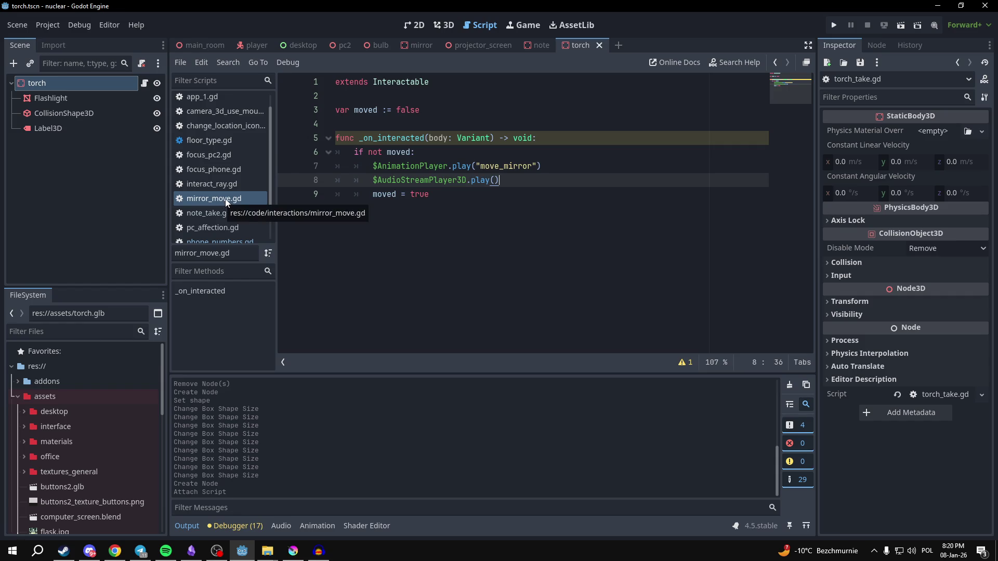
pyautogui.rightClick(232, 200)
pyautogui.click(256, 236)
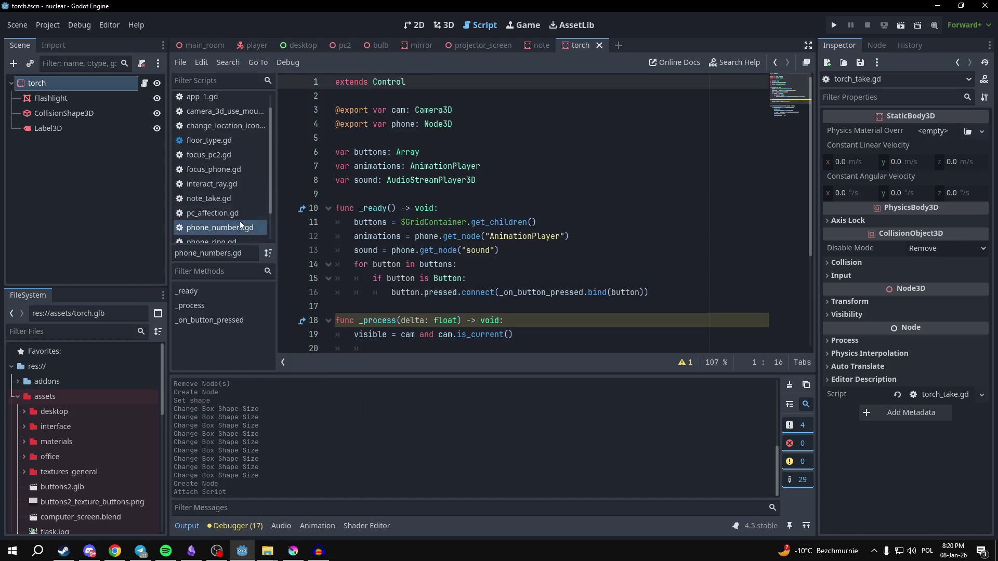
pyautogui.click(226, 188)
pyautogui.rightClick(226, 182)
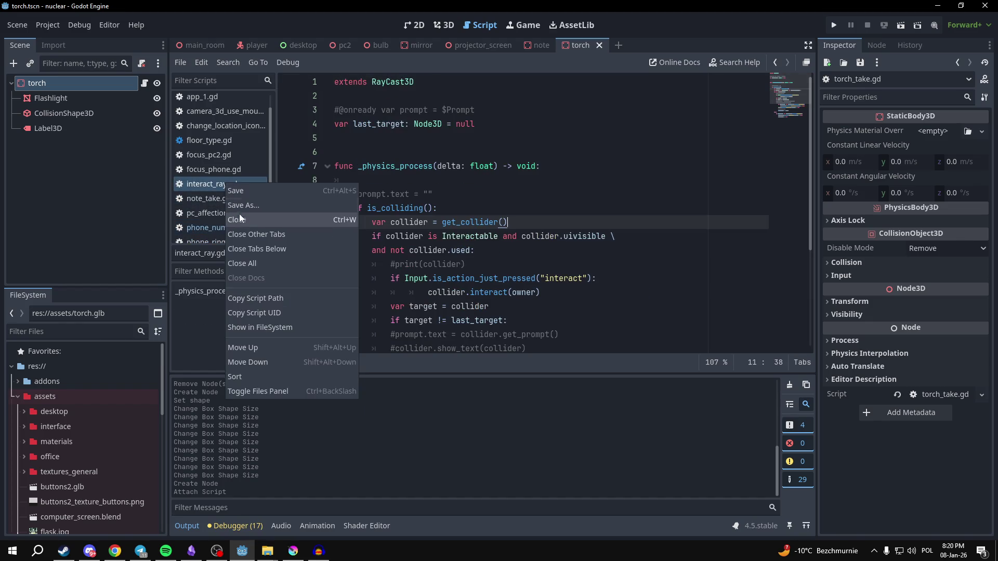
pyautogui.click(238, 218)
pyautogui.click(220, 170)
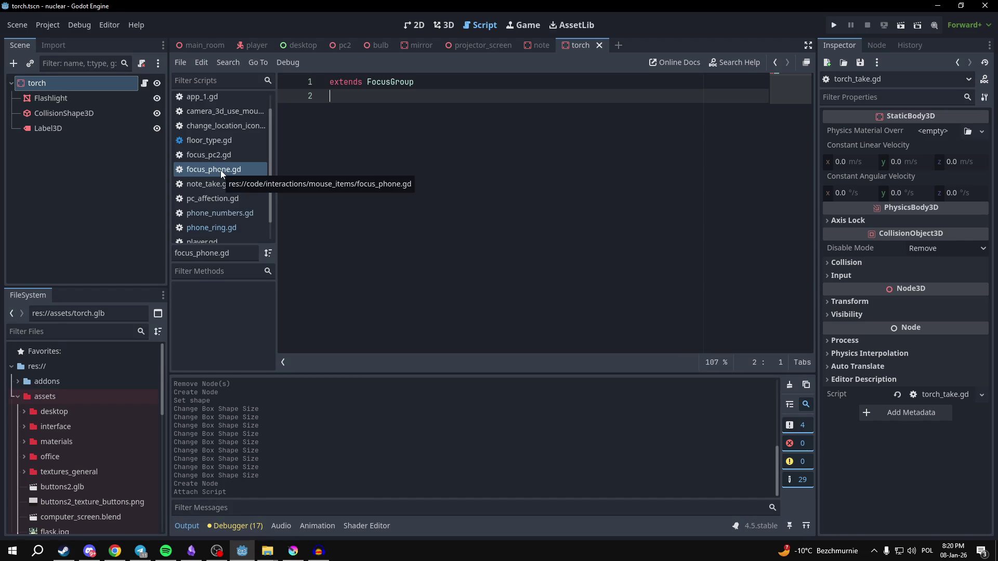
pyautogui.rightClick(219, 170)
pyautogui.click(241, 201)
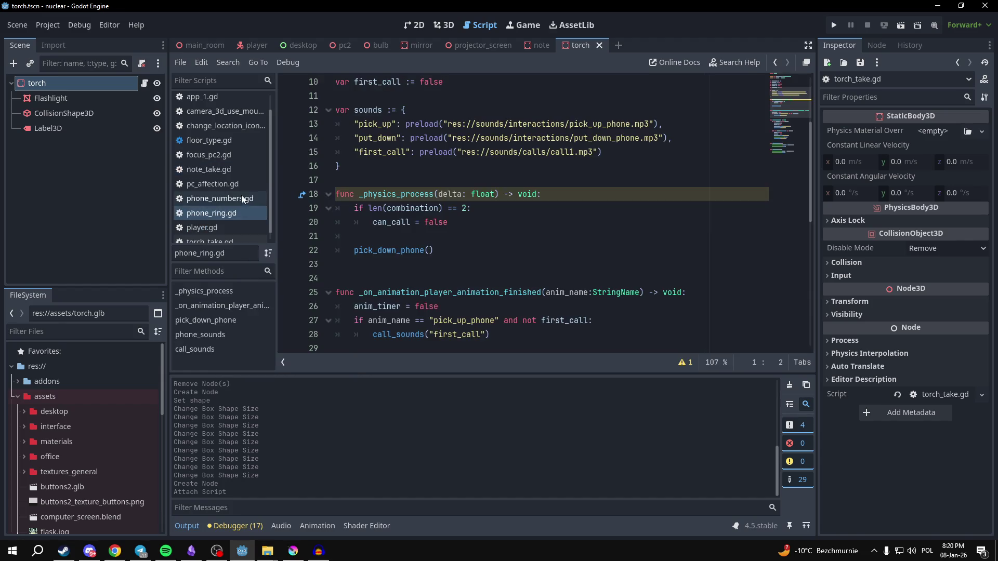
pyautogui.click(221, 156)
pyautogui.rightClick(222, 153)
pyautogui.click(244, 191)
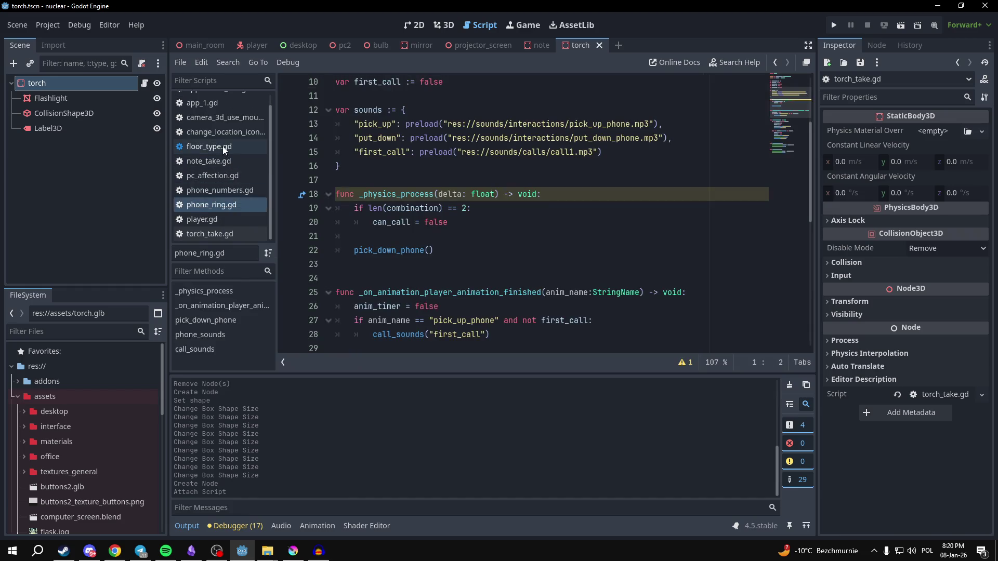
pyautogui.click(222, 145)
pyautogui.rightClick(222, 145)
pyautogui.click(235, 180)
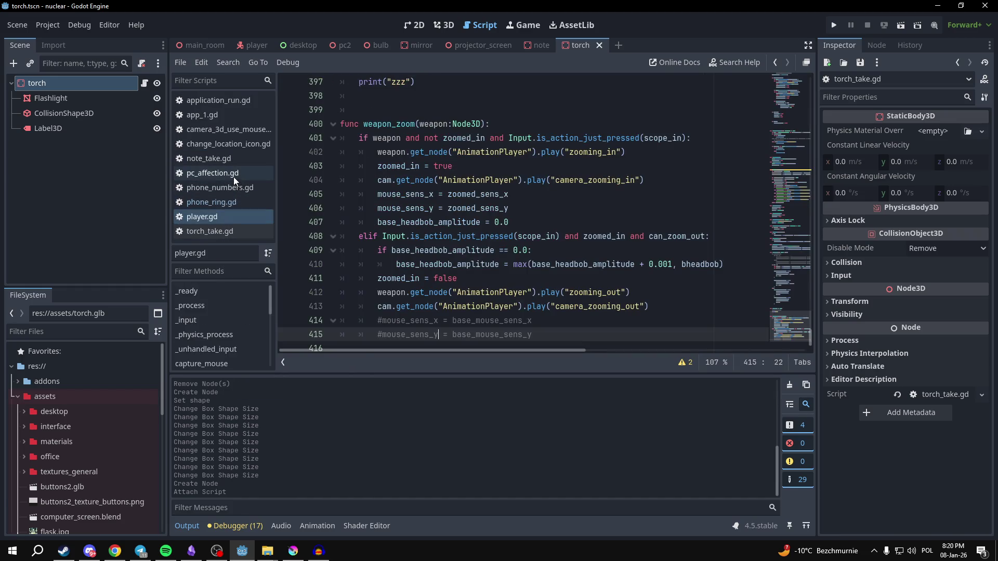
# Close app_1.gd and application_run.gd, then bring up player.gd for editing
pyautogui.click(214, 145)
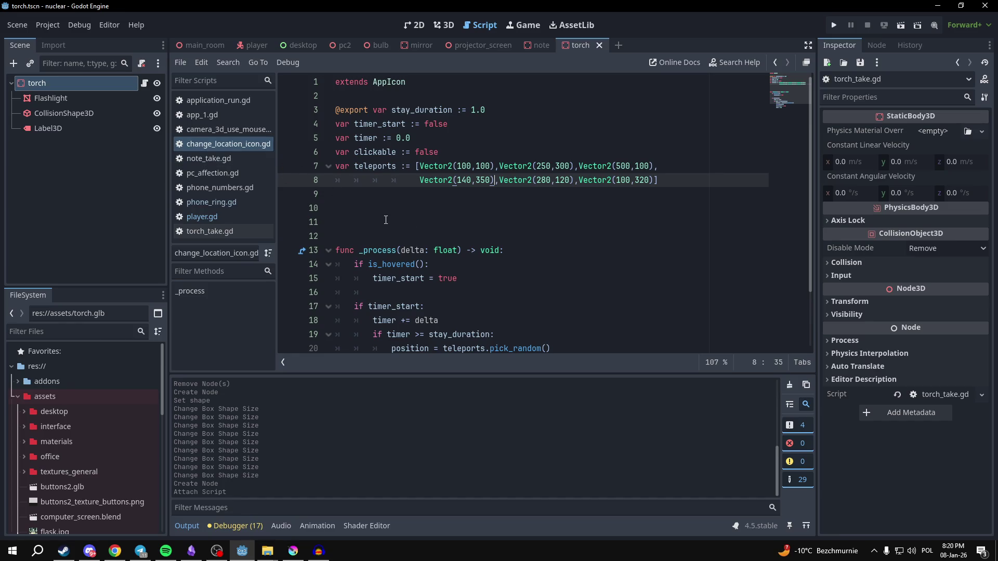
pyautogui.scroll(-3, 386, 219)
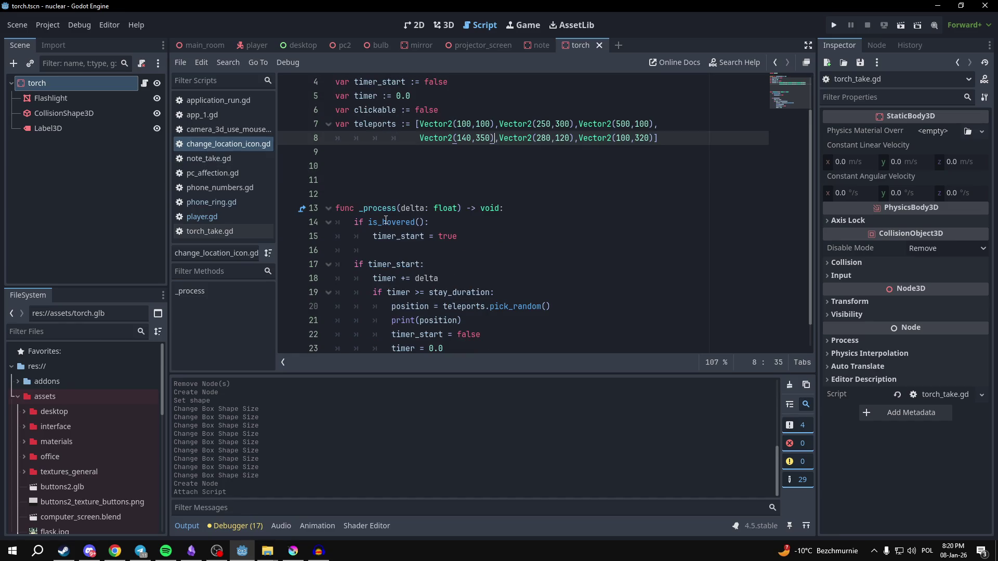
pyautogui.click(219, 129)
pyautogui.rightClick(232, 128)
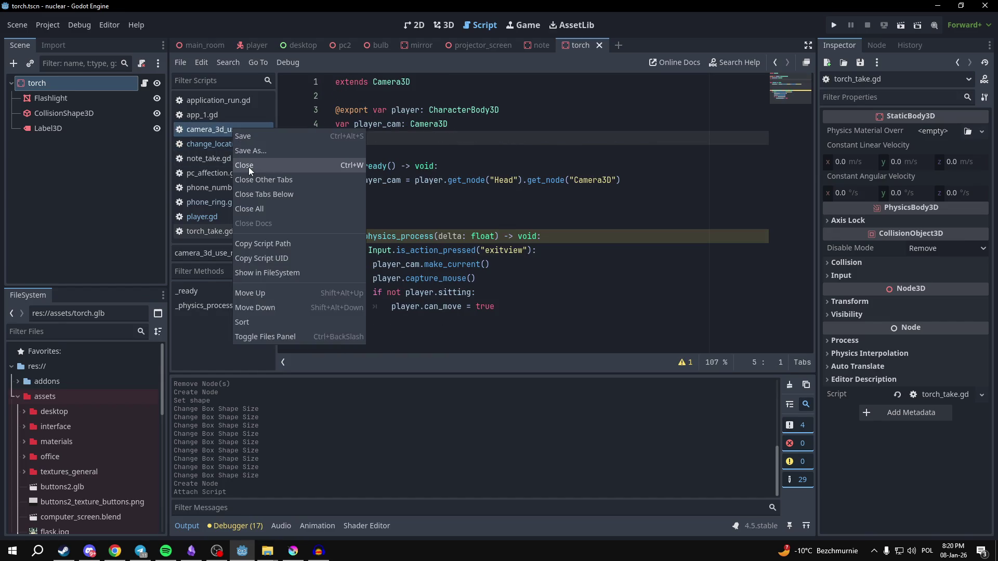
pyautogui.click(203, 114)
pyautogui.rightClick(217, 112)
pyautogui.click(232, 148)
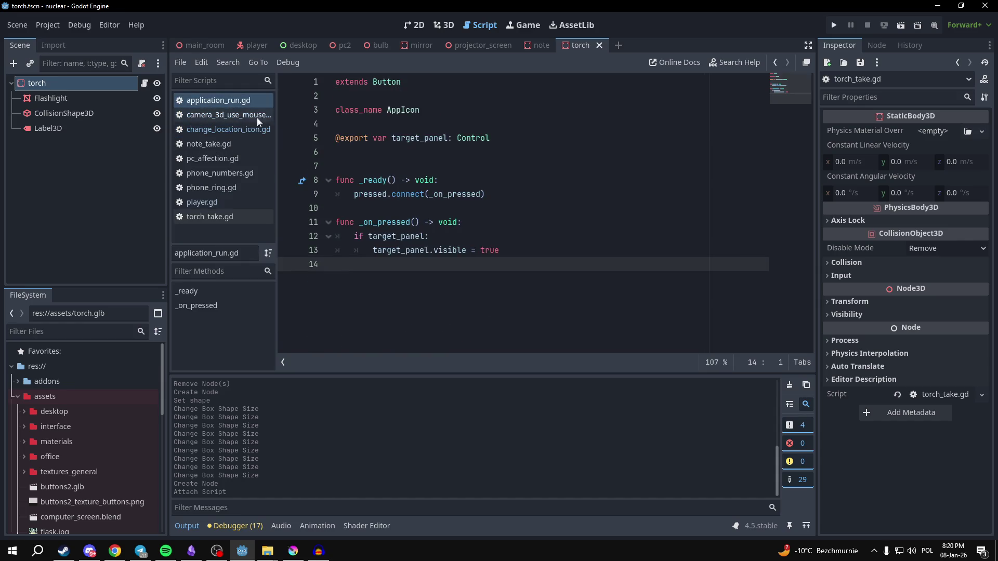
pyautogui.rightClick(219, 96)
pyautogui.click(247, 138)
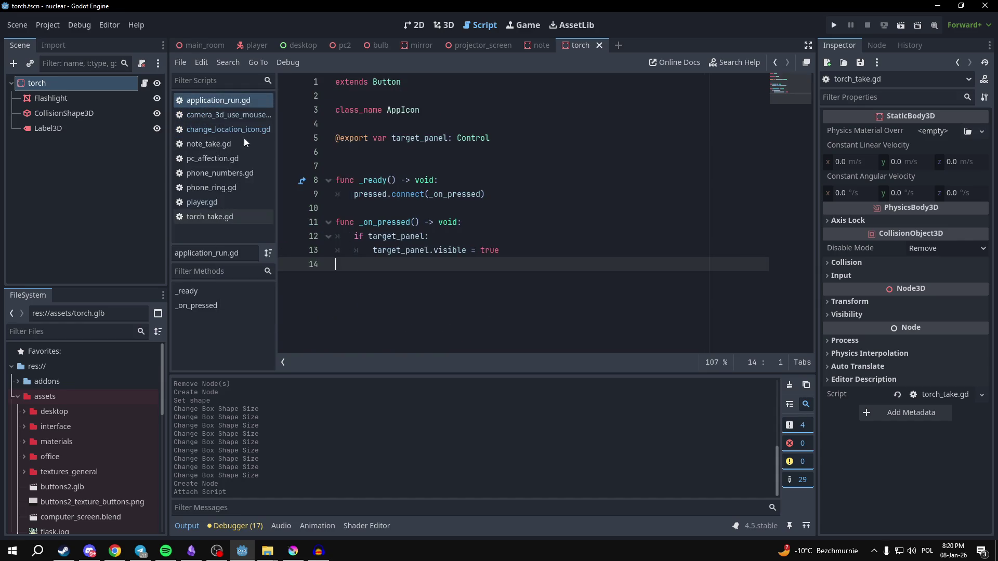
pyautogui.click(231, 200)
pyautogui.click(229, 193)
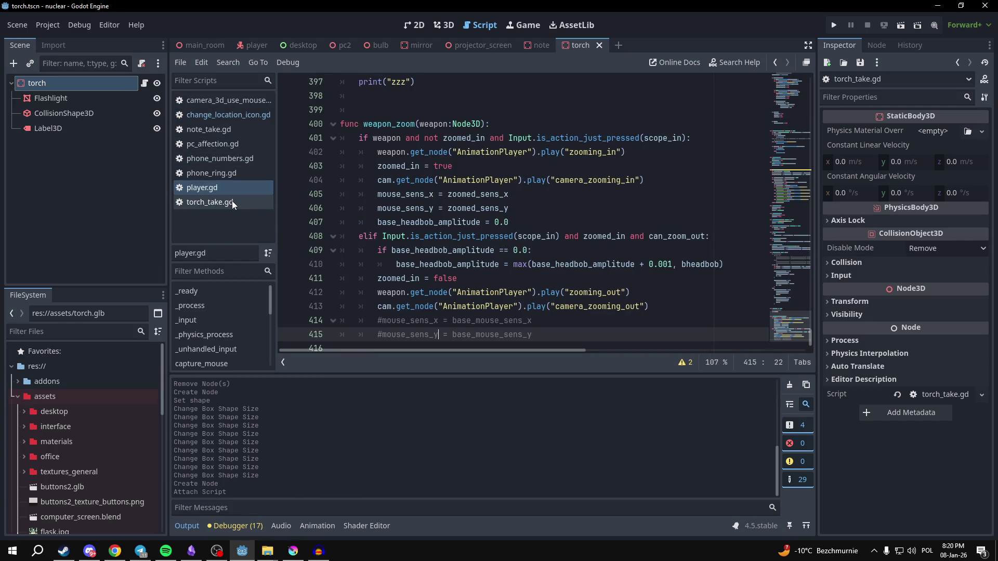
# Search player.gd for can_use_flashlight and step through each of its uses
pyautogui.scroll(4, 439, 246)
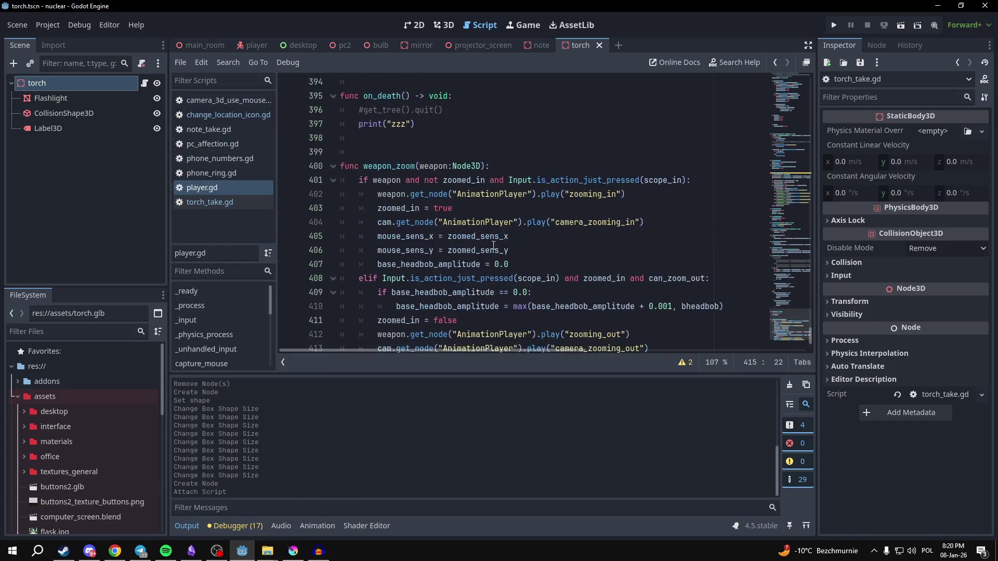
pyautogui.scroll(-4, 468, 248)
pyautogui.scroll(6, 492, 249)
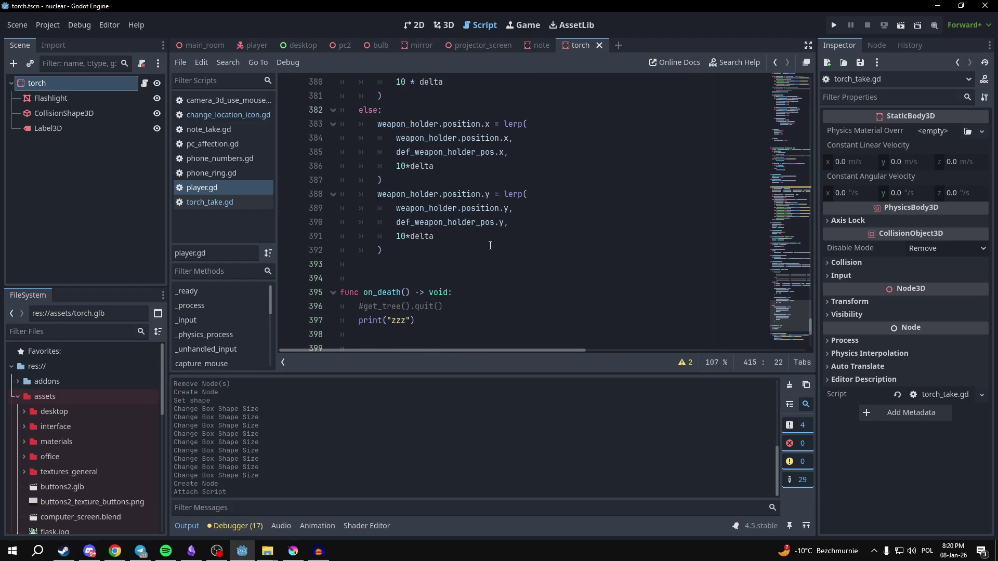
pyautogui.hotkey('ctrl', 'f')
pyautogui.write('can-')
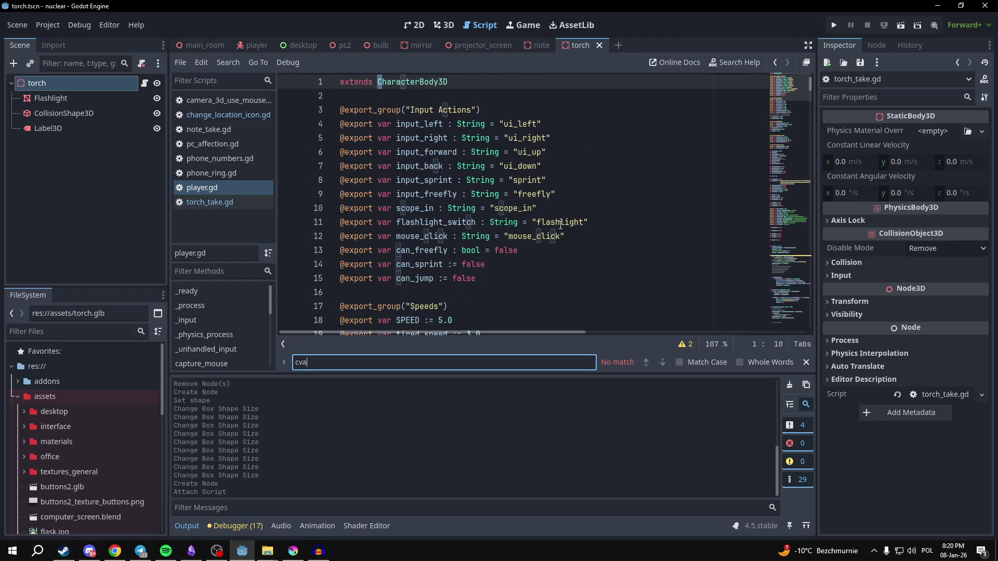
pyautogui.press('BackSpace')
pyautogui.write('_use_flash')
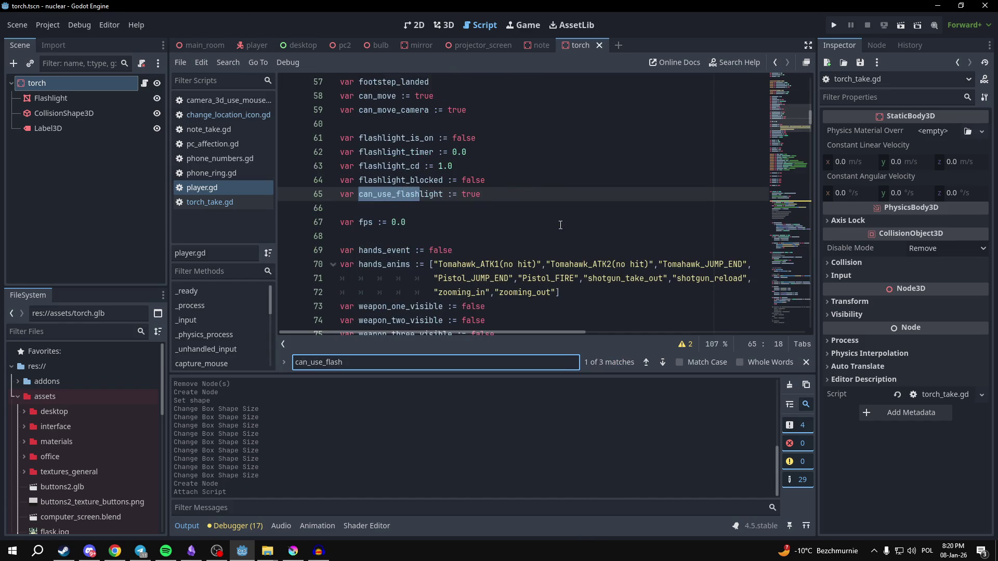
pyautogui.click(662, 362)
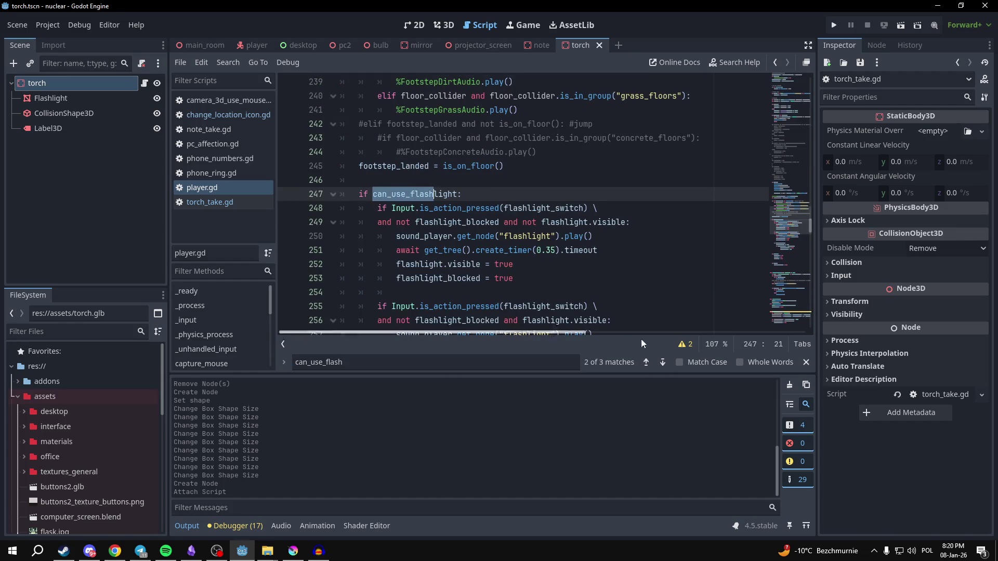
pyautogui.click(662, 362)
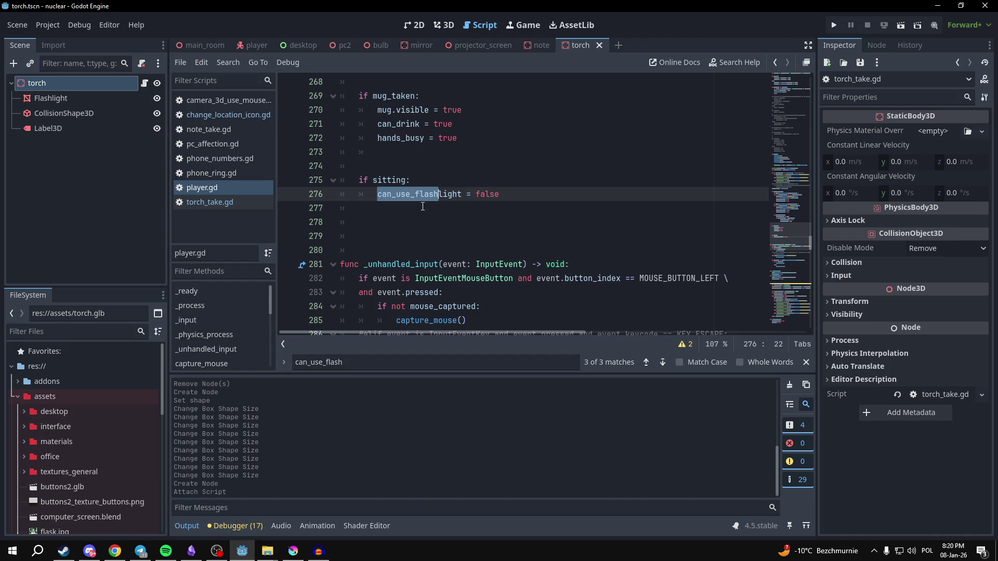
pyautogui.click(806, 362)
pyautogui.press('End')
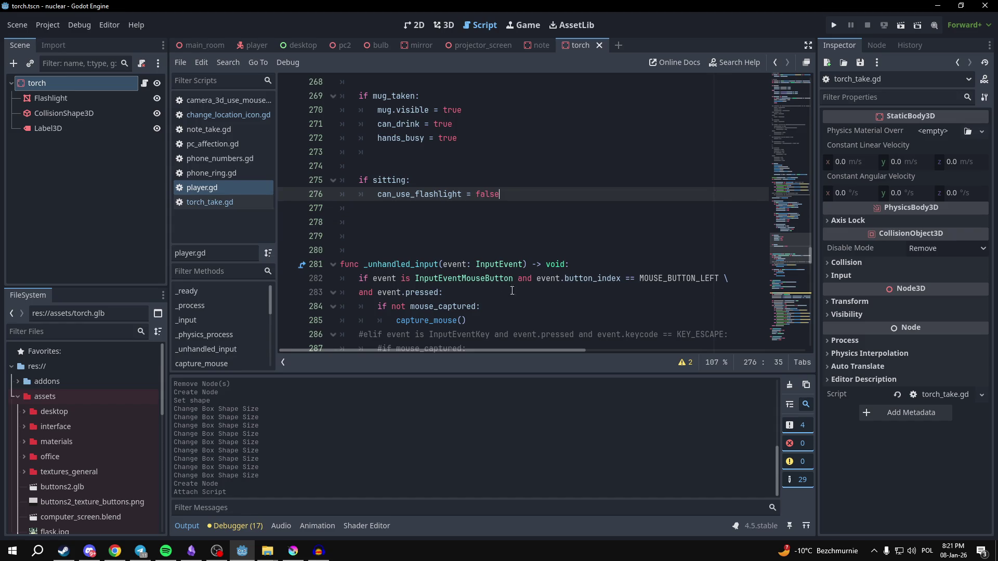
pyautogui.moveTo(780, 139); pyautogui.dragTo(785, 91)
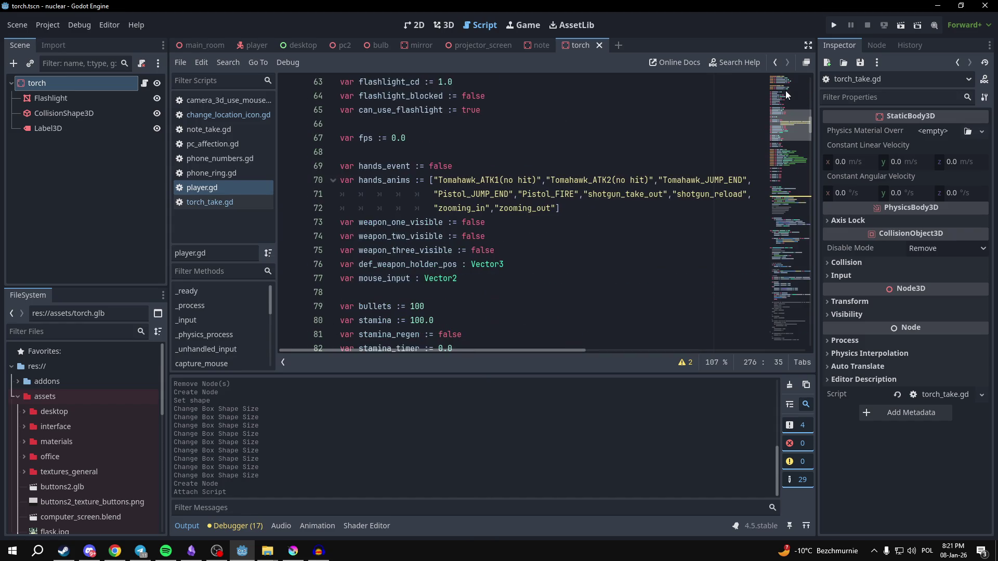
# Change the can_use_flashlight declaration on line 65 from true to false, then return to torch_take.gd
pyautogui.hotkey('ctrl', 'f')
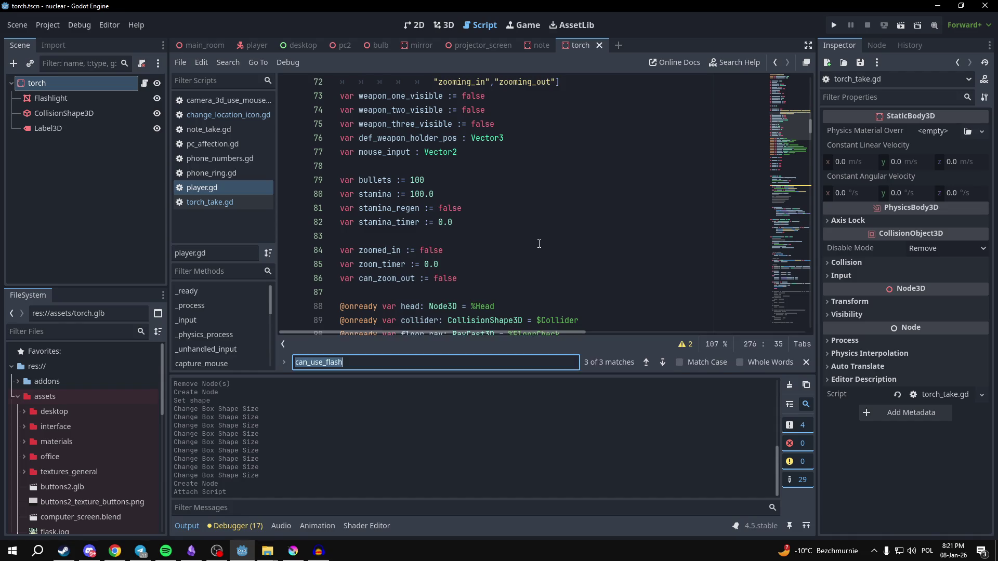
pyautogui.write('can_use')
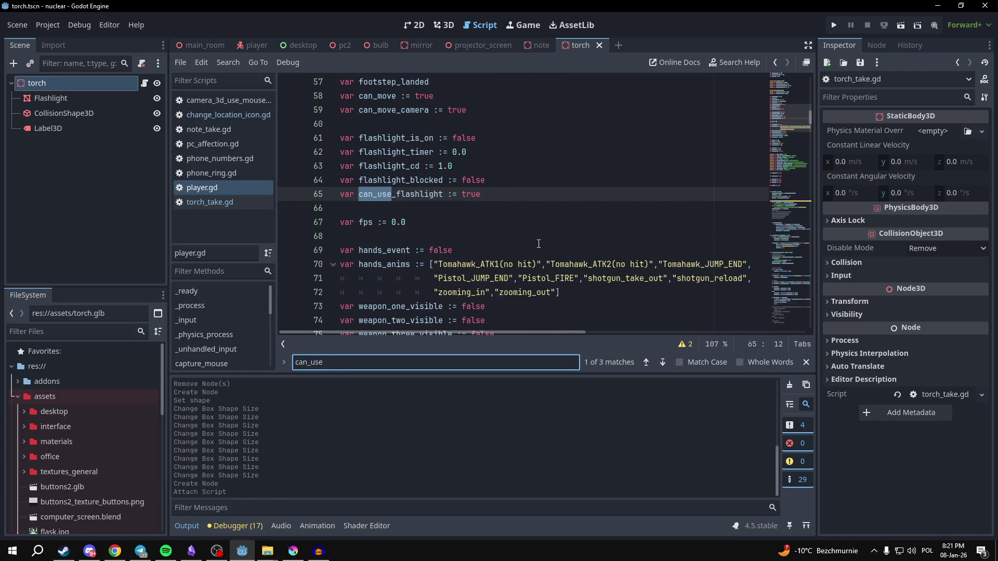
pyautogui.moveTo(481, 195); pyautogui.dragTo(460, 199)
pyautogui.write('false')
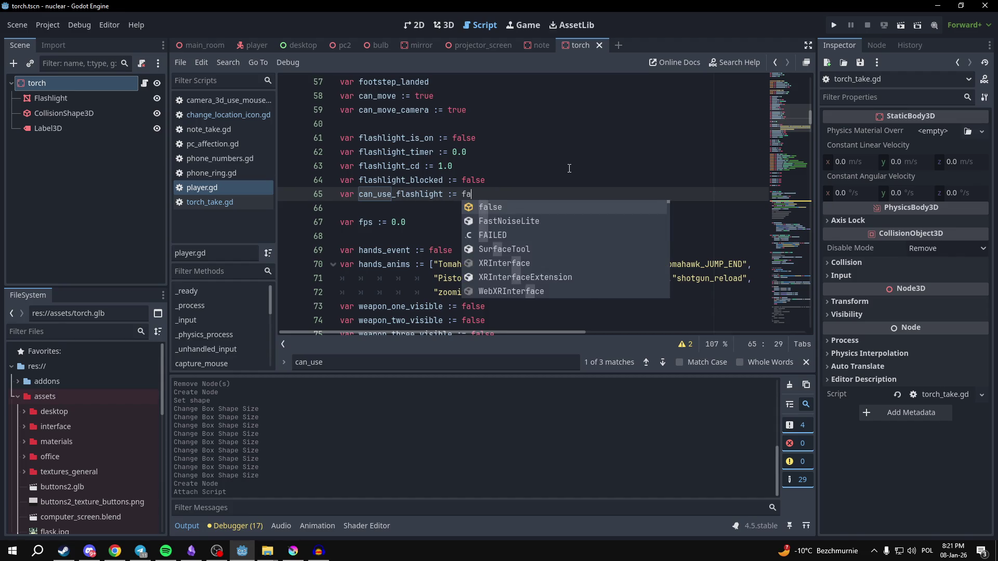
pyautogui.click(805, 363)
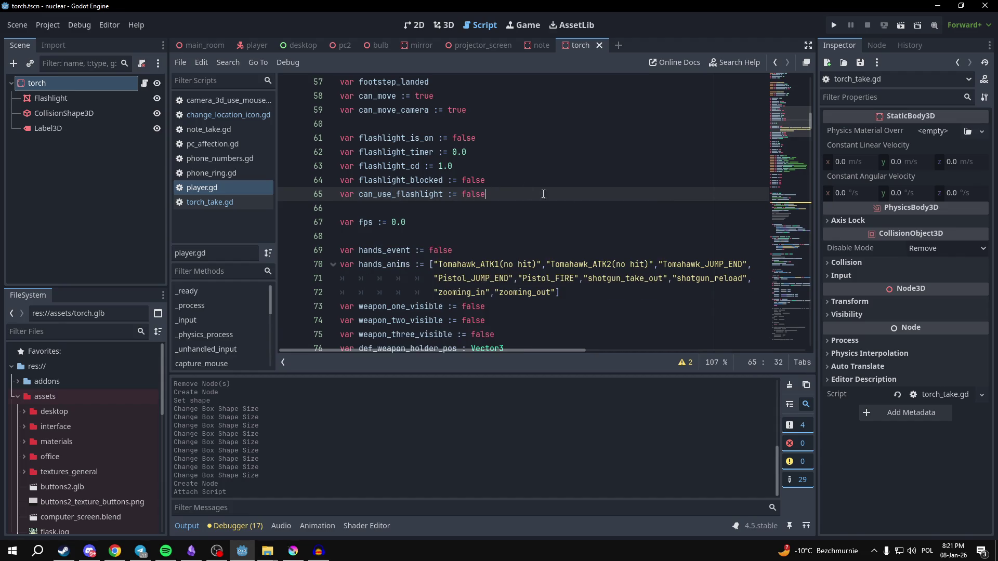
pyautogui.click(231, 202)
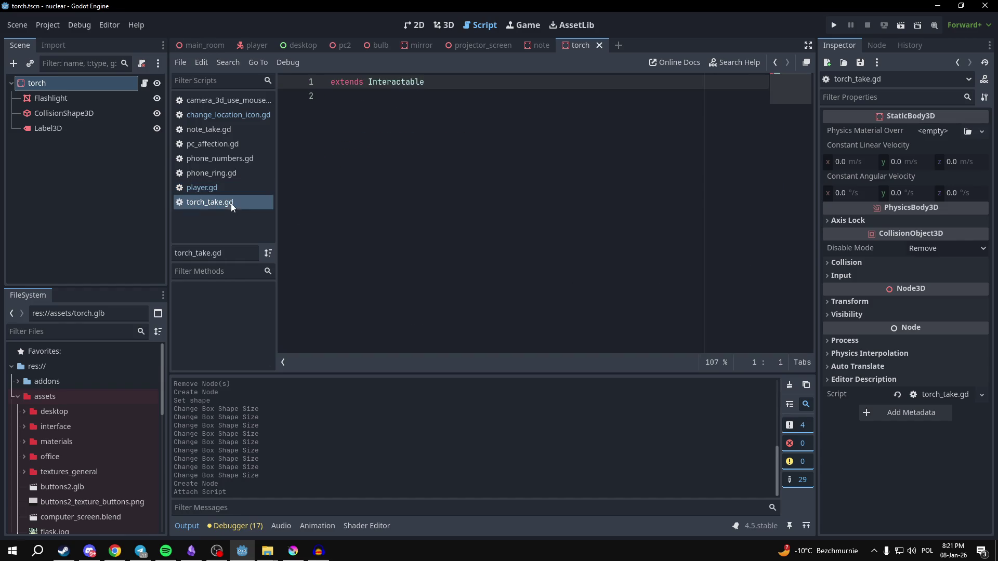
pyautogui.click(410, 118)
pyautogui.press('Return')
pyautogui.write('@exprot var')
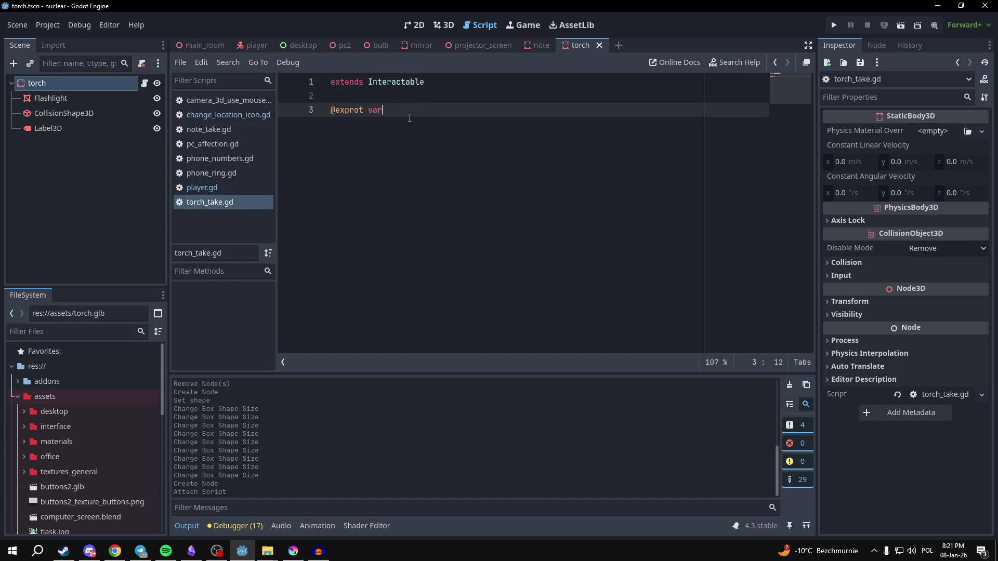
pyautogui.press('BackSpace')
pyautogui.press('BackSpace')
pyautogui.press('BackSpace')
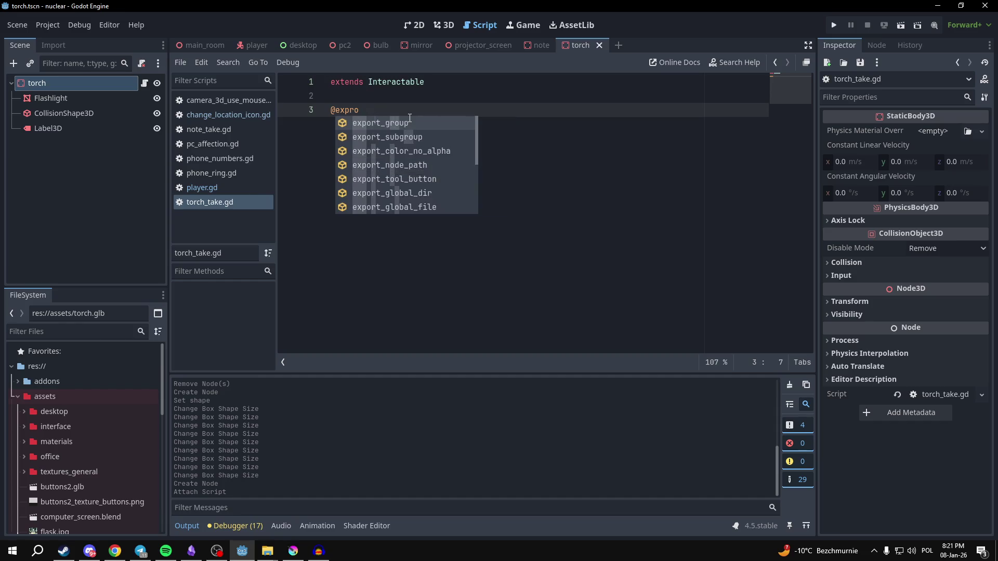
pyautogui.write('ort var player: ')
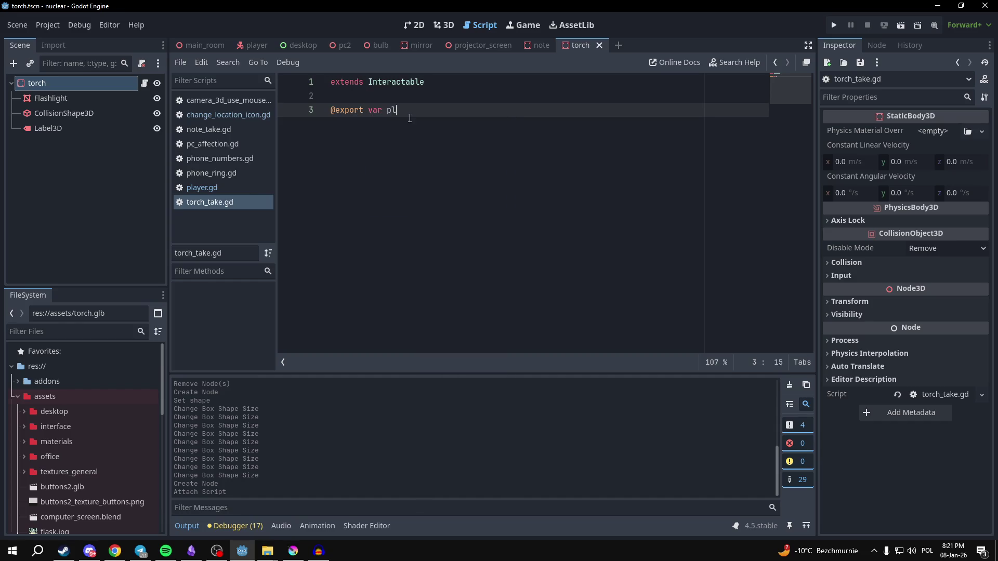
pyautogui.write('Char')
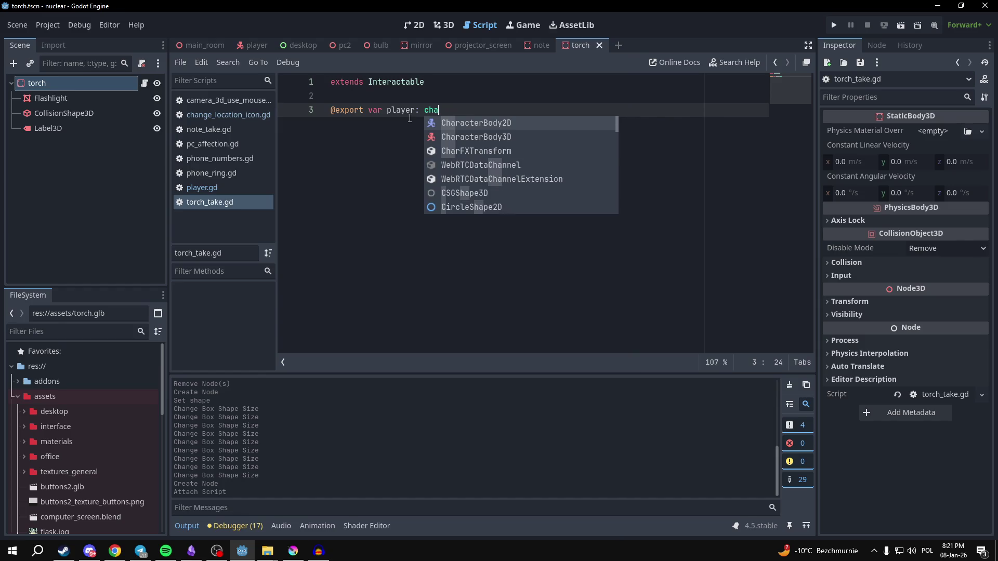
pyautogui.press('Return')
pyautogui.hotkey('ctrl', 's')
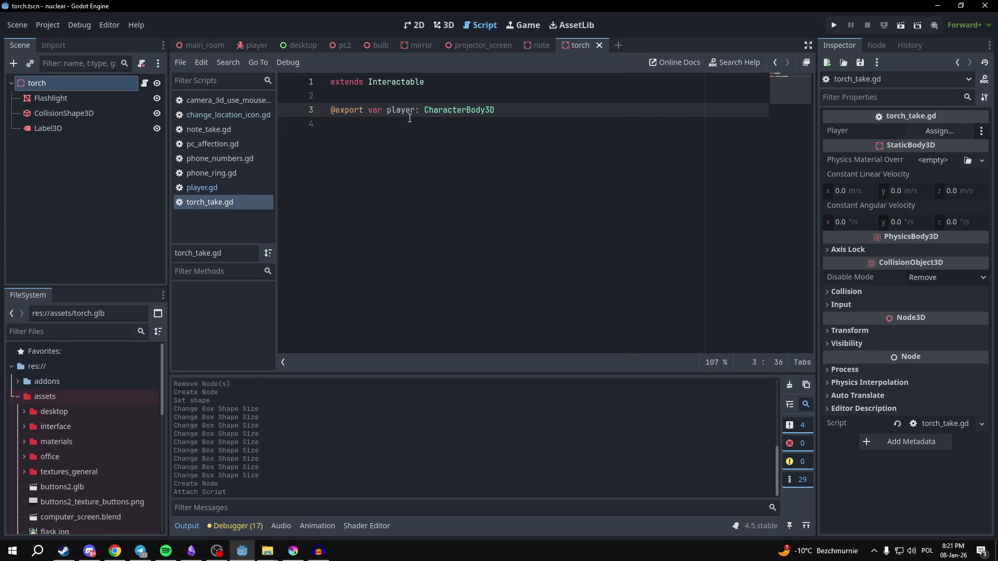
# Delete the unfinished _physics_process code left below the export line
pyautogui.press('Return')
pyautogui.press('Return')
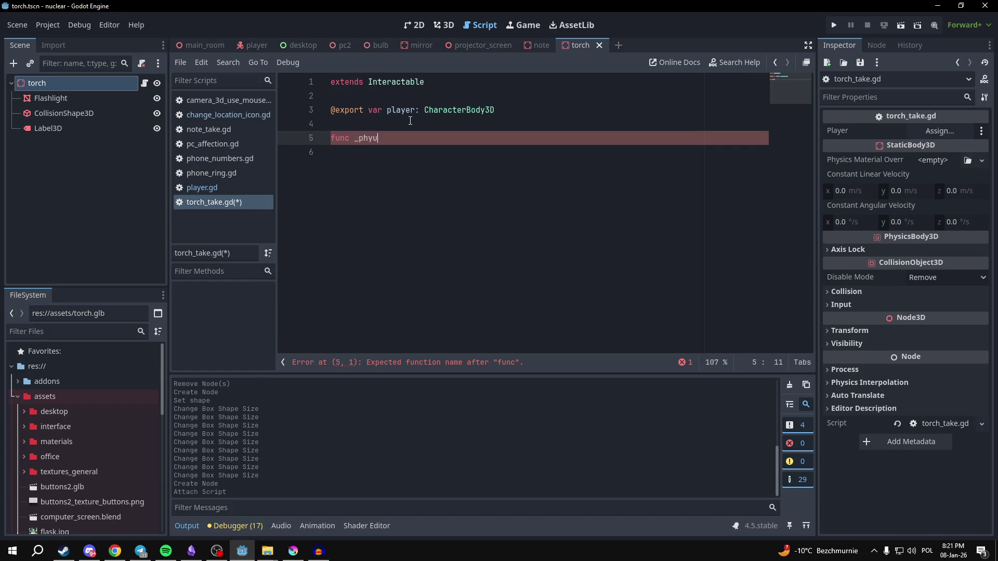
pyautogui.press('Return')
pyautogui.write('if')
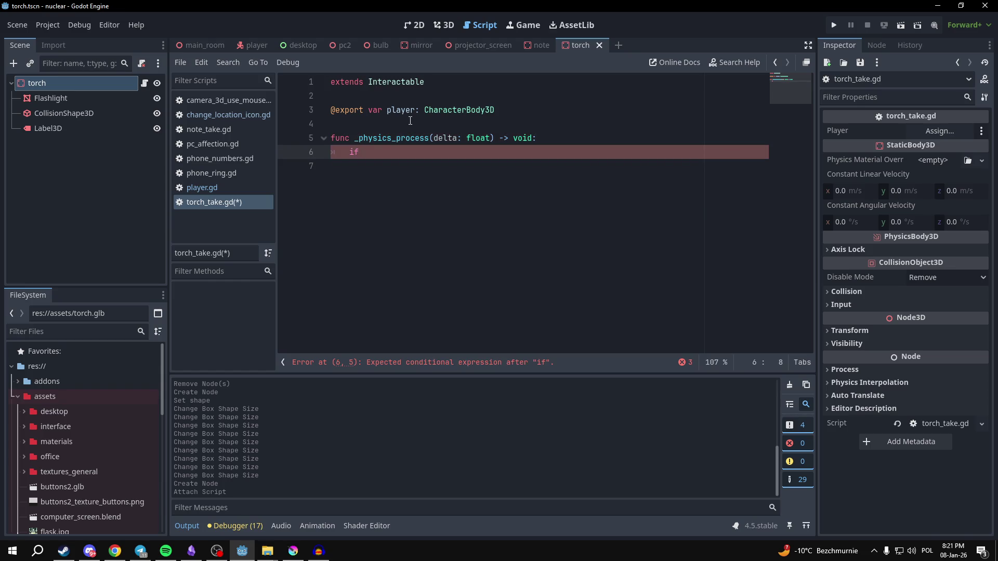
pyautogui.hotkey('ctrl', 's')
pyautogui.click(874, 50)
pyautogui.click(899, 48)
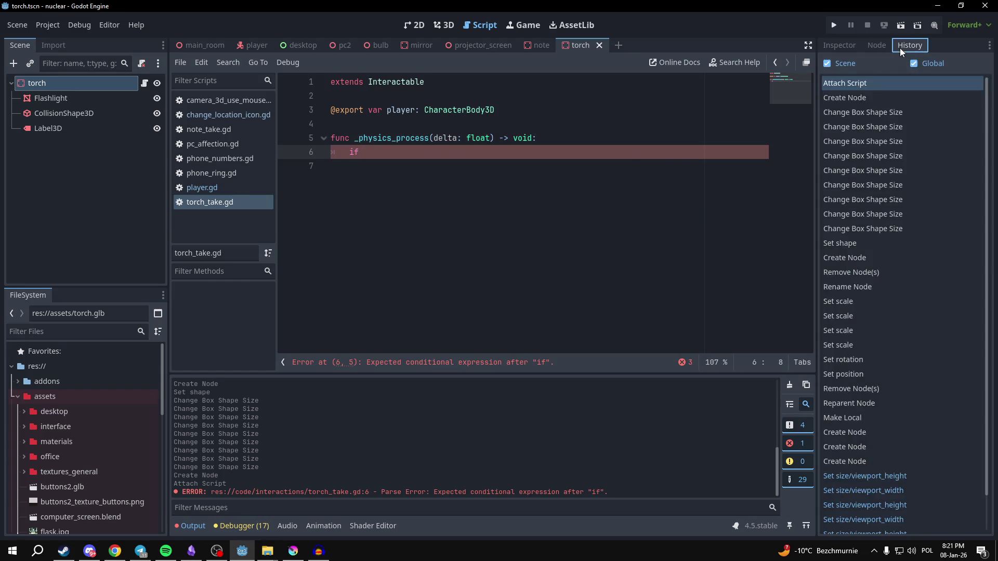
pyautogui.click(876, 46)
pyautogui.moveTo(374, 152); pyautogui.dragTo(338, 137)
pyautogui.press('BackSpace')
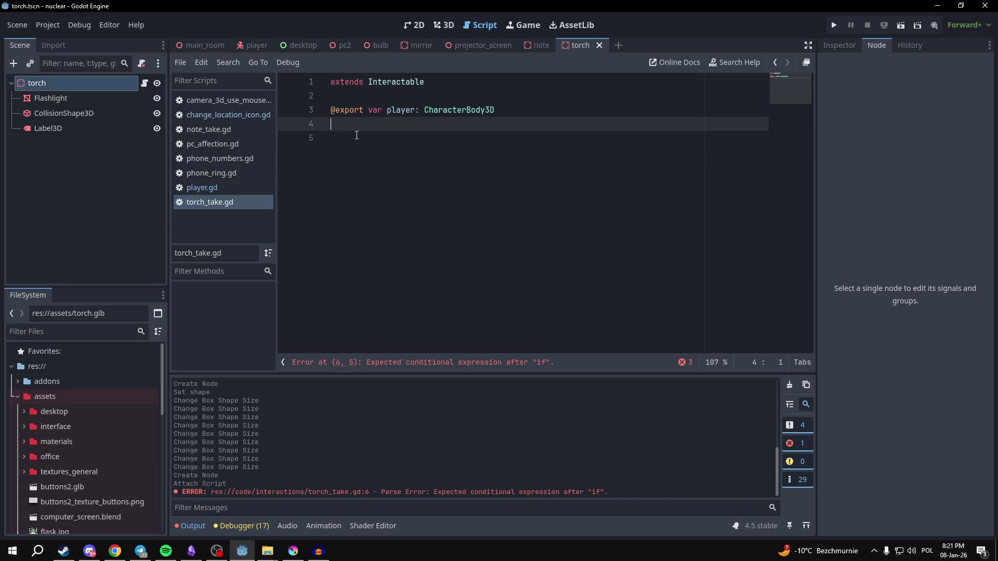
# Connect the torch's interacted signal to _on_interacted setting player.can_use_flashlight = true, save, and view main_room in 3D
pyautogui.click(99, 83)
pyautogui.click(890, 116)
pyautogui.click(966, 526)
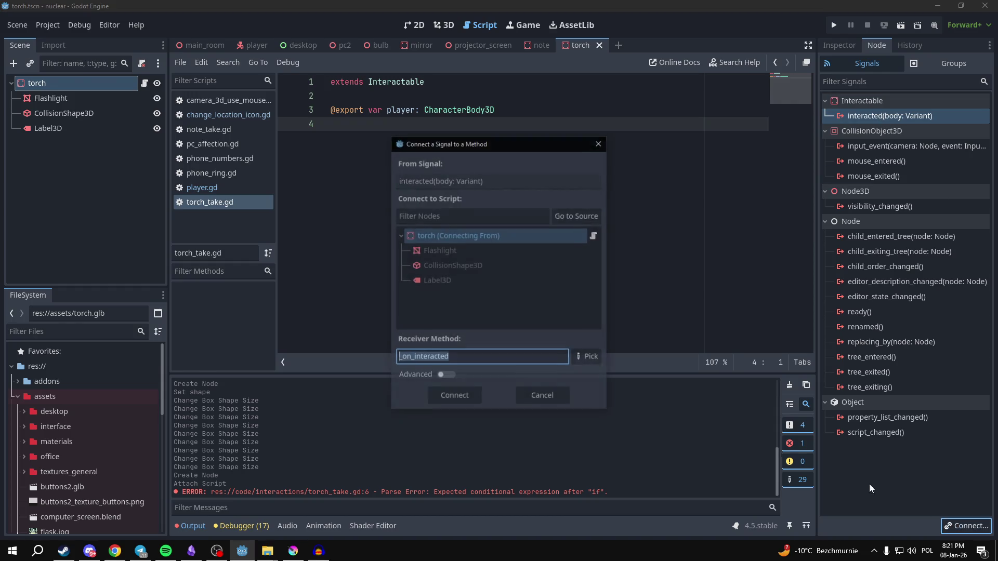
pyautogui.click(461, 397)
pyautogui.moveTo(513, 166); pyautogui.dragTo(355, 166)
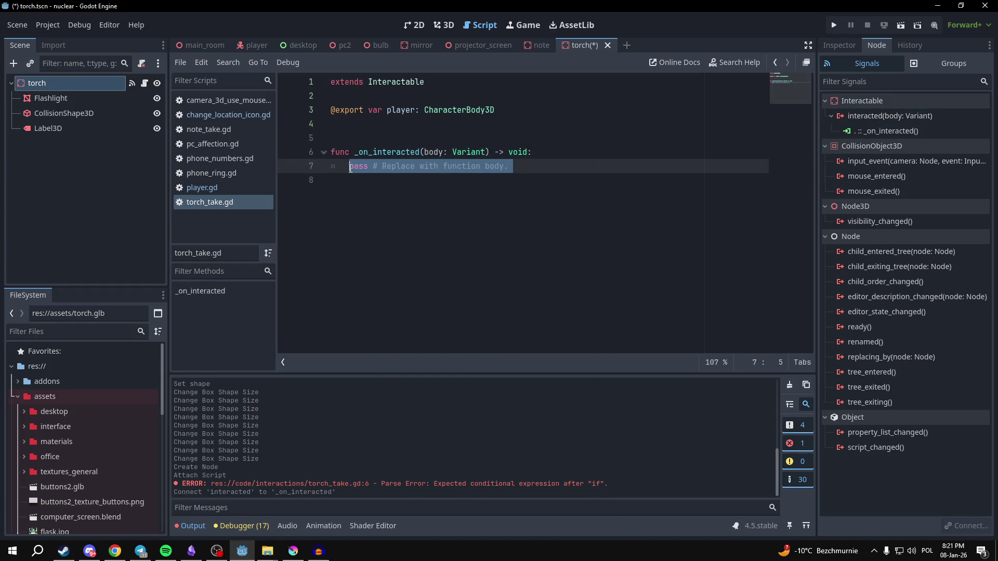
pyautogui.write('player.ca')
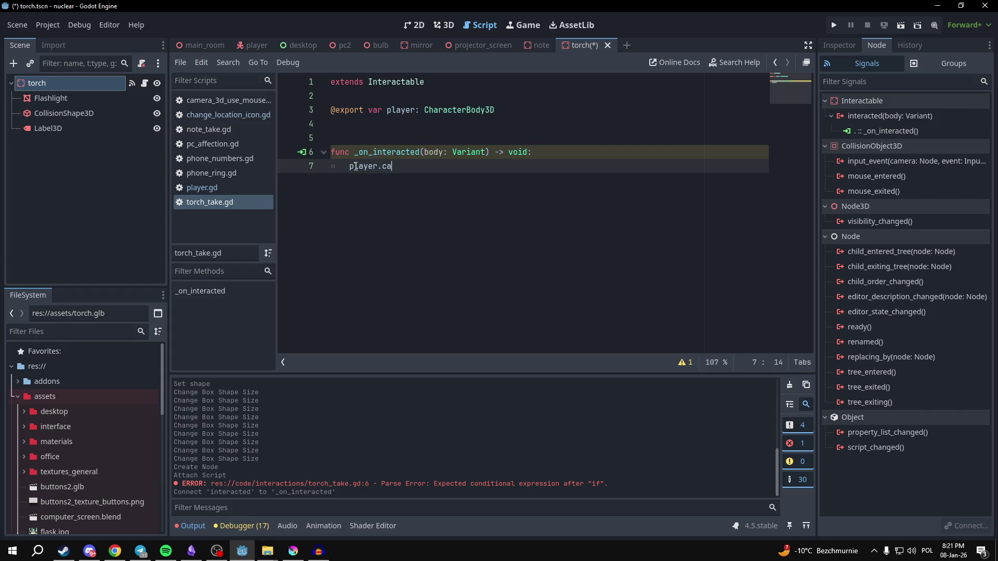
pyautogui.write('n_use_f')
pyautogui.hotkey('ctrl', 's')
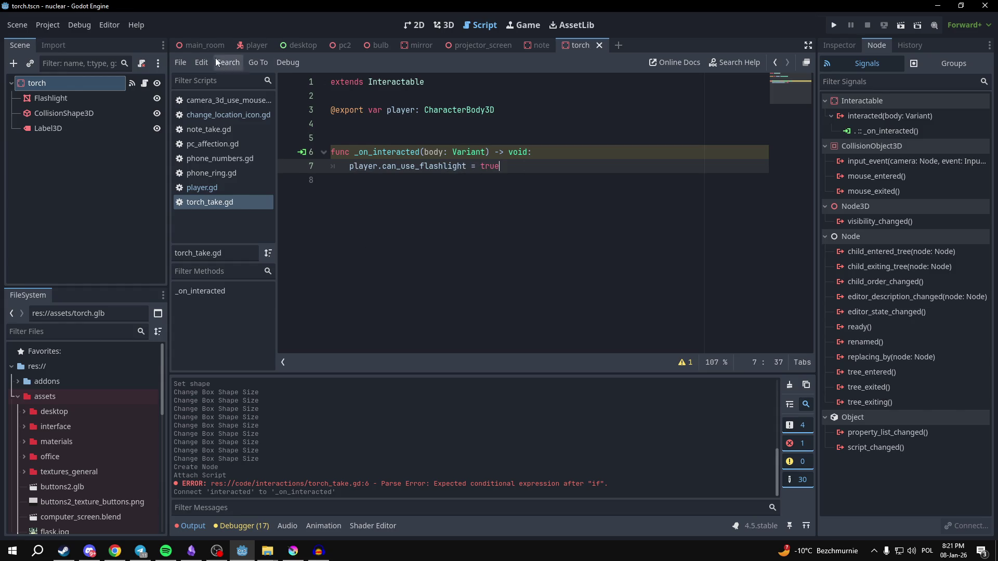
pyautogui.click(194, 49)
pyautogui.click(445, 26)
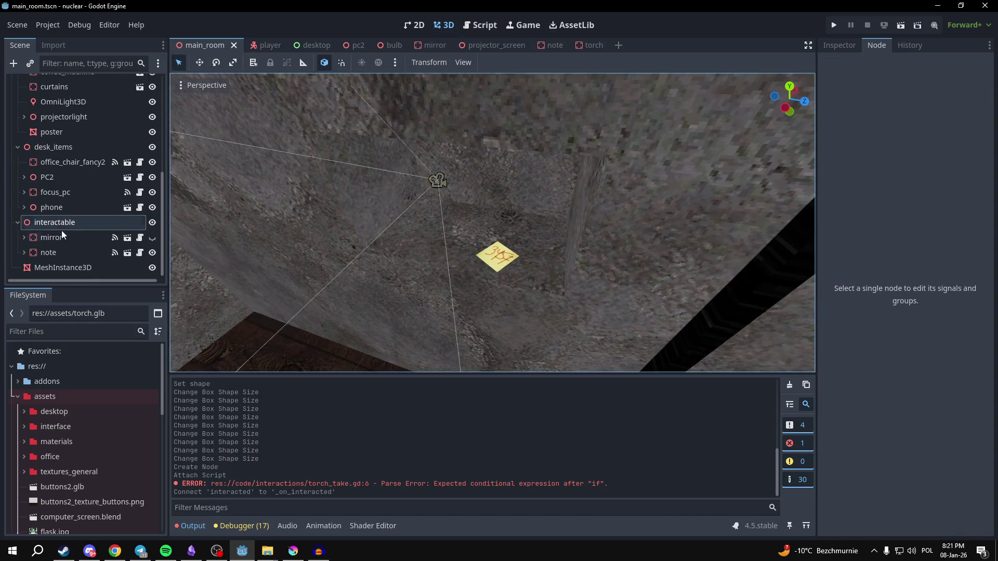
# Add torch.tscn from the scenes folder as a child of the interactable node
pyautogui.click(67, 224)
pyautogui.scroll(-5, 92, 464)
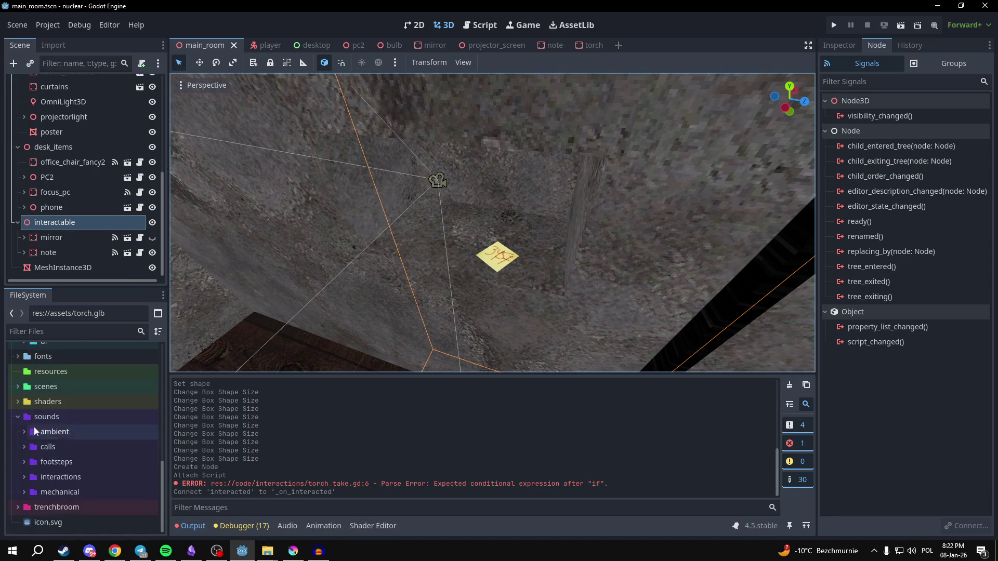
pyautogui.doubleClick(46, 455)
pyautogui.scroll(-2, 31, 457)
pyautogui.click(21, 409)
pyautogui.click(21, 408)
pyautogui.scroll(-3, 41, 436)
pyautogui.moveTo(64, 497); pyautogui.dragTo(54, 222)
# Resize, lower and rotate the torch so it lies flat on the floor beside the note
pyautogui.press('f')
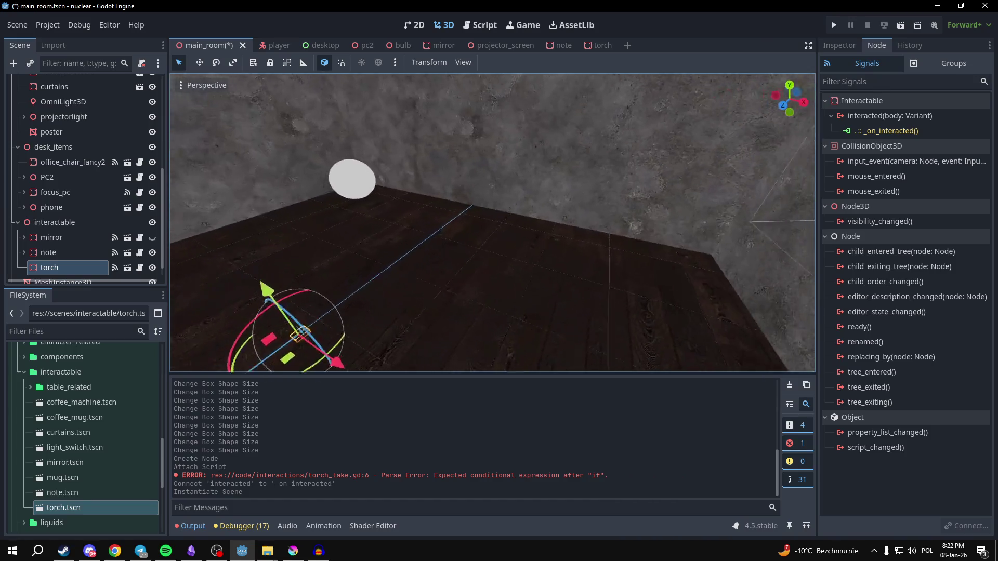
pyautogui.moveTo(400, 315)
pyautogui.mouseDown()
pyautogui.moveTo(631, 304)
pyautogui.moveTo(385, 282)
pyautogui.moveTo(361, 111)
pyautogui.moveTo(395, 177)
pyautogui.moveTo(400, 223)
pyautogui.moveTo(388, 194)
pyautogui.moveTo(457, 242)
pyautogui.moveTo(551, 268)
pyautogui.mouseUp()
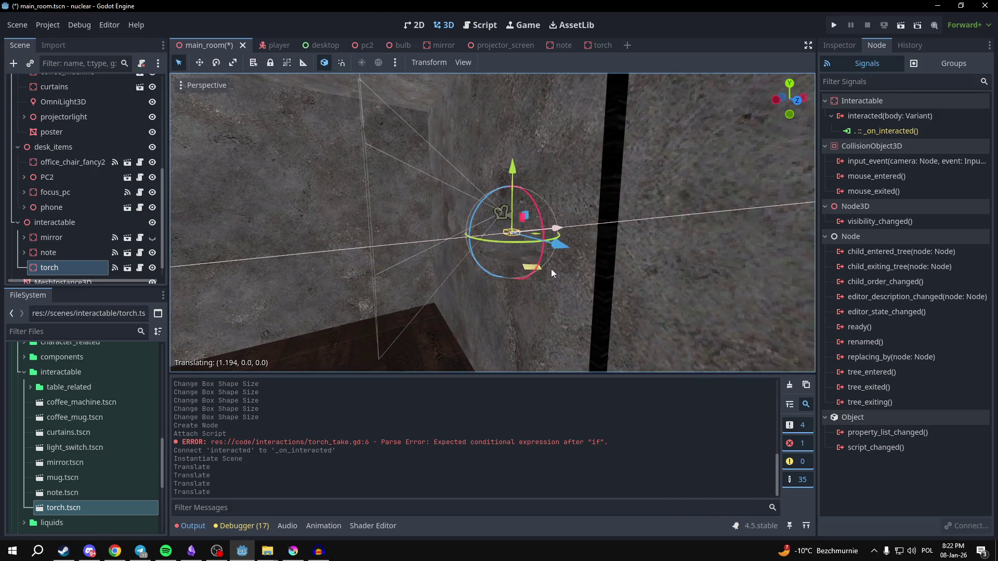
pyautogui.press('r')
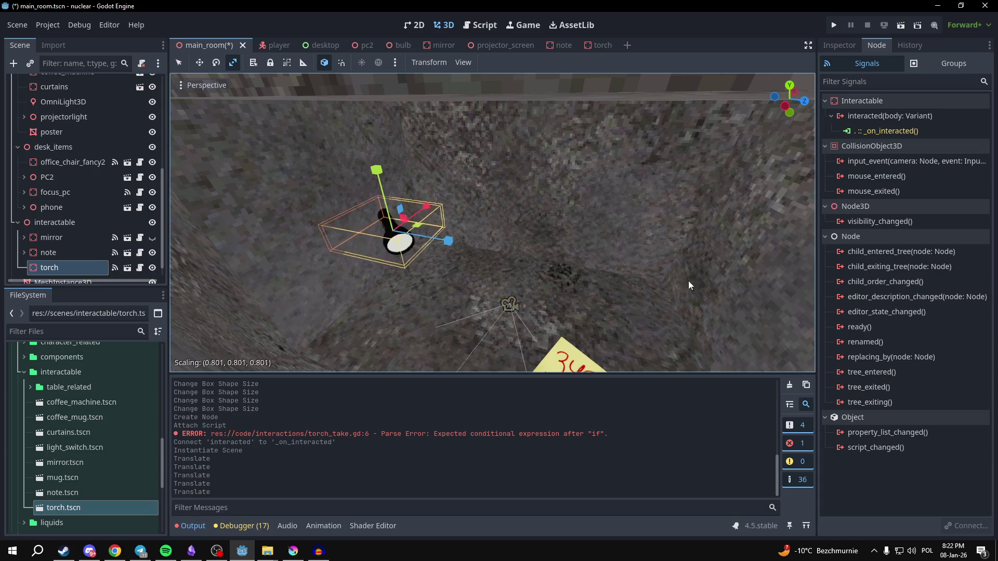
pyautogui.click(778, 287)
pyautogui.press('q')
pyautogui.moveTo(402, 228); pyautogui.dragTo(446, 281)
pyautogui.moveTo(452, 207)
pyautogui.mouseDown()
pyautogui.moveTo(468, 221)
pyautogui.moveTo(475, 249)
pyautogui.mouseUp()
pyautogui.moveTo(453, 331)
pyautogui.mouseDown()
pyautogui.moveTo(503, 313)
pyautogui.moveTo(466, 326)
pyautogui.moveTo(441, 315)
pyautogui.moveTo(463, 263)
pyautogui.moveTo(341, 257)
pyautogui.mouseUp()
pyautogui.moveTo(389, 183); pyautogui.dragTo(398, 174)
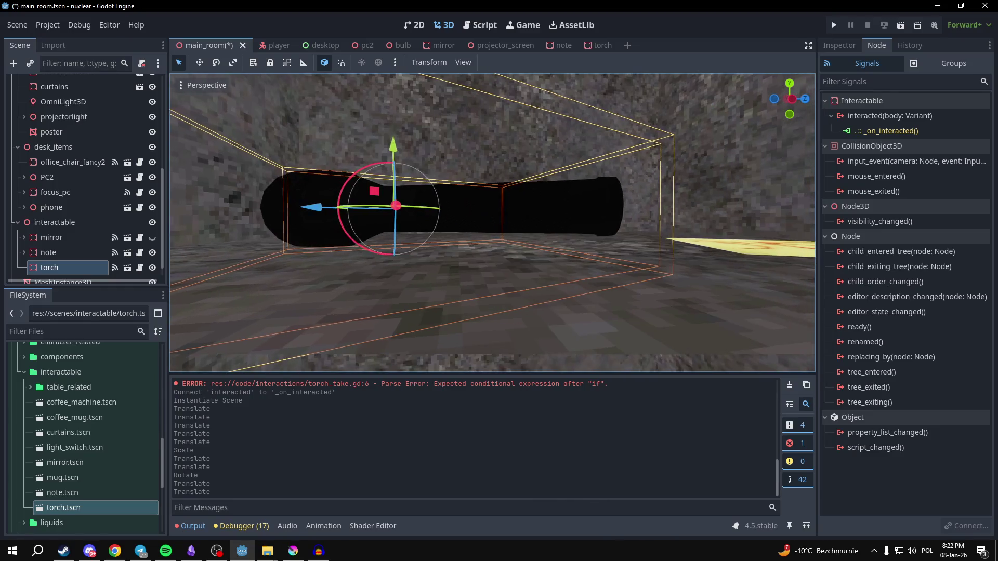
pyautogui.moveTo(471, 210); pyautogui.dragTo(451, 198)
pyautogui.click(478, 181)
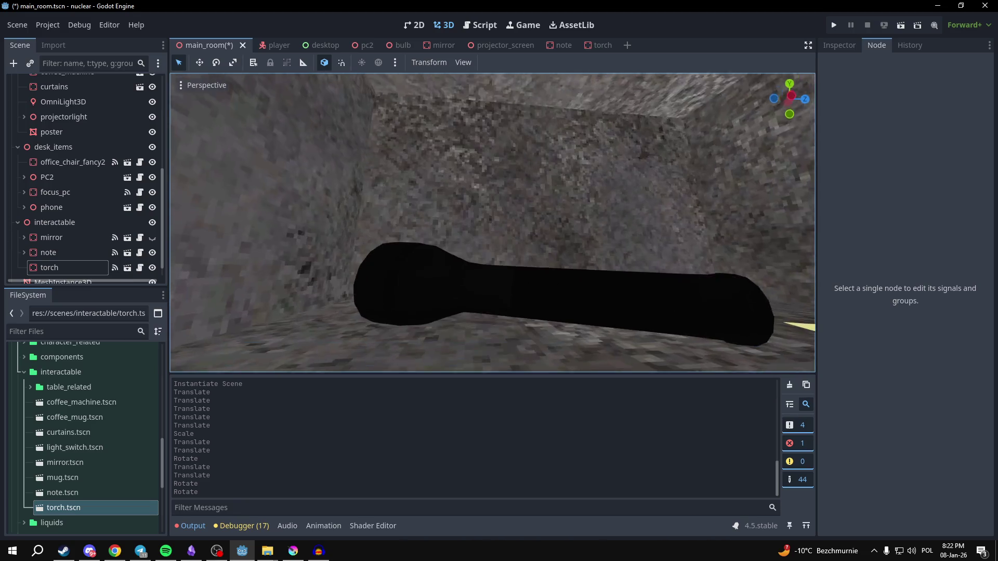
pyautogui.click(525, 281)
pyautogui.moveTo(481, 214); pyautogui.dragTo(482, 219)
pyautogui.click(481, 219)
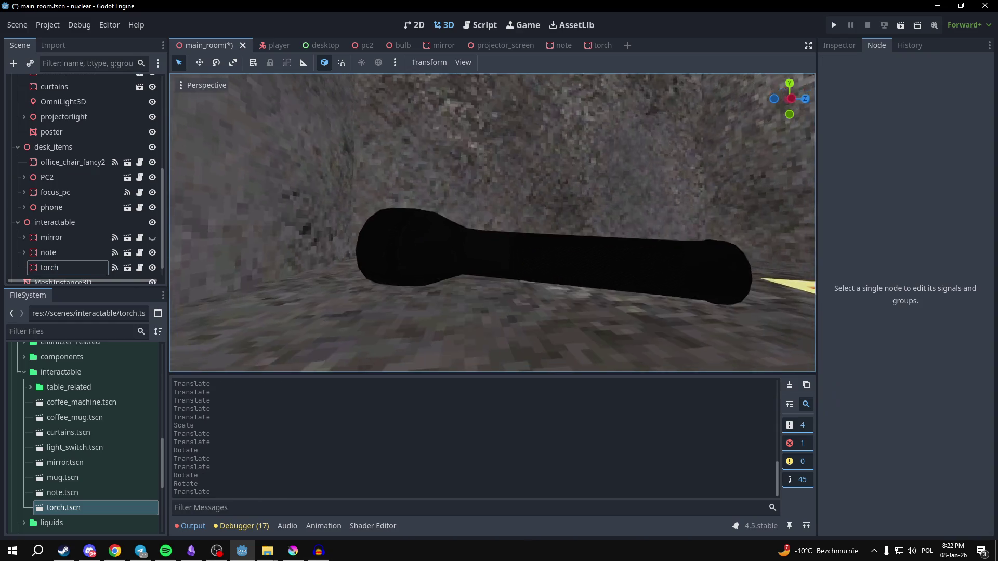
# Save the main_room scene and run the game with F5
pyautogui.hotkey('ctrl', 's')
pyautogui.rightClick(511, 244)
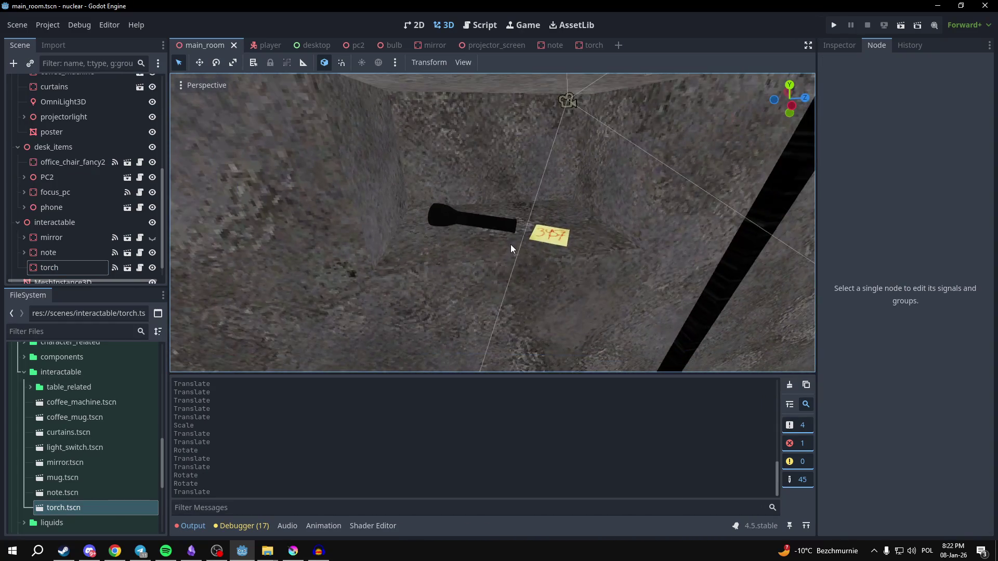
pyautogui.press('F5')
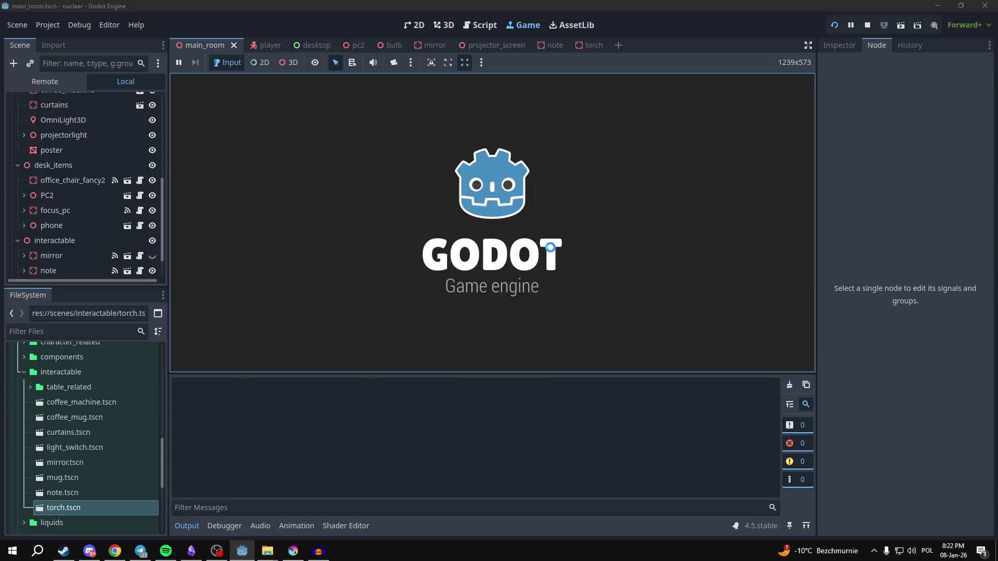
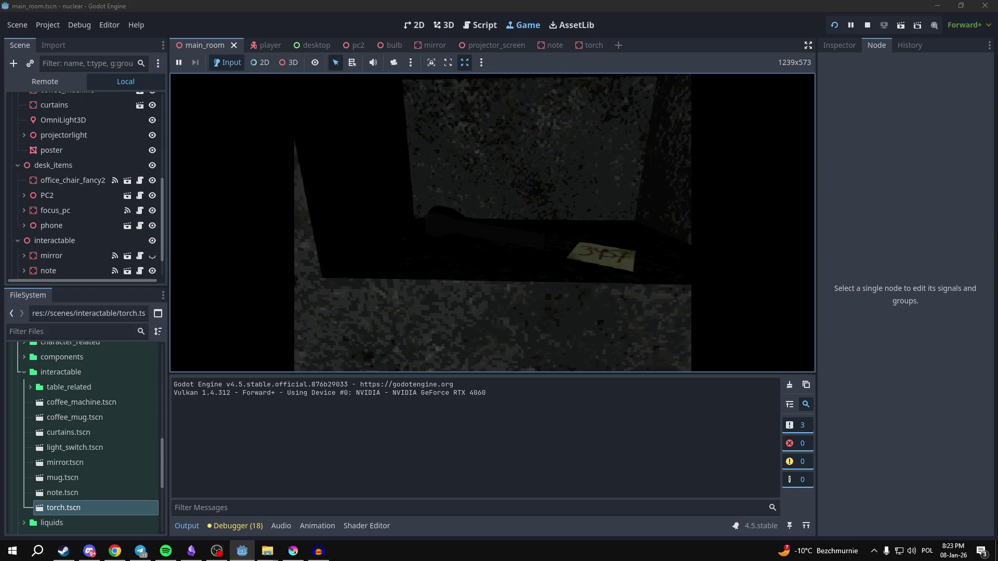
# Stop the game, assign the Player node to the torch's Player property in main_room, and save
pyautogui.press('F8')
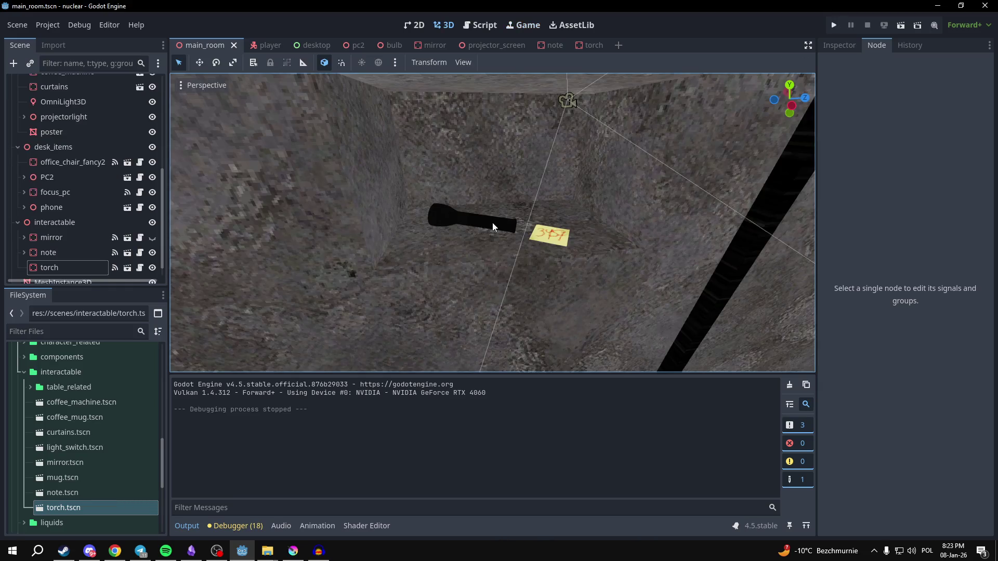
pyautogui.click(590, 46)
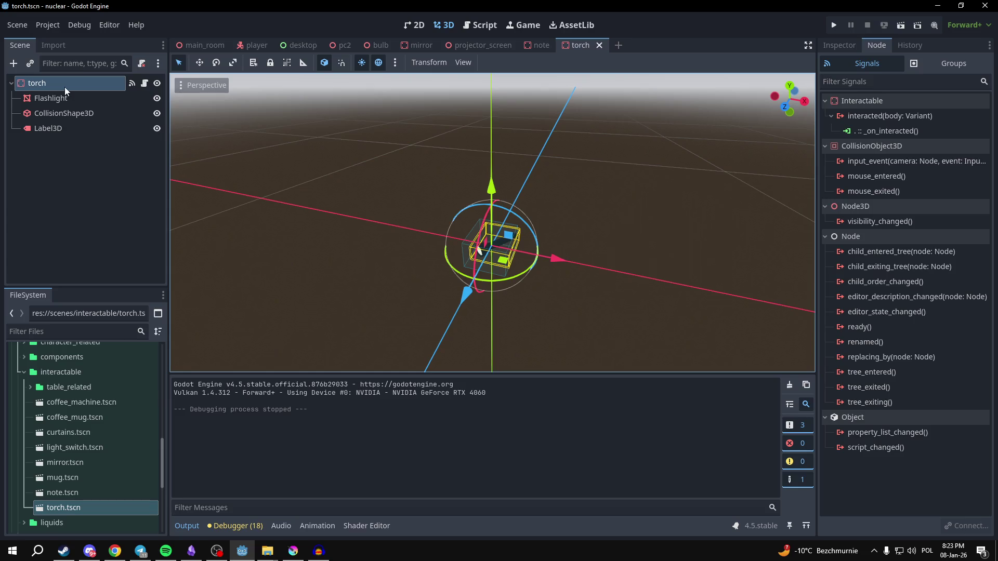
pyautogui.click(838, 44)
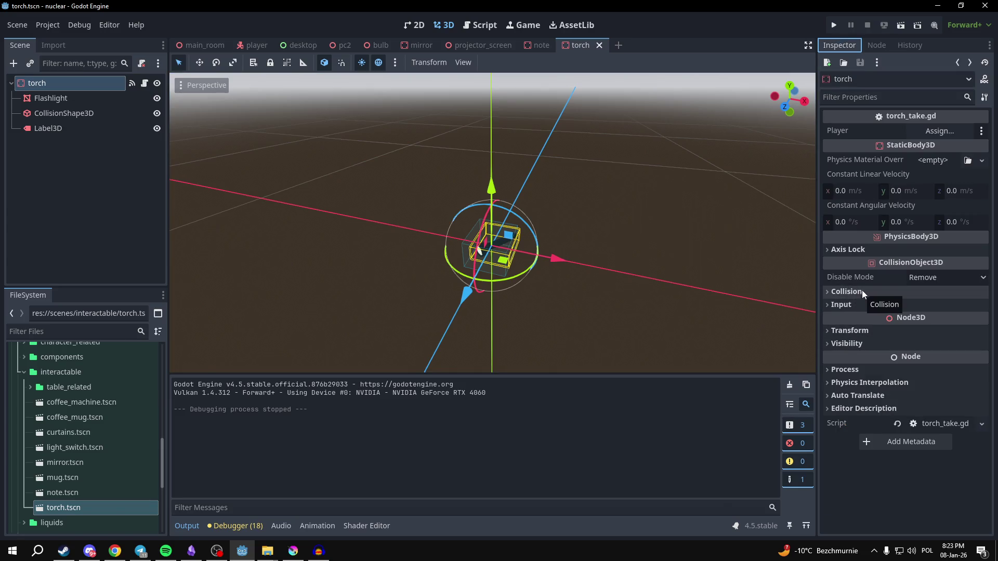
pyautogui.click(203, 45)
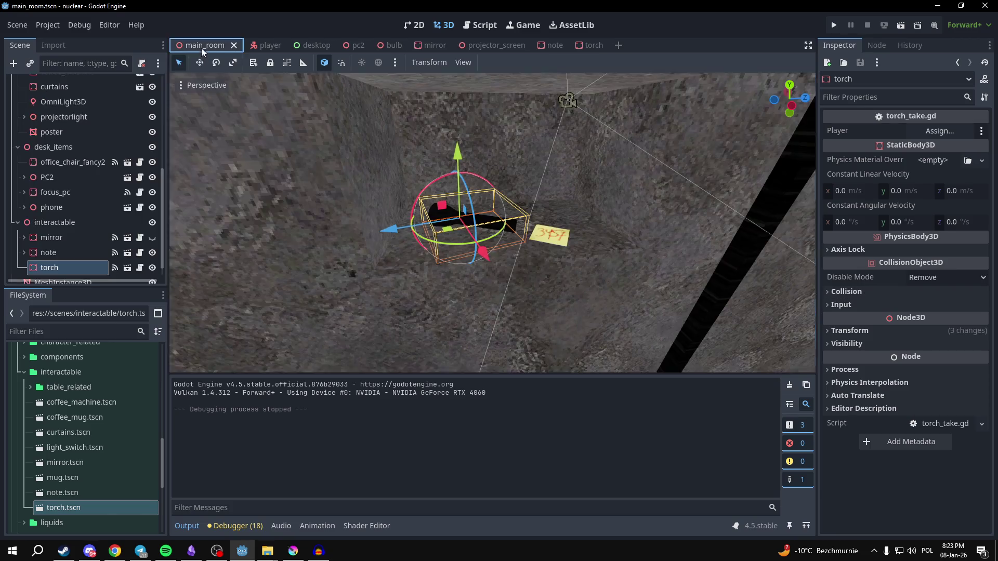
pyautogui.scroll(6, 100, 162)
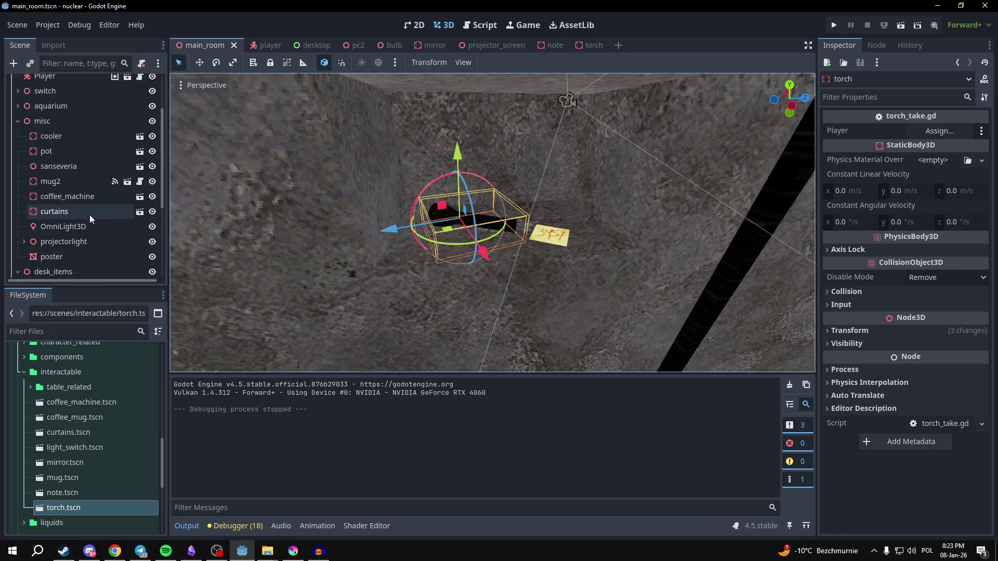
pyautogui.moveTo(52, 143); pyautogui.dragTo(954, 132)
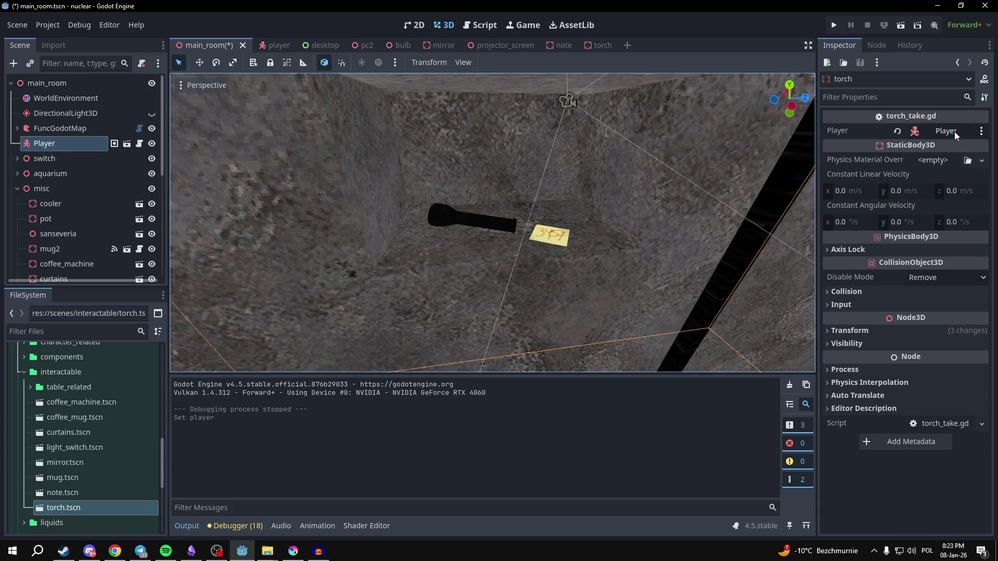
pyautogui.hotkey('ctrl', 's')
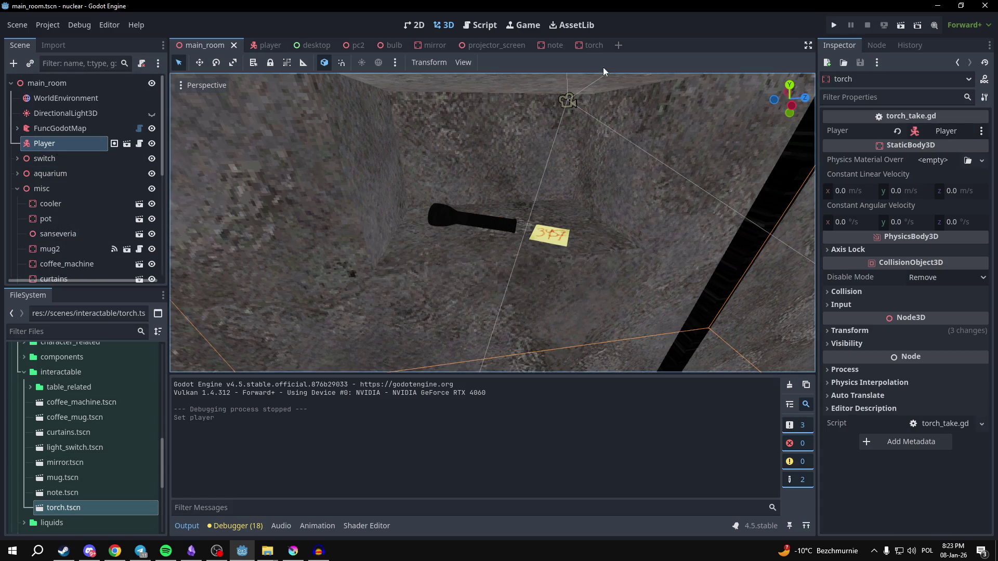
# Add collision layer 2 to the torch and run the game with F5
pyautogui.click(592, 46)
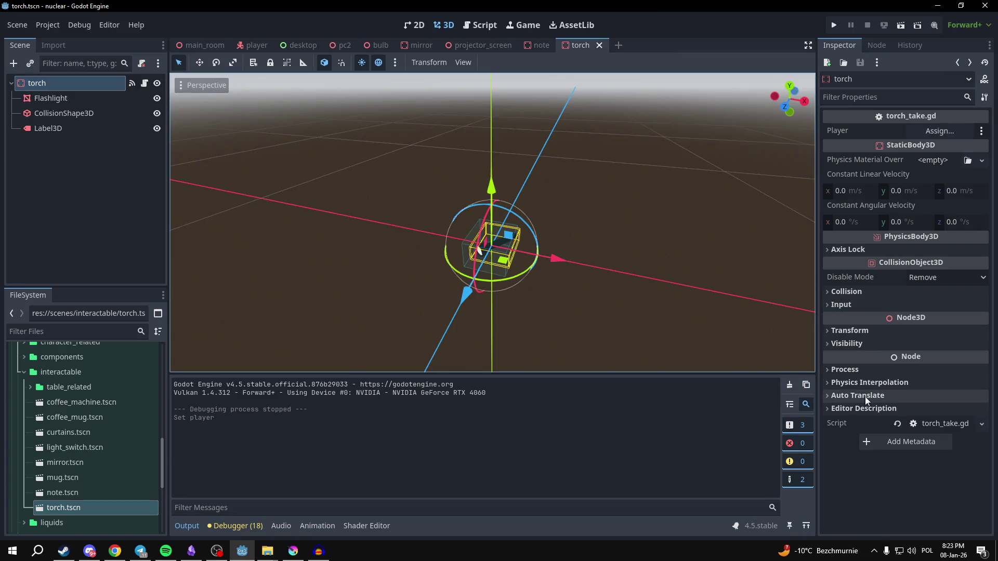
pyautogui.click(855, 368)
pyautogui.click(856, 369)
pyautogui.click(858, 332)
pyautogui.click(859, 329)
pyautogui.click(862, 291)
pyautogui.click(850, 324)
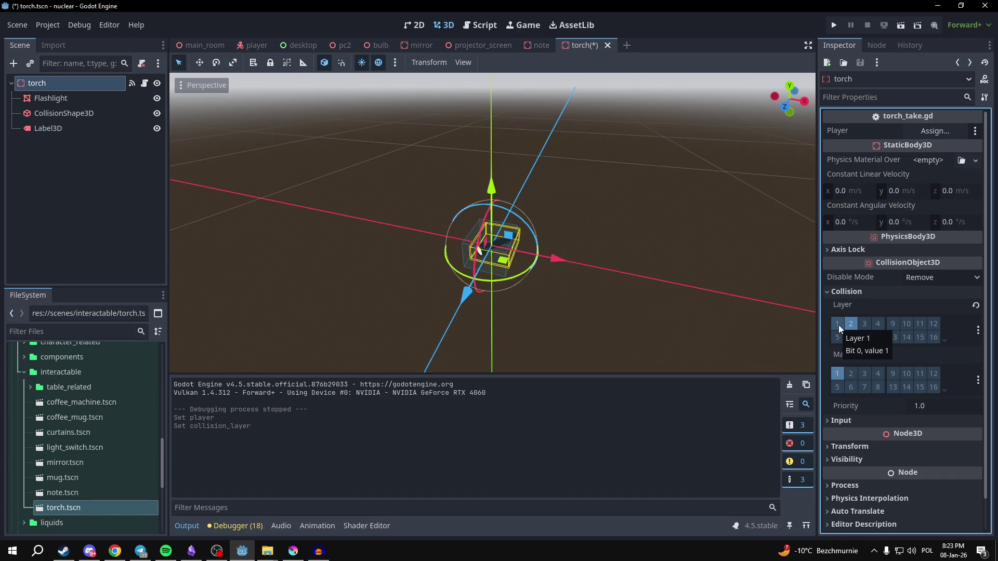
pyautogui.press('F5')
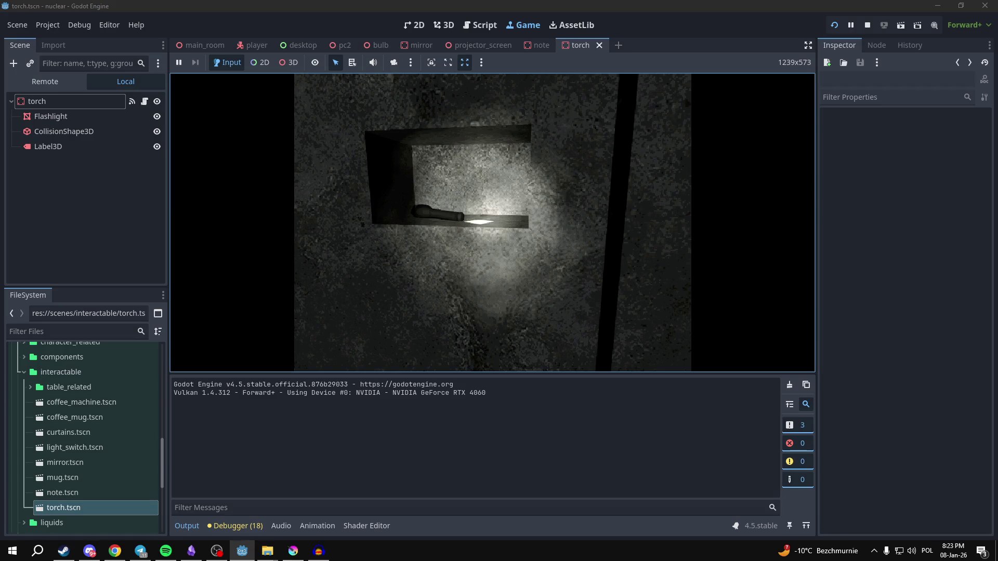
# Add queue_free() on a new line after the flashlight line in torch_take.gd and save
pyautogui.press('F8')
pyautogui.click(479, 26)
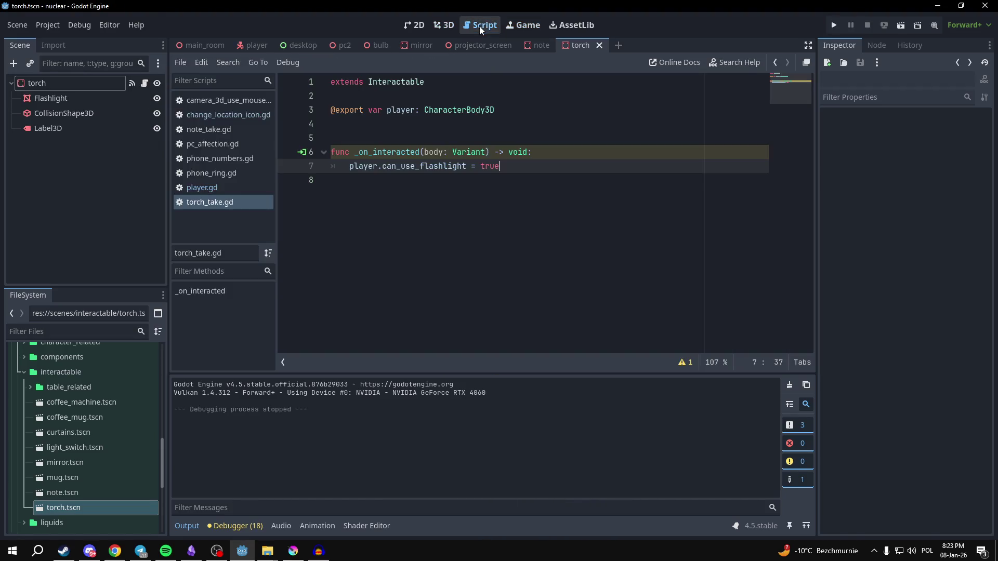
pyautogui.moveTo(52, 84)
pyautogui.mouseDown()
pyautogui.moveTo(374, 185)
pyautogui.moveTo(125, 114)
pyautogui.moveTo(73, 83)
pyautogui.mouseUp()
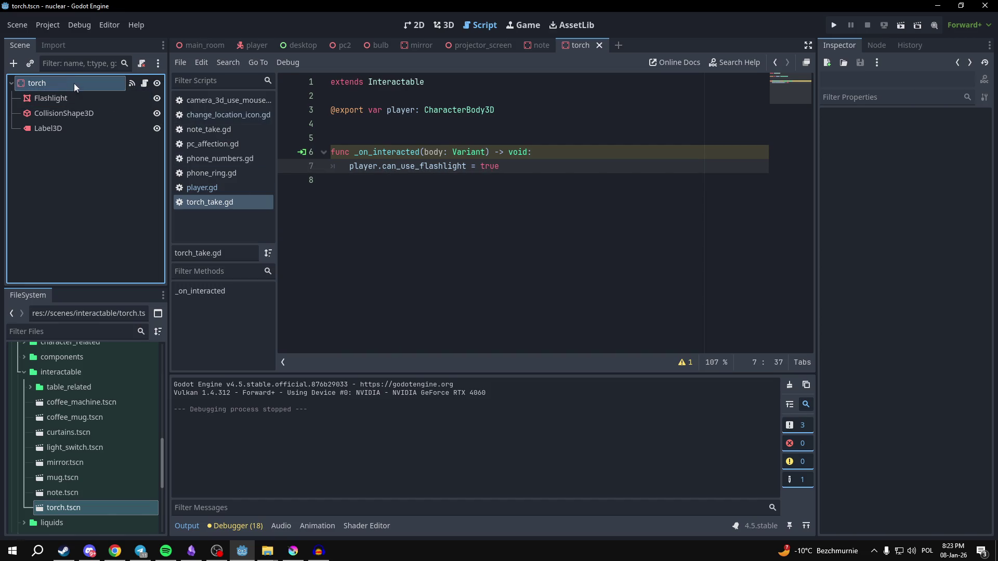
pyautogui.click(512, 171)
pyautogui.press('Return')
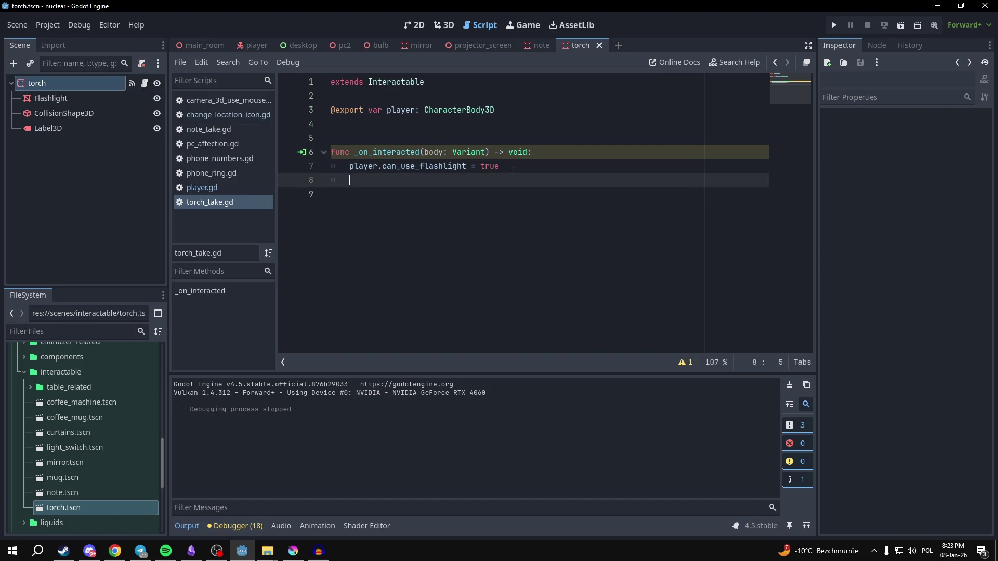
pyautogui.write('visi')
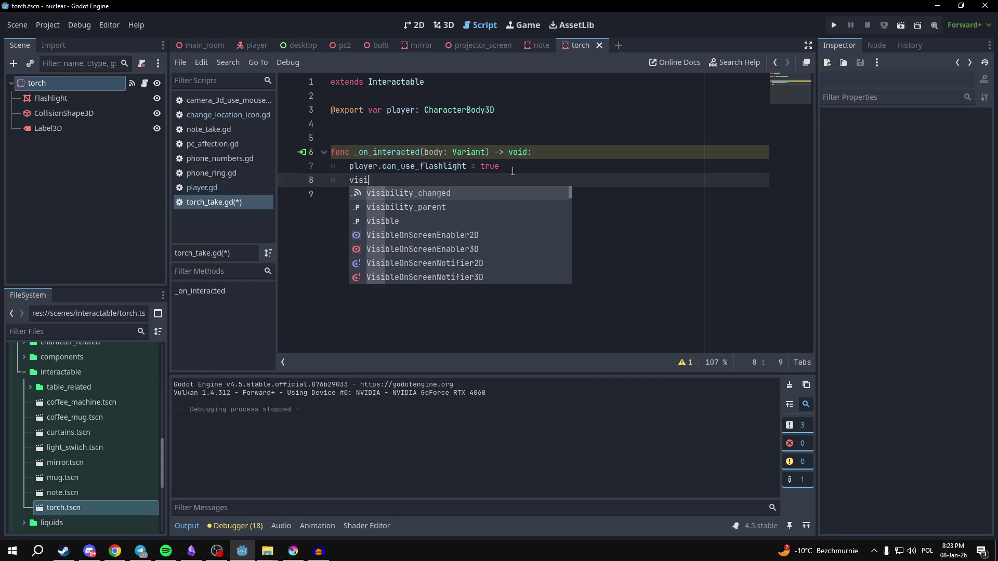
pyautogui.write('ble = false')
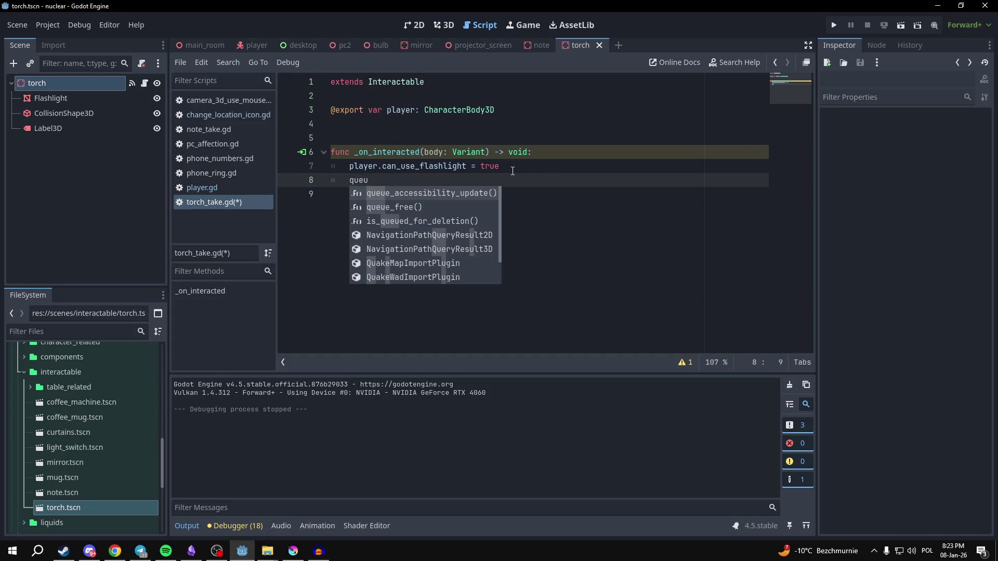
pyautogui.press('Down')
pyautogui.press('Return')
pyautogui.hotkey('ctrl', 's')
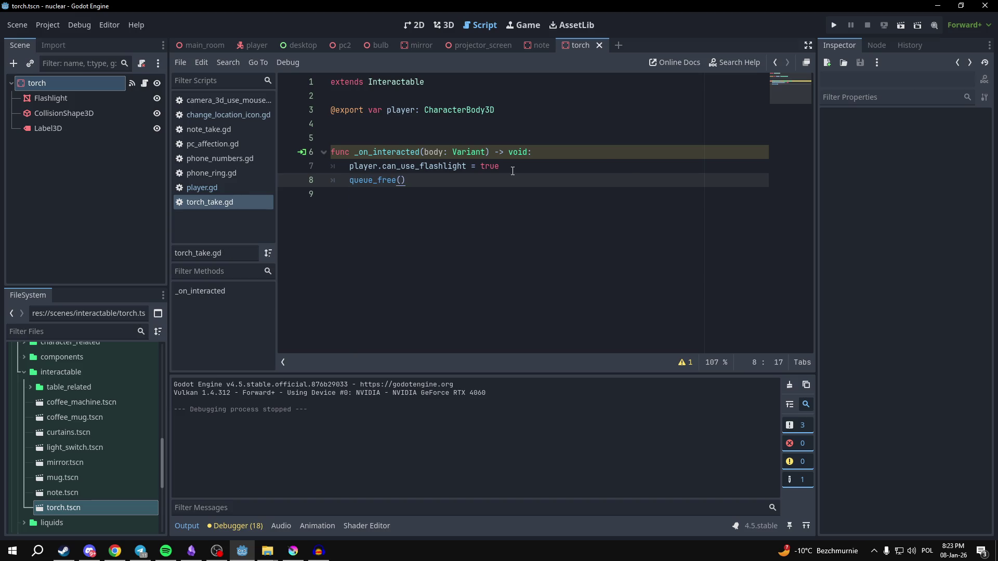
# Run the game to test the torch pickup, then stop it
pyautogui.press('F5')
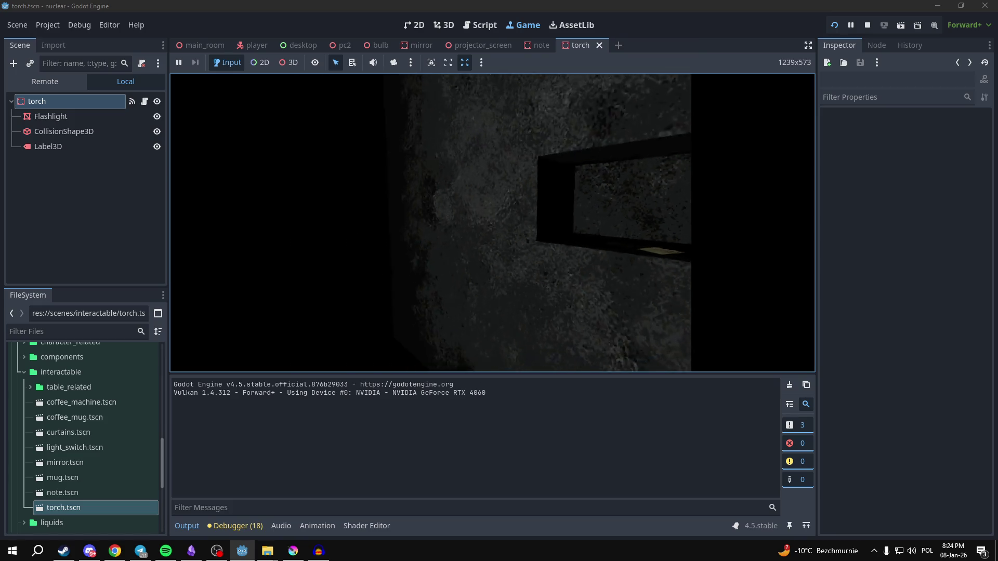
pyautogui.press('f')
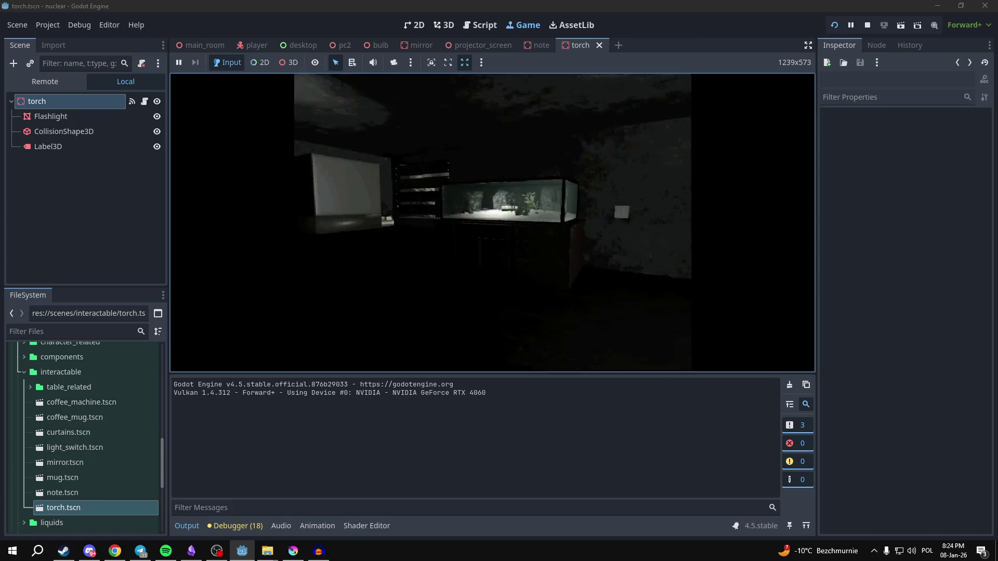
pyautogui.press('F8')
# Check the Twitch stream manager in Chrome, then bring up Spotify
pyautogui.click(125, 549)
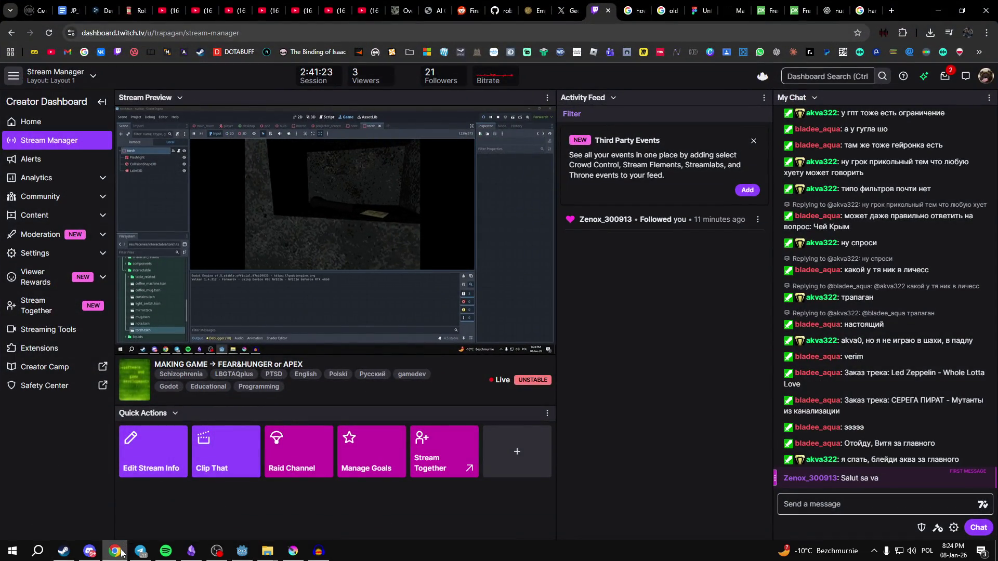
pyautogui.click(127, 545)
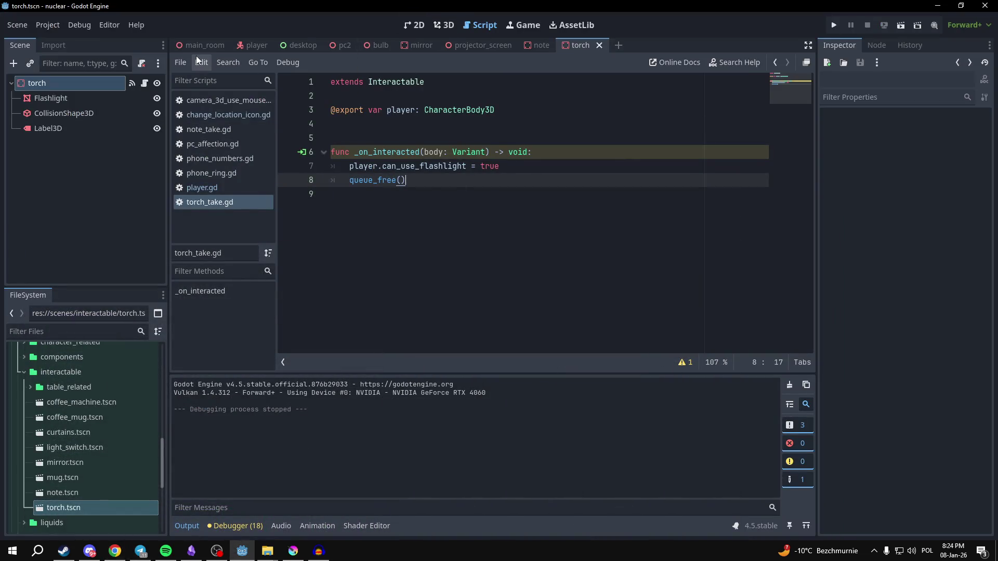
pyautogui.click(166, 550)
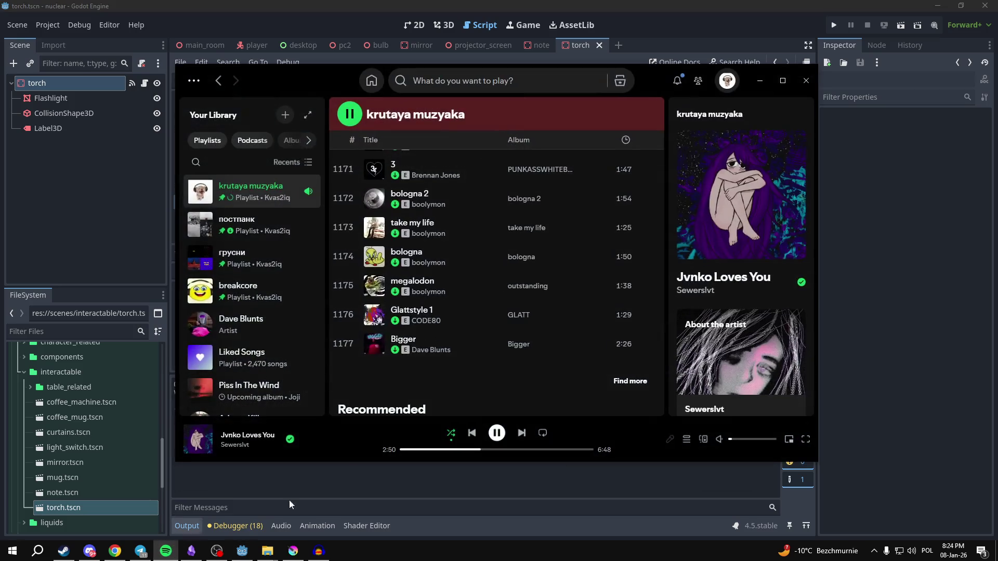
# Play the breakcore playlist from track 1, Jvnko Loves You, then minimize Spotify
pyautogui.click(262, 289)
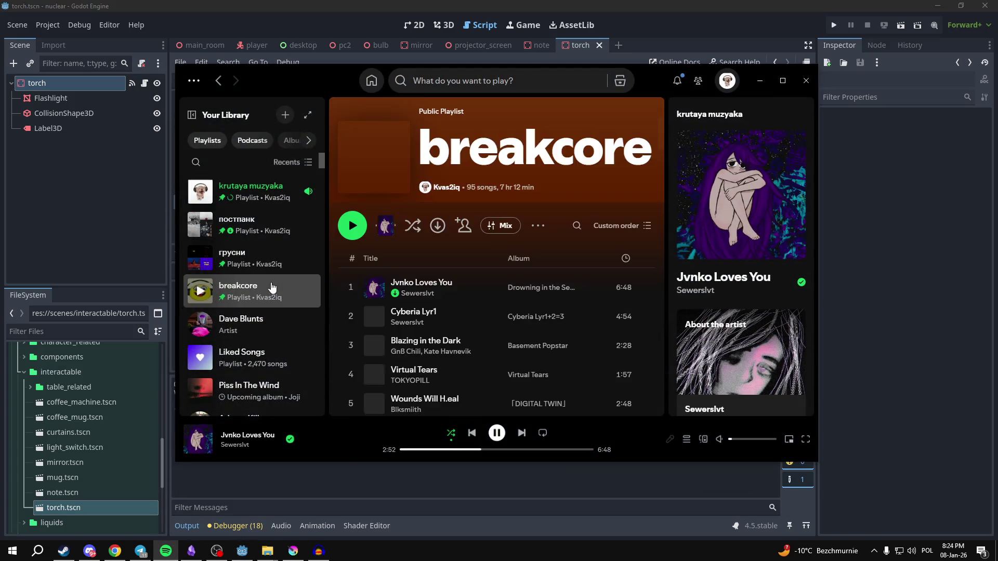
pyautogui.doubleClick(468, 283)
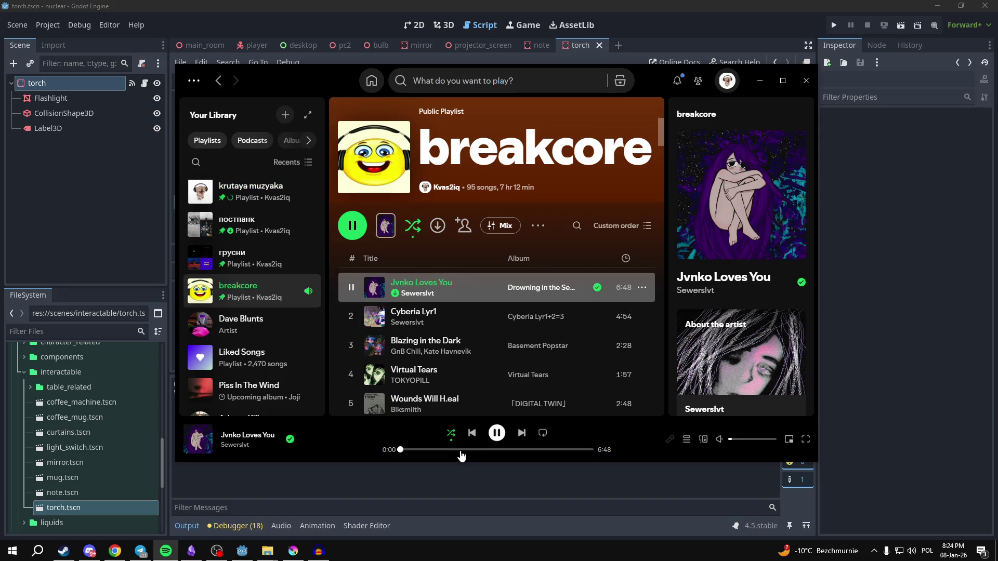
pyautogui.click(468, 450)
pyautogui.click(760, 81)
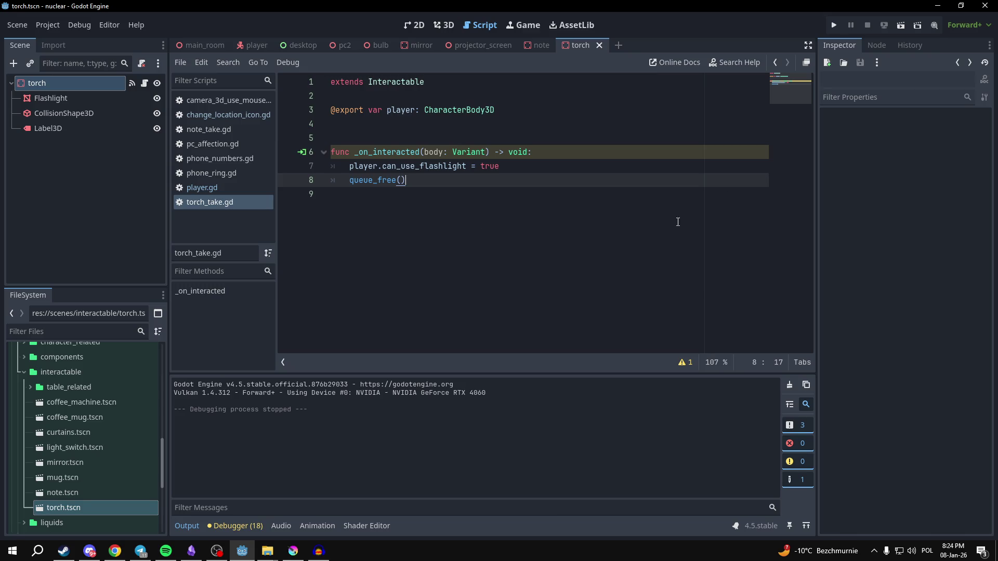
pyautogui.click(89, 173)
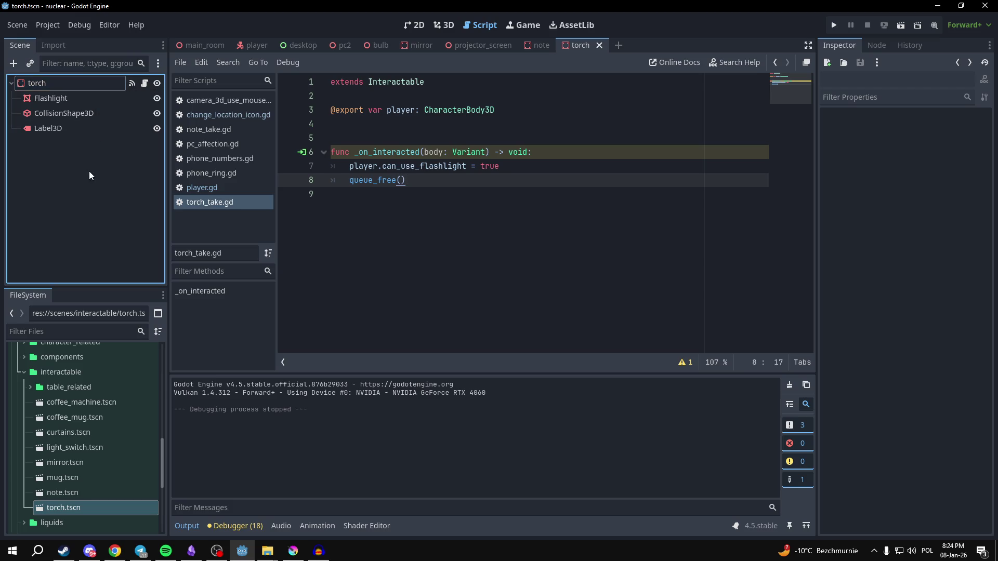
# Inspect the torch scene in 3D, then open the player scene
pyautogui.click(444, 26)
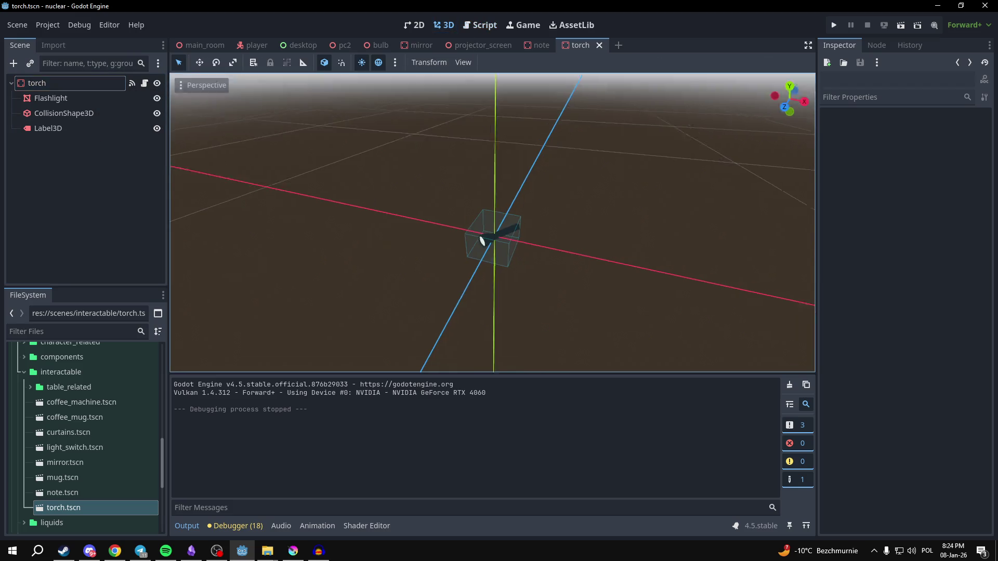
pyautogui.scroll(5, 492, 222)
pyautogui.scroll(-5, 493, 222)
pyautogui.scroll(2, 493, 223)
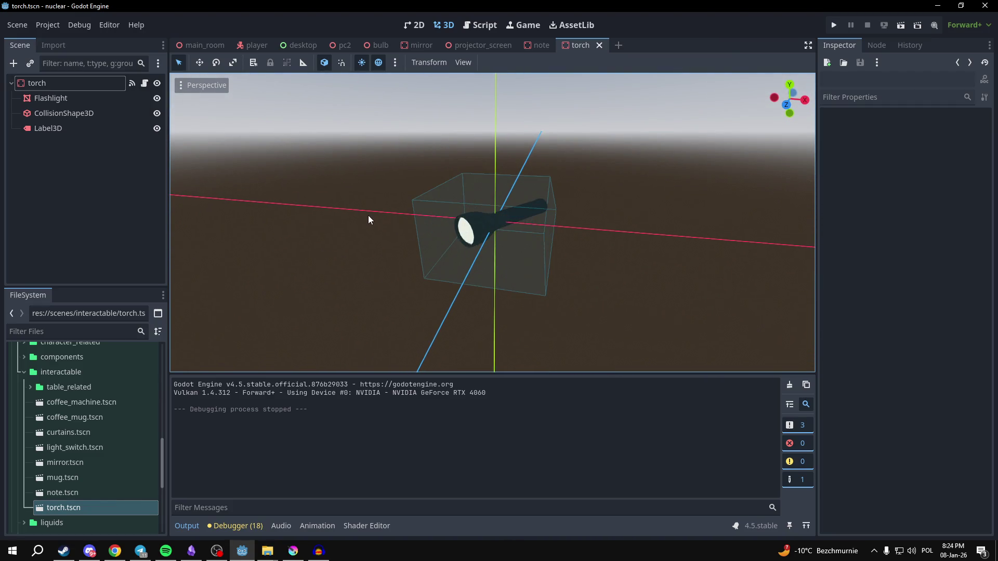
pyautogui.click(256, 45)
pyautogui.click(323, 211)
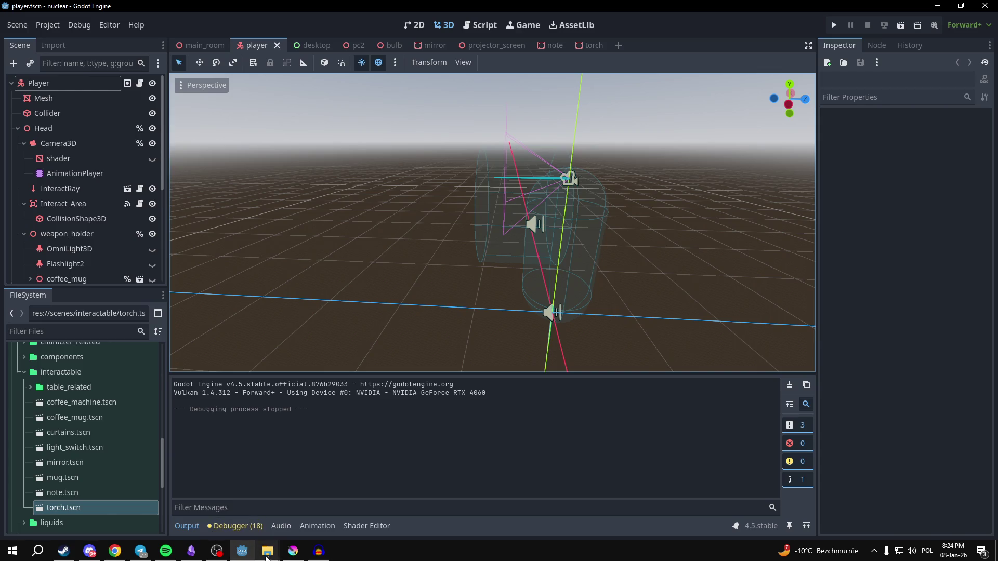
# Unmute the microphone in OBS, return to Godot, and run the game with F5
pyautogui.click(217, 551)
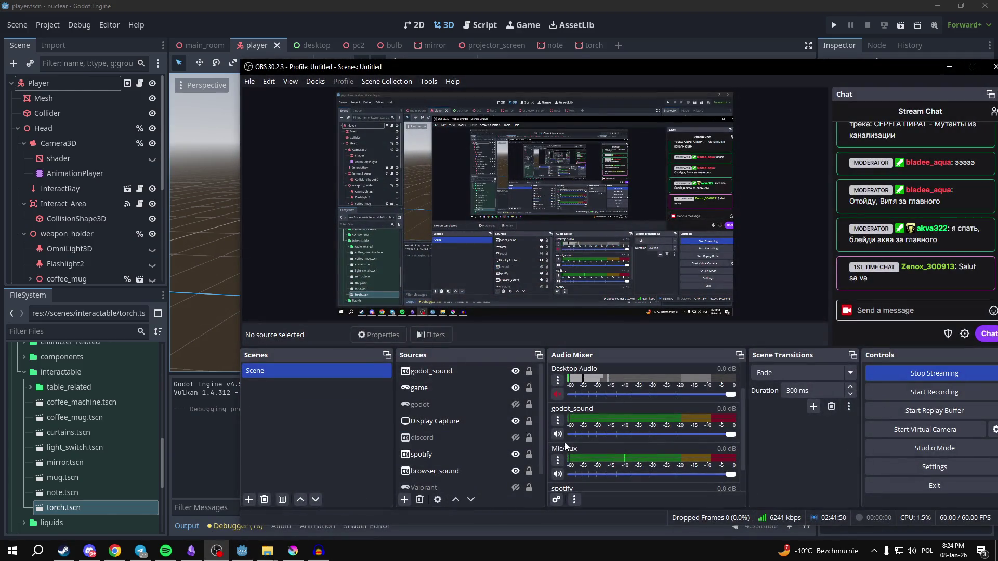
pyautogui.click(557, 475)
pyautogui.scroll(-2, 599, 468)
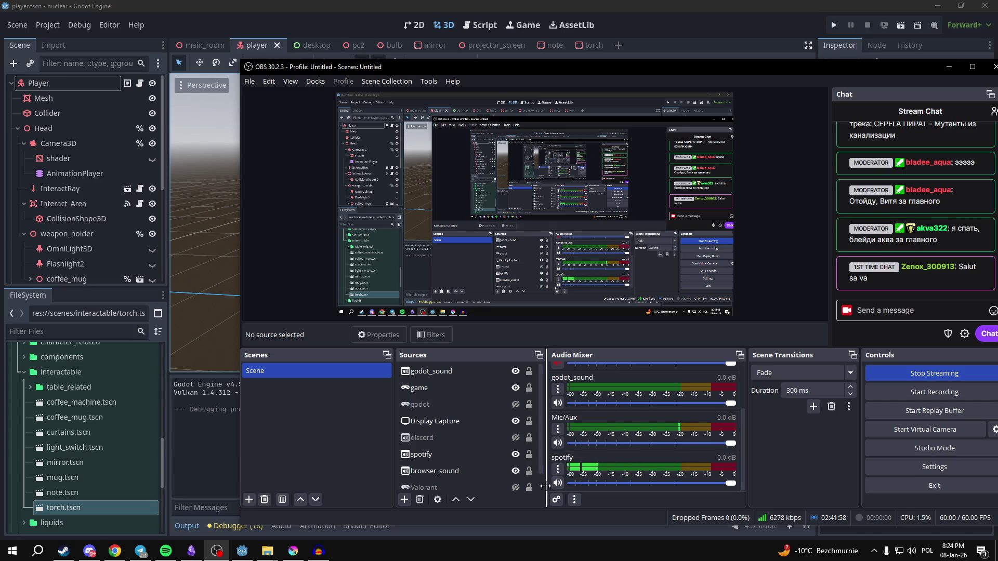
pyautogui.hotkey('alt', 'Tab')
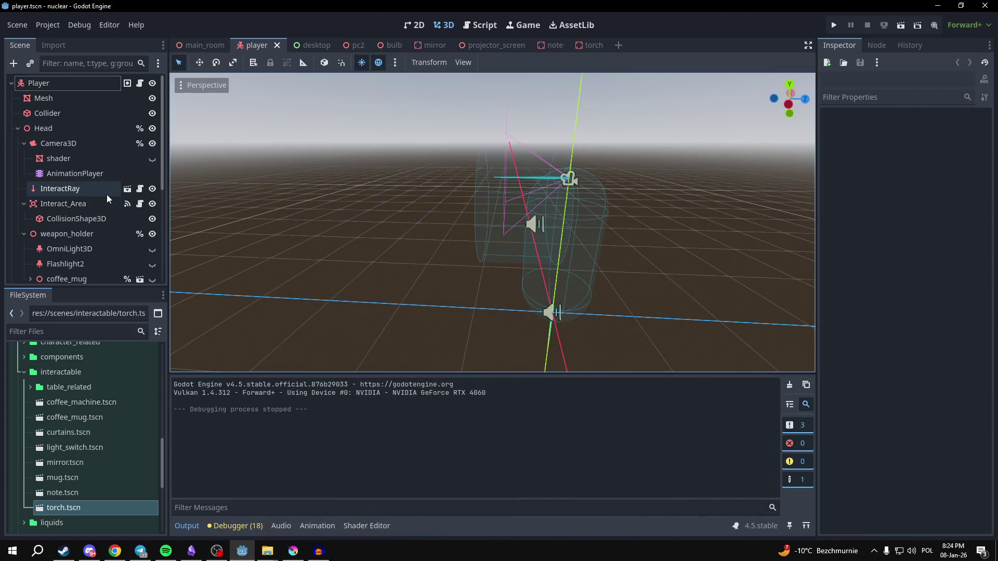
pyautogui.scroll(-3, 107, 196)
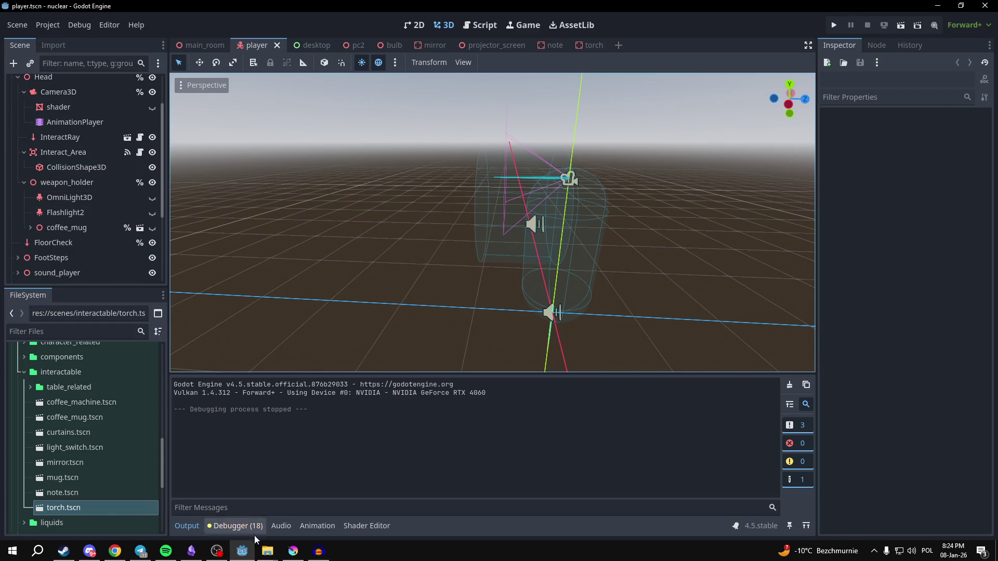
pyautogui.click(217, 551)
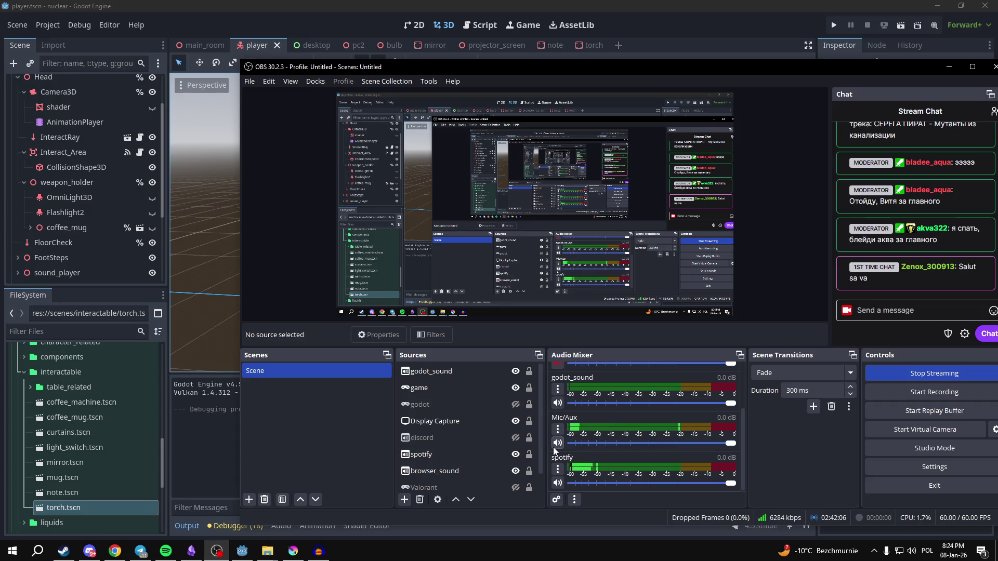
pyautogui.click(216, 551)
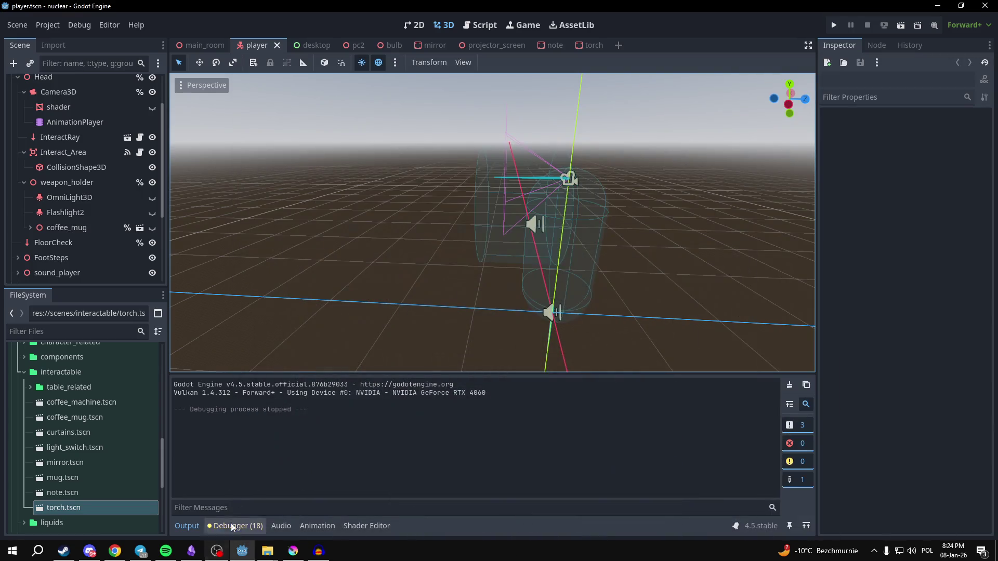
pyautogui.moveTo(338, 241); pyautogui.dragTo(324, 242)
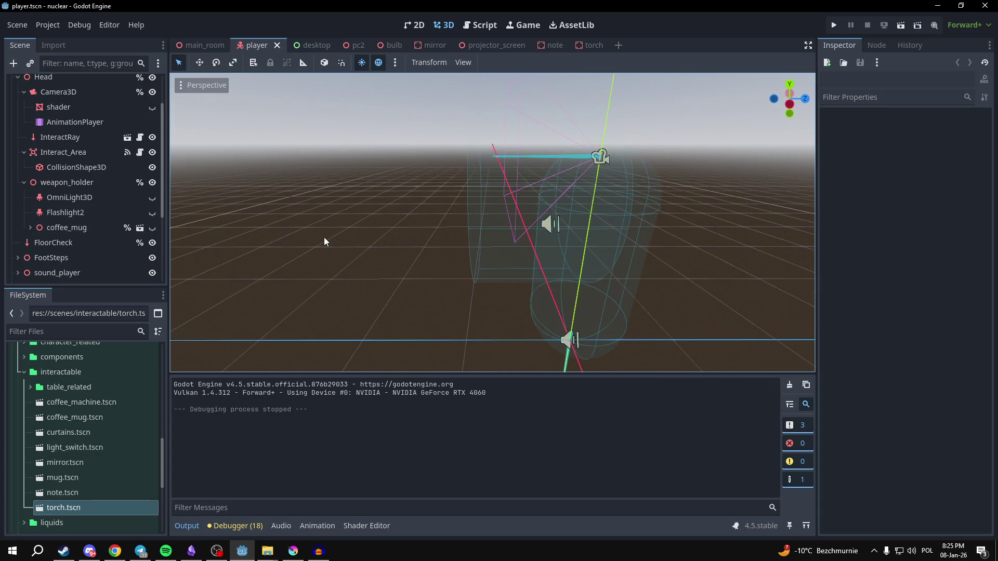
pyautogui.press('F5')
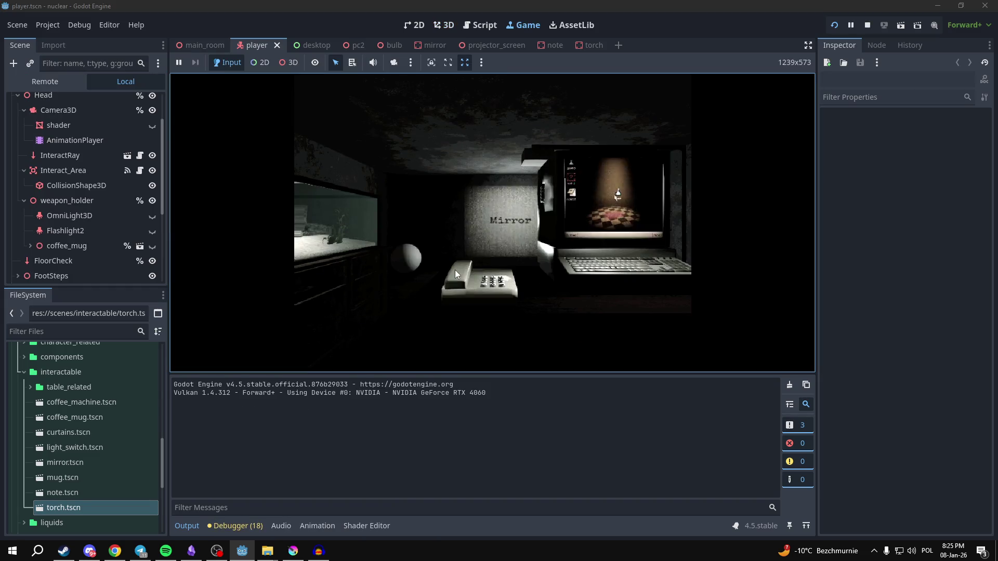
# Show Flashlight2 and try Range, Attenuation and Energy changes, undoing them all
pyautogui.click(152, 231)
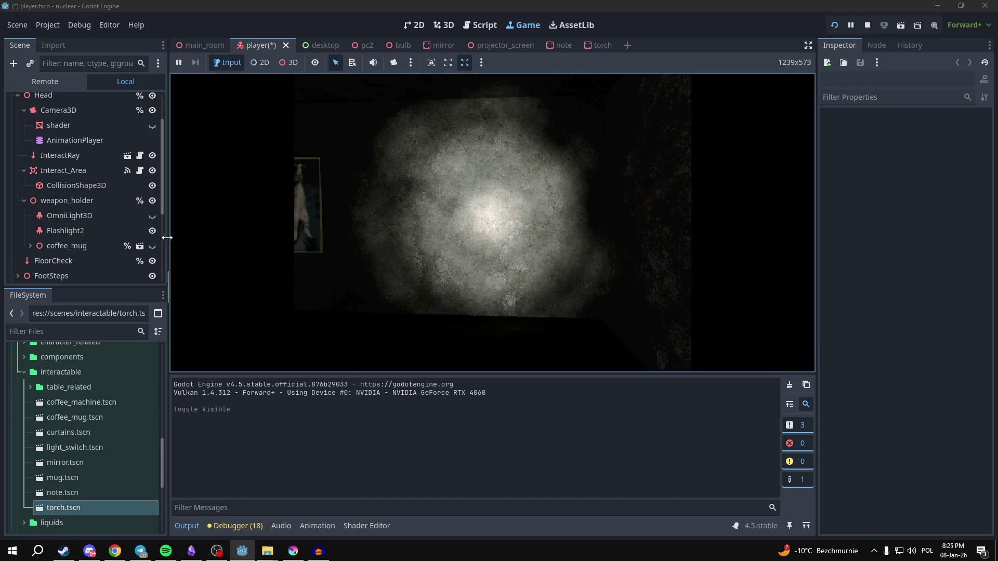
pyautogui.click(133, 233)
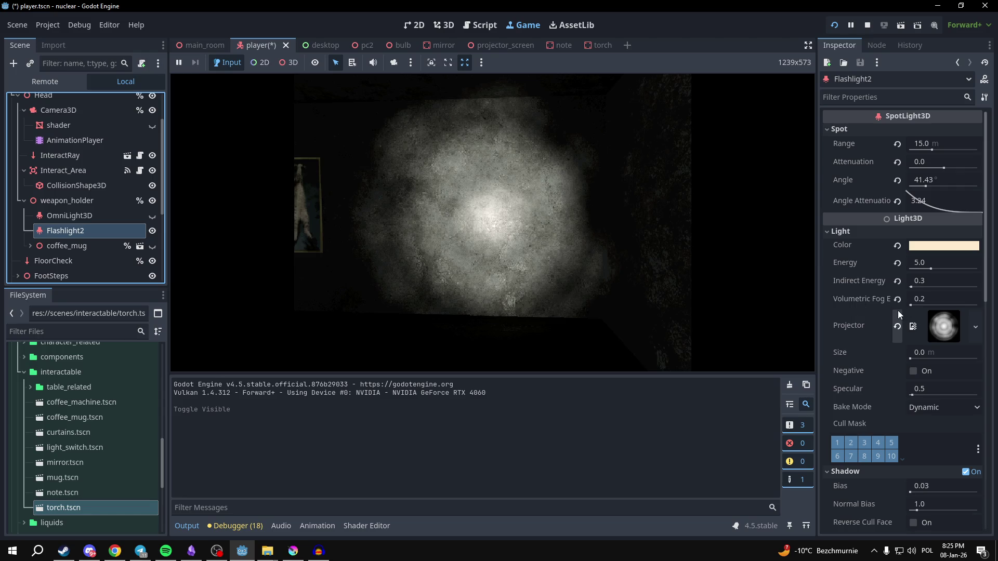
pyautogui.click(931, 151)
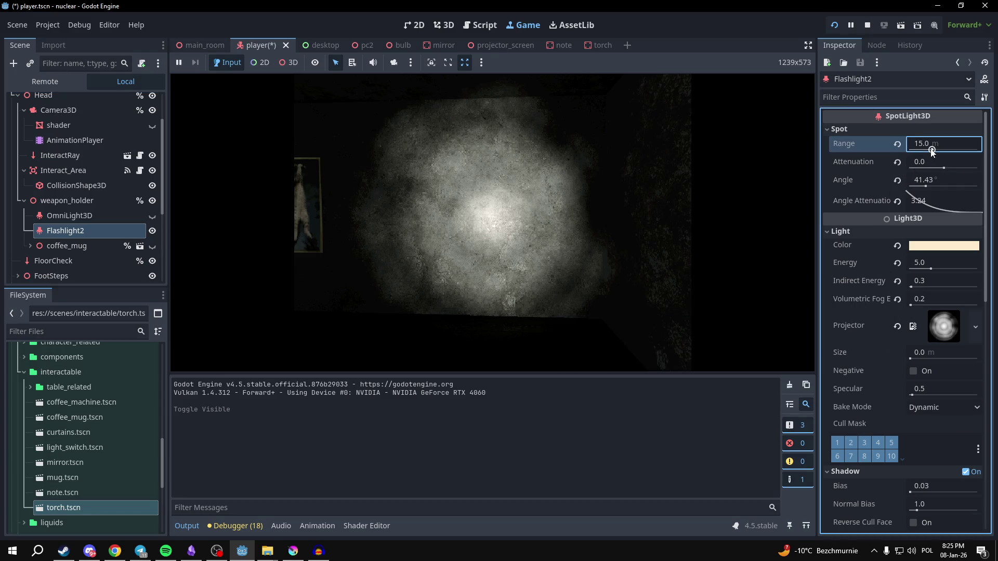
pyautogui.moveTo(929, 150); pyautogui.dragTo(921, 150)
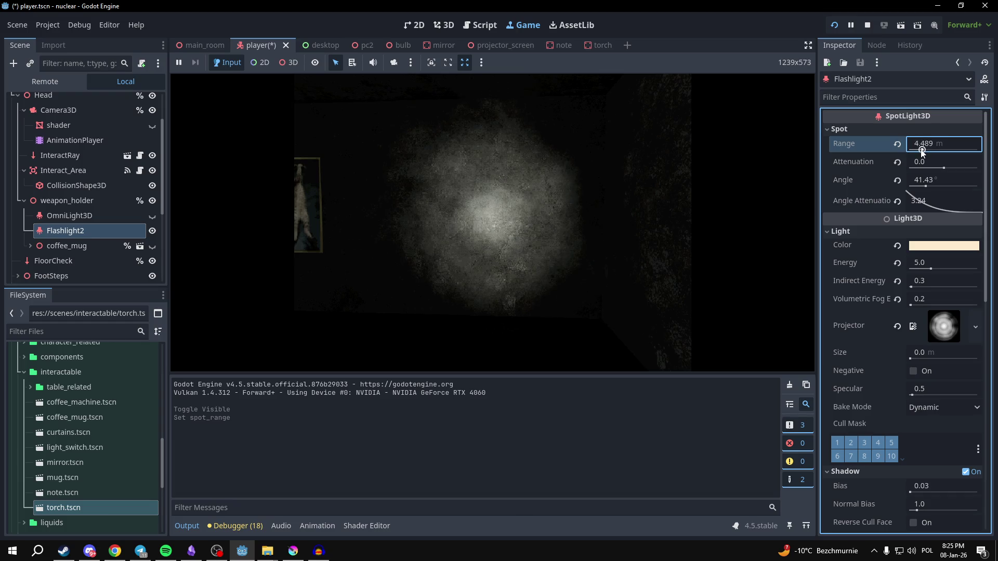
pyautogui.hotkey('ctrl', 'z')
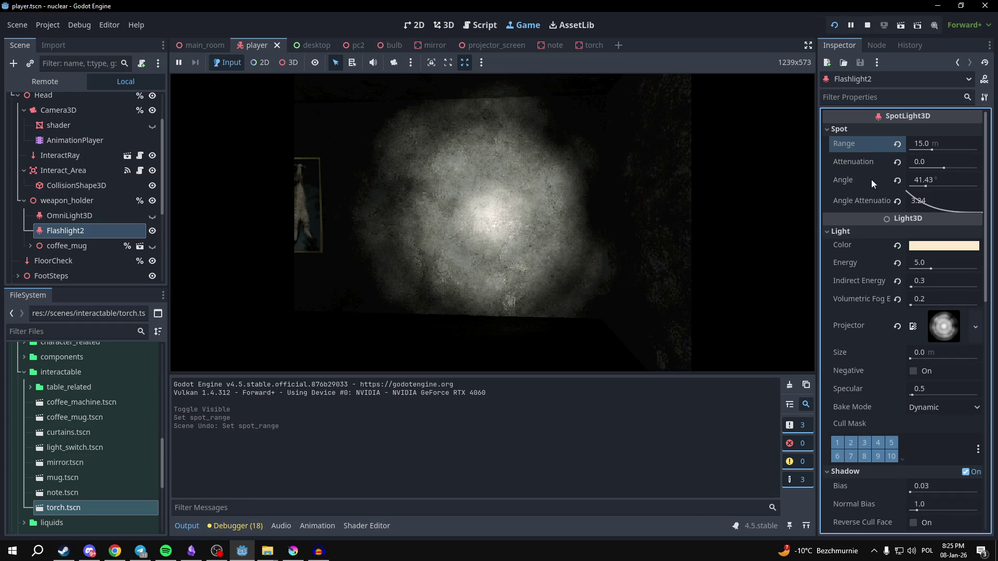
pyautogui.moveTo(944, 169); pyautogui.dragTo(951, 169)
pyautogui.press('Return')
pyautogui.moveTo(929, 270); pyautogui.dragTo(992, 274)
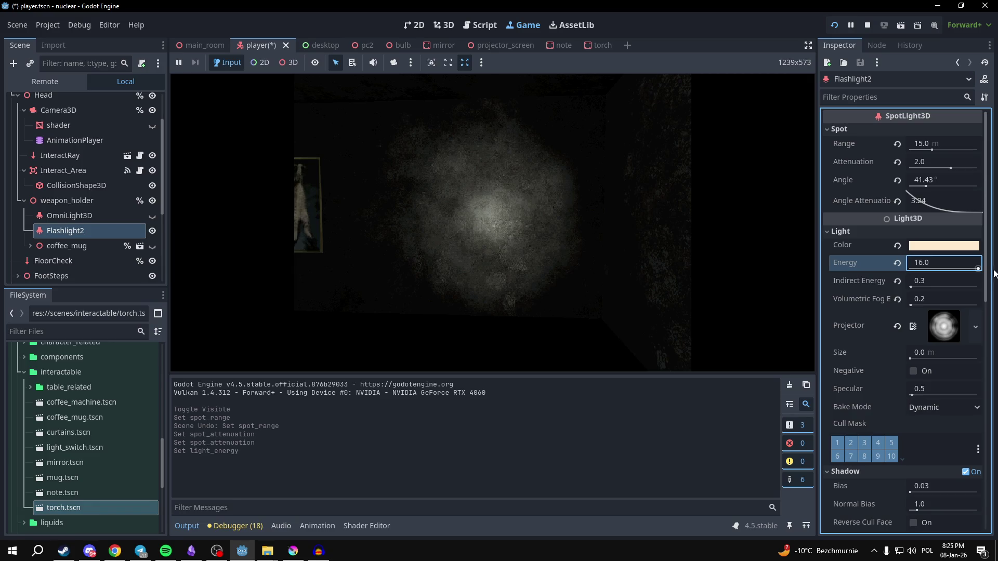
pyautogui.hotkey('ctrl', 'z')
pyautogui.hotkey('ctrl', 'z')
pyautogui.hotkey('ctrl', 'z')
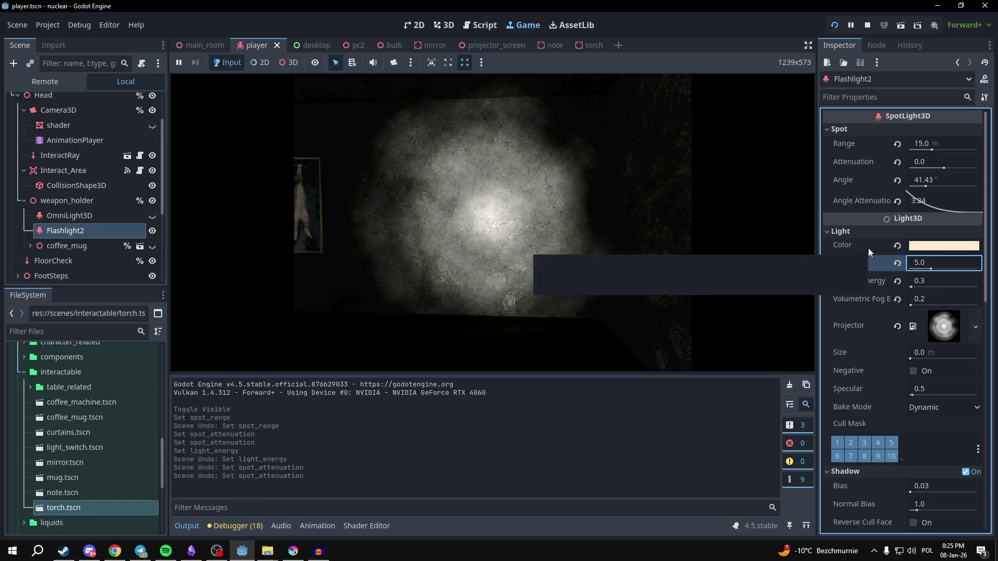
pyautogui.click(754, 249)
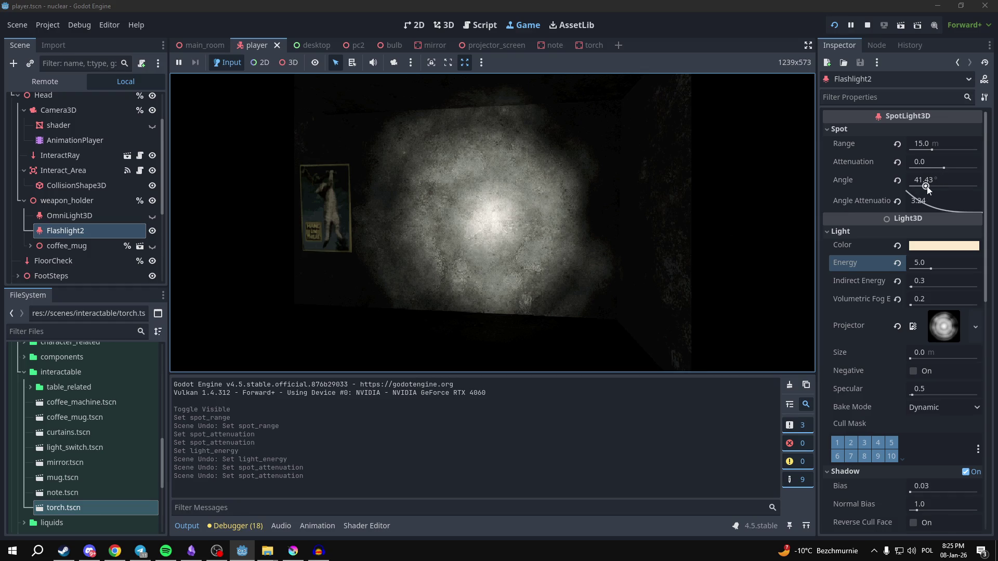
# Set Flashlight2's spot angle to 30° and its light colour to pink dd7ae1
pyautogui.moveTo(927, 186); pyautogui.dragTo(921, 187)
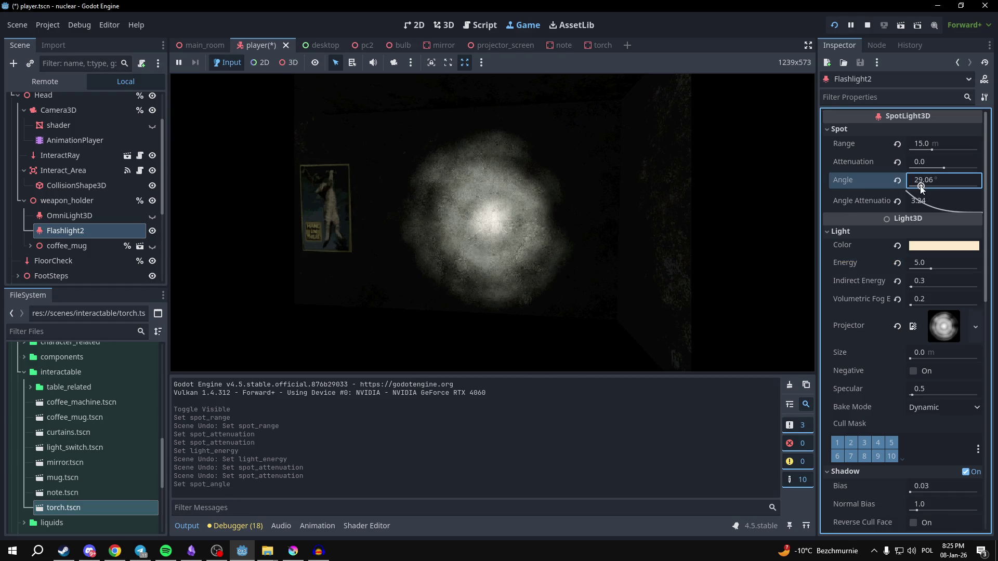
pyautogui.click(933, 178)
pyautogui.write('30')
pyautogui.press('Return')
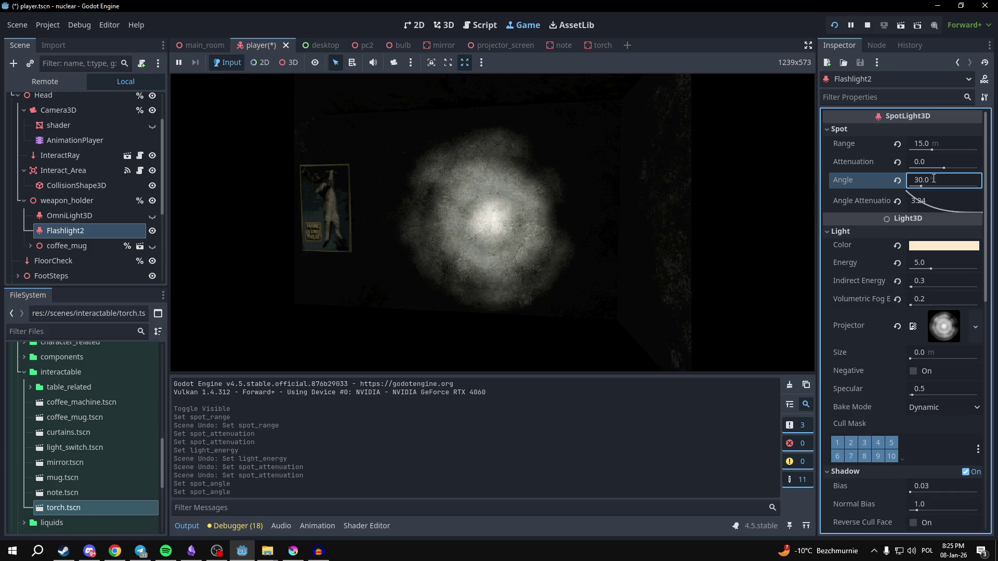
pyautogui.click(933, 250)
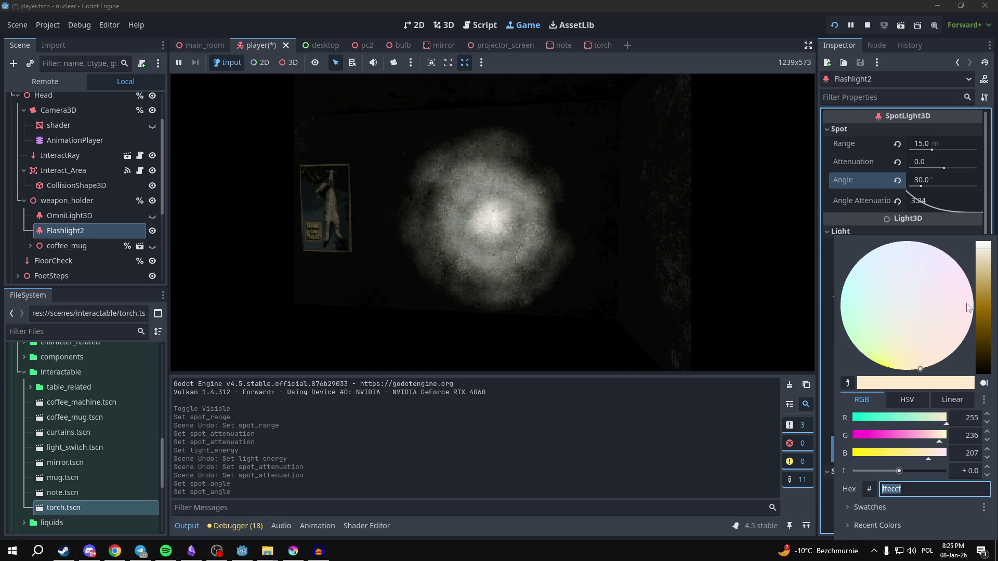
pyautogui.click(985, 281)
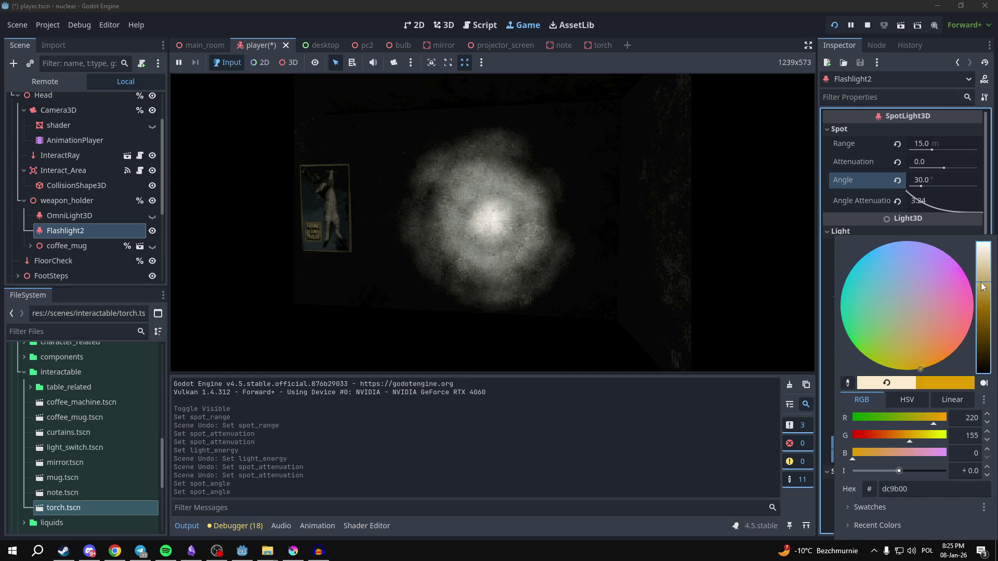
pyautogui.click(951, 279)
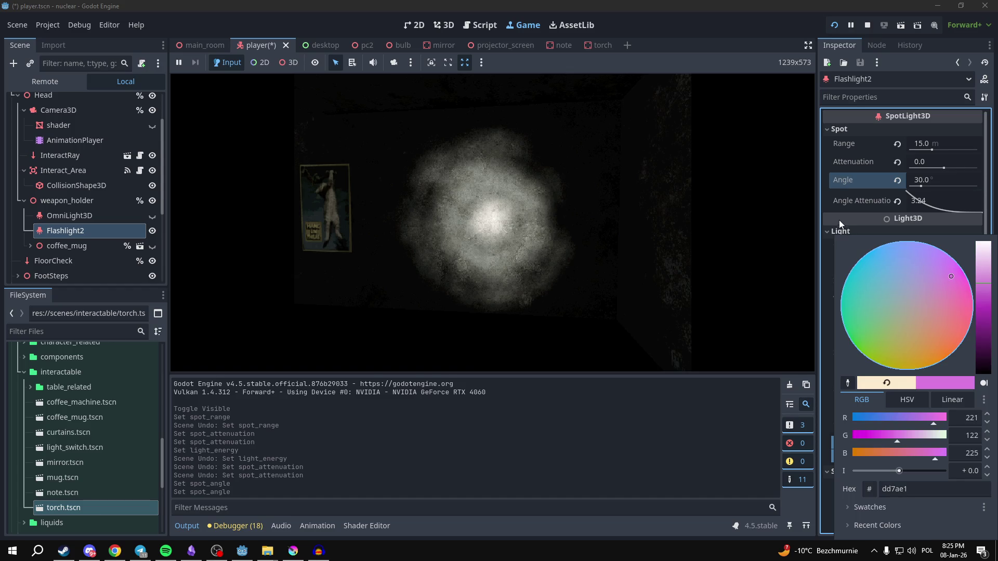
pyautogui.click(834, 217)
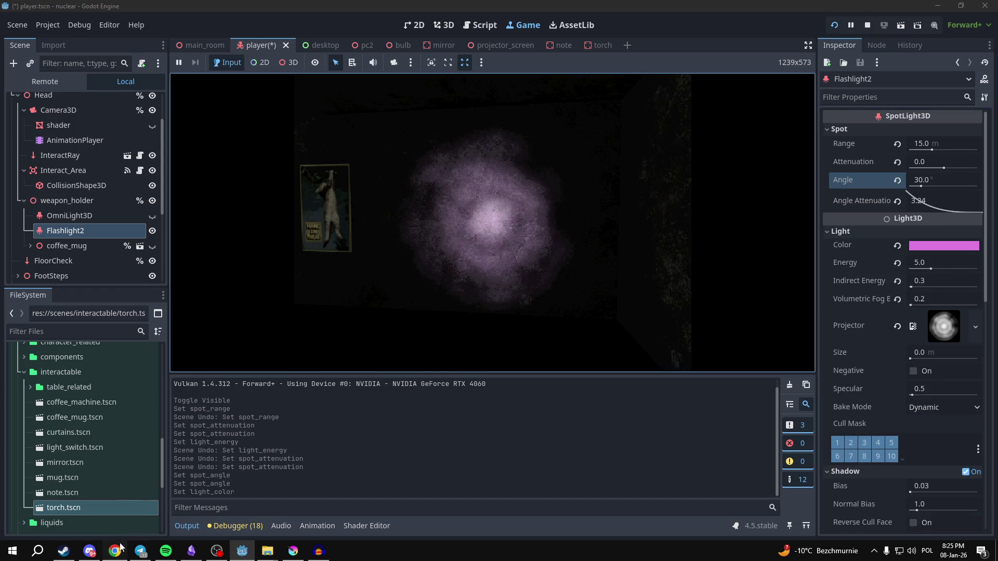
pyautogui.click(119, 547)
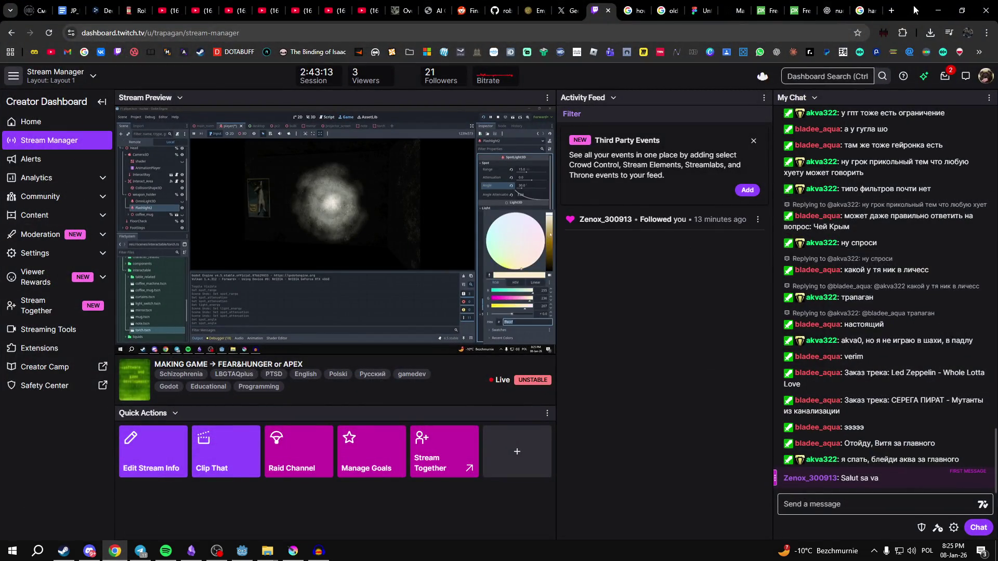
# Search 'ultraviolet color' and select the #83008b hex code on the Ultraviolet palette page
pyautogui.click(890, 9)
pyautogui.write('ult')
pyautogui.press('BackSpace')
pyautogui.press('BackSpace')
pyautogui.write('k')
pyautogui.press('BackSpace')
pyautogui.write('ltravio')
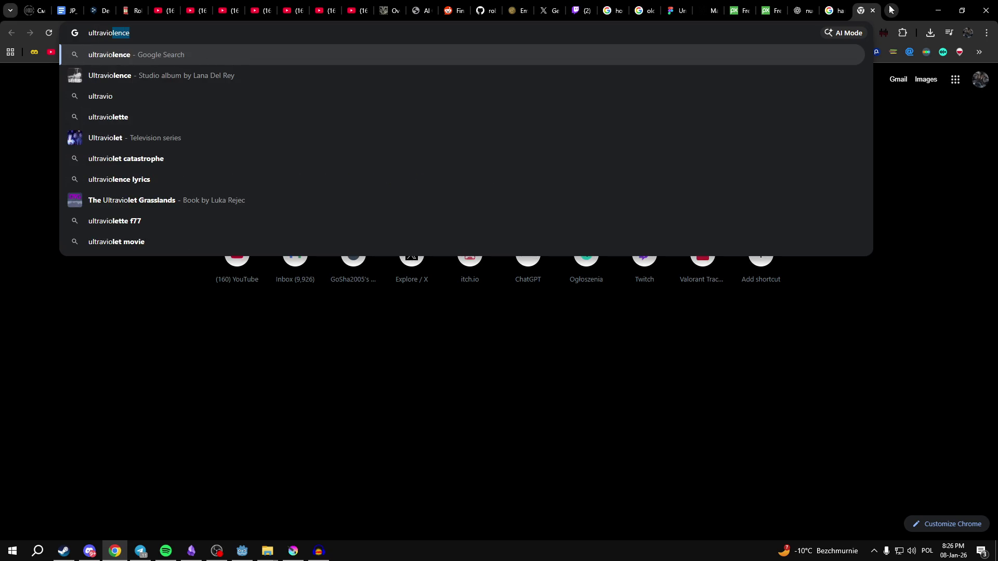
pyautogui.write('let color')
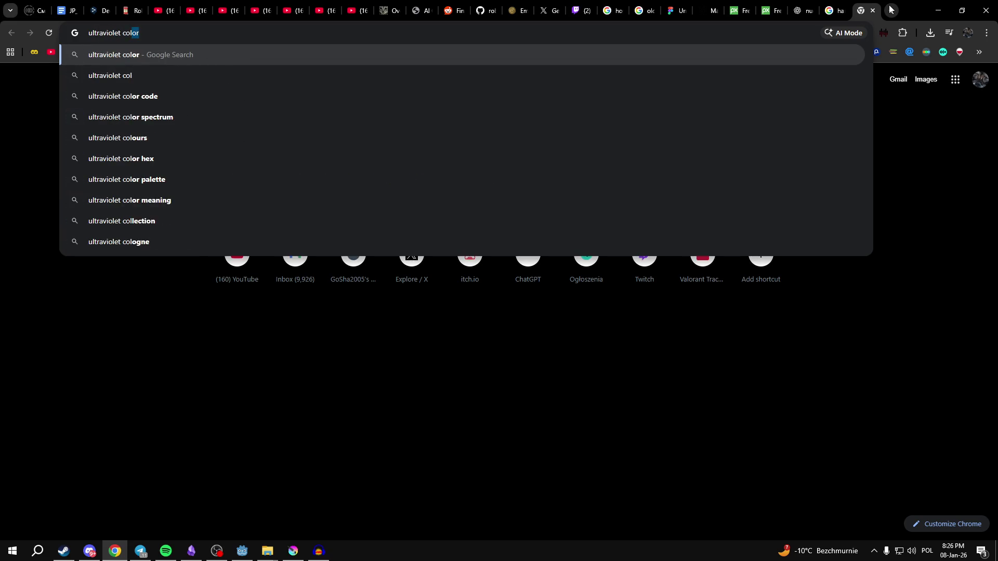
pyautogui.press('Return')
pyautogui.scroll(-2, 298, 362)
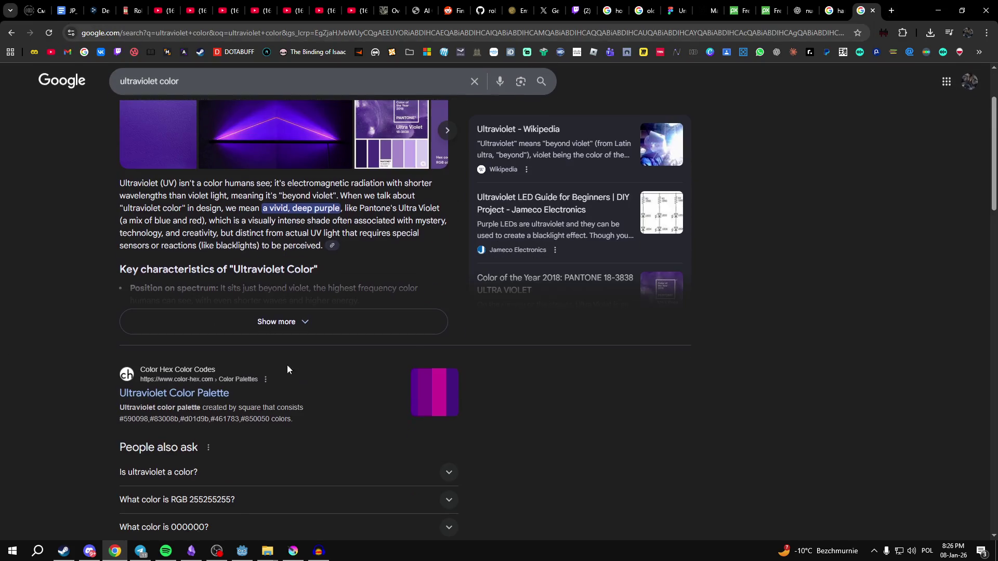
pyautogui.click(211, 393)
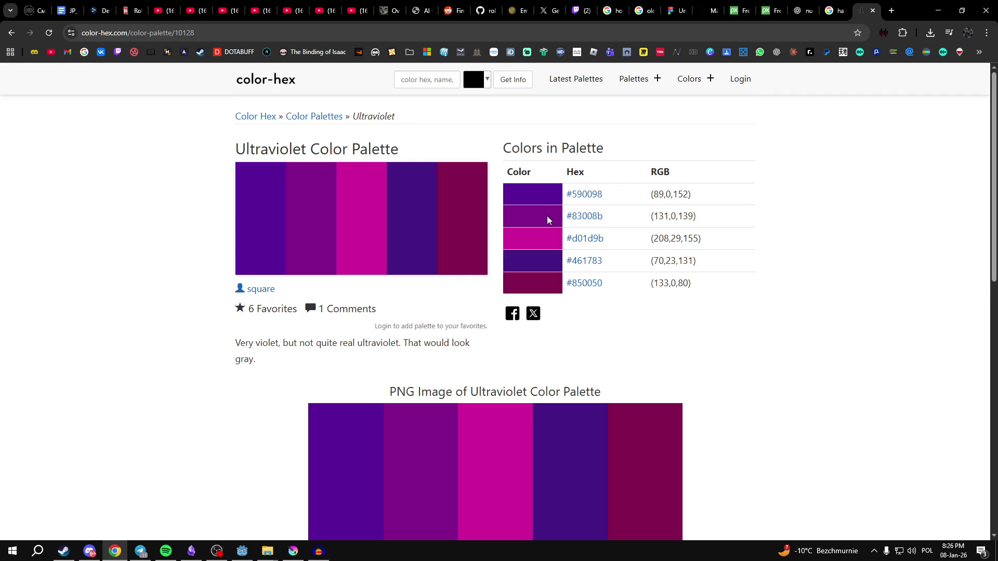
pyautogui.click(591, 221)
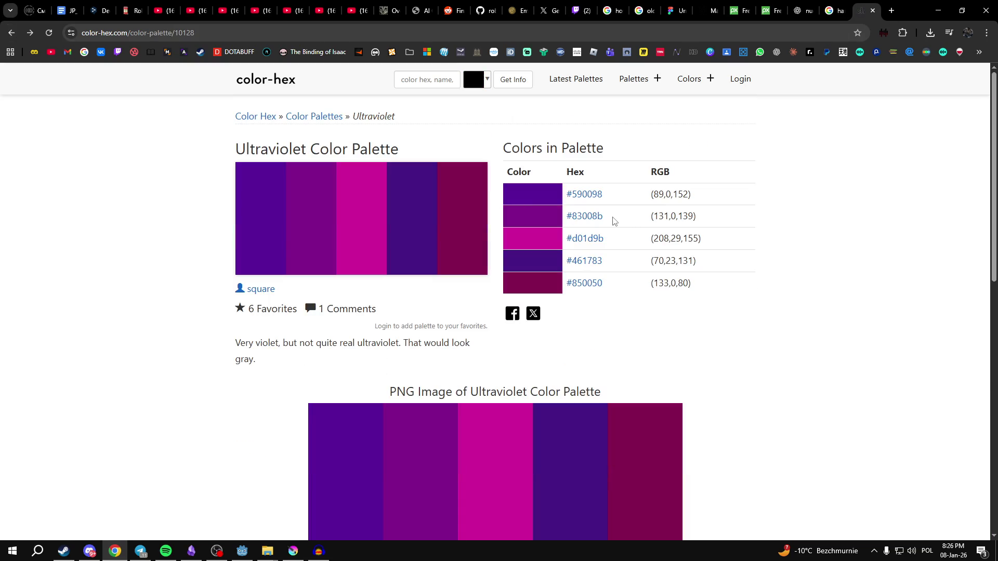
pyautogui.moveTo(615, 221); pyautogui.dragTo(588, 217)
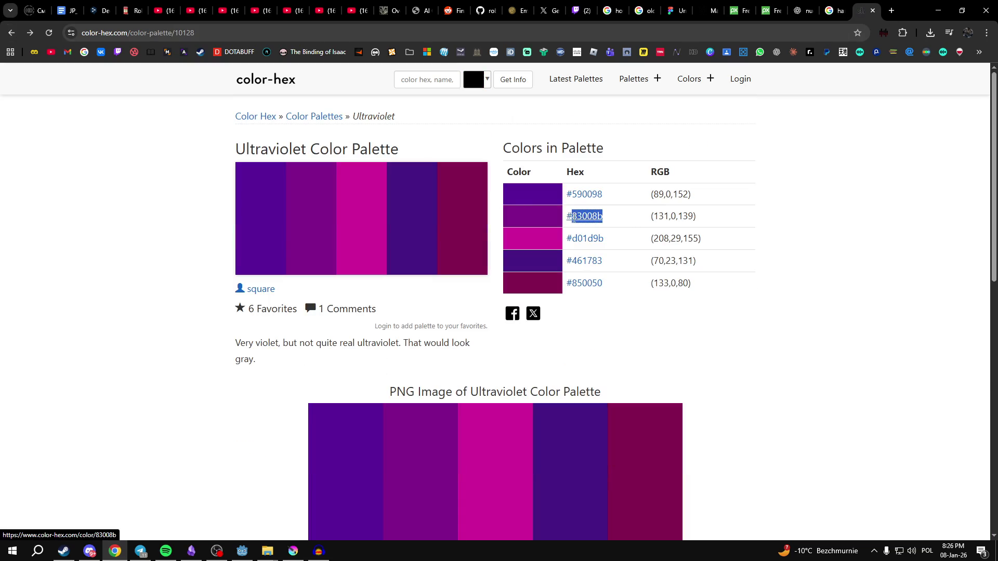
# Paste 83008b into Flashlight2's light colour hex field
pyautogui.click(937, 12)
pyautogui.click(945, 245)
pyautogui.click(915, 489)
pyautogui.write('83008b')
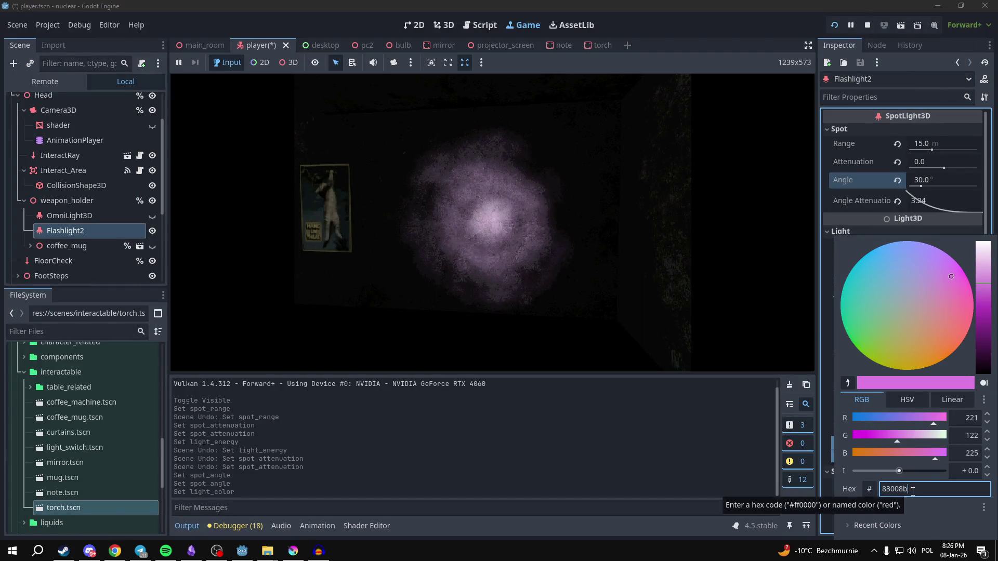
# Apply the 83008b purple to Flashlight2 and set its Energy to 10
pyautogui.press('Return')
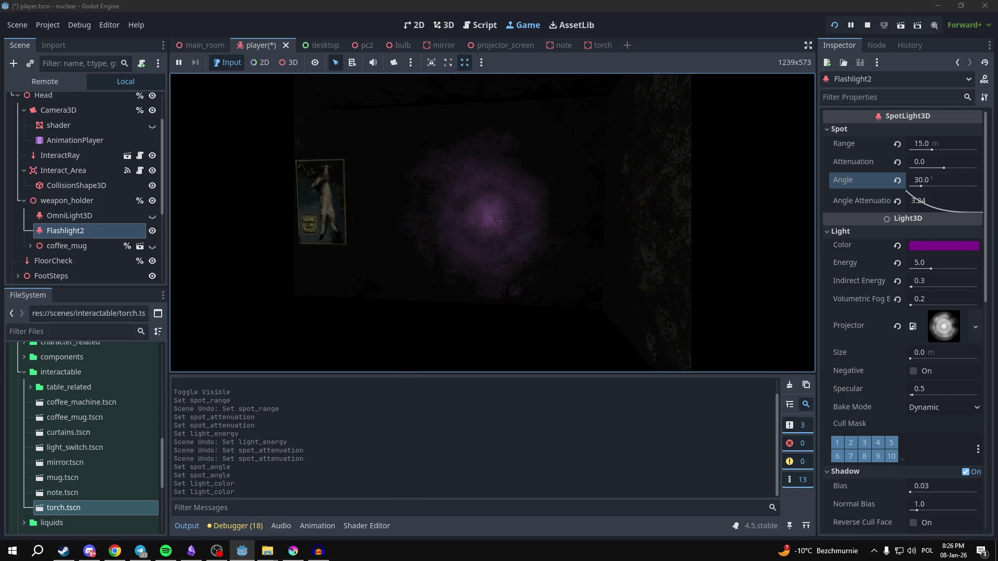
pyautogui.moveTo(930, 269); pyautogui.dragTo(957, 269)
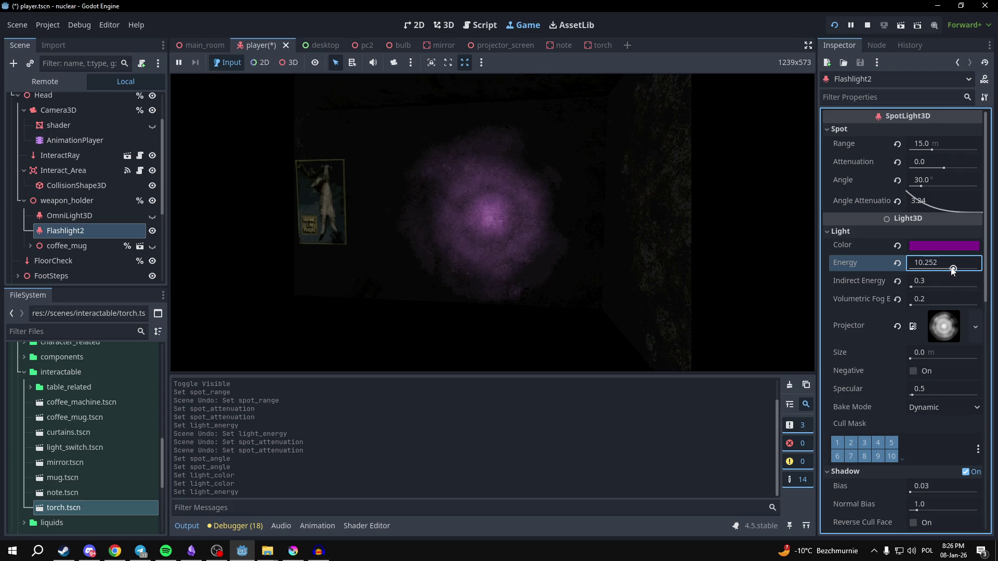
pyautogui.write('10')
pyautogui.press('Return')
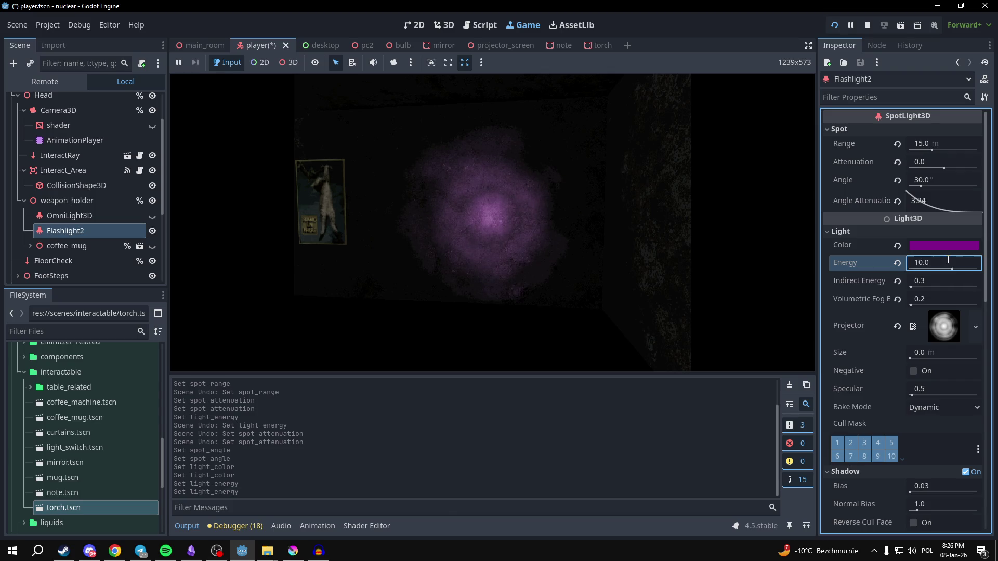
pyautogui.click(493, 223)
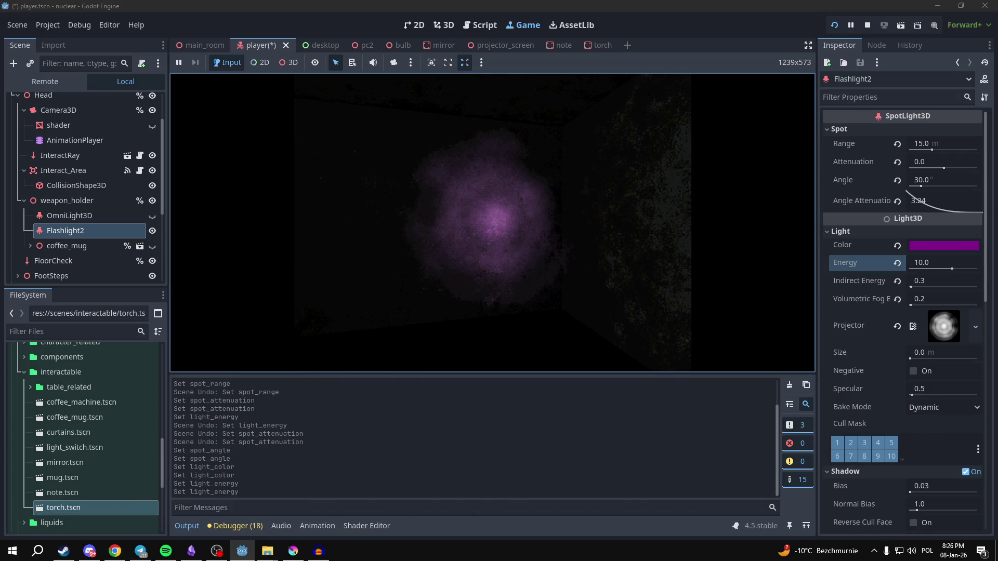
# Copy a purple shade from the Ultraviolet palette and apply it as Flashlight2's light colour
pyautogui.click(123, 552)
pyautogui.moveTo(608, 197); pyautogui.dragTo(580, 198)
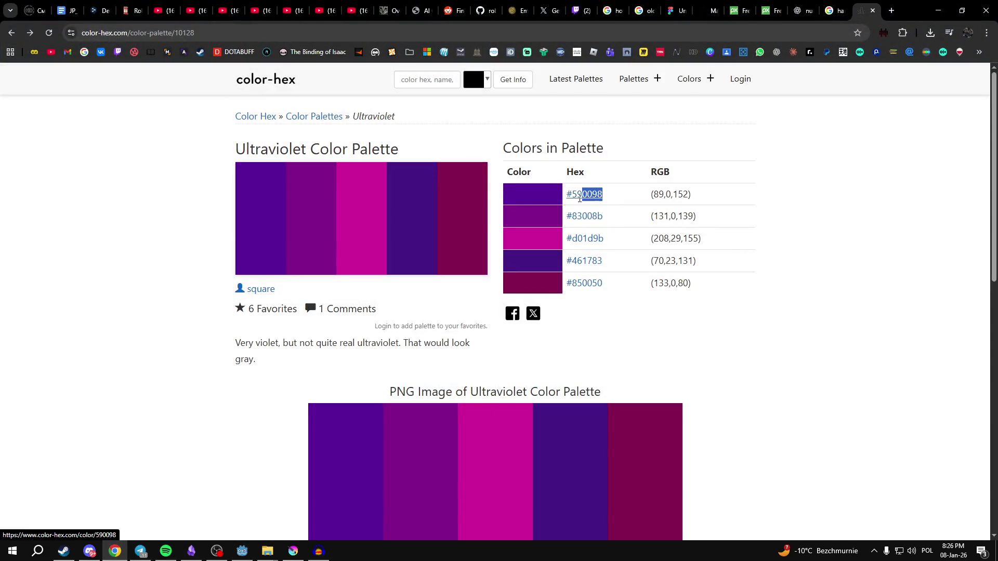
pyautogui.hotkey('alt', 'Tab')
pyautogui.click(955, 240)
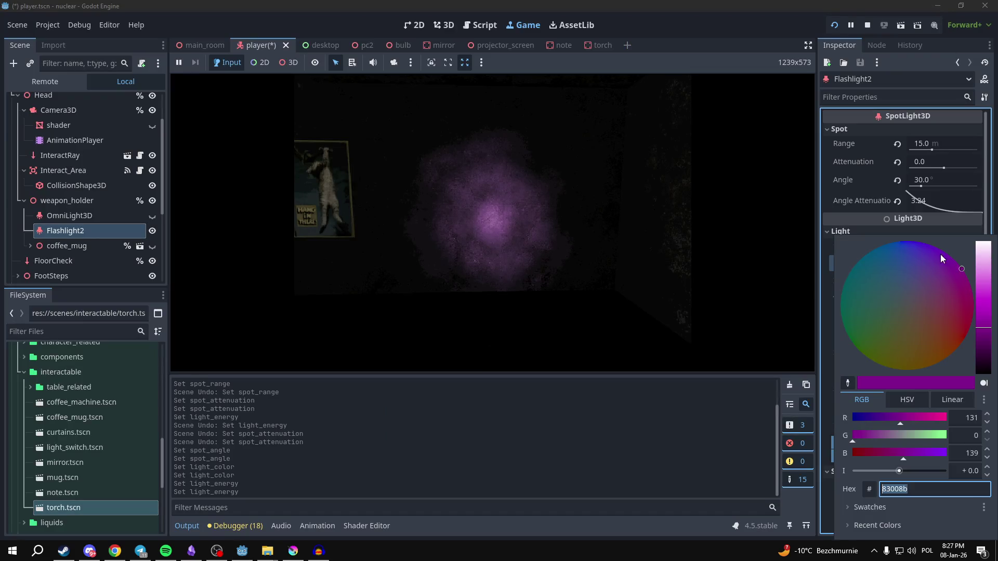
pyautogui.press('Return')
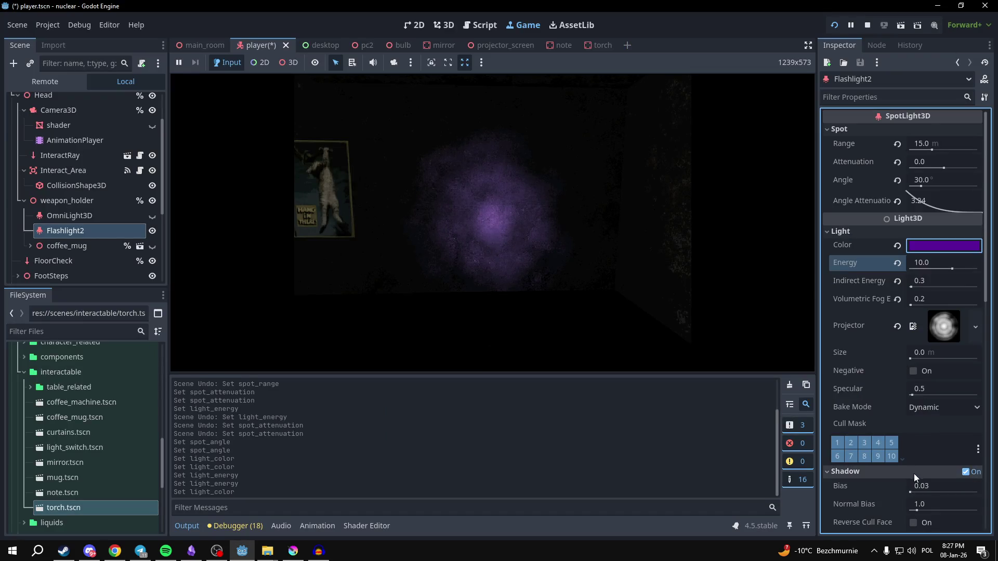
pyautogui.click(647, 305)
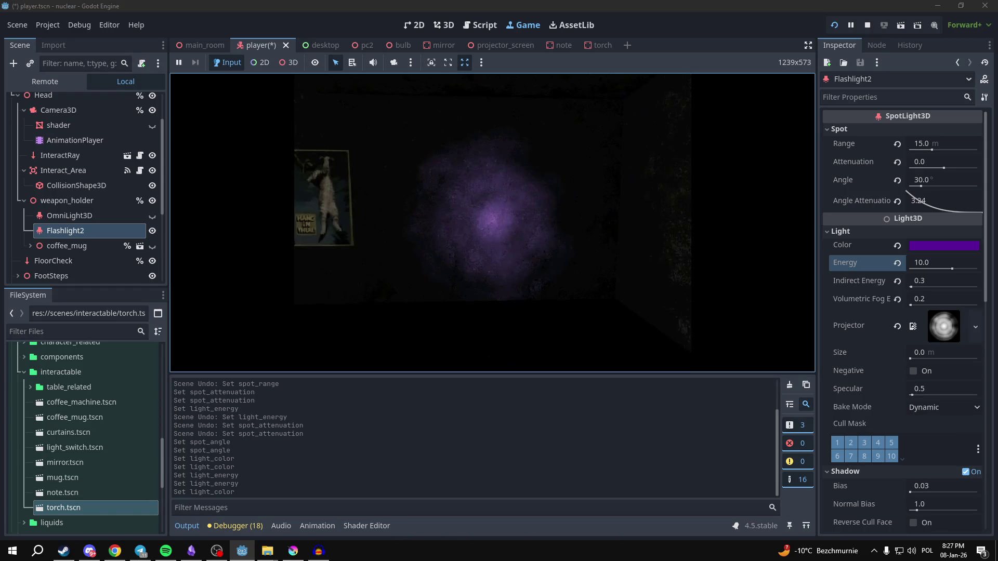
# Copy magenta d01d9b from the palette and apply it as Flashlight2's light colour
pyautogui.hotkey('alt', 'Tab')
pyautogui.moveTo(604, 284); pyautogui.dragTo(574, 288)
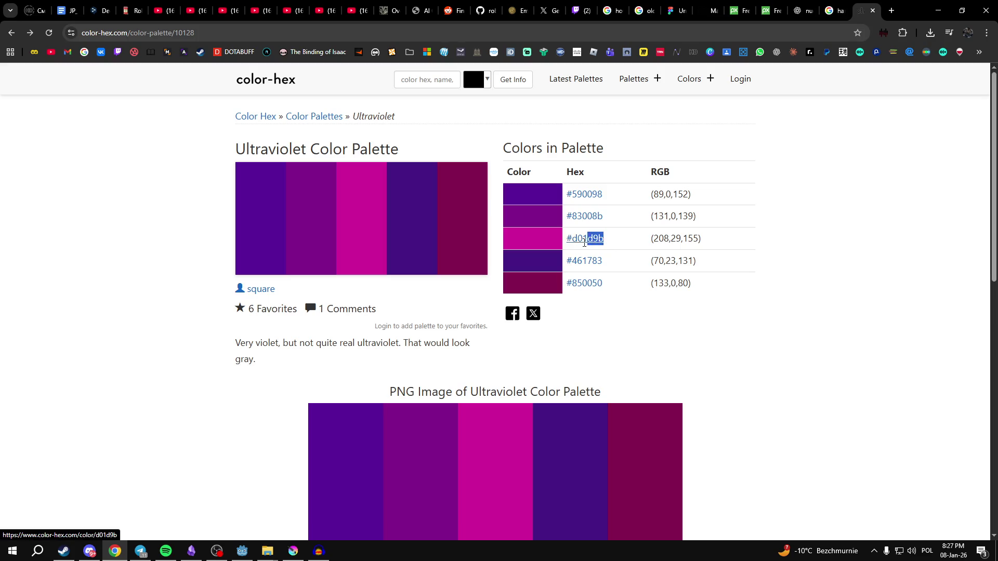
pyautogui.click(932, 5)
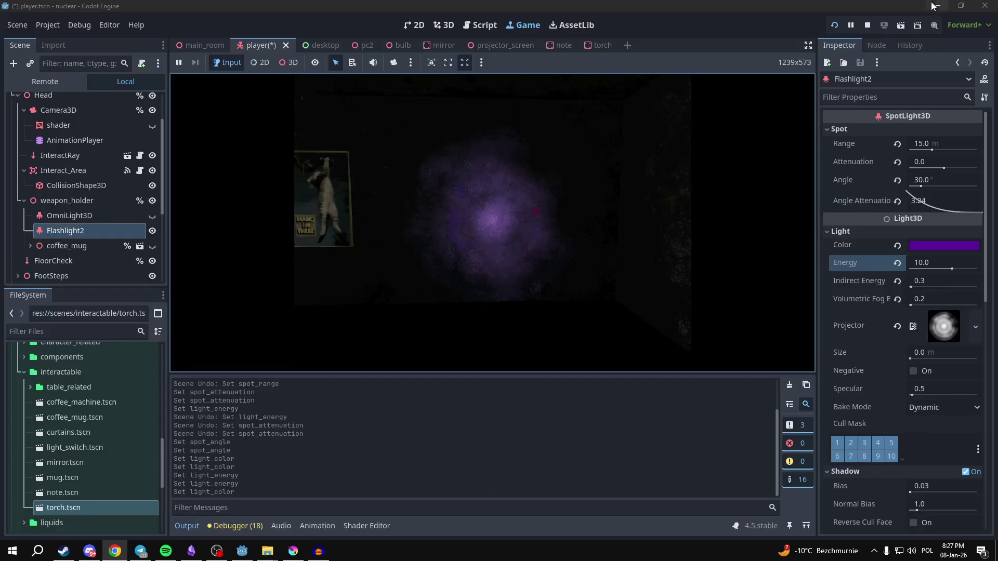
pyautogui.click(931, 245)
pyautogui.press('Return')
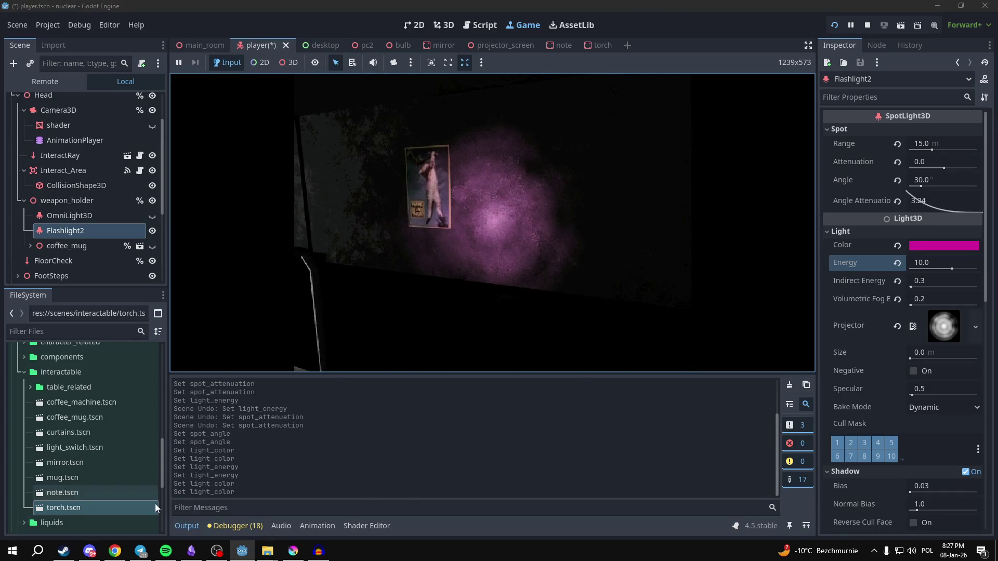
pyautogui.click(115, 551)
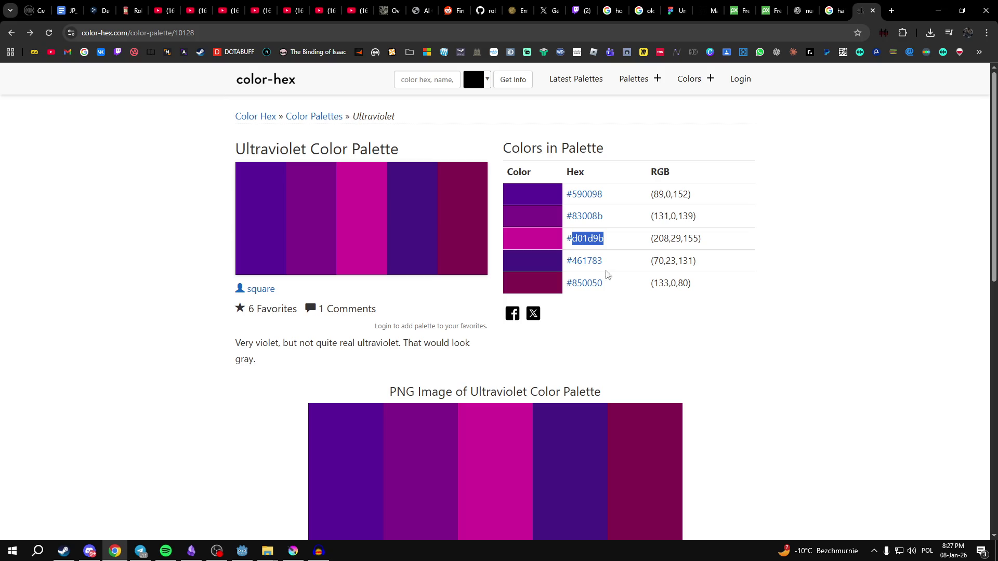
# Search Google for 'ultraviolet color hex'
pyautogui.click(6, 35)
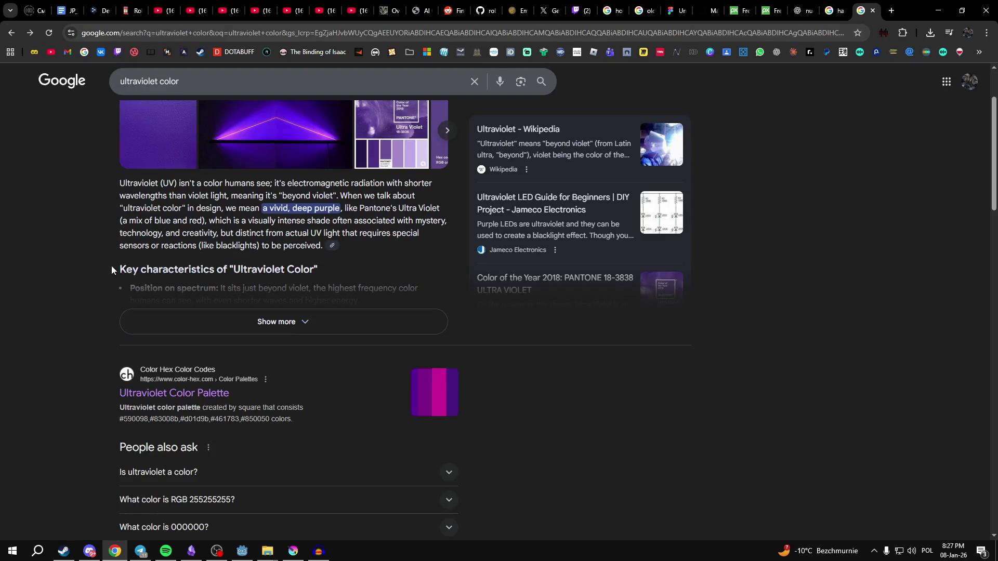
pyautogui.click(260, 320)
pyautogui.click(205, 83)
pyautogui.write('eh')
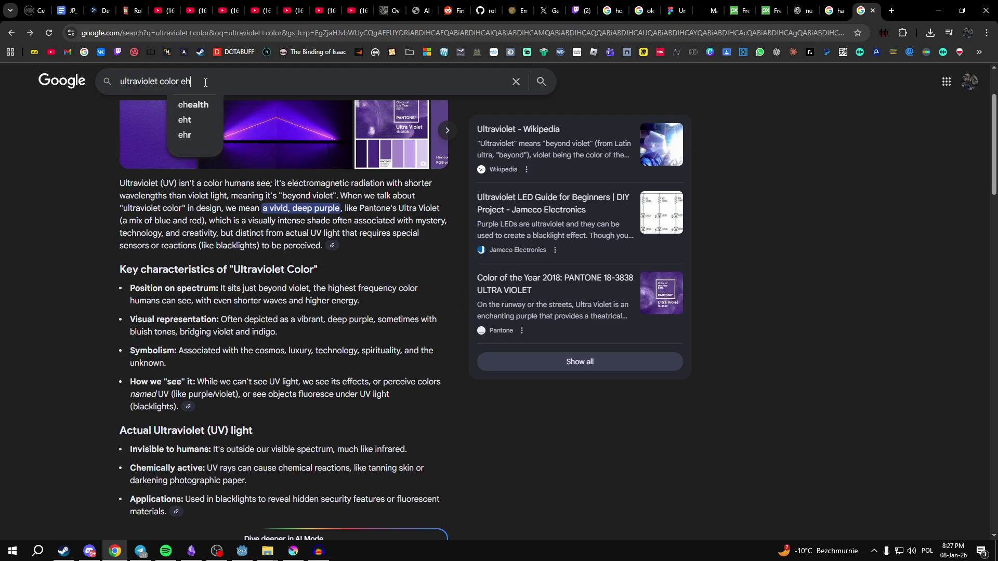
pyautogui.press('BackSpace')
pyautogui.press('BackSpace')
pyautogui.write('hex')
pyautogui.press('Return')
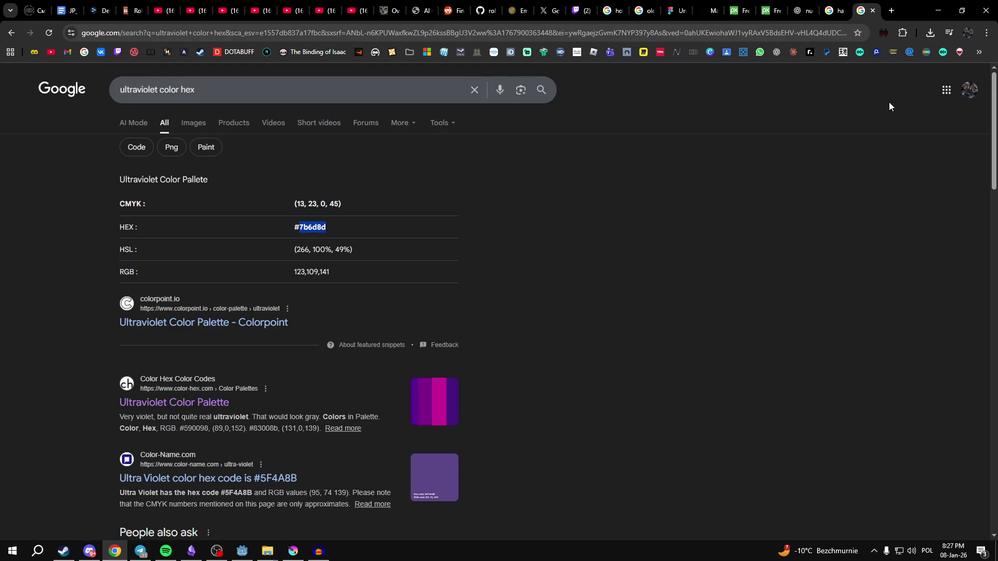
# Apply 7b6d8d as Flashlight2's light colour
pyautogui.click(938, 11)
pyautogui.click(930, 249)
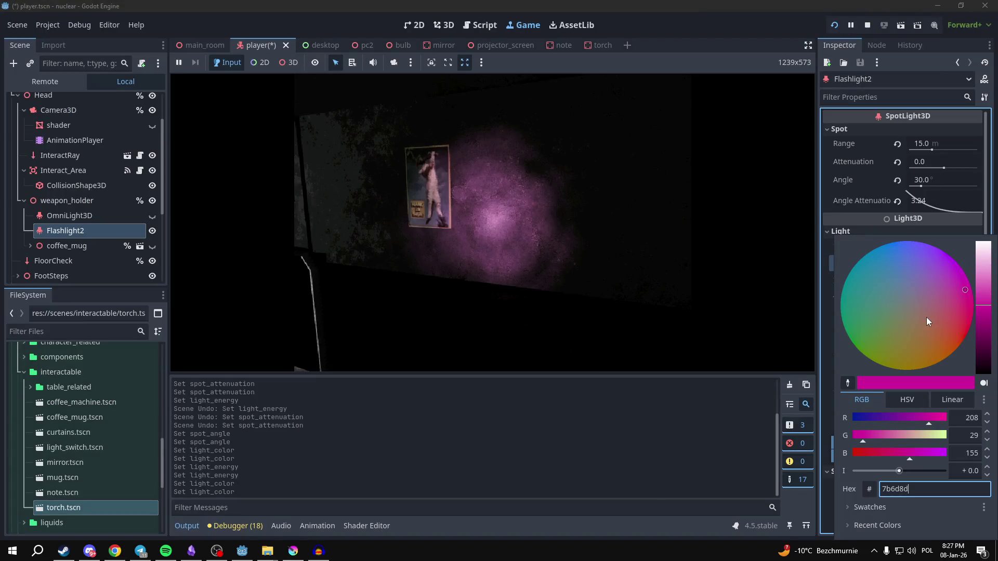
pyautogui.press('Return')
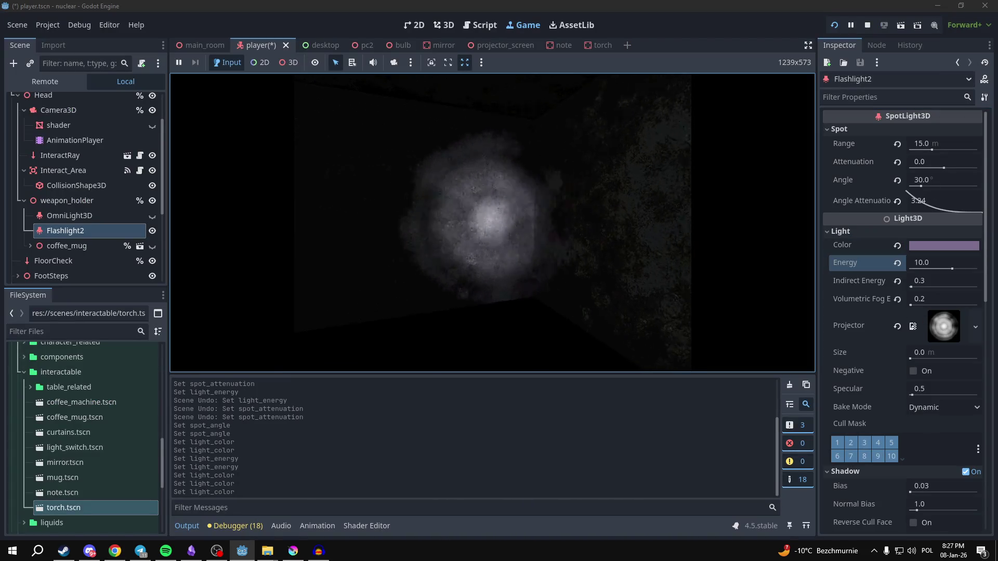
pyautogui.click(114, 550)
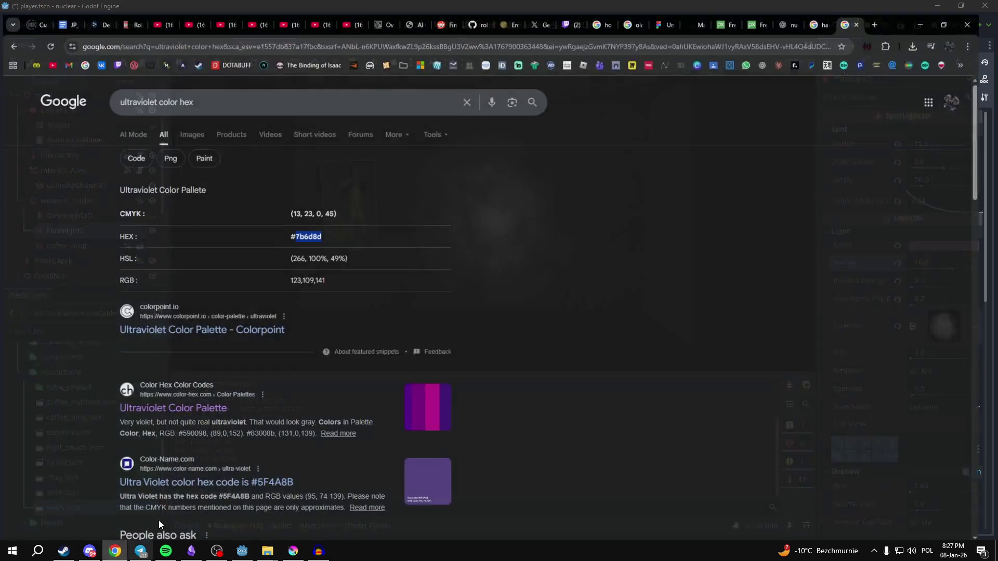
# Check the Colorpoint ultraviolet page, then copy 83008b from the color-hex palette
pyautogui.click(197, 323)
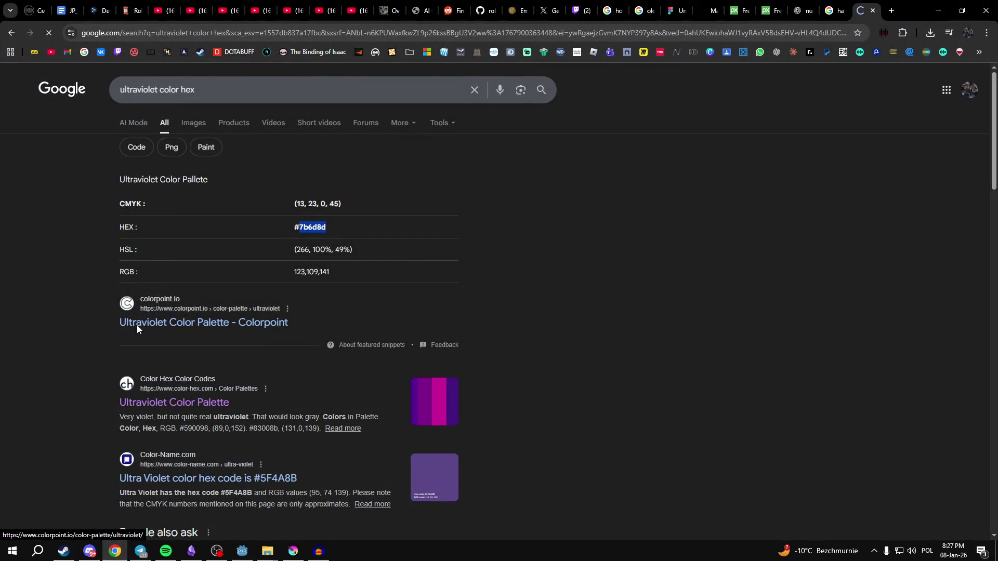
pyautogui.scroll(-5, 138, 310)
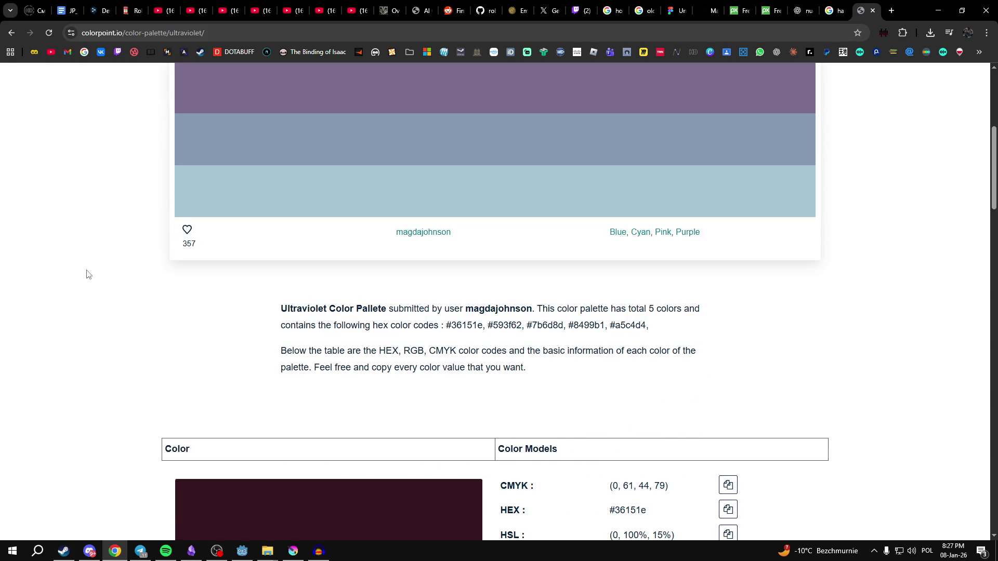
pyautogui.scroll(-5, 81, 262)
pyautogui.click(10, 35)
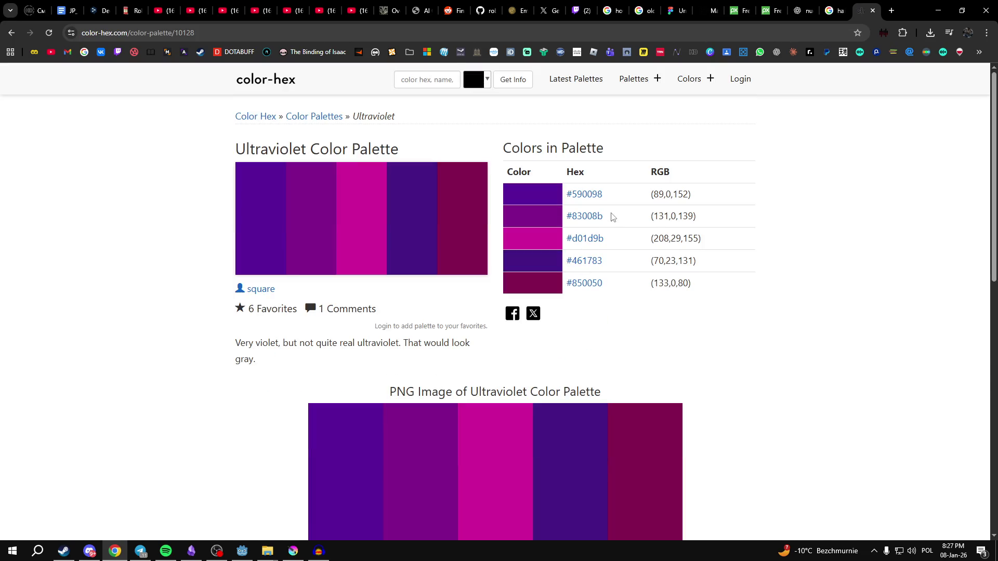
pyautogui.doubleClick(574, 217)
pyautogui.hotkey('ctrl', 'c')
pyautogui.click(938, 11)
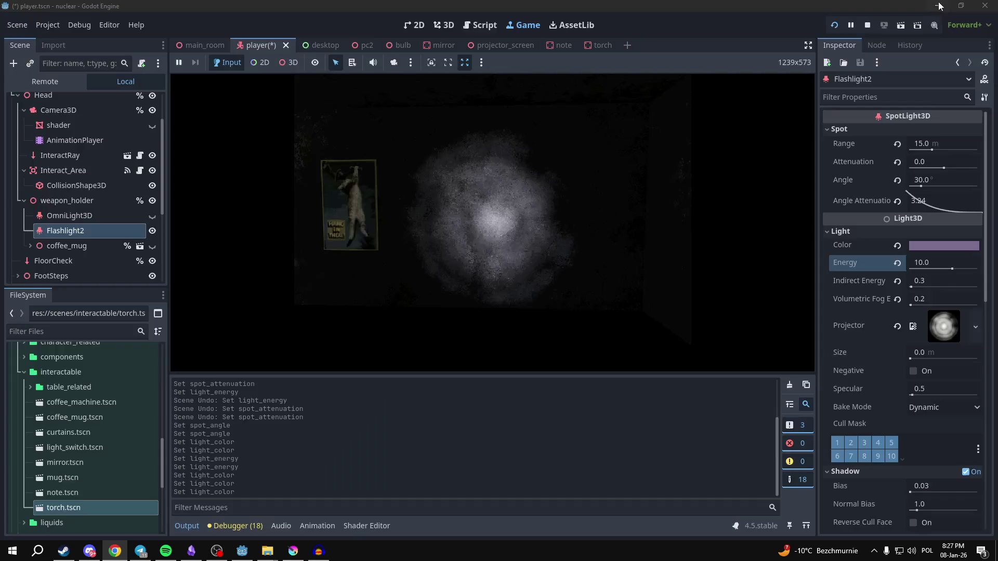
# Paste 83008b as Flashlight2's light colour and set its Energy to 13
pyautogui.hotkey('ctrl', 'v')
pyautogui.press('Return')
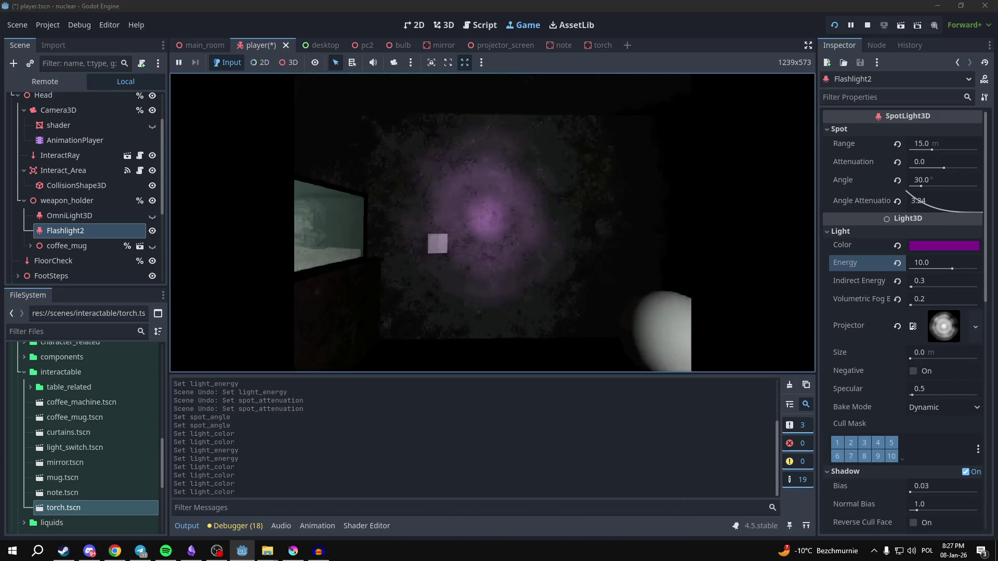
pyautogui.moveTo(952, 269); pyautogui.dragTo(966, 270)
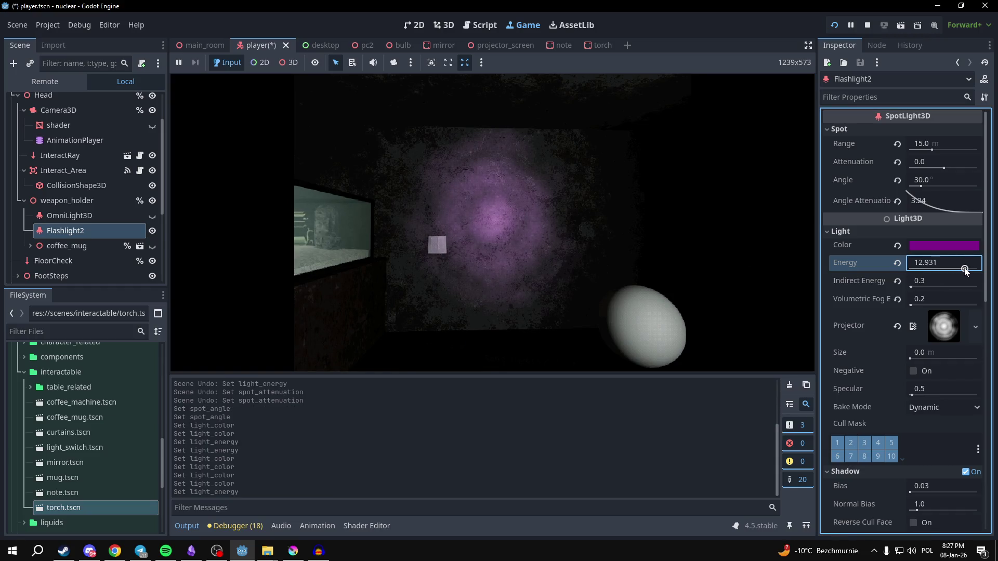
pyautogui.click(960, 265)
pyautogui.write('13')
pyautogui.press('Return')
pyautogui.click(615, 232)
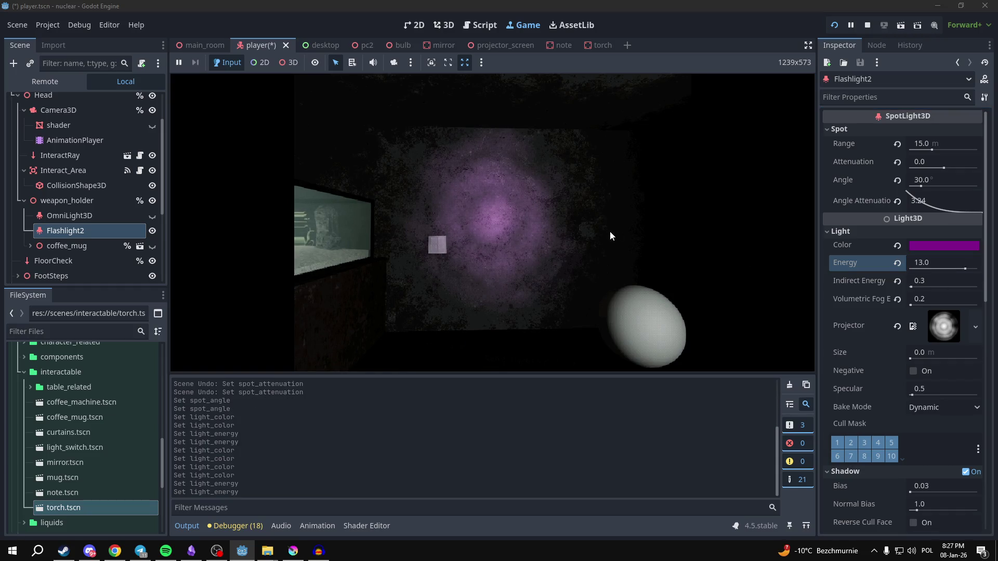
# Set Flashlight2's attenuation to -0.5, stop the game, save, and hide Flashlight2
pyautogui.moveTo(945, 172); pyautogui.dragTo(941, 170)
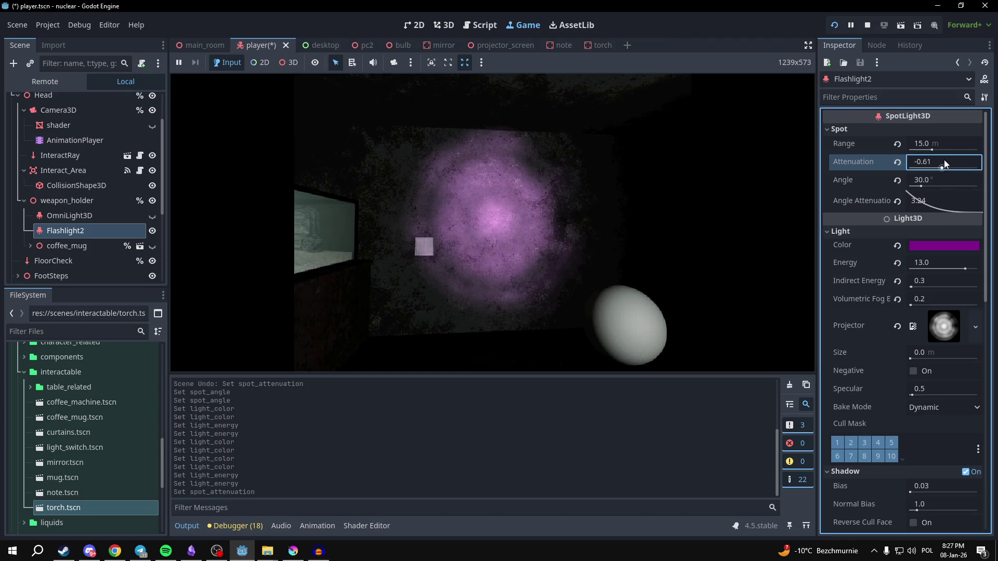
pyautogui.press('Return')
pyautogui.click(492, 224)
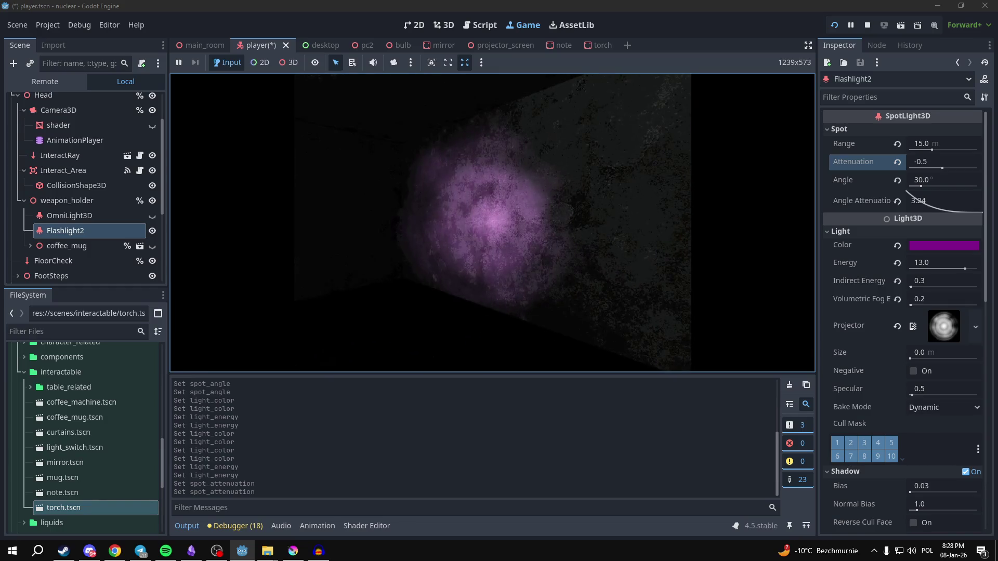
pyautogui.press('F8')
pyautogui.hotkey('ctrl', 's')
pyautogui.click(152, 213)
# Unhide Flashlight2 and save the player scene
pyautogui.click(336, 292)
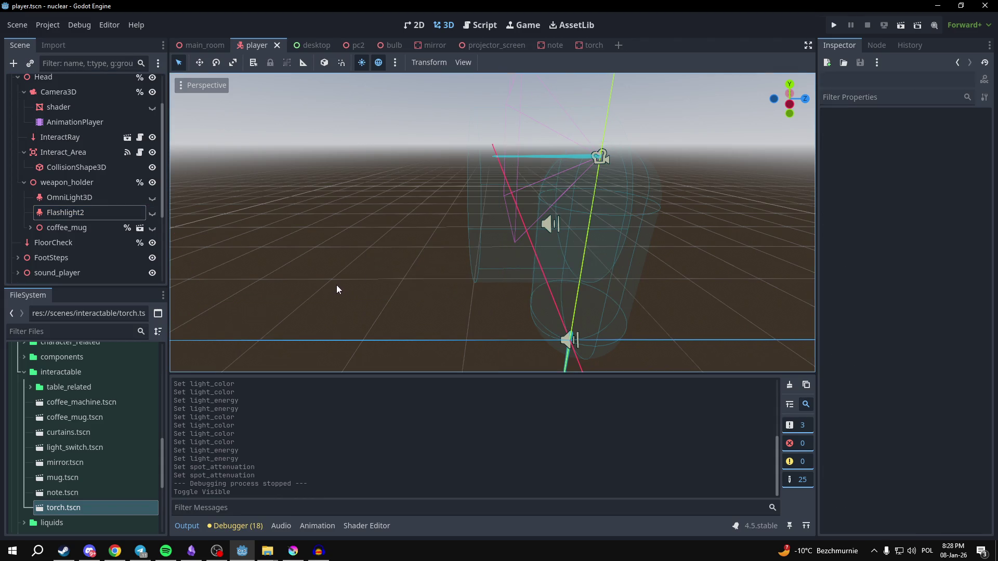
pyautogui.click(152, 212)
pyautogui.moveTo(395, 223); pyautogui.dragTo(374, 220)
pyautogui.hotkey('ctrl', 's')
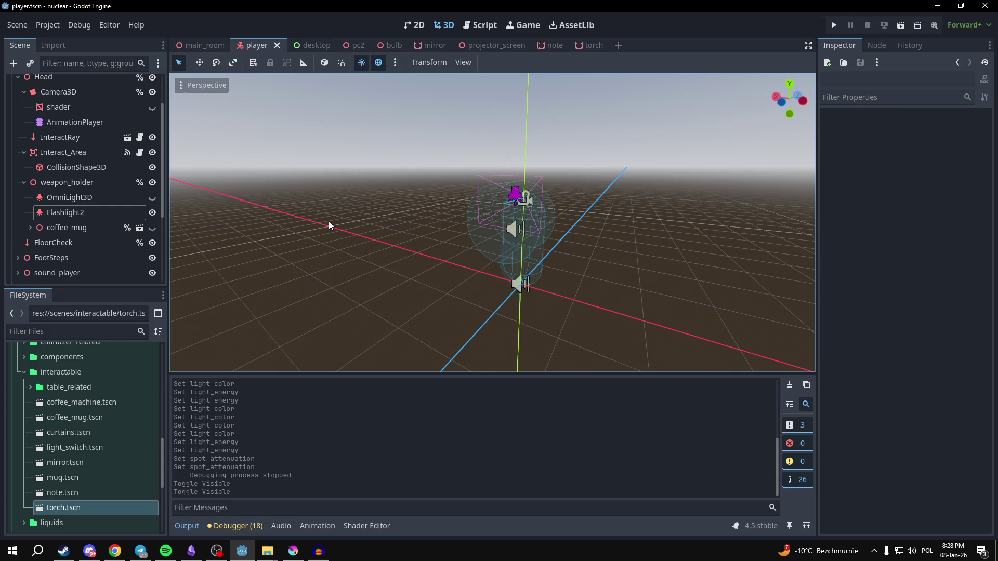
# Nudge Flashlight2 along Y and 0.3 along X, hide it, and run the game
pyautogui.doubleClick(101, 213)
pyautogui.moveTo(415, 218); pyautogui.dragTo(357, 198)
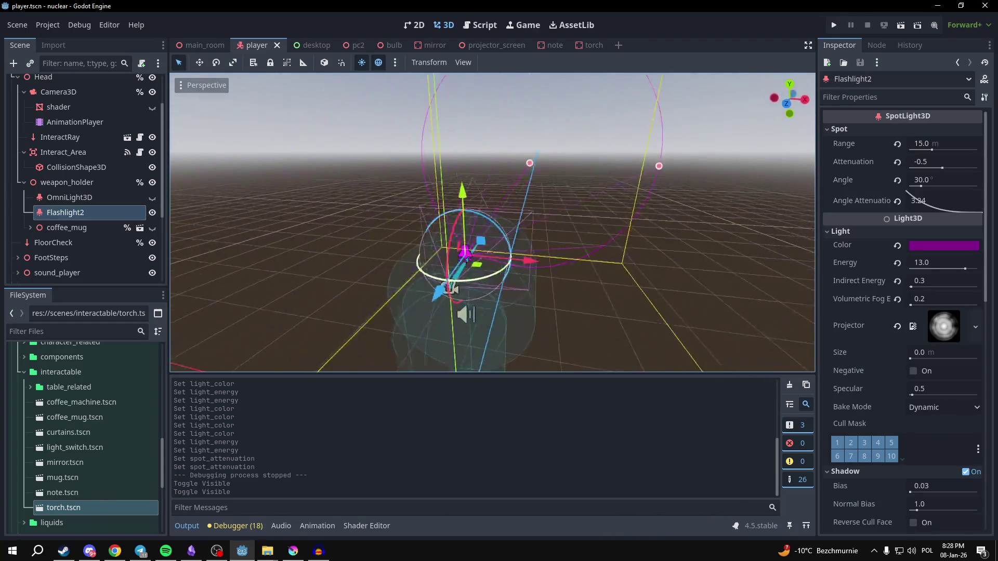
pyautogui.moveTo(457, 163); pyautogui.dragTo(447, 304)
pyautogui.moveTo(484, 277); pyautogui.dragTo(449, 307)
pyautogui.click(373, 270)
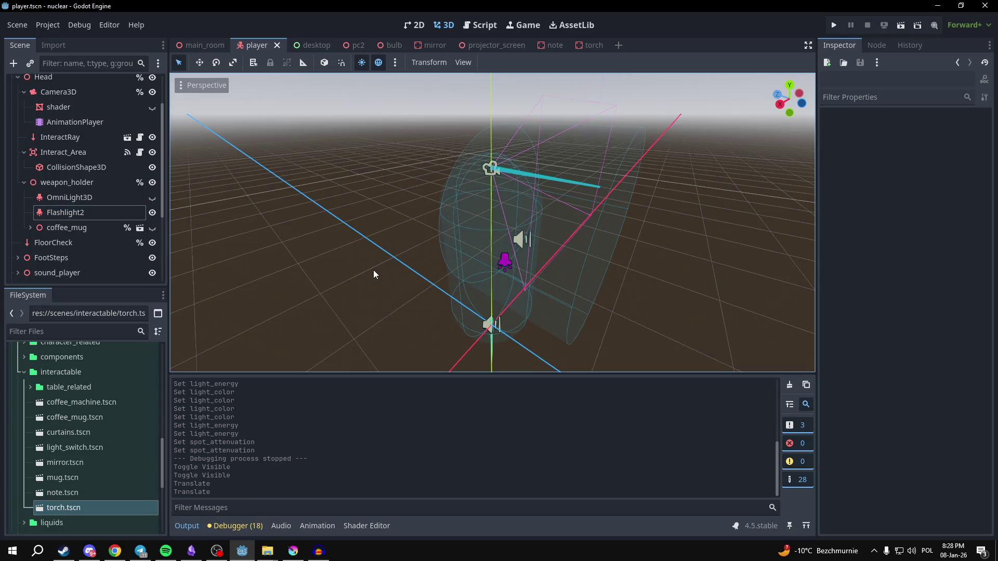
pyautogui.click(153, 212)
pyautogui.press('F5')
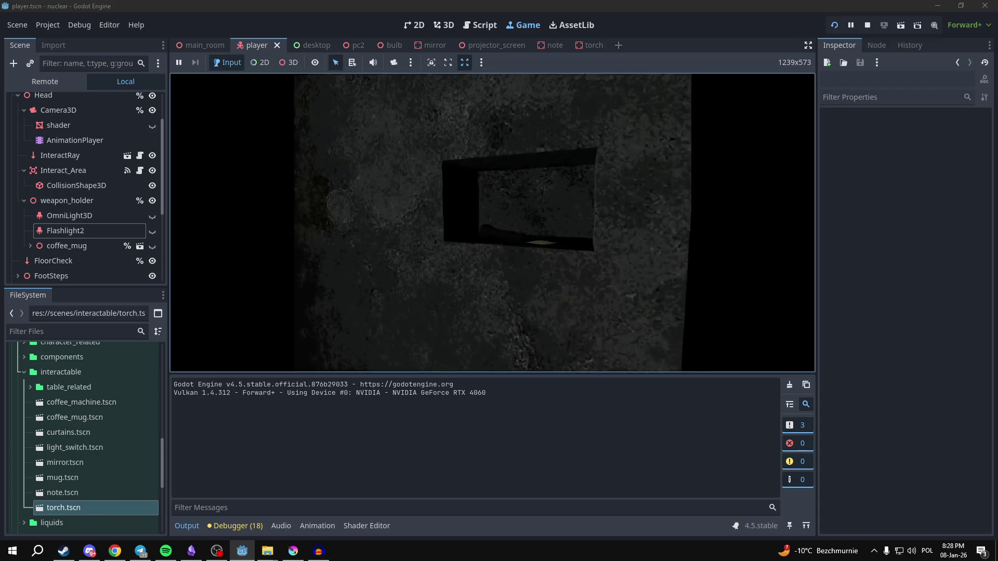
pyautogui.press('w')
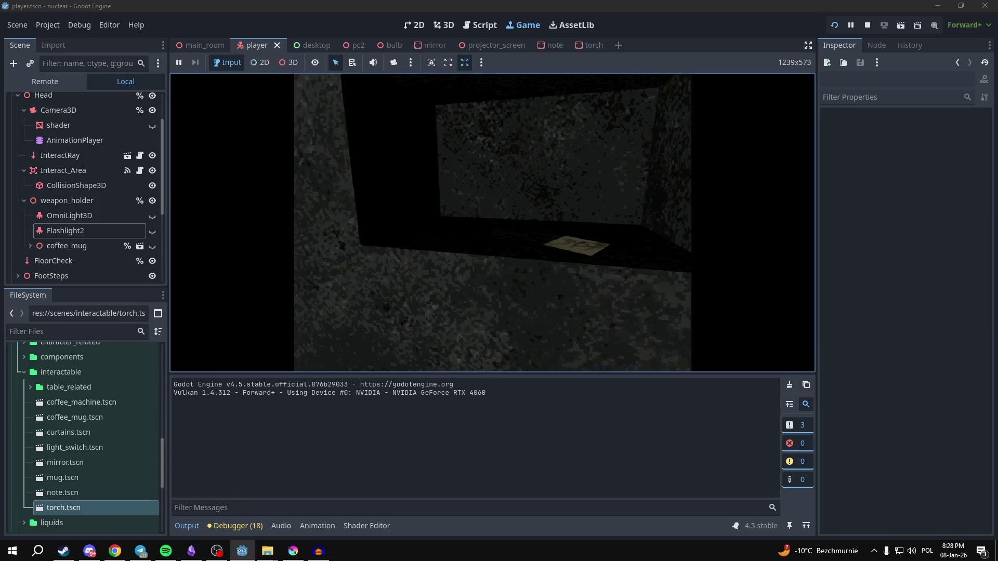
pyautogui.press('w')
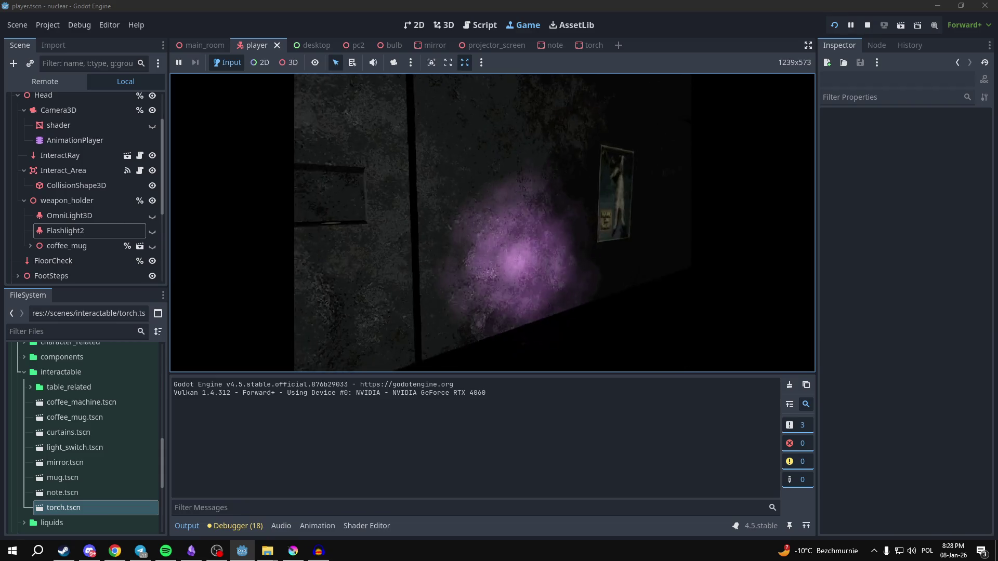
pyautogui.press('w')
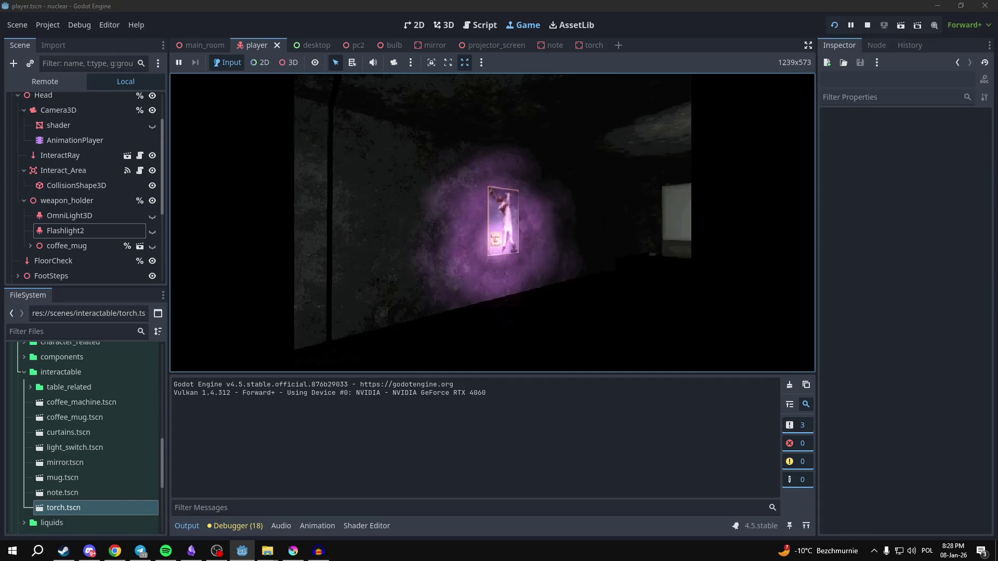
pyautogui.press('w')
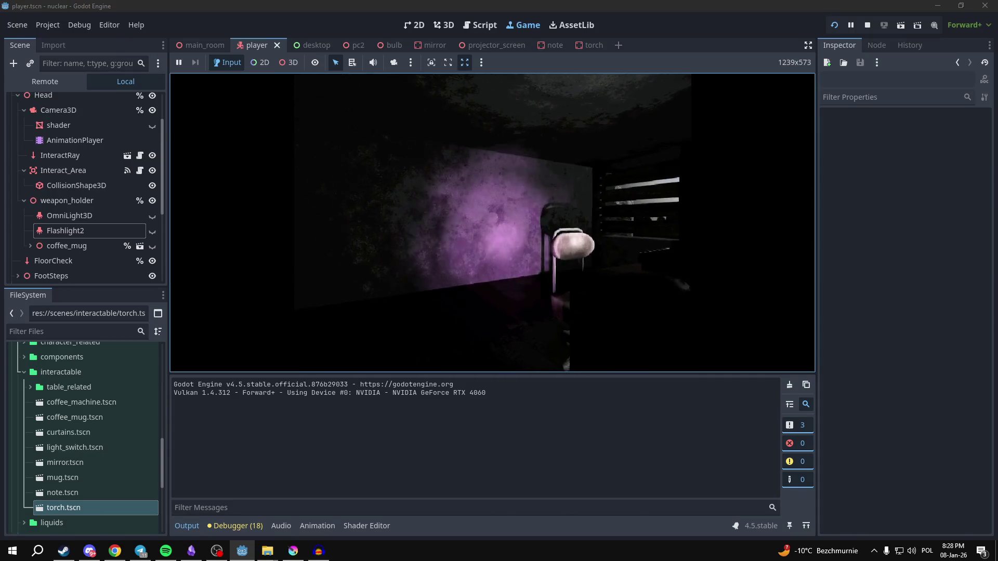
pyautogui.press('w')
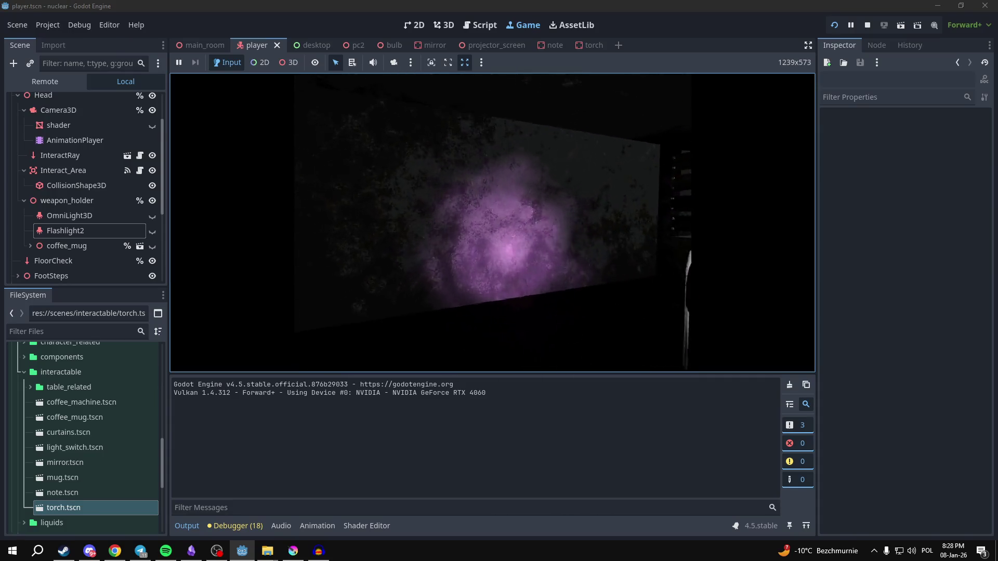
pyautogui.press('w')
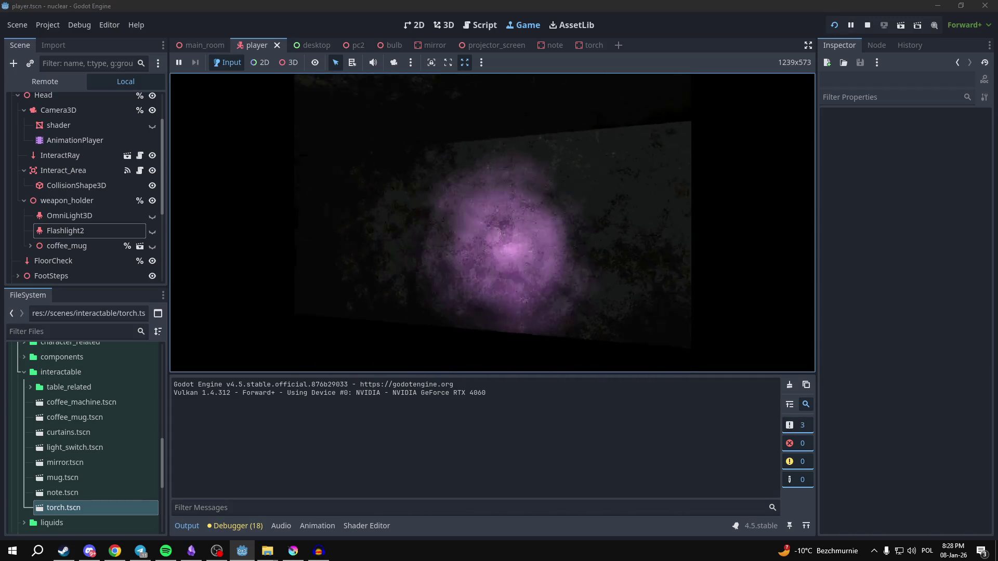
pyautogui.press('w')
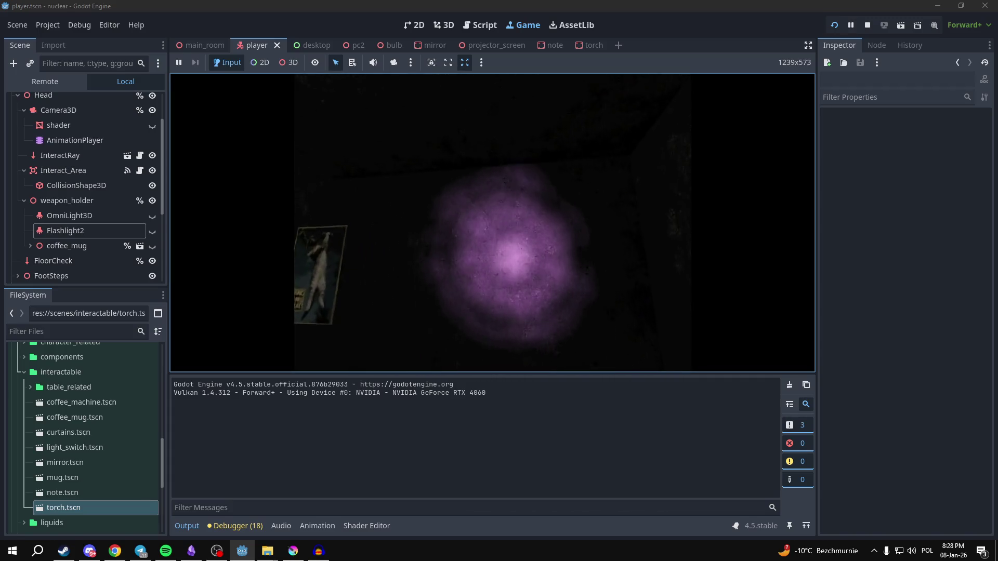
pyautogui.press('w')
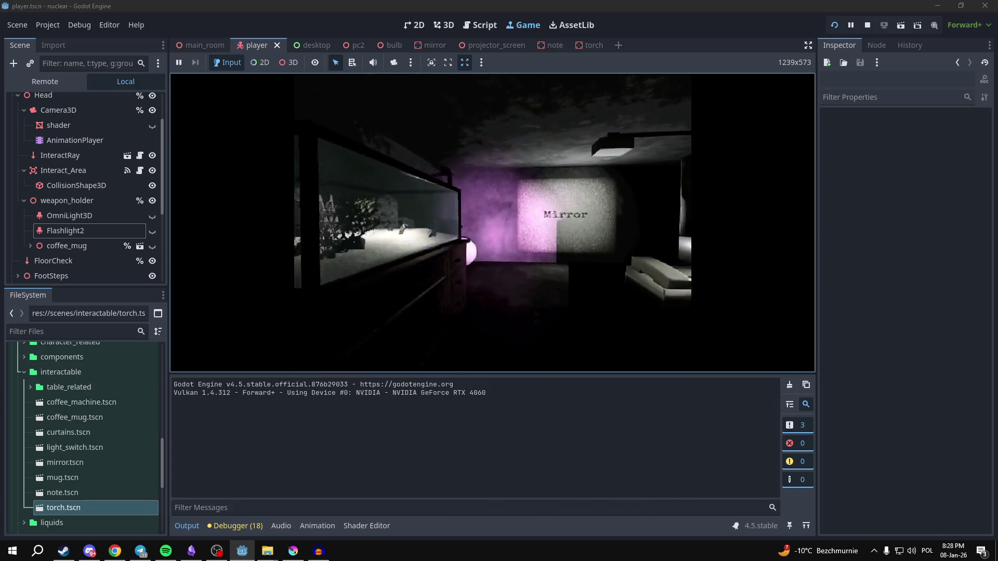
pyautogui.press('w')
pyautogui.press('w')
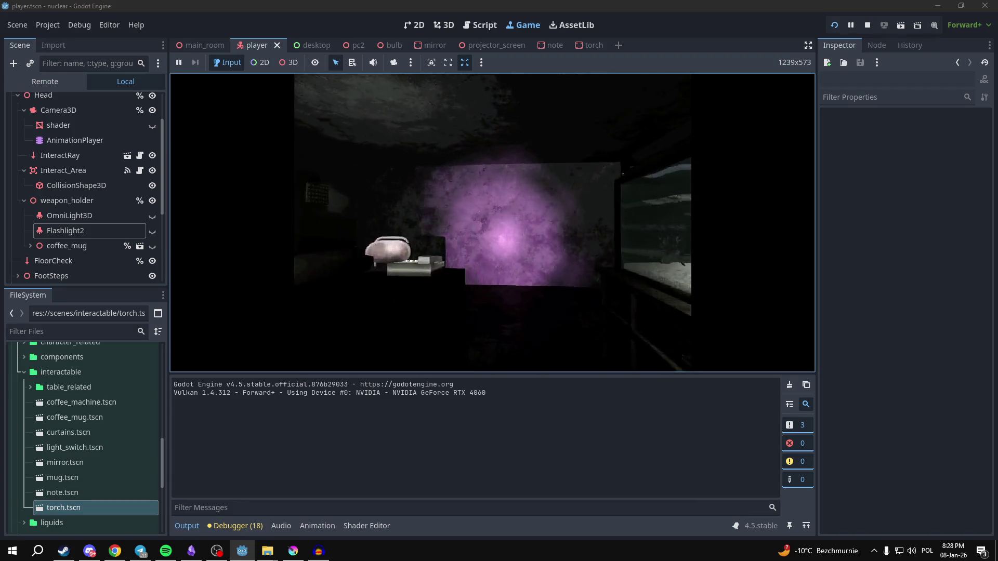
pyautogui.press('w')
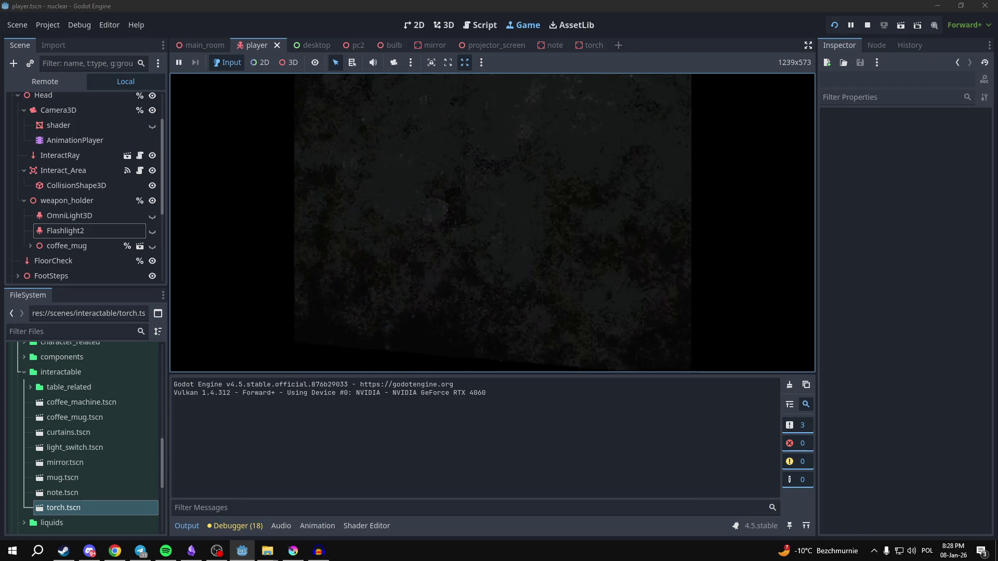
pyautogui.press('w')
pyautogui.press('w')
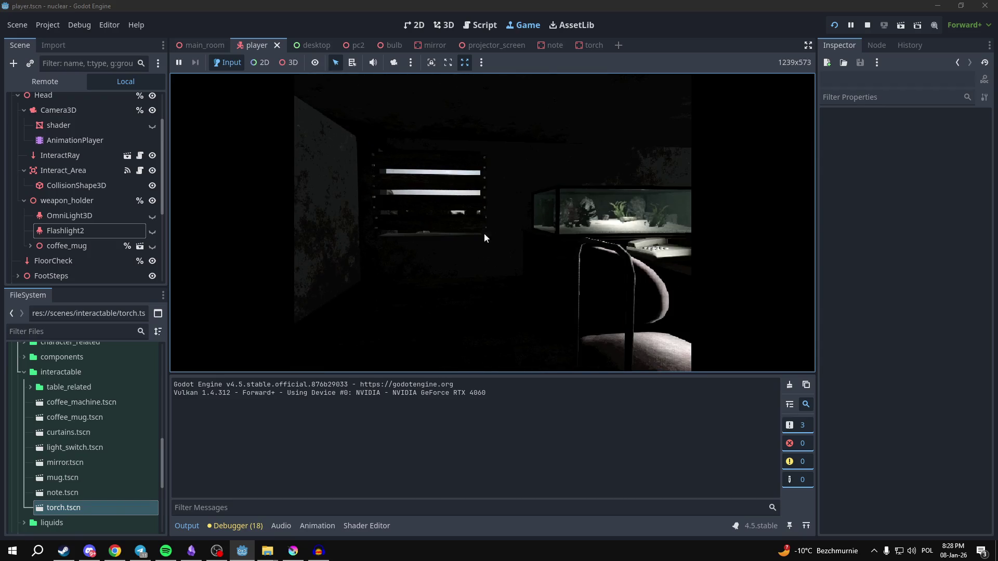
pyautogui.click(114, 551)
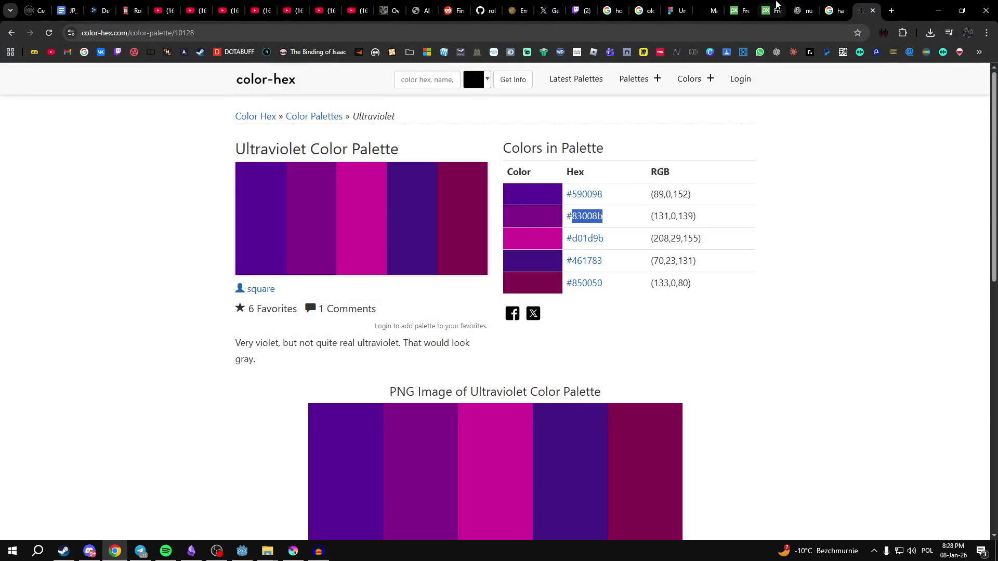
pyautogui.click(578, 4)
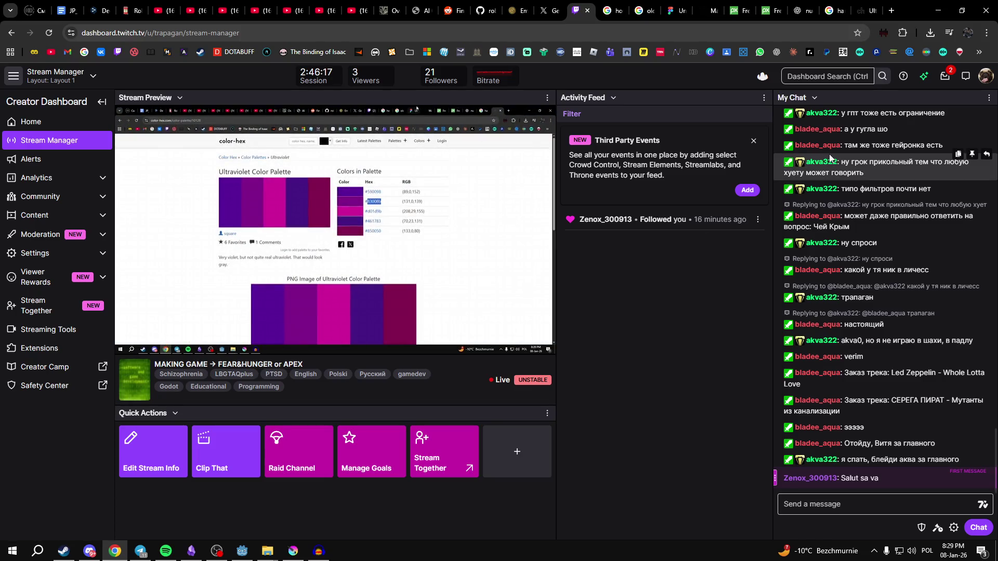
pyautogui.hotkey('alt', 'Tab')
pyautogui.click(520, 264)
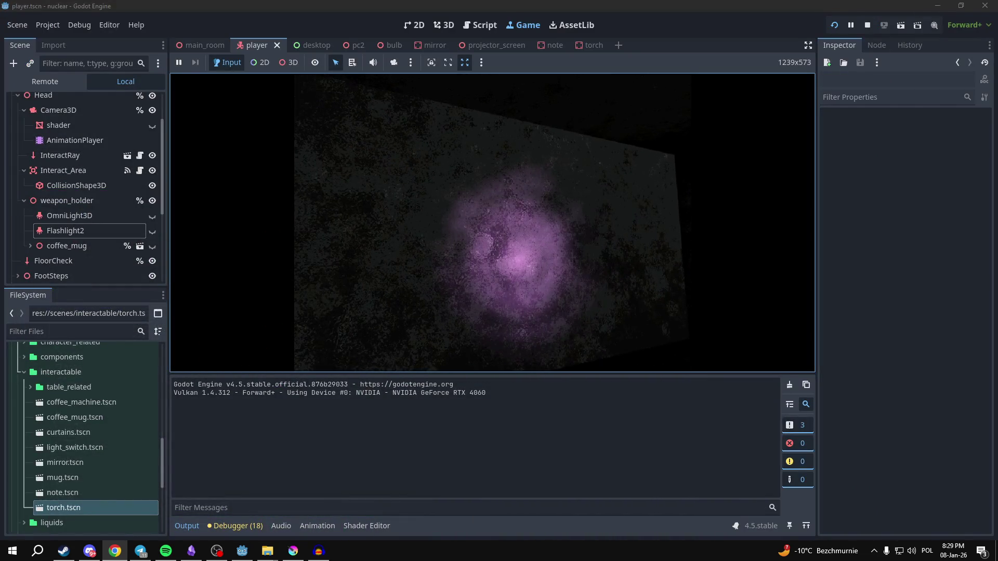
# Toggle the flashlight off and on, walk toward the desk, then stop the game
pyautogui.press('f')
pyautogui.press('f')
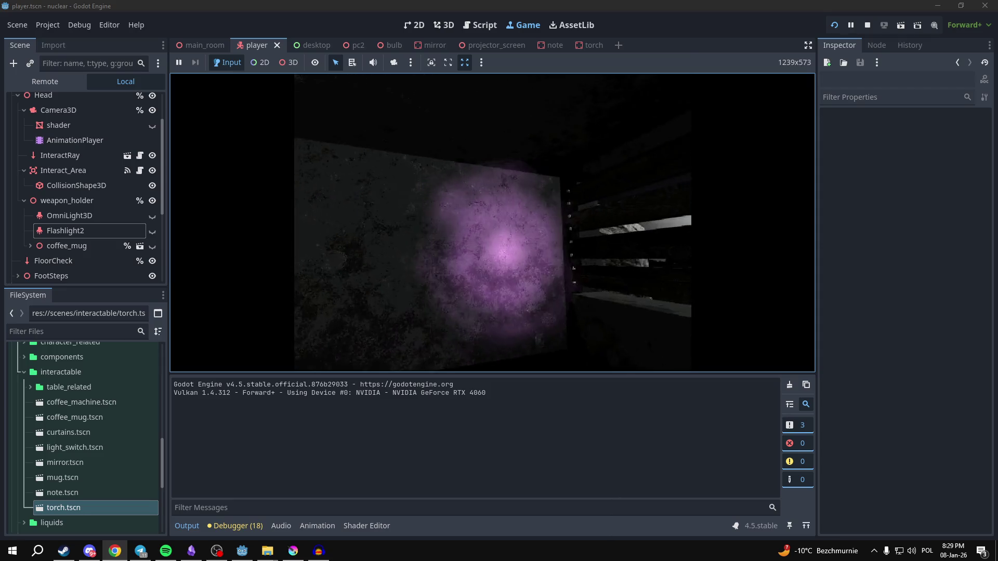
pyautogui.press('f')
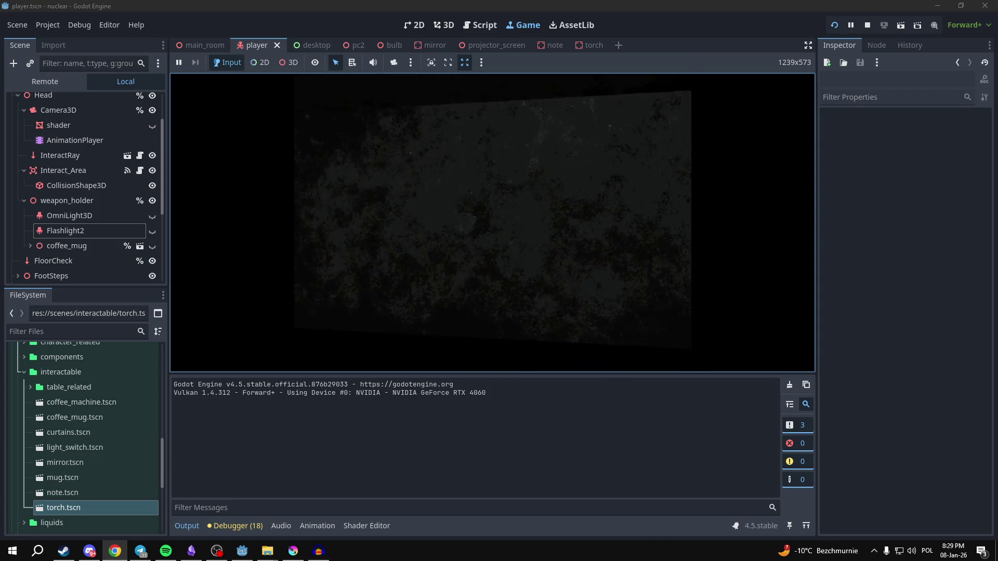
pyautogui.press('w')
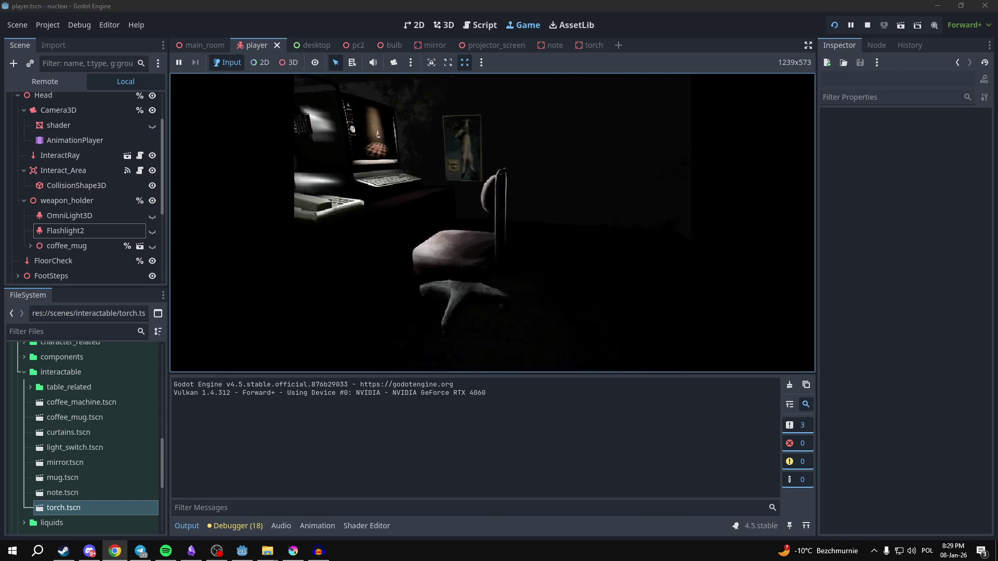
pyautogui.press('F8')
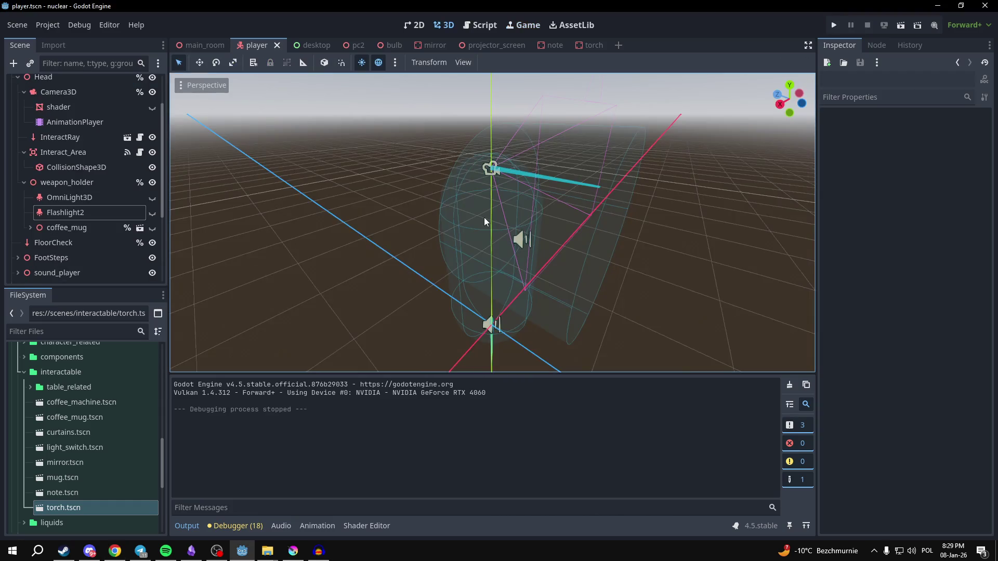
# Save the scene and expand table_related to show the chair, pc2, pc and phone scenes
pyautogui.hotkey('ctrl', 's')
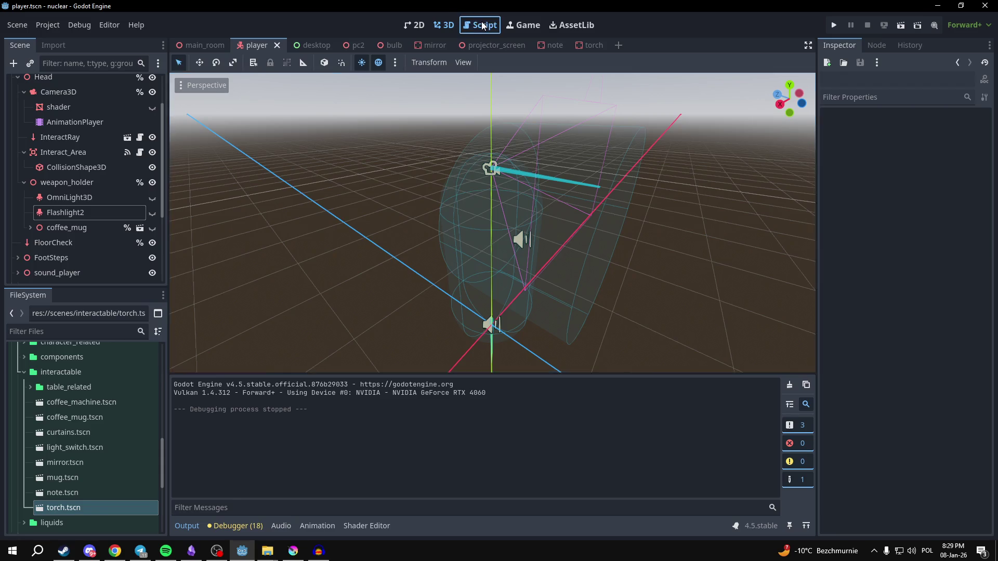
pyautogui.click(479, 25)
pyautogui.click(445, 28)
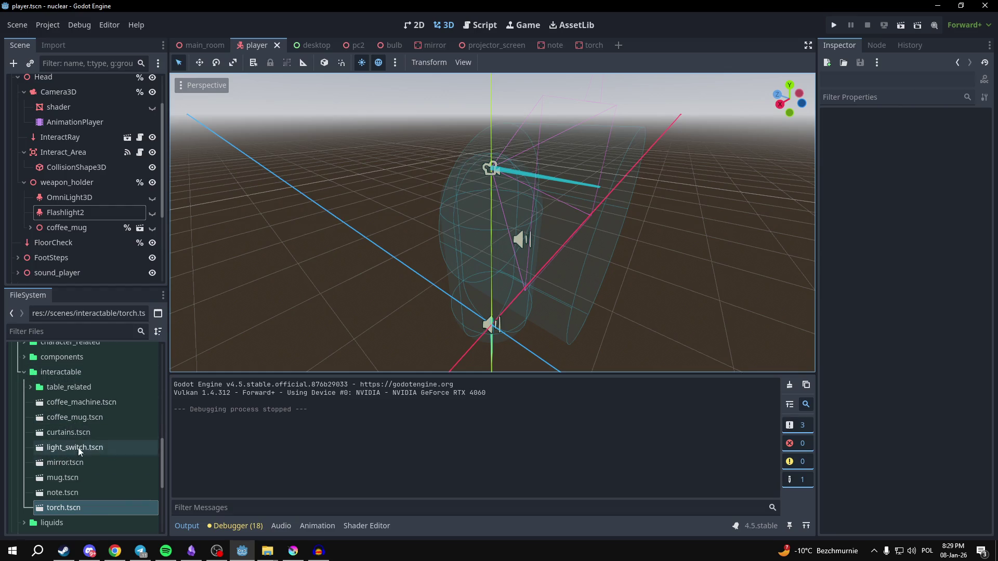
pyautogui.click(31, 387)
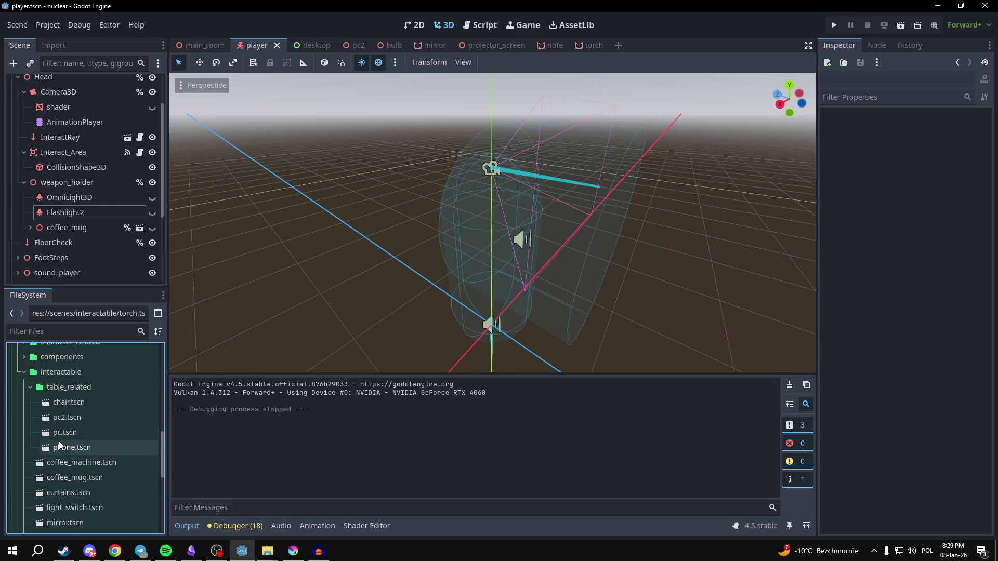
# Open chair.tscn and select the chair02 mesh node
pyautogui.doubleClick(75, 403)
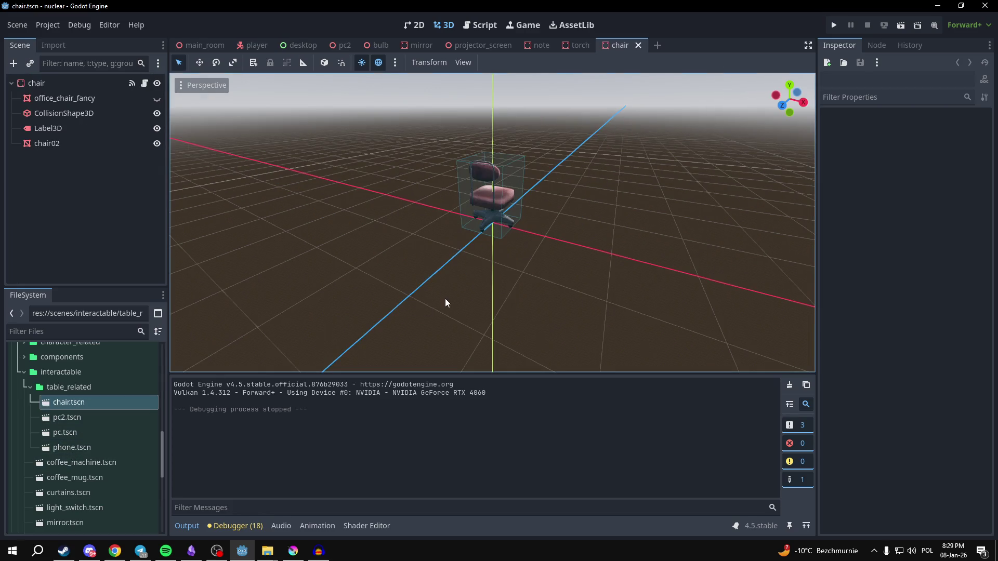
pyautogui.scroll(3, 387, 273)
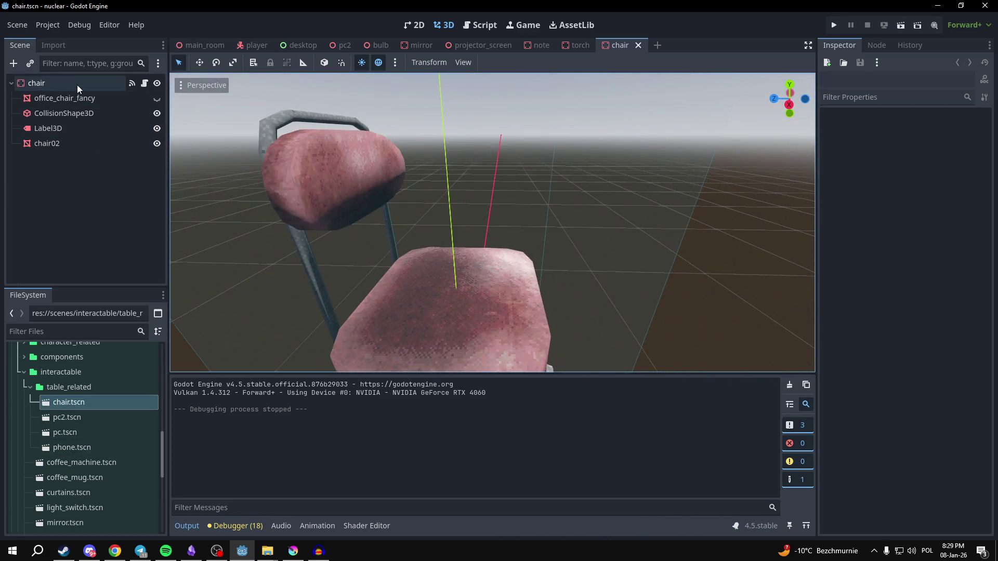
pyautogui.click(36, 83)
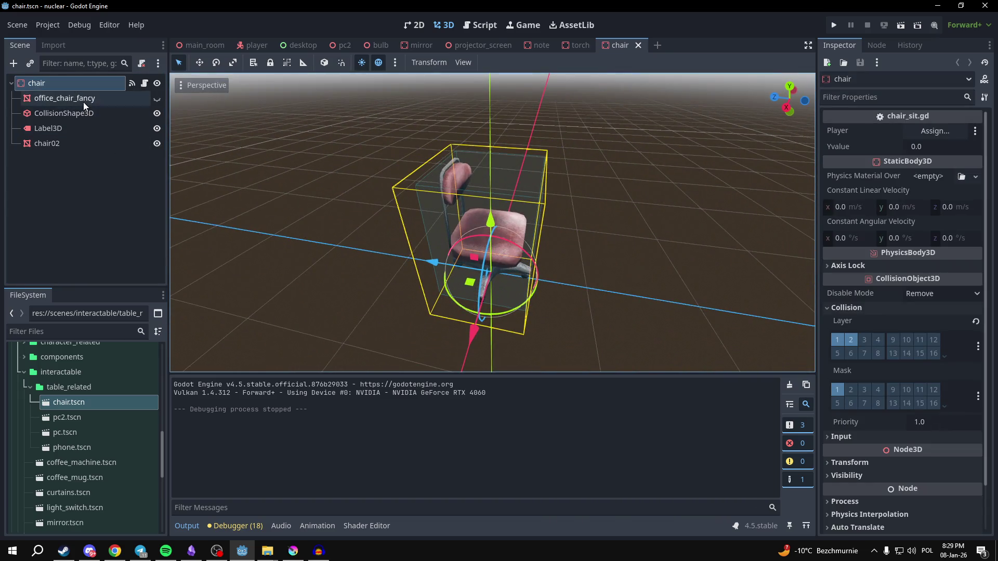
pyautogui.click(104, 98)
pyautogui.click(156, 99)
pyautogui.click(157, 99)
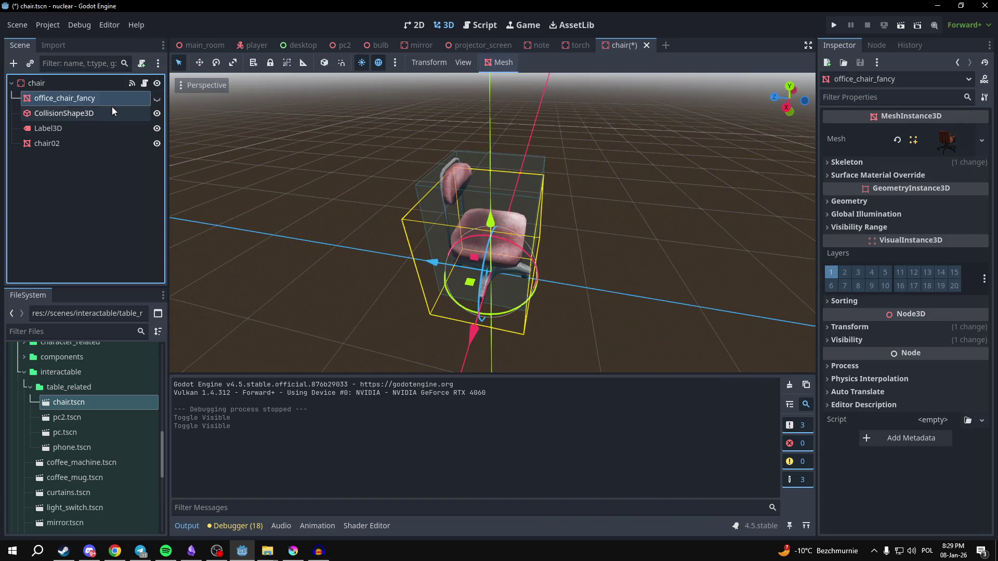
pyautogui.click(85, 145)
# Set chair02_MAT's albedo colour to grey 8d8d8d under Mesh > Surface 0
pyautogui.click(946, 139)
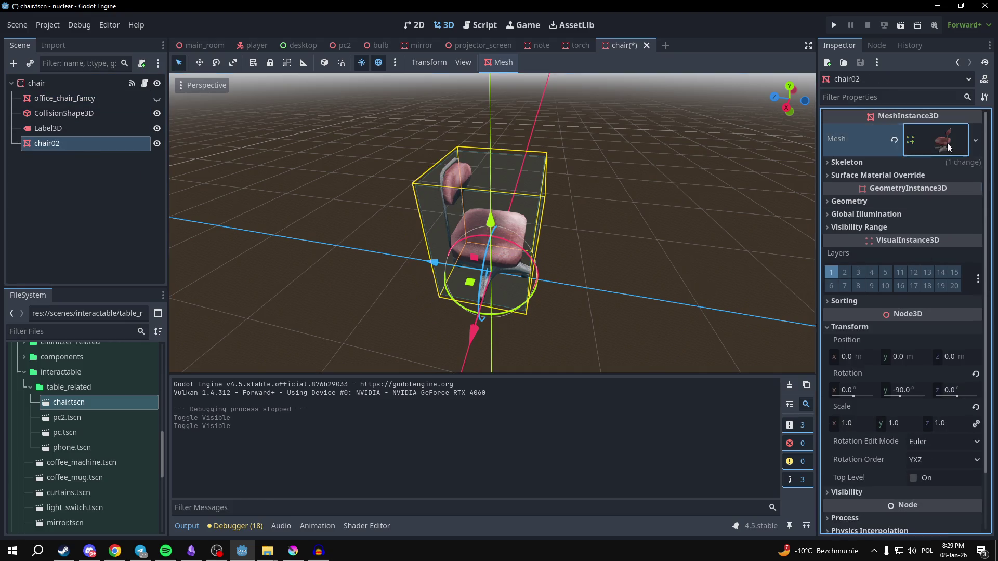
pyautogui.scroll(-5, 919, 291)
pyautogui.scroll(2, 937, 276)
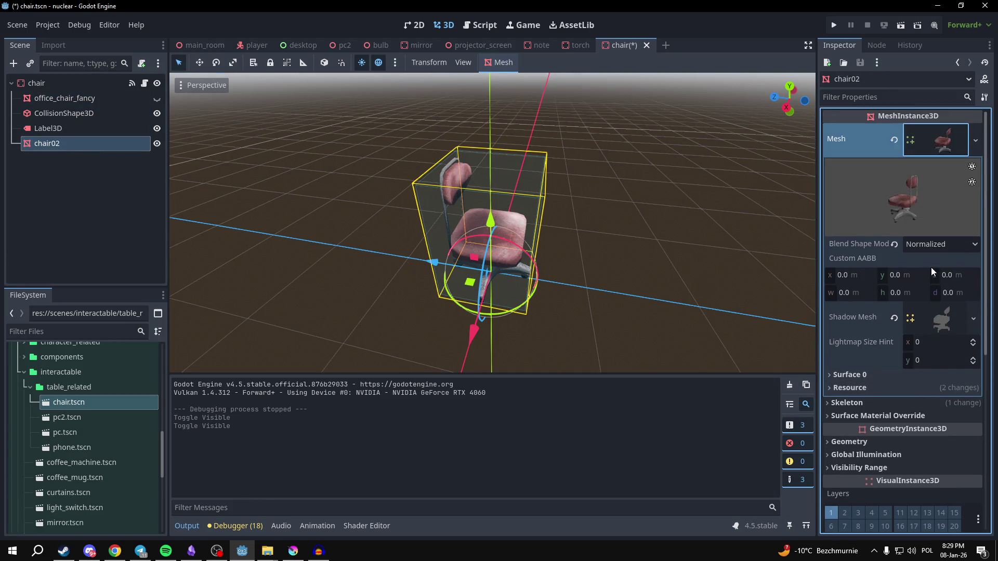
pyautogui.click(850, 322)
pyautogui.click(943, 361)
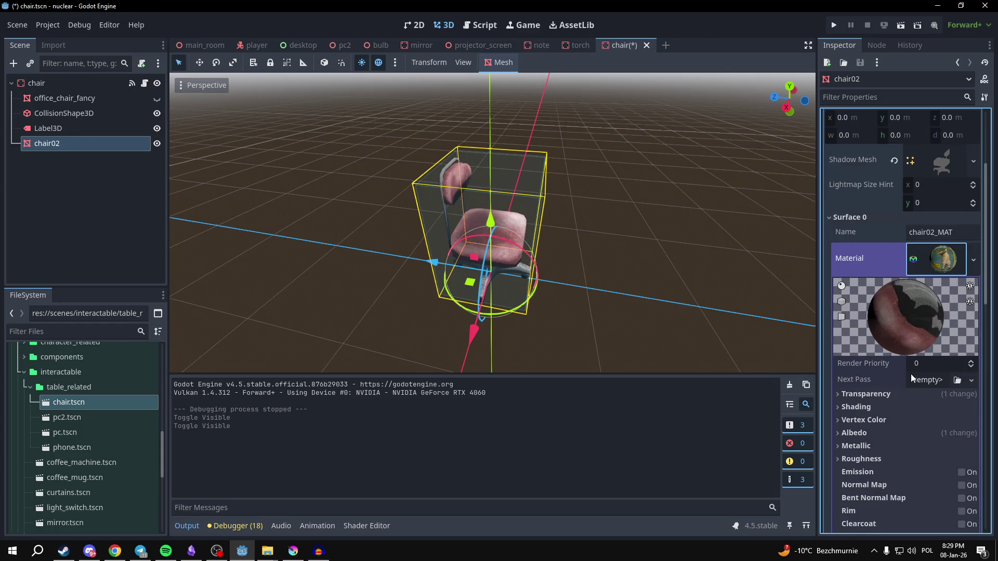
pyautogui.scroll(-2, 910, 373)
pyautogui.click(881, 378)
pyautogui.click(943, 393)
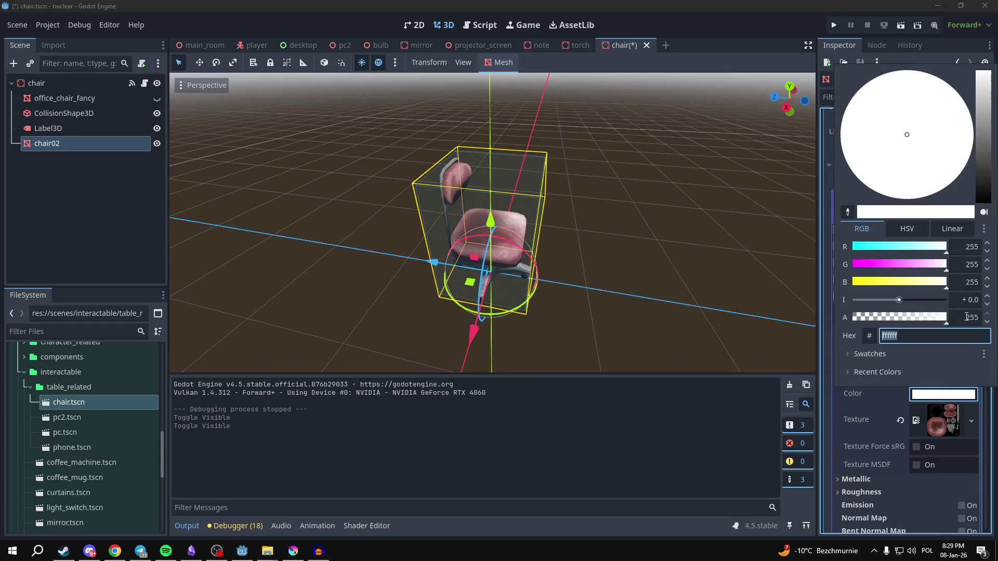
pyautogui.moveTo(979, 91); pyautogui.dragTo(987, 129)
pyautogui.click(840, 403)
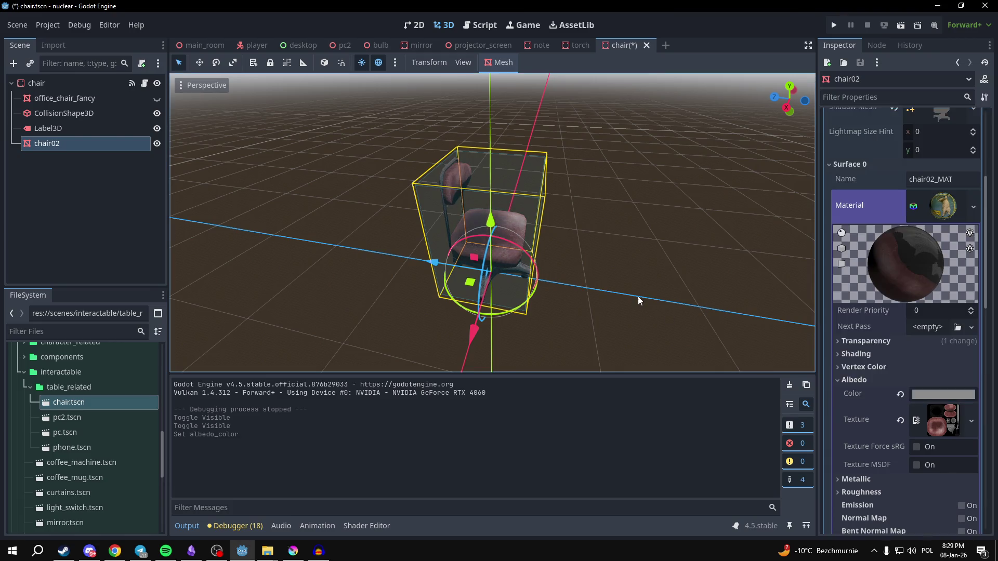
# Save the chair scene and go back to main_room
pyautogui.click(637, 296)
pyautogui.scroll(5, 644, 295)
pyautogui.hotkey('ctrl', 's')
pyautogui.click(219, 45)
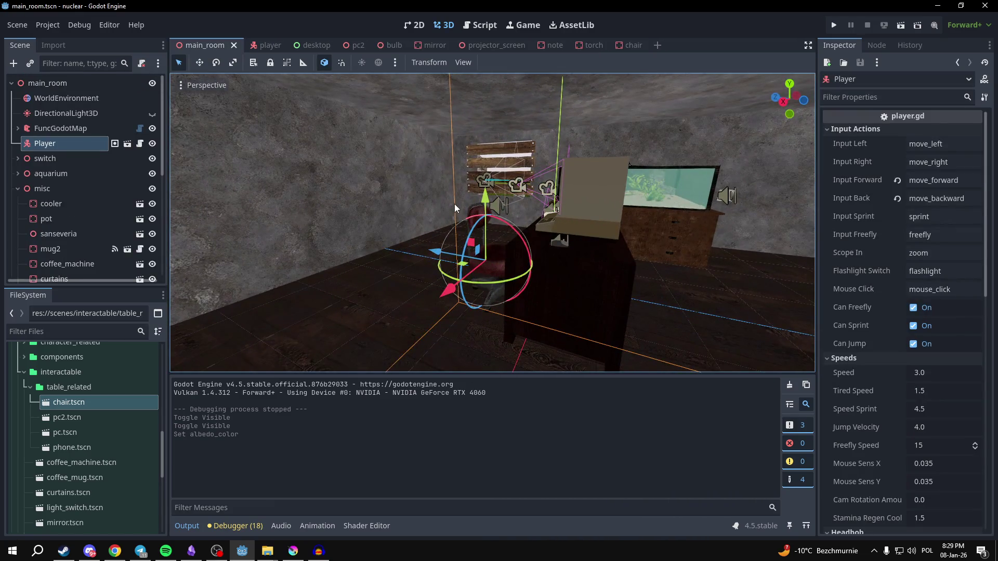
pyautogui.press('F5')
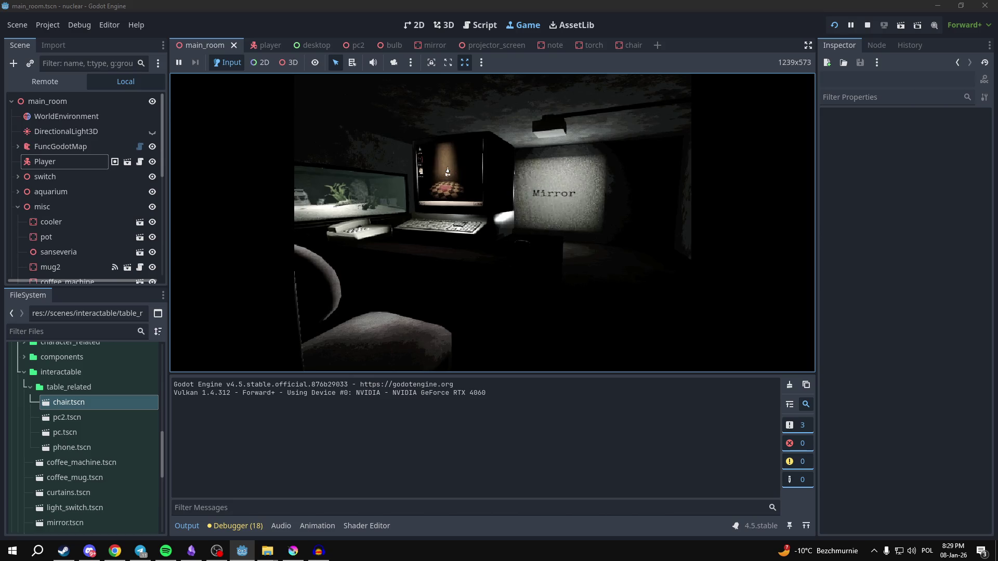
pyautogui.press('F8')
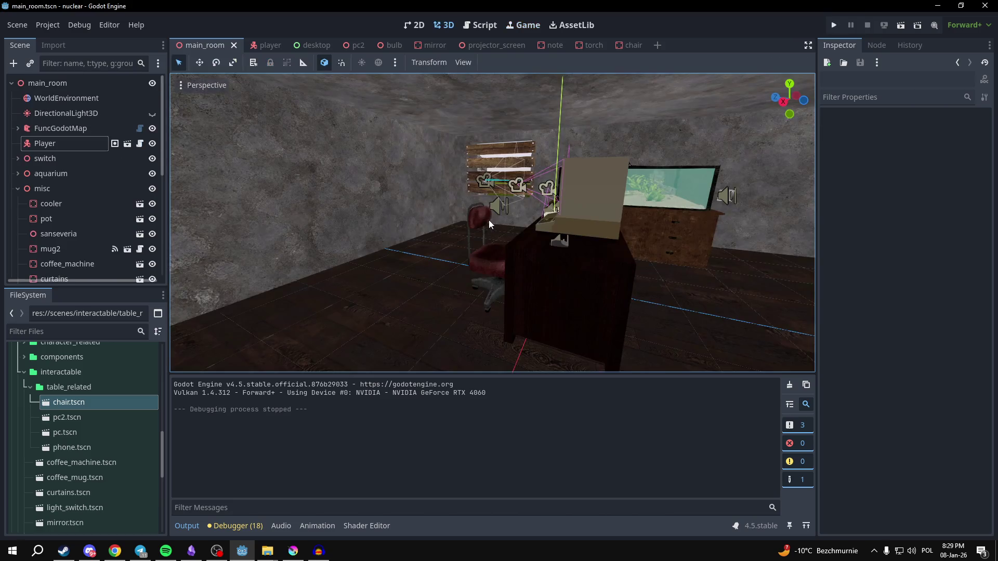
pyautogui.click(181, 85)
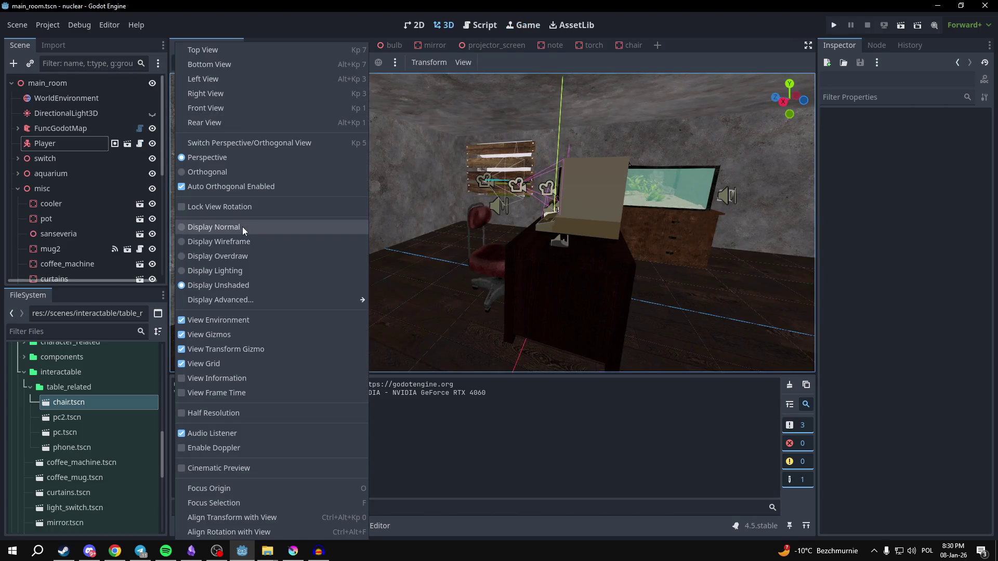
# Switch the viewport to Display Lighting and fly around the chair, desk and aquarium
pyautogui.click(242, 226)
pyautogui.click(436, 179)
pyautogui.press('w')
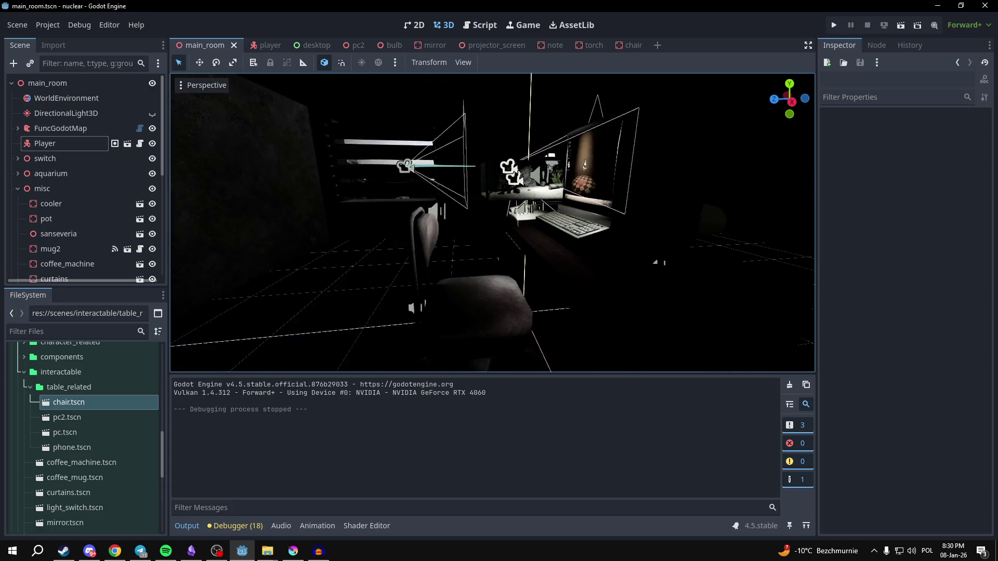
pyautogui.press('s')
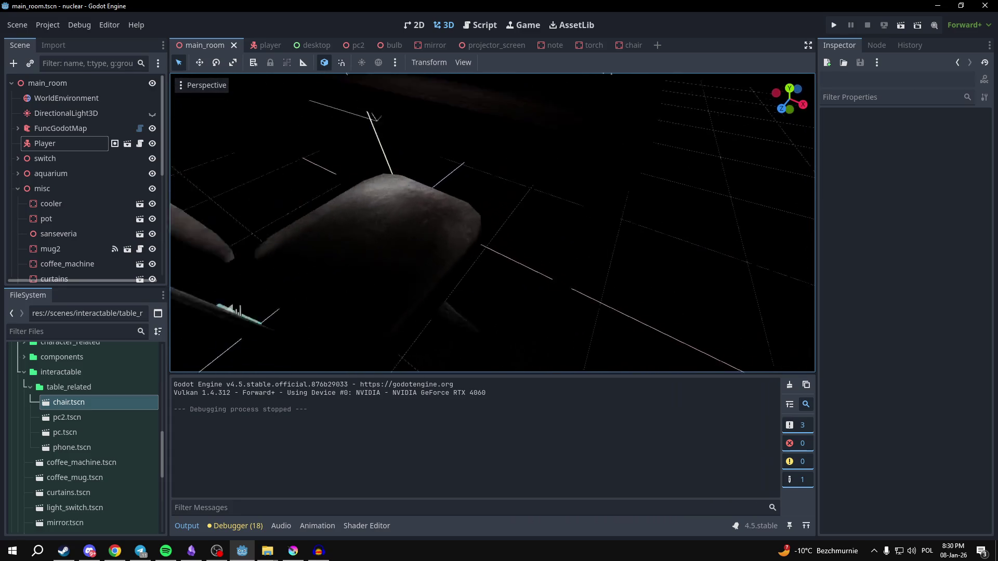
pyautogui.press('s')
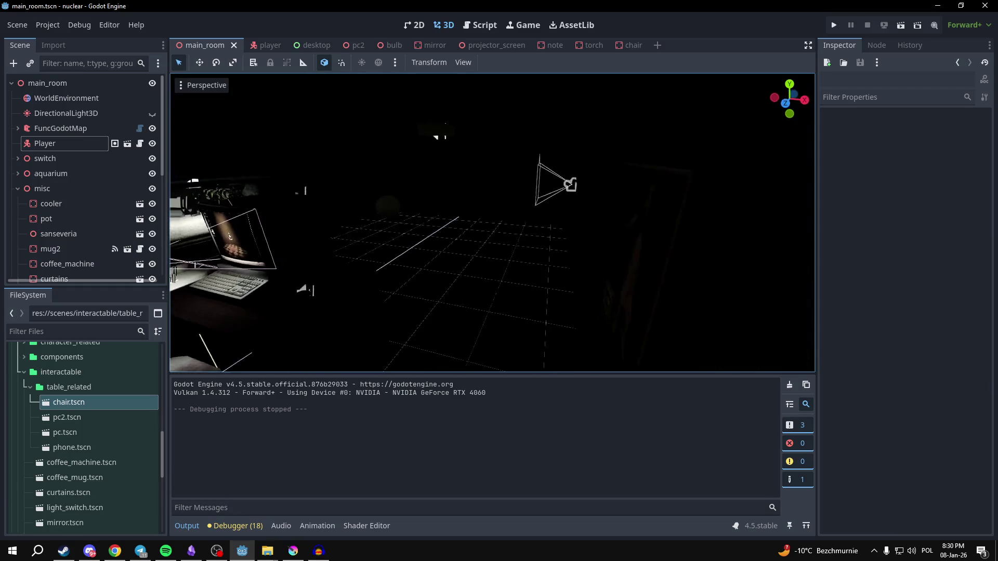
pyautogui.press('w')
pyautogui.press('s')
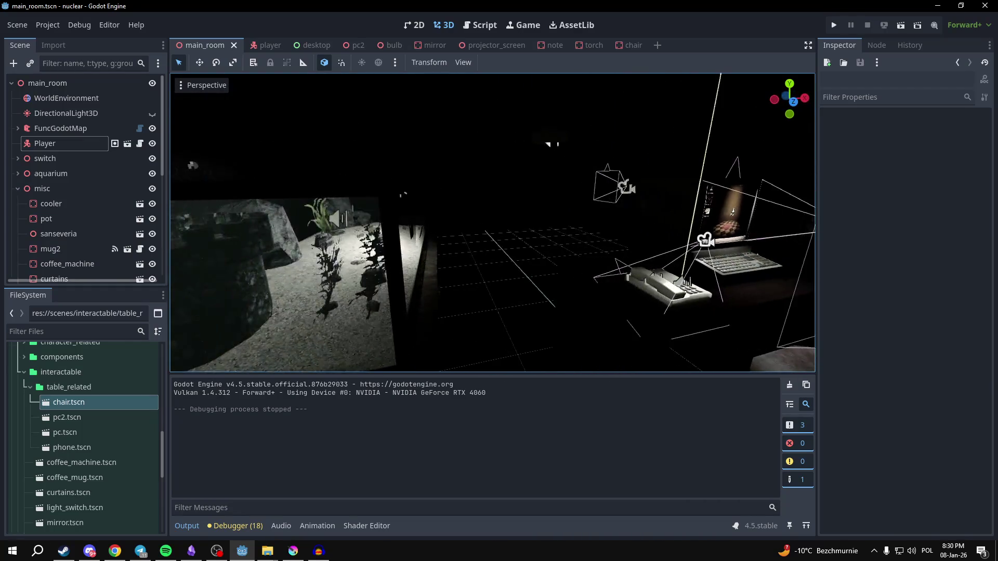
pyautogui.press('s')
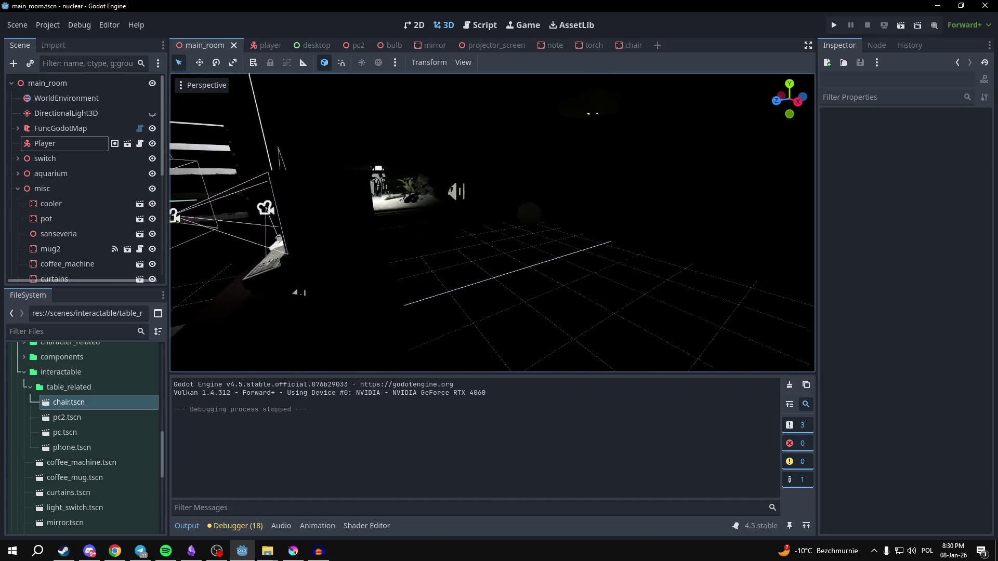
pyautogui.press('w')
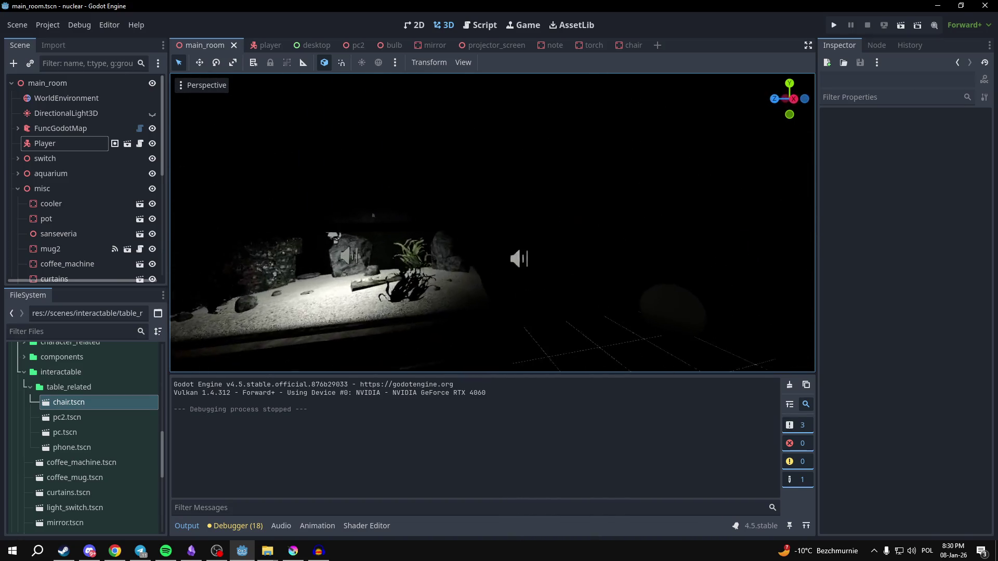
pyautogui.press('s')
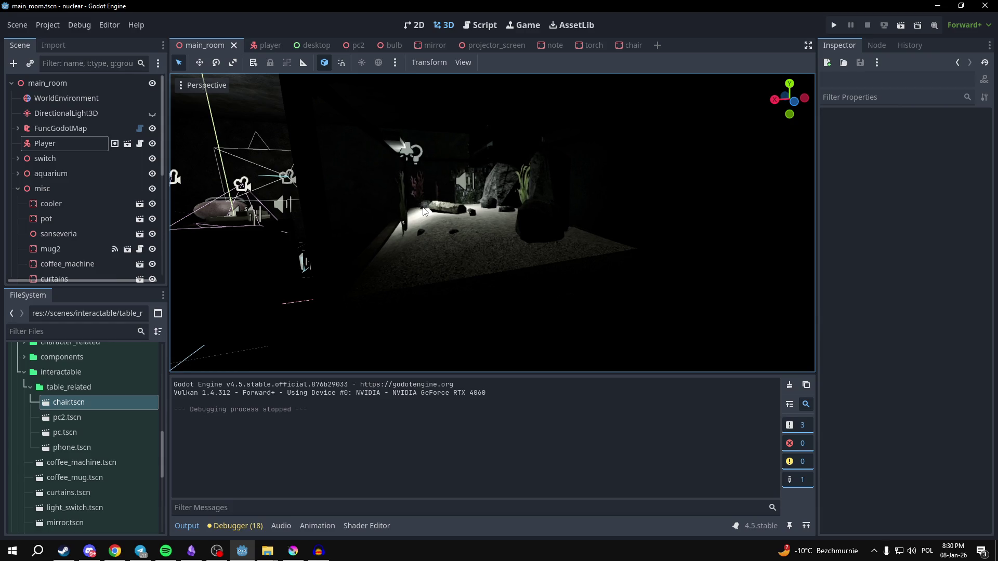
pyautogui.moveTo(501, 208)
pyautogui.mouseDown()
pyautogui.moveTo(511, 213)
pyautogui.moveTo(504, 207)
pyautogui.mouseUp()
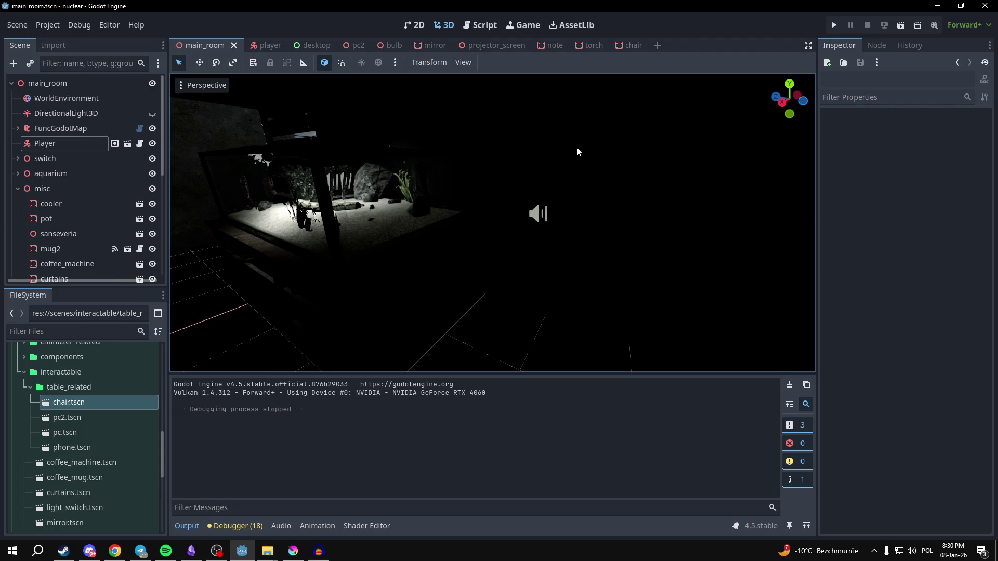
# Glance at torch_take.gd, turn the 3D view to the desk, then bring up the Twitch dashboard
pyautogui.click(483, 25)
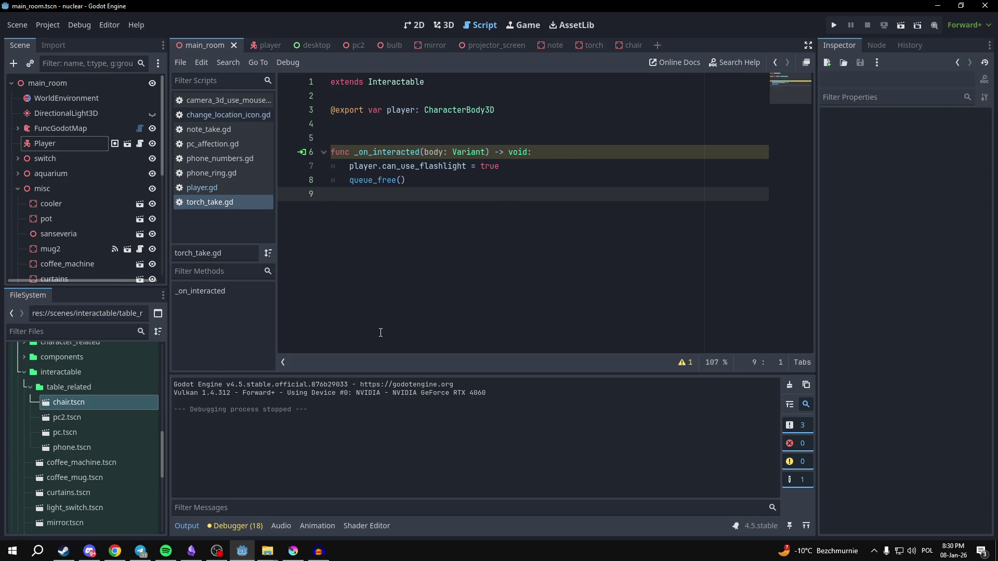
pyautogui.click(445, 26)
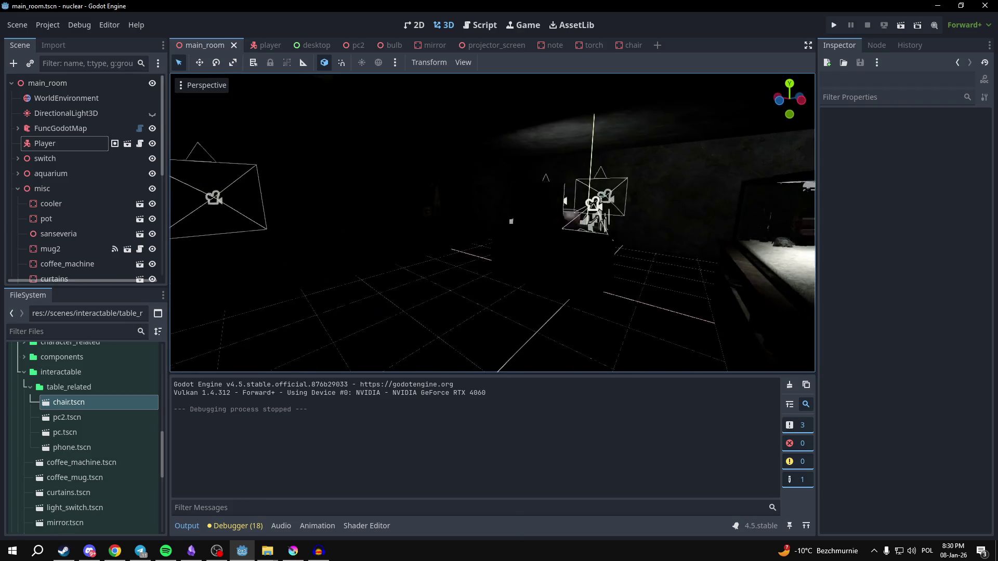
pyautogui.moveTo(450, 155); pyautogui.dragTo(450, 154)
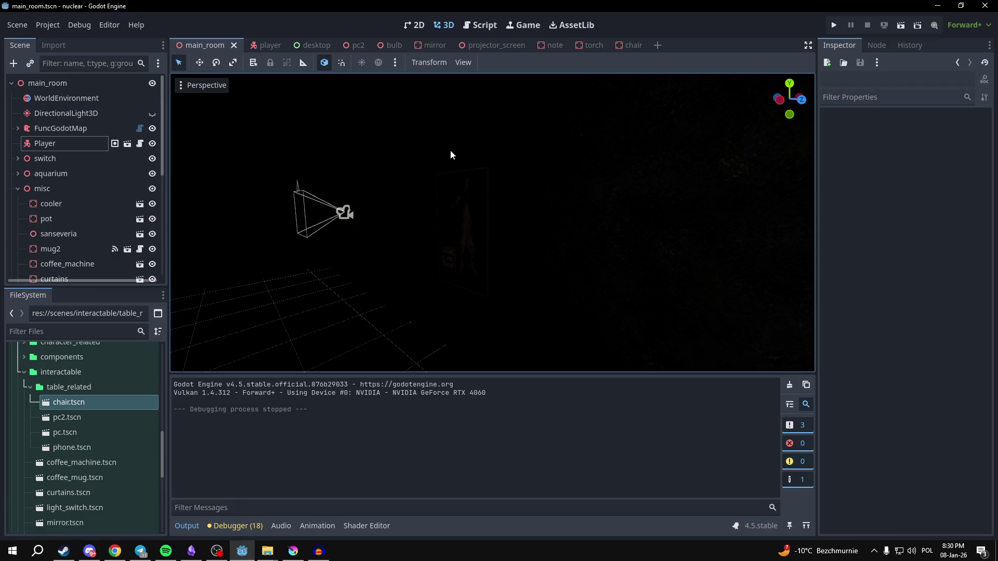
pyautogui.moveTo(462, 200); pyautogui.dragTo(462, 201)
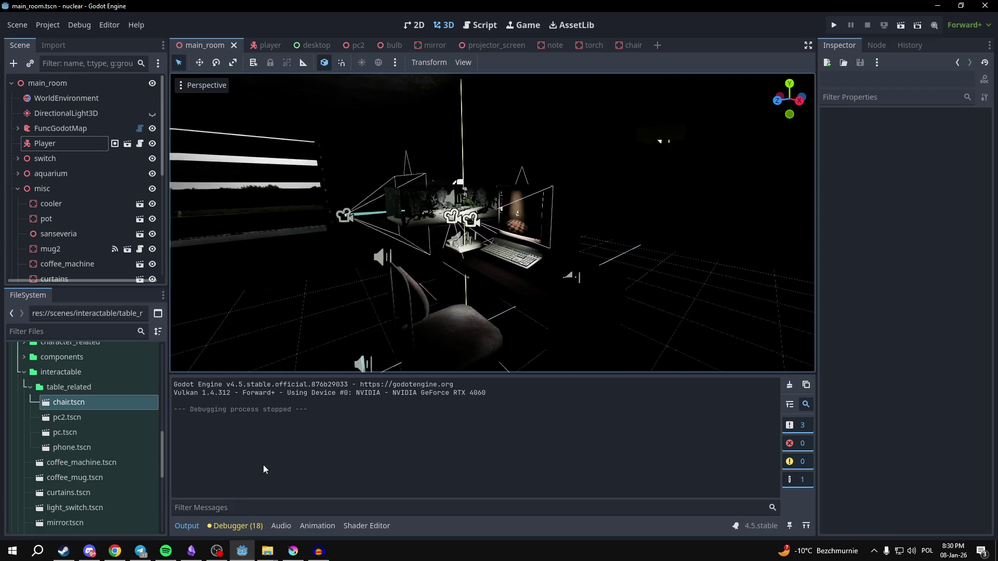
pyautogui.click(116, 552)
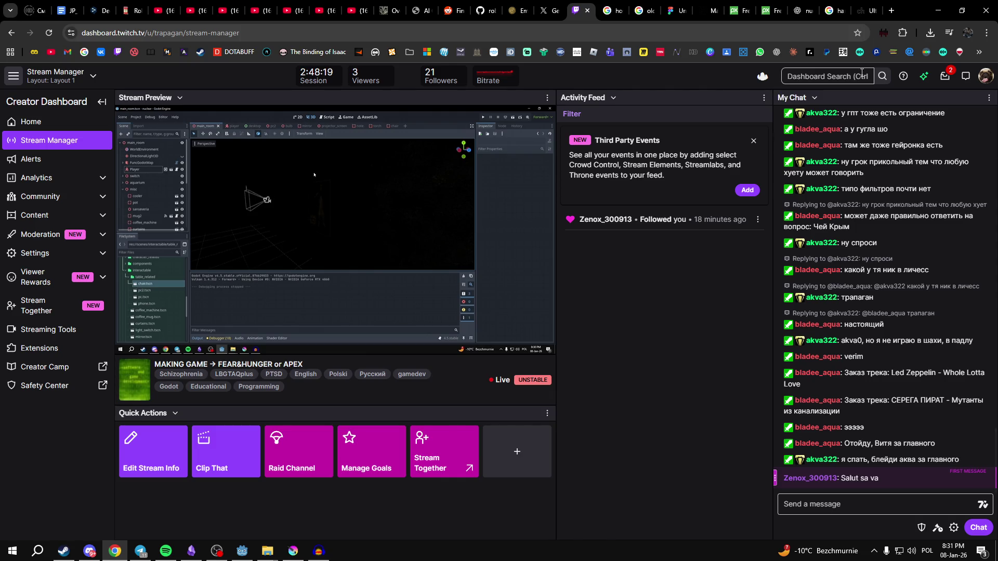
# Dismiss ChatGPT's plan-limit notice and ask how a UV flashlight beam can reveal a secret message
pyautogui.click(799, 10)
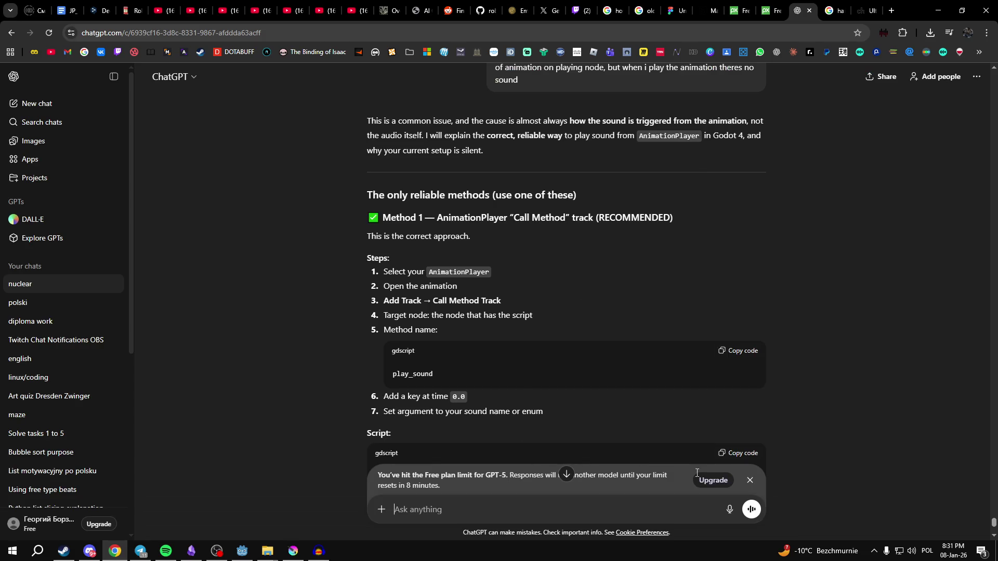
pyautogui.click(749, 480)
pyautogui.click(567, 475)
pyautogui.write('how can i make a uv light like effect, if the flashlight')
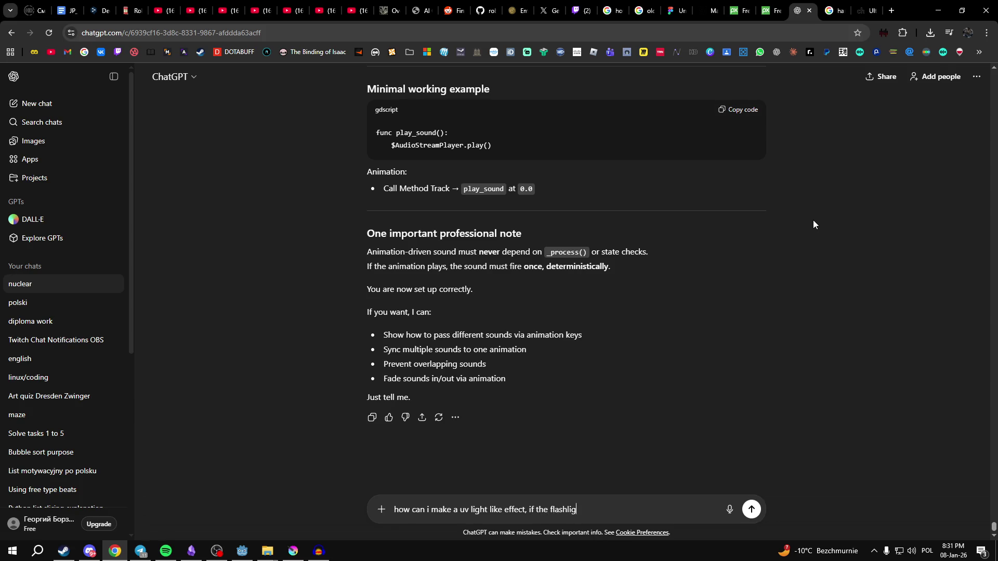
pyautogui.write('beam hits the specific ')
pyautogui.write('surface it')
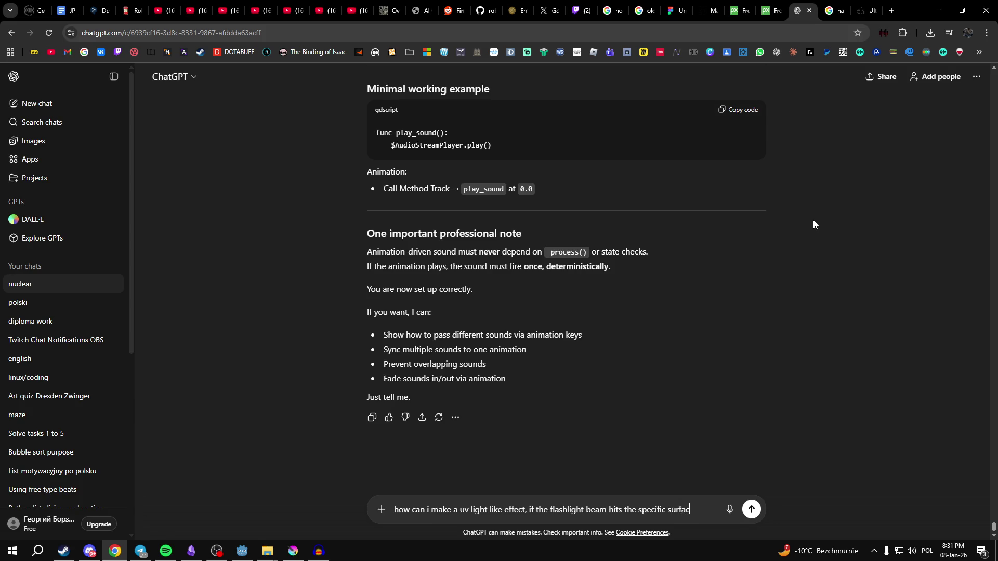
pyautogui.write(' will')
pyautogui.write(' show a secret ')
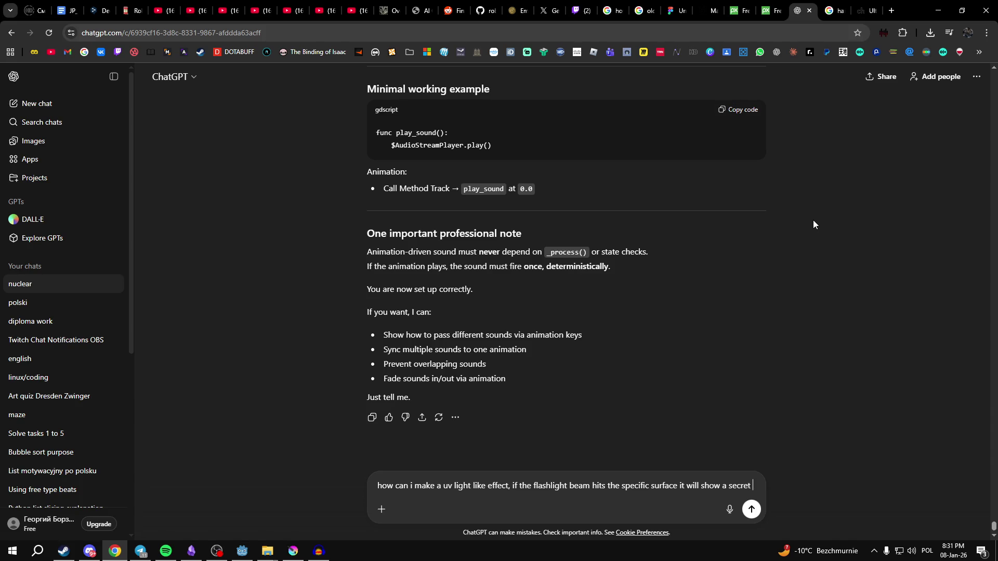
pyautogui.write('mesaage?')
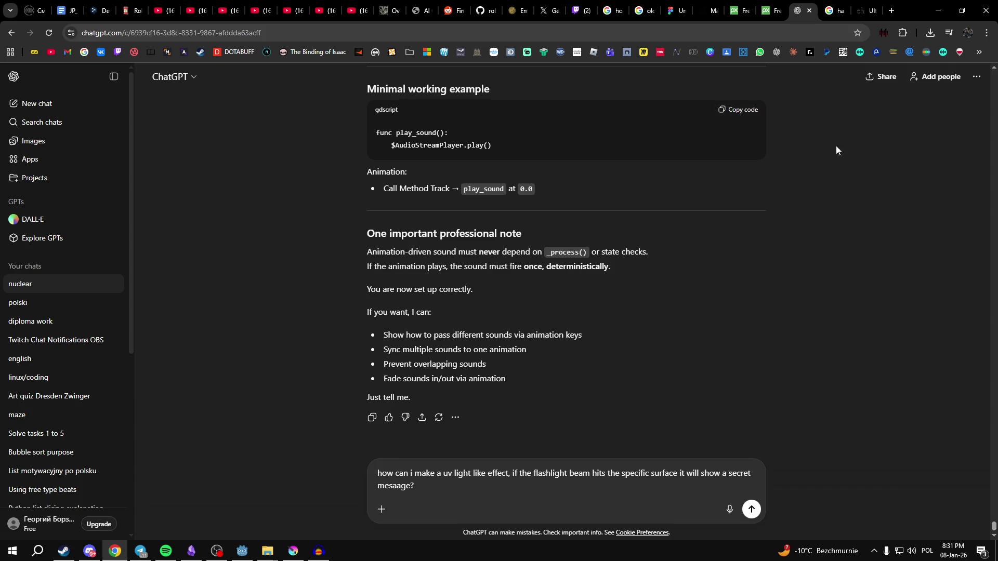
pyautogui.click(576, 10)
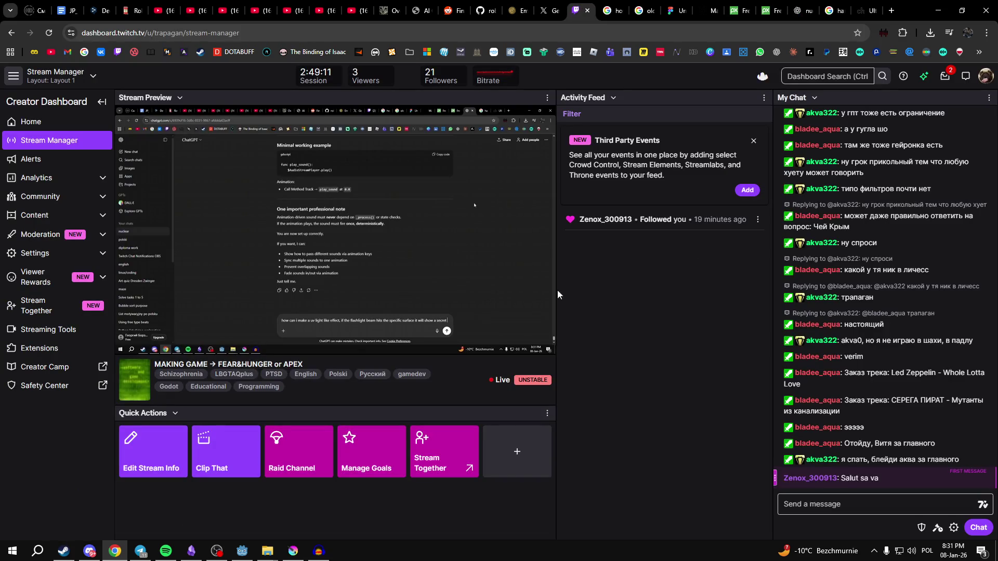
pyautogui.moveTo(312, 324)
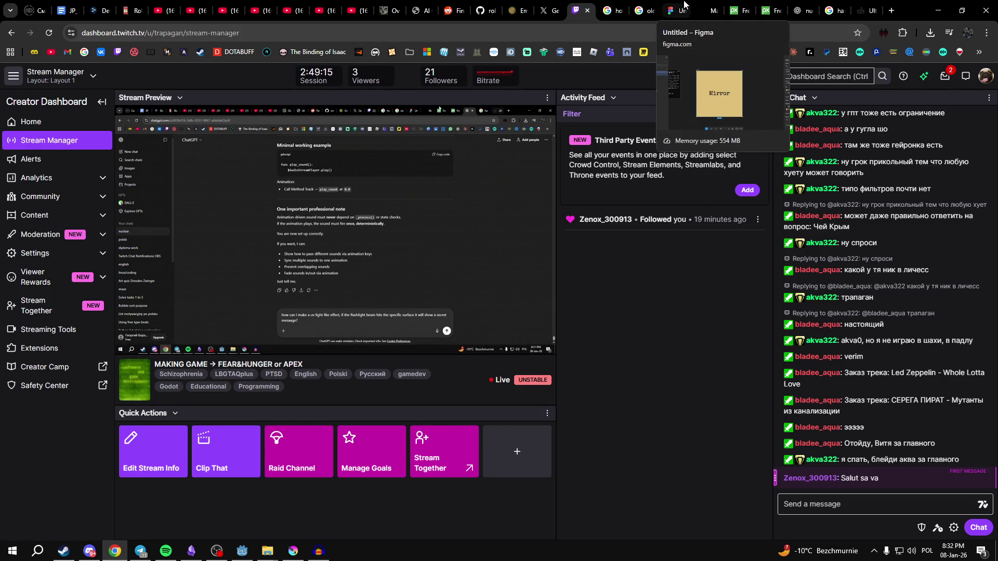
pyautogui.click(798, 11)
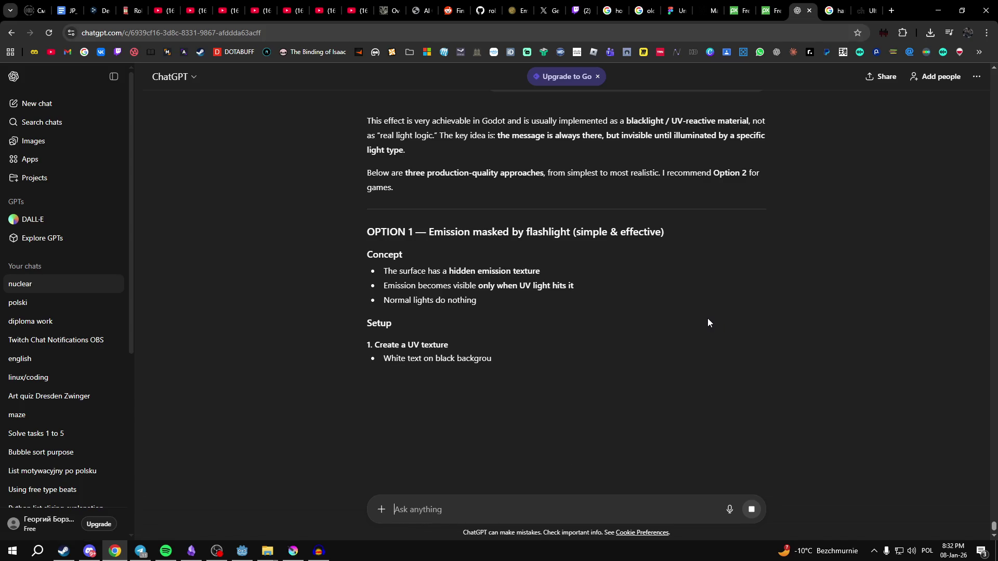
# Scroll through ChatGPT's finished reply to read Option 1's emission-texture setup steps
pyautogui.scroll(2, 707, 319)
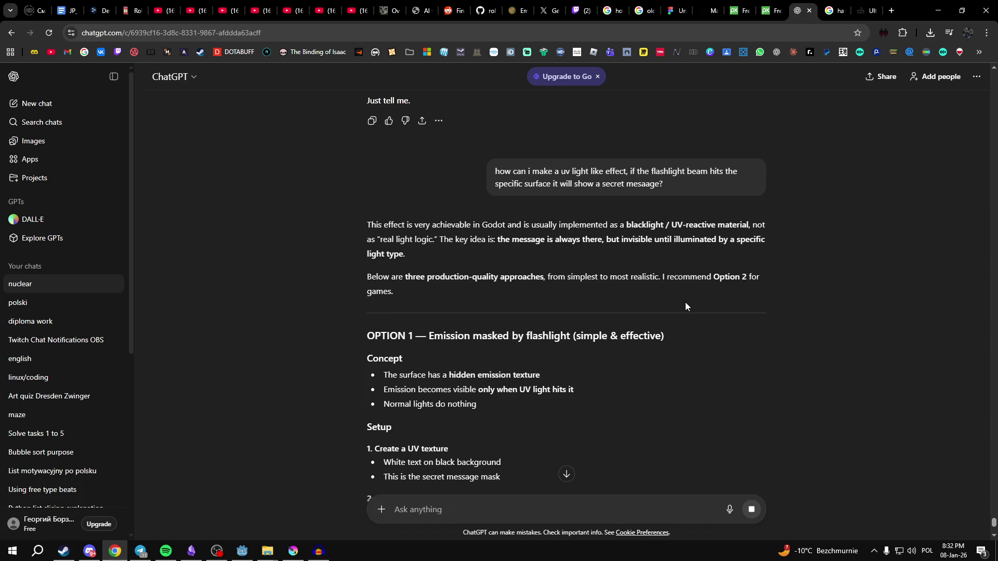
pyautogui.scroll(-1, 685, 306)
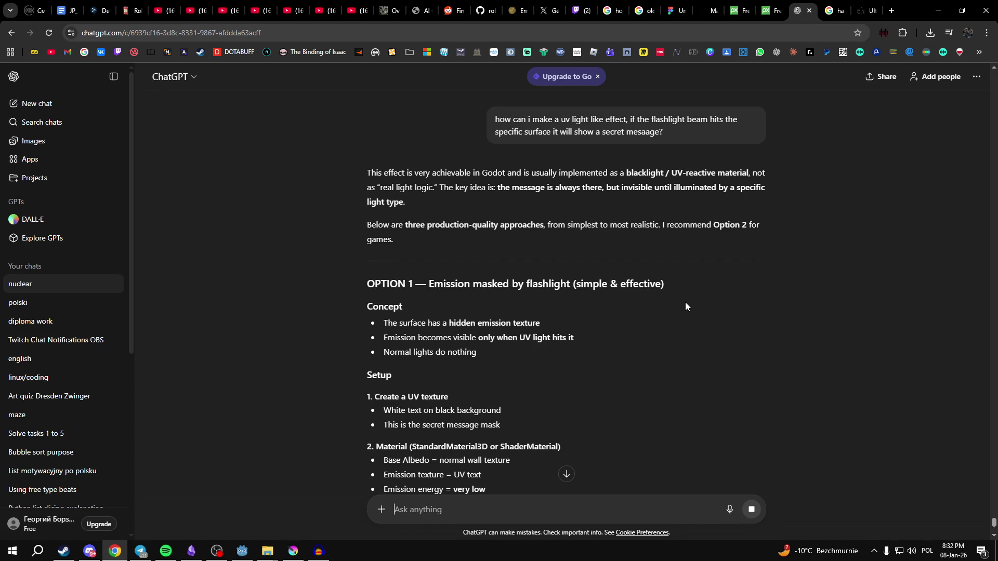
pyautogui.scroll(-3, 685, 306)
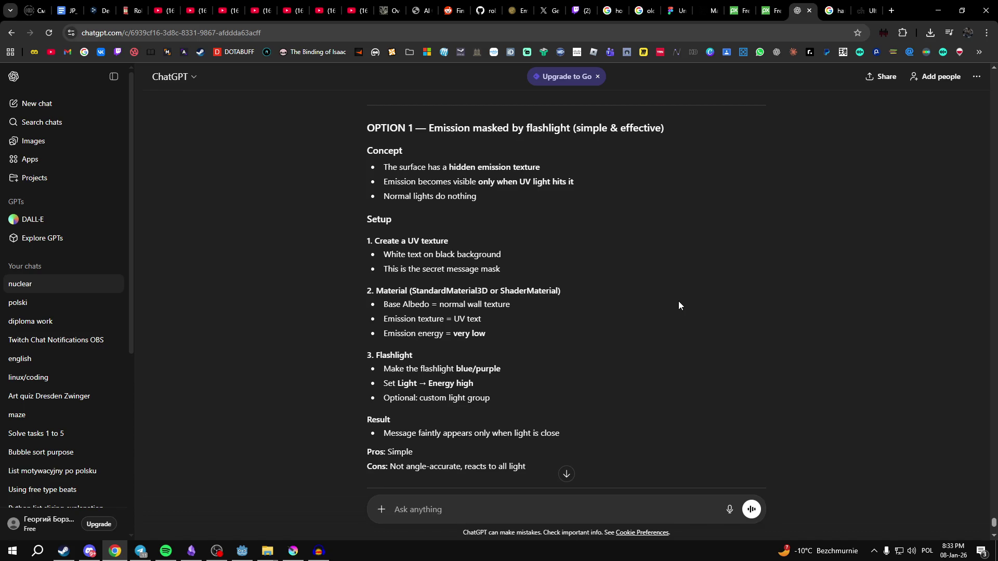
pyautogui.scroll(-2, 678, 302)
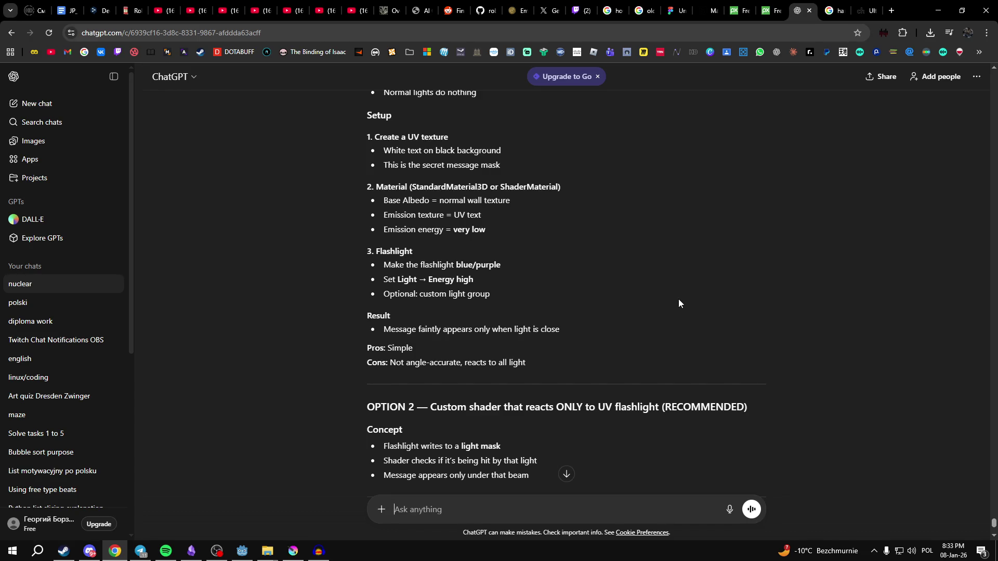
pyautogui.scroll(-1, 678, 303)
pyautogui.scroll(-6, 678, 299)
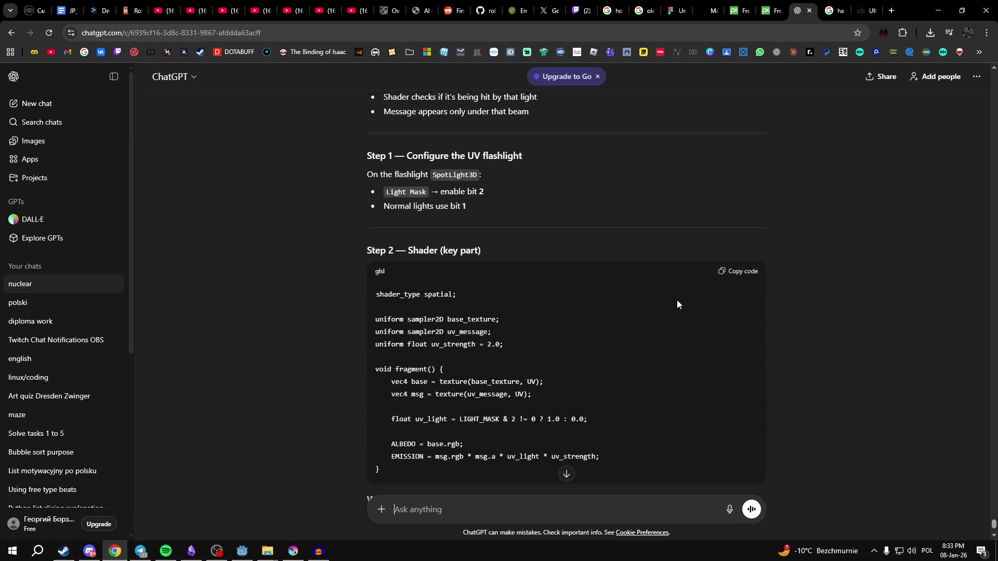
pyautogui.scroll(5, 676, 301)
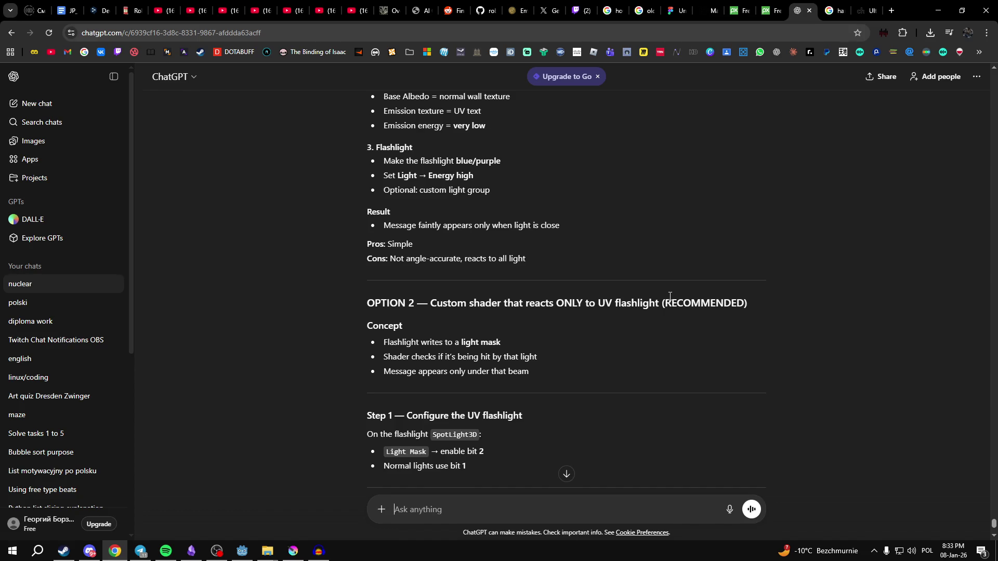
pyautogui.scroll(-2, 669, 296)
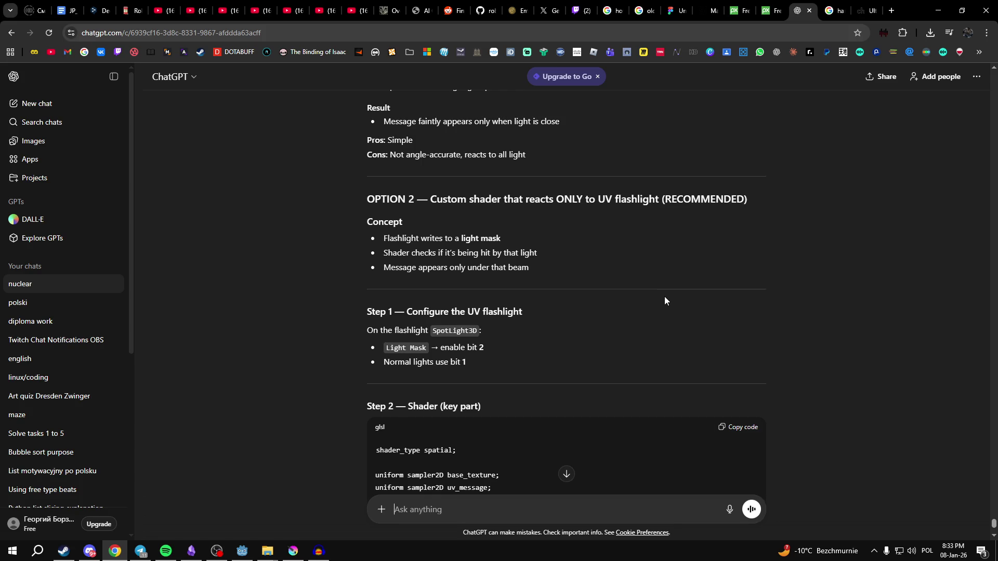
pyautogui.scroll(-3, 665, 297)
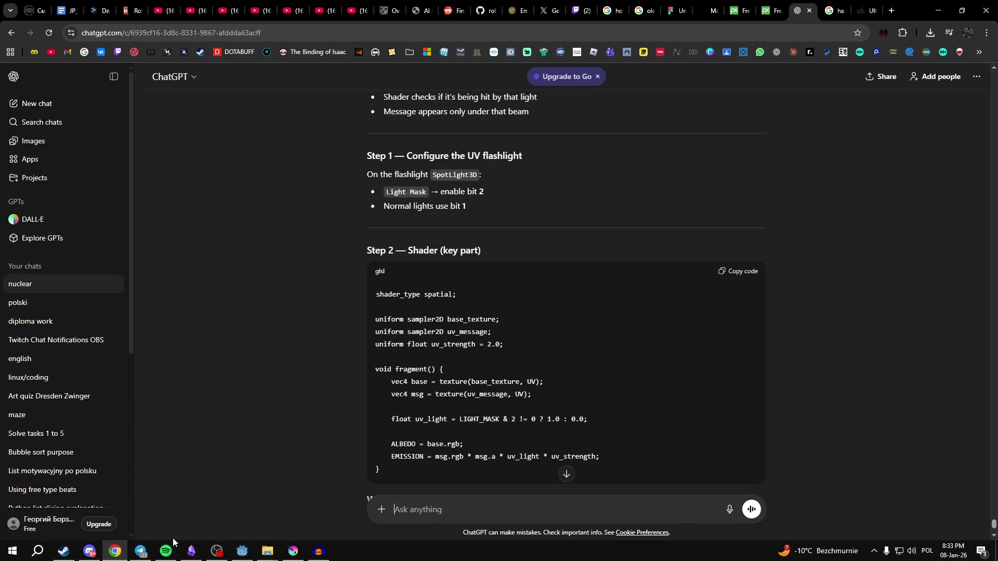
pyautogui.click(115, 551)
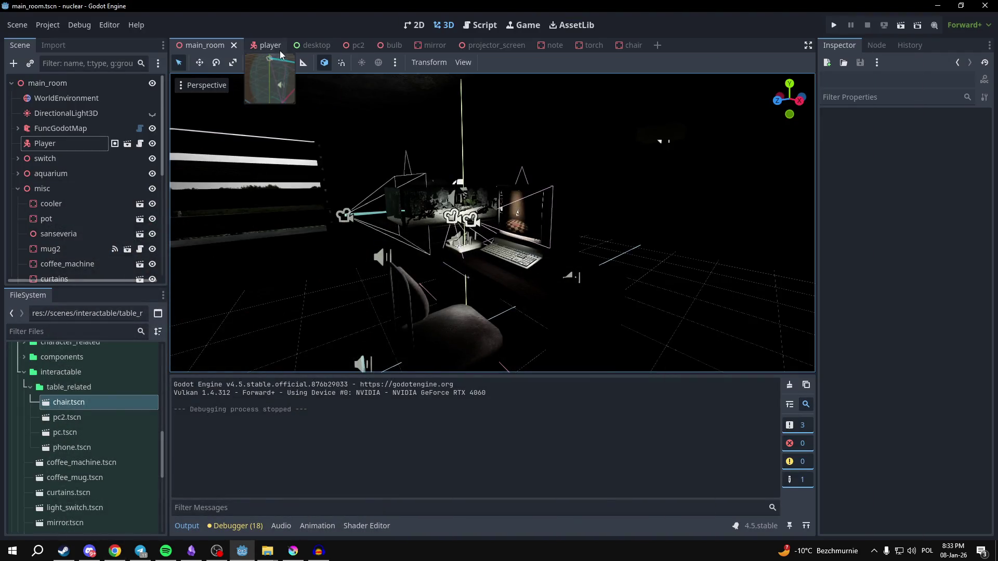
# Inspect Flashlight2's Light, Editor, Shadow and Layers properties in the player scene
pyautogui.click(260, 45)
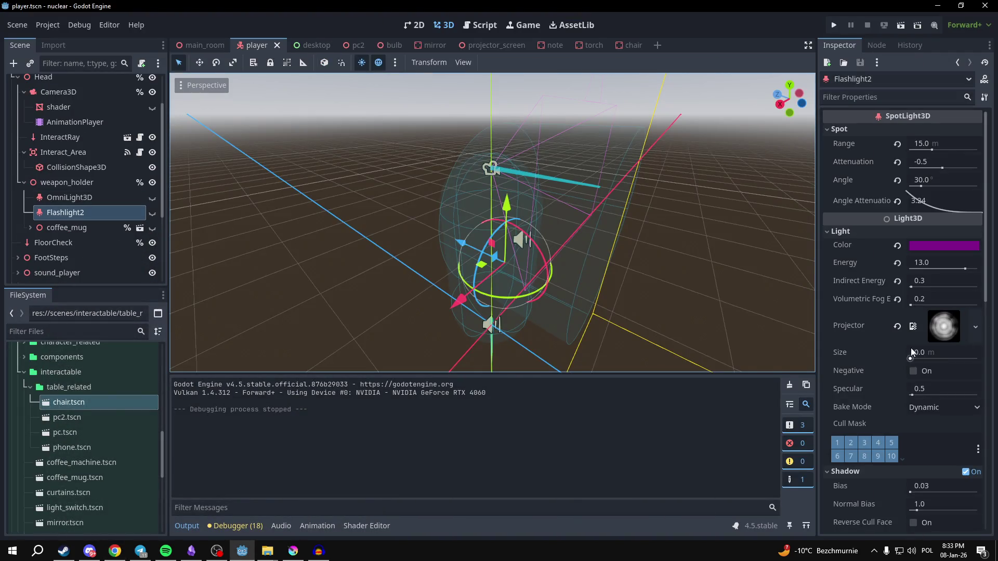
pyautogui.click(874, 230)
pyautogui.click(874, 231)
pyautogui.scroll(-2, 884, 337)
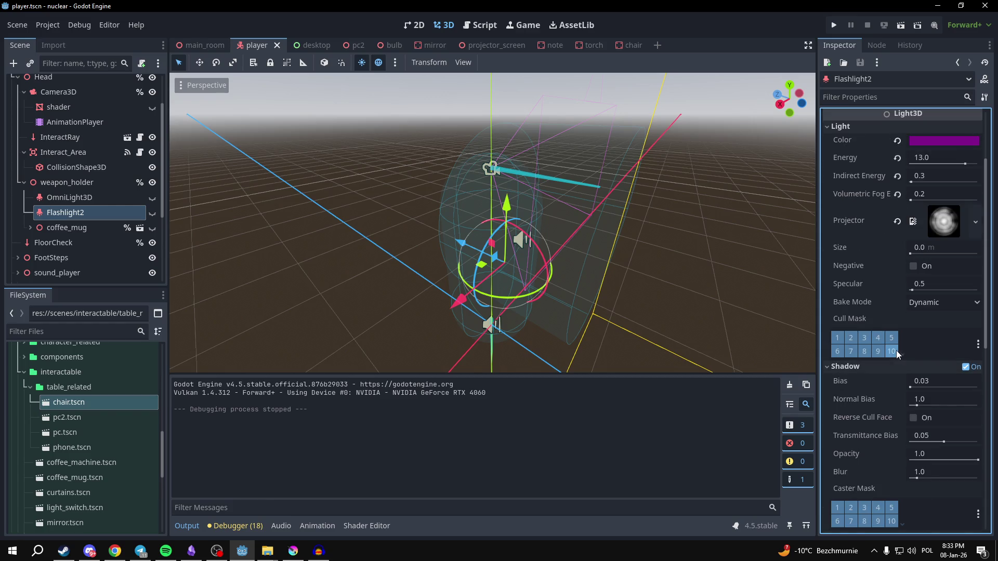
pyautogui.scroll(-4, 860, 381)
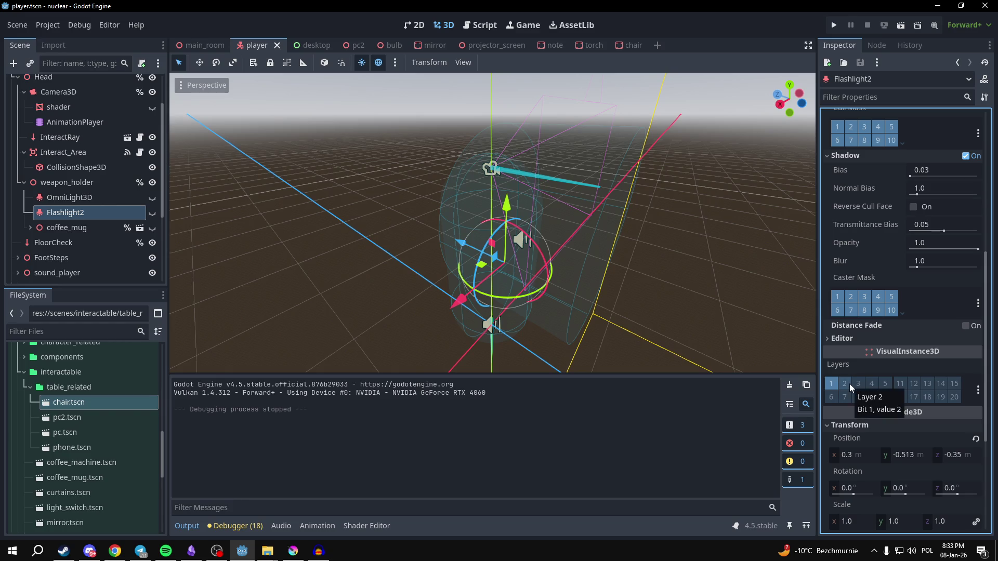
pyautogui.click(853, 339)
pyautogui.click(853, 338)
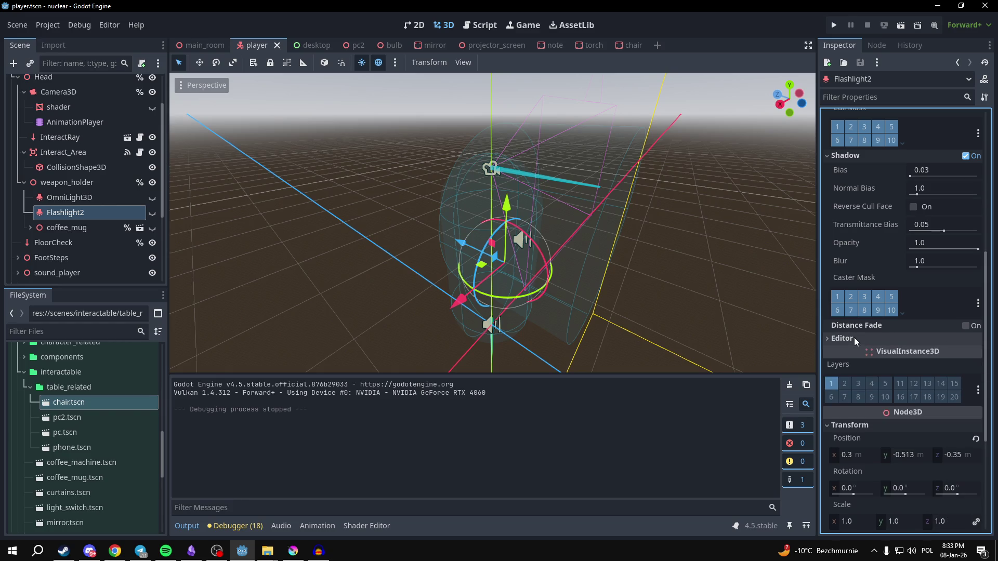
pyautogui.scroll(1, 863, 312)
pyautogui.click(867, 210)
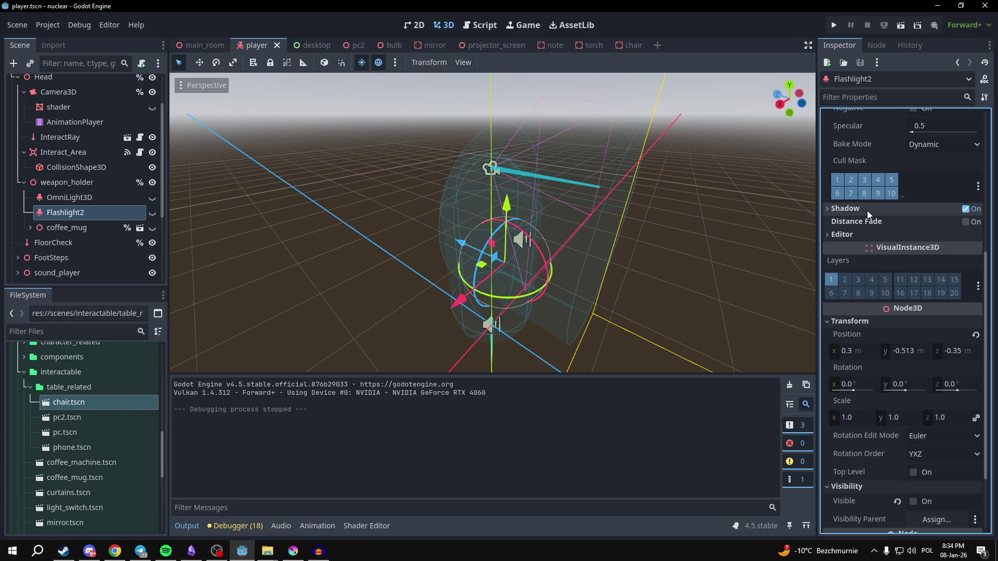
pyautogui.moveTo(838, 264)
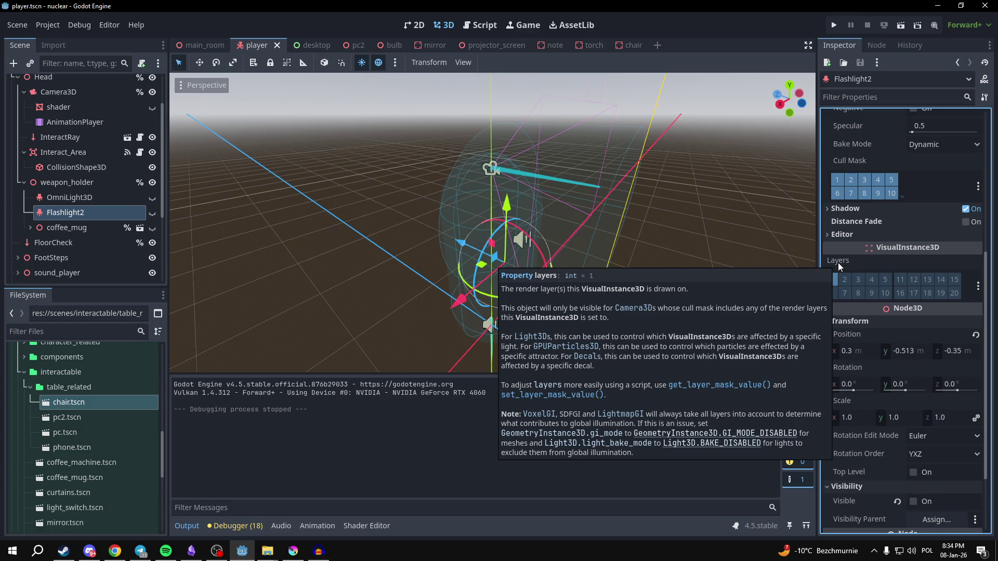
# Bring ChatGPT's Step 1 back up: enable Light Mask bit 2 on the UV SpotLight3D
pyautogui.click(115, 550)
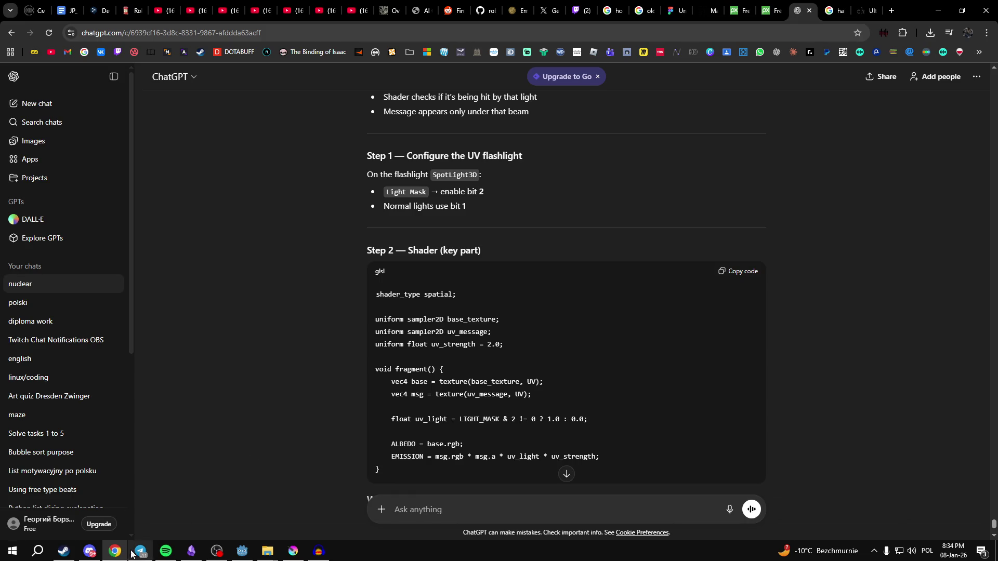
pyautogui.hotkey('alt', 'Tab')
pyautogui.scroll(4, 925, 322)
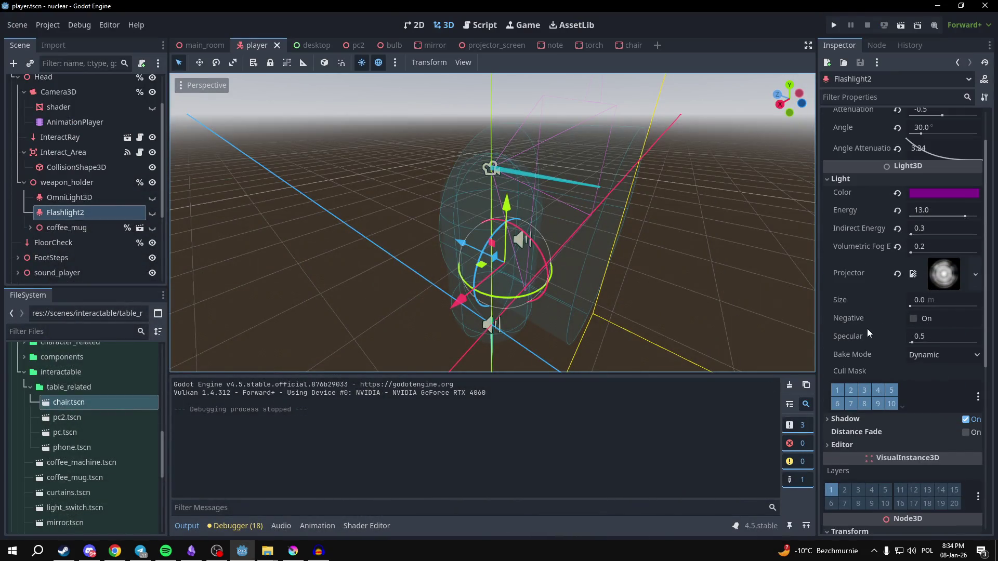
pyautogui.scroll(2, 845, 373)
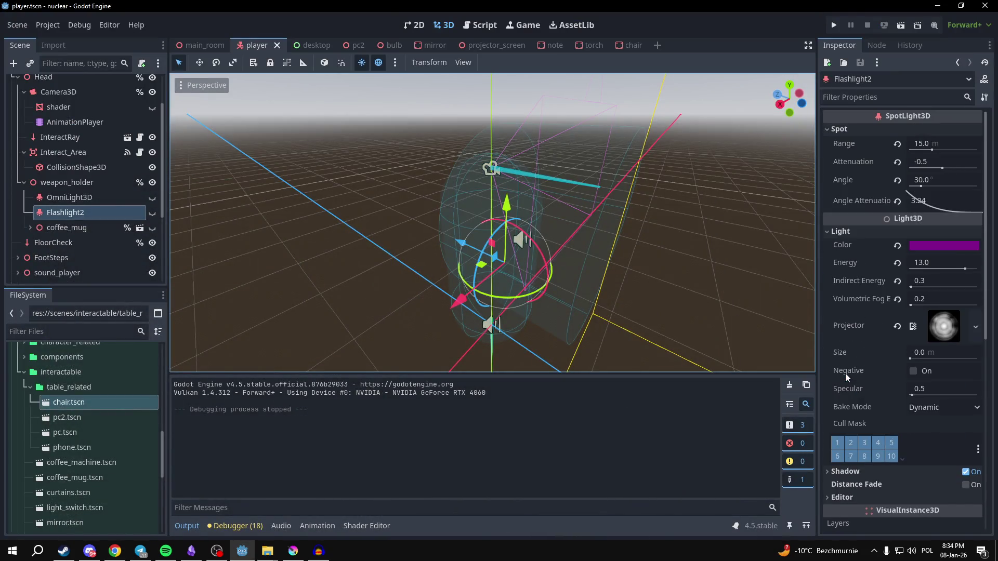
pyautogui.click(114, 551)
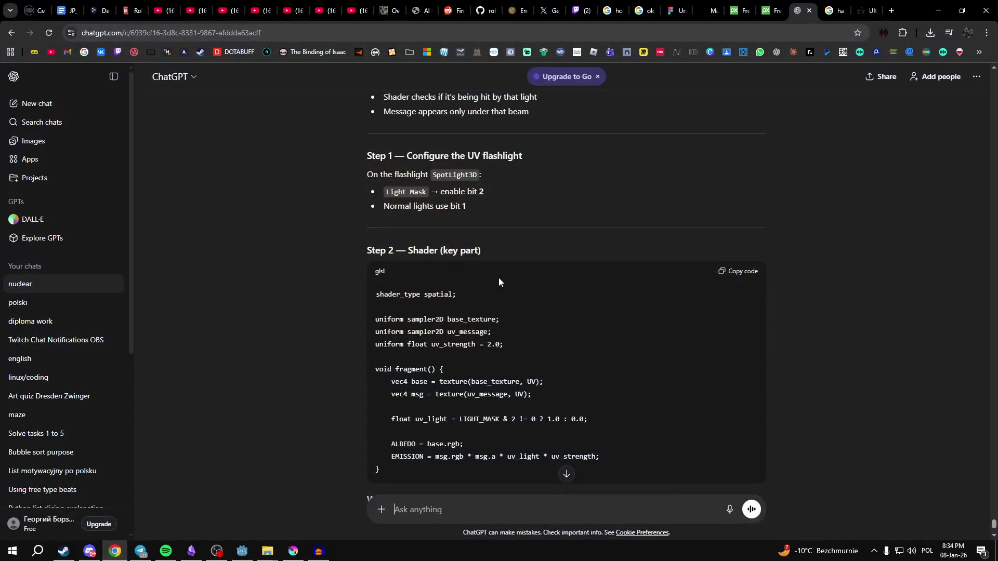
# Search Google for 'godot spotlight manual' in a new Chrome tab
pyautogui.click(578, 9)
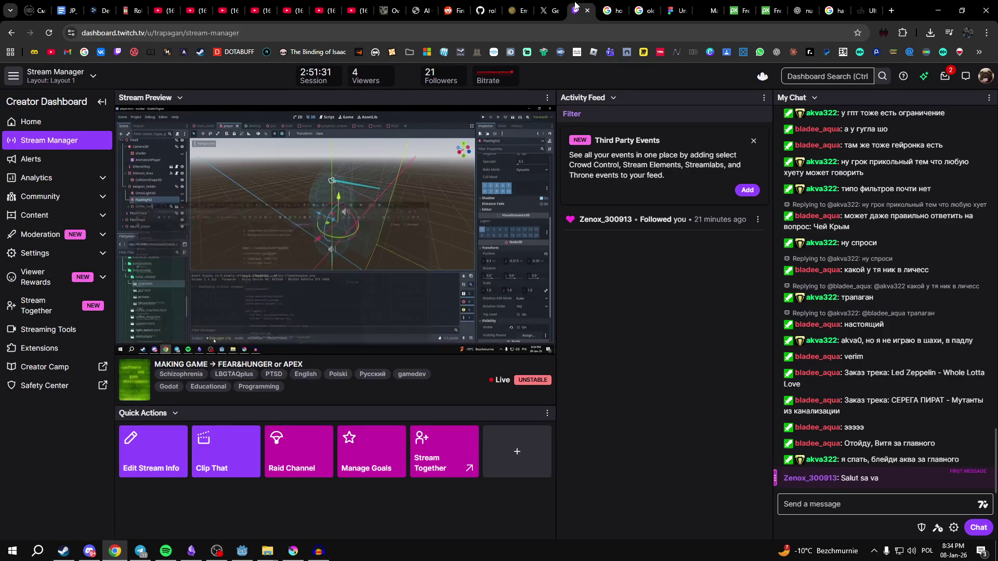
pyautogui.click(867, 10)
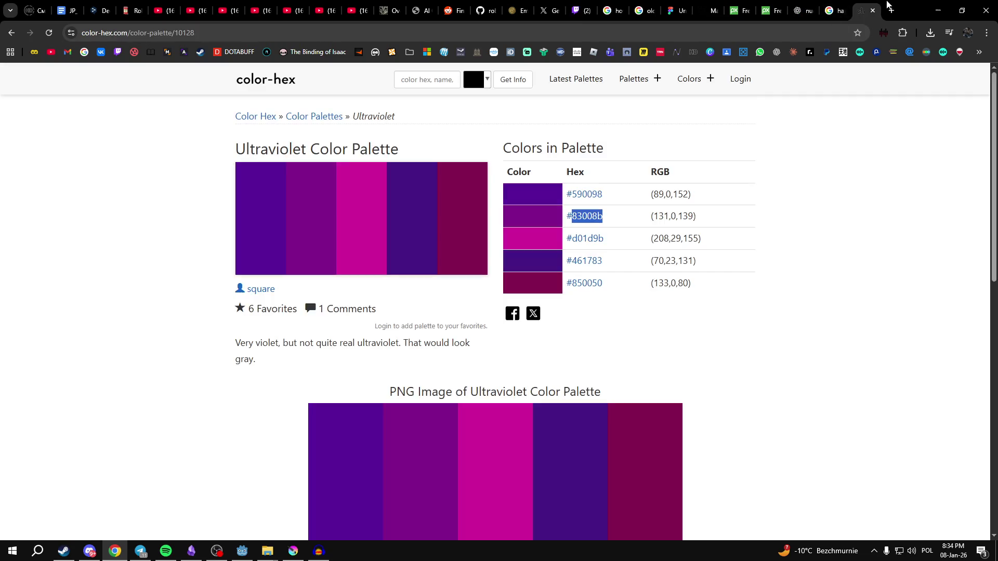
pyautogui.click(891, 10)
pyautogui.write('godot ')
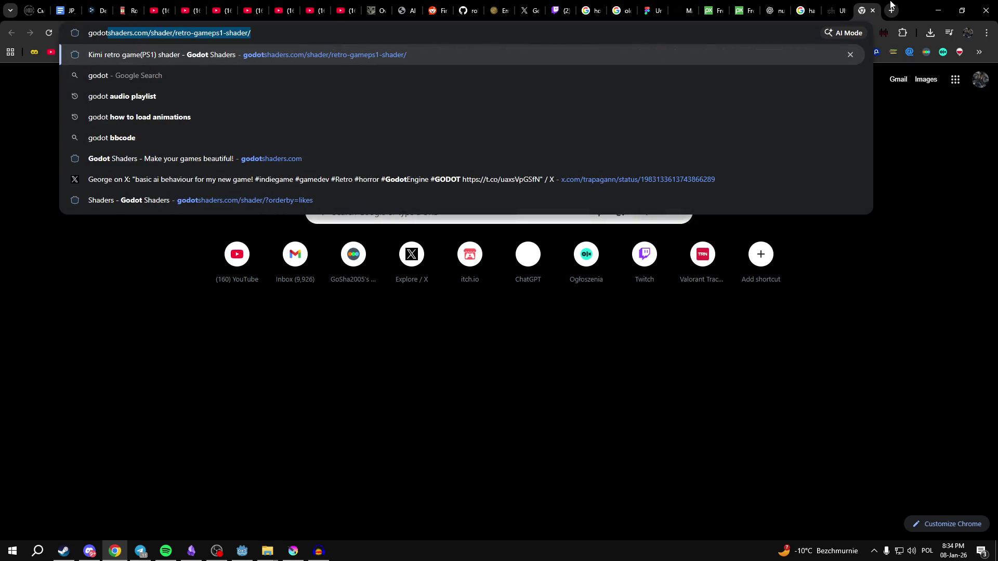
pyautogui.write('l')
pyautogui.press('BackSpace')
pyautogui.write('spoti')
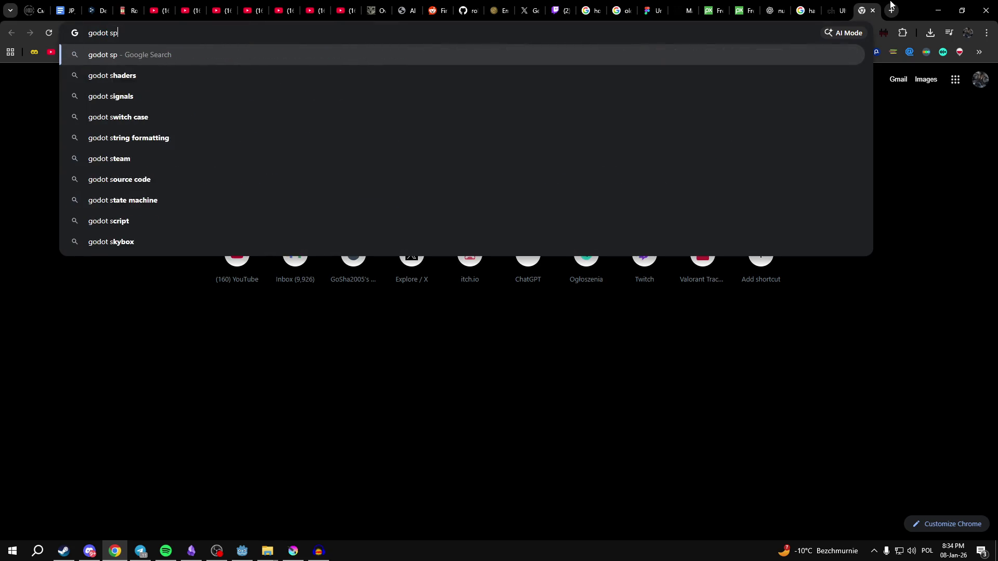
pyautogui.write('fy')
pyautogui.press('BackSpace')
pyautogui.press('BackSpace')
pyautogui.press('BackSpace')
pyautogui.write('l')
pyautogui.press('BackSpace')
pyautogui.press('BackSpace')
pyautogui.press('BackSpace')
pyautogui.write('tlight manu')
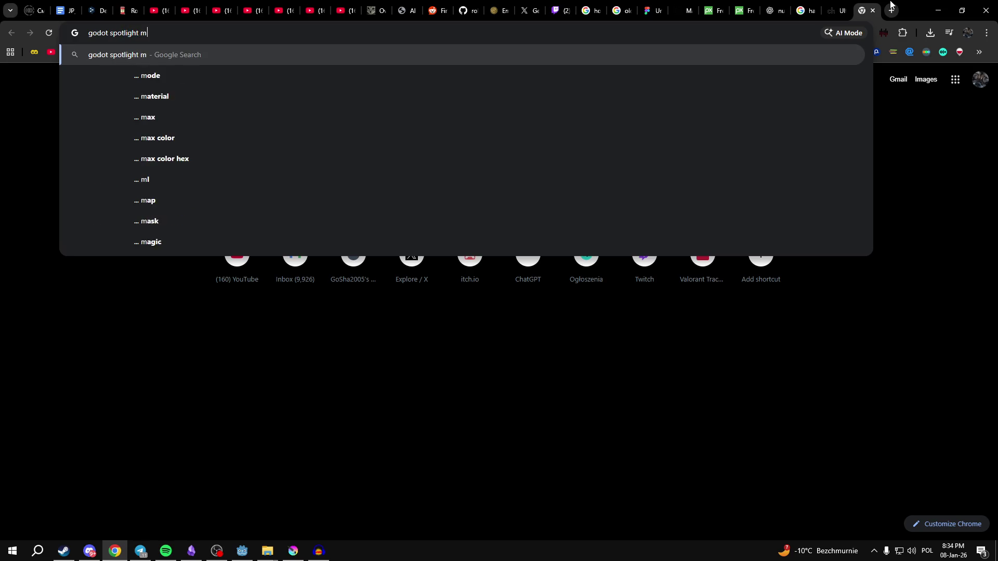
pyautogui.write('al')
pyautogui.press('Return')
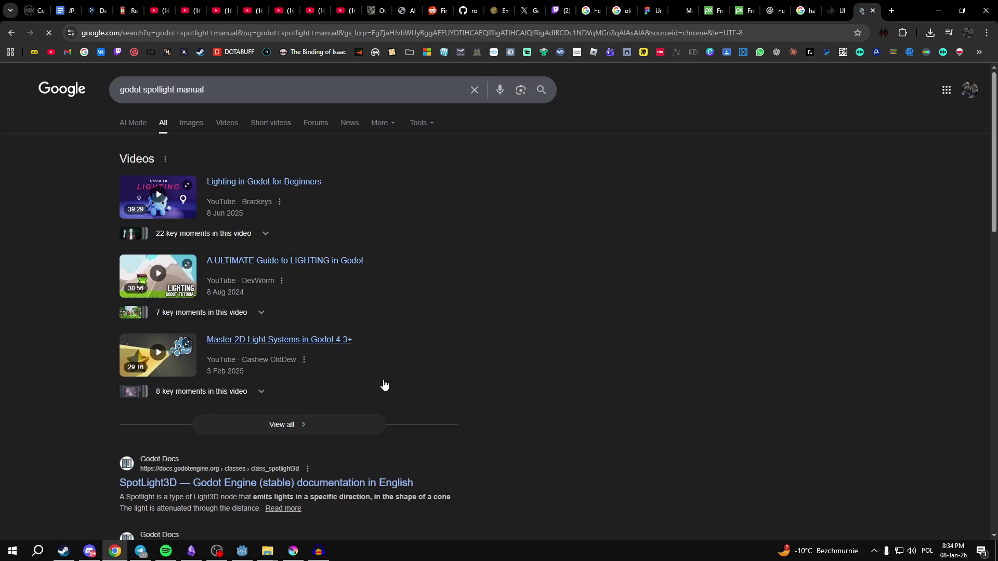
# Read through the SpotLight3D docs properties, checking the Godot editor in between
pyautogui.click(310, 431)
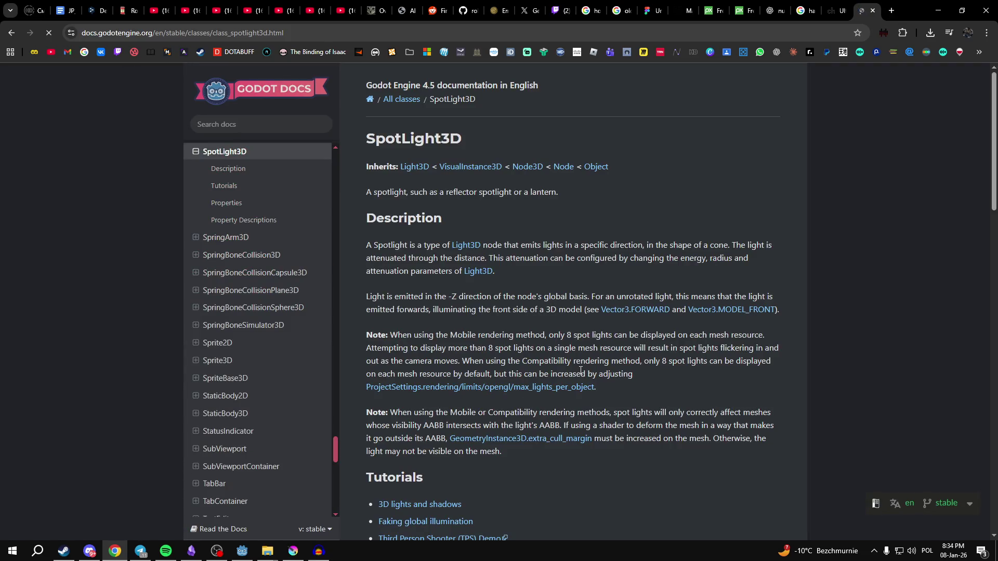
pyautogui.scroll(-4, 581, 370)
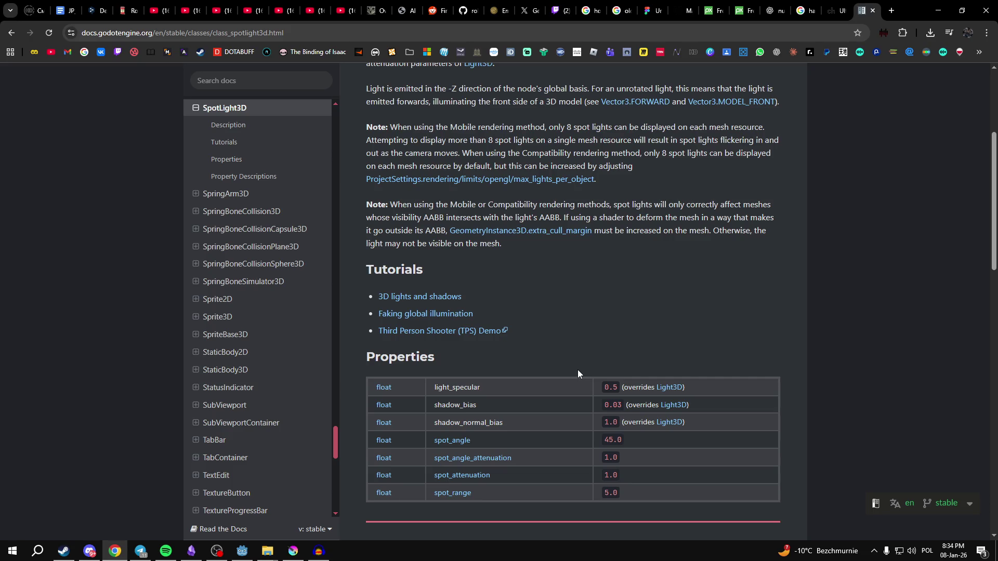
pyautogui.scroll(-3, 576, 370)
pyautogui.scroll(-2, 575, 373)
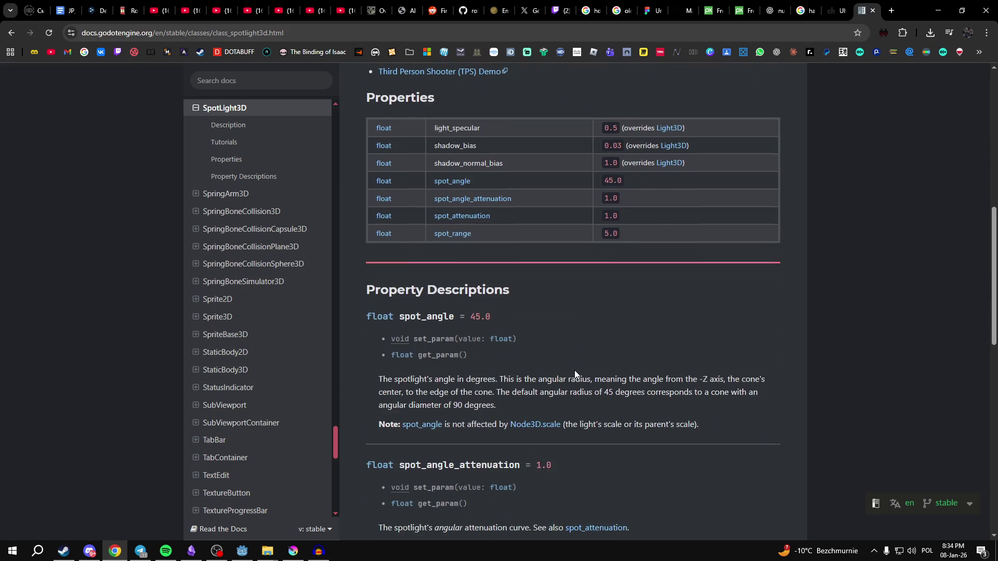
pyautogui.scroll(-12, 575, 370)
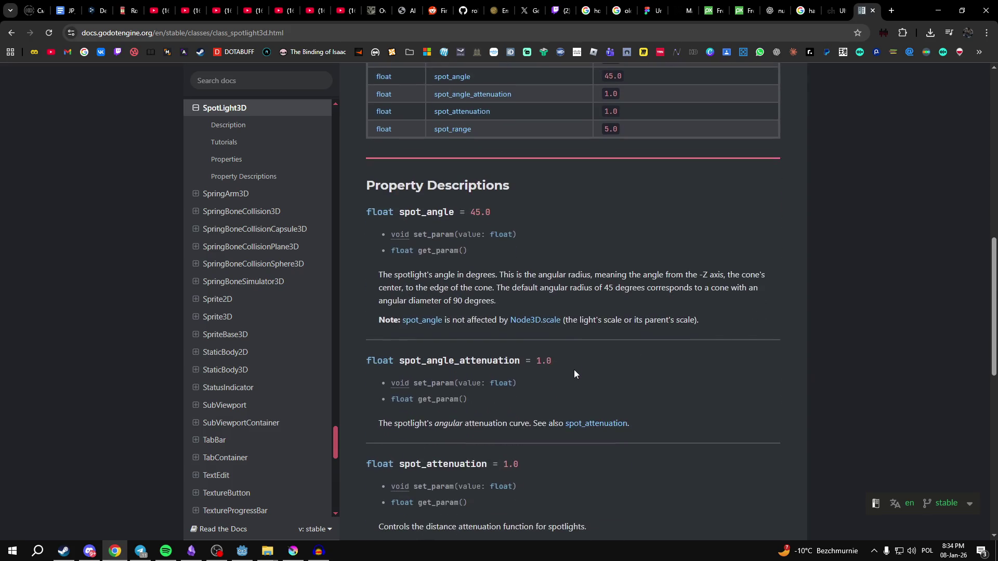
pyautogui.scroll(-7, 572, 370)
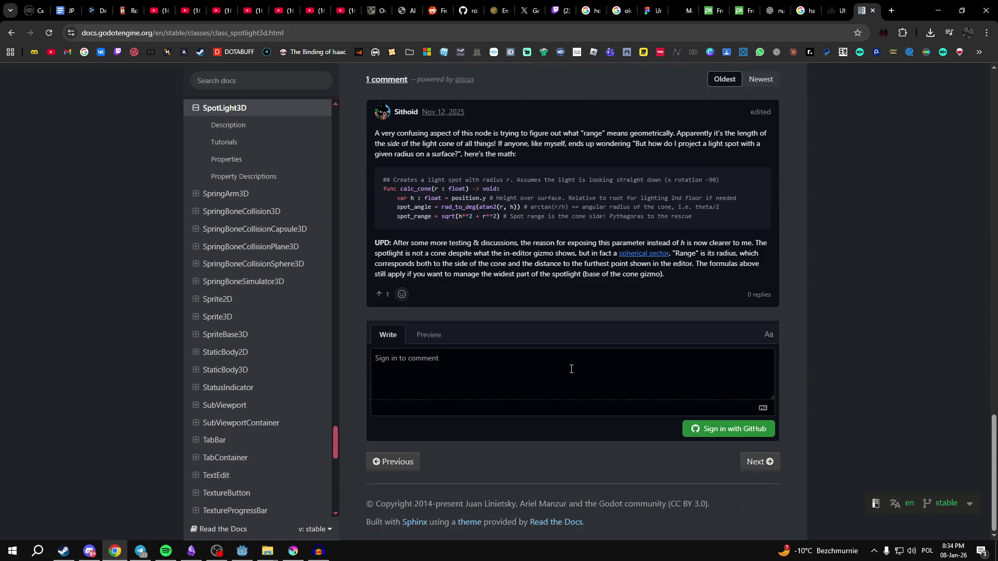
pyautogui.scroll(16, 568, 370)
pyautogui.scroll(12, 567, 375)
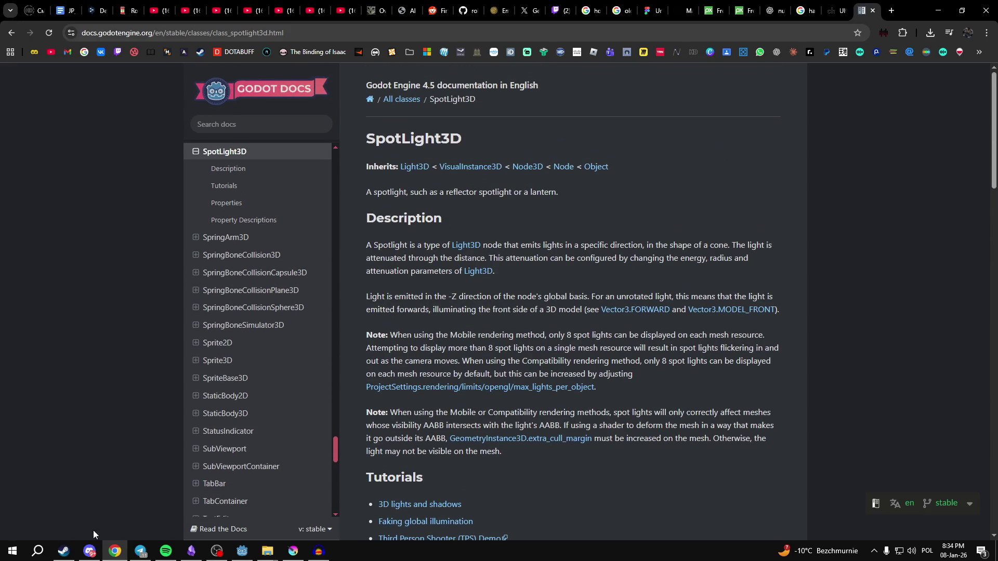
pyautogui.click(114, 550)
pyautogui.scroll(-3, 893, 325)
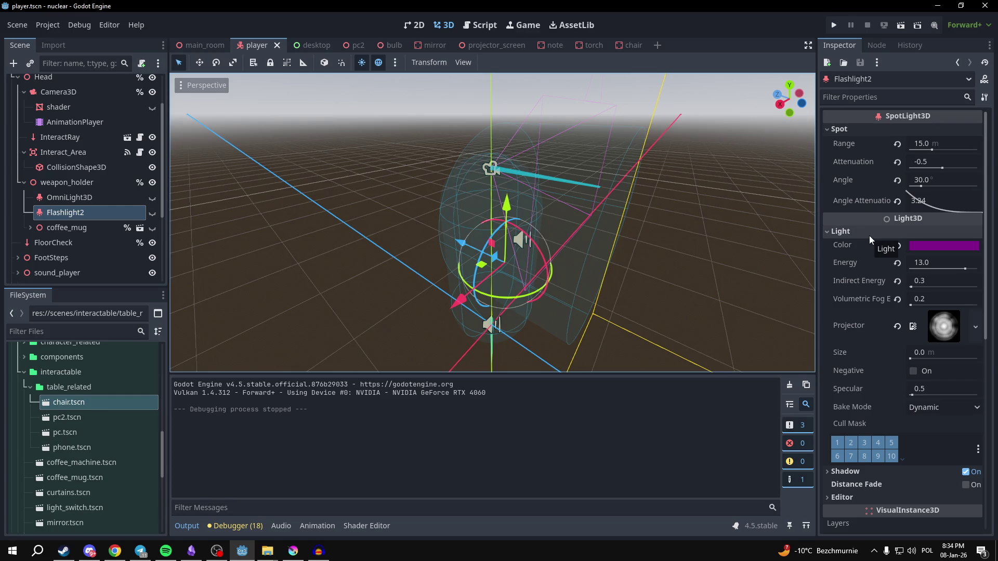
pyautogui.click(115, 551)
# Search 'godot light manual' instead and open the 3D lights and shadows guide
pyautogui.click(11, 32)
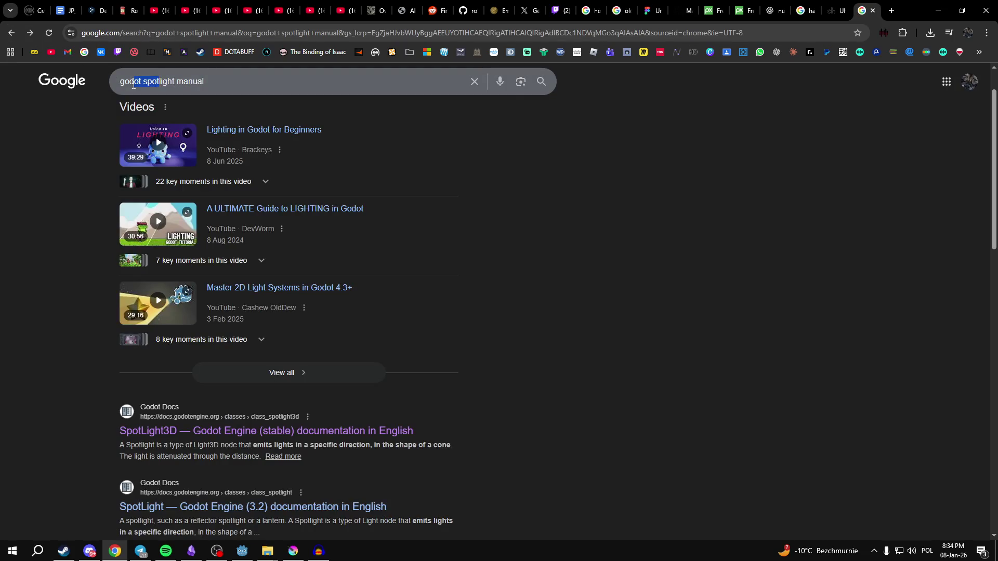
pyautogui.click(159, 82)
pyautogui.click(156, 82)
pyautogui.press('BackSpace')
pyautogui.press('BackSpace')
pyautogui.press('BackSpace')
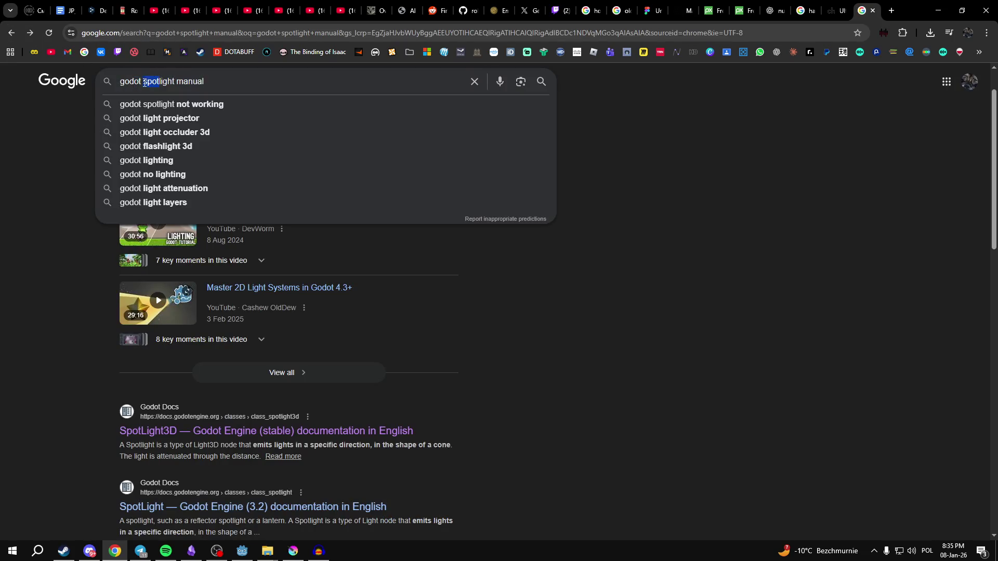
pyautogui.press('Return')
pyautogui.scroll(-6, 208, 247)
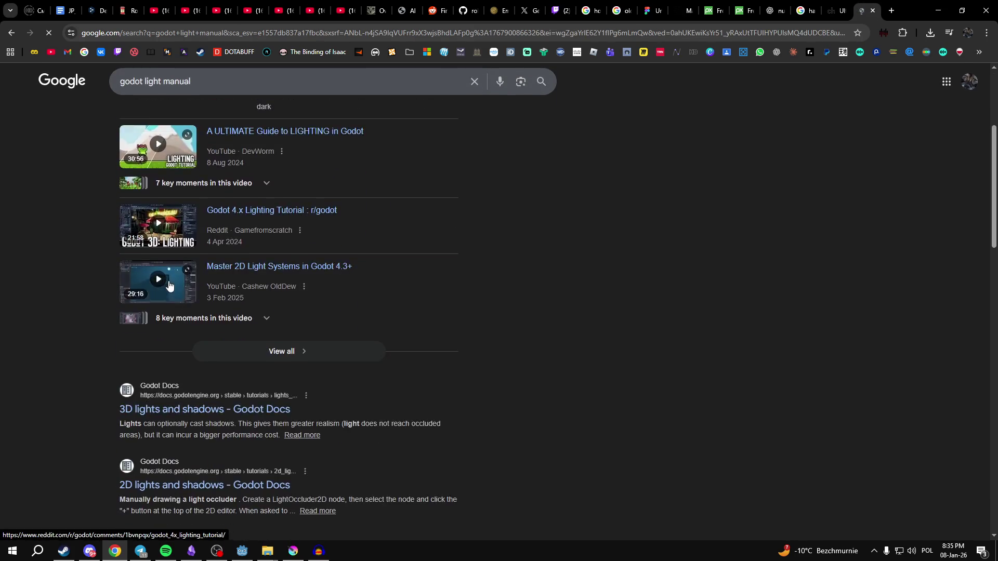
pyautogui.click(176, 307)
# Read the lights guide, highlighting the Cull Mask sentence about affected layers
pyautogui.scroll(-3, 363, 302)
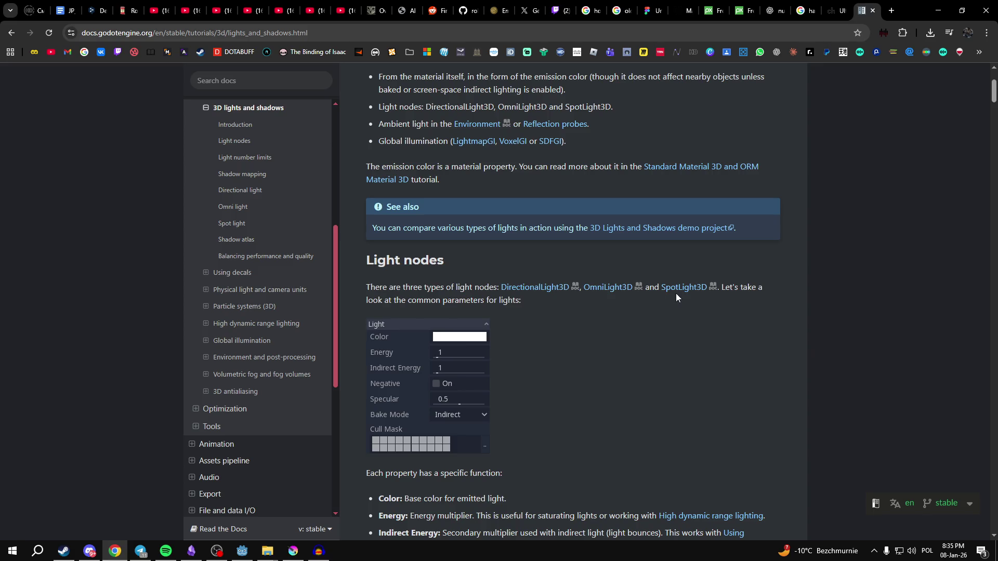
pyautogui.scroll(-2, 675, 294)
pyautogui.scroll(-1, 653, 290)
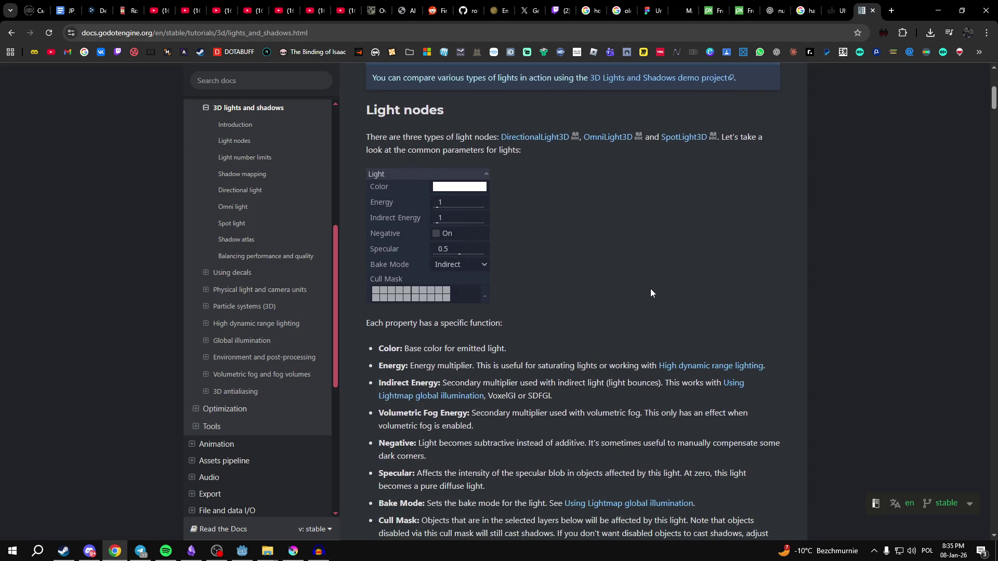
pyautogui.scroll(-2, 641, 287)
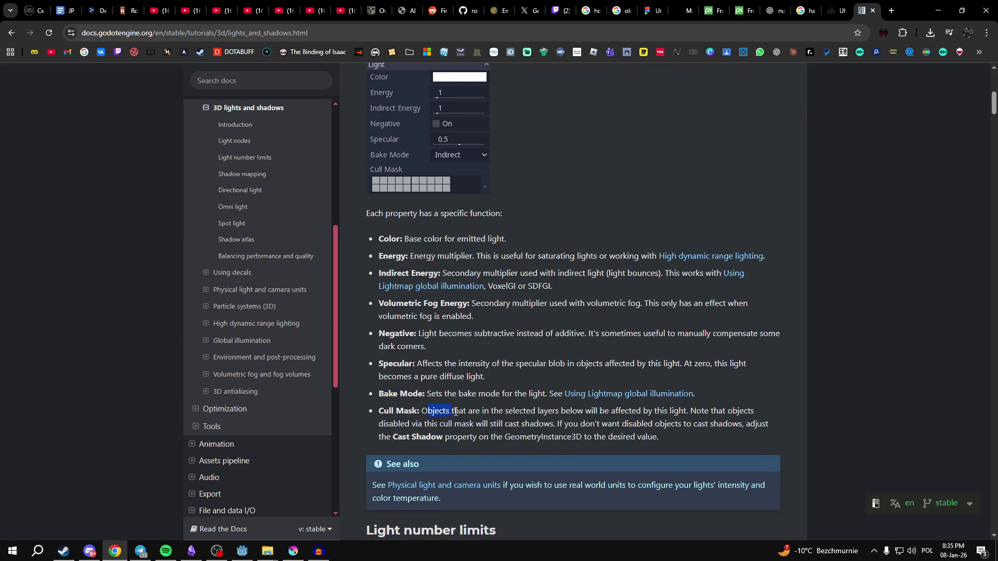
pyautogui.moveTo(559, 413); pyautogui.dragTo(688, 414)
pyautogui.click(531, 421)
pyautogui.scroll(-3, 546, 411)
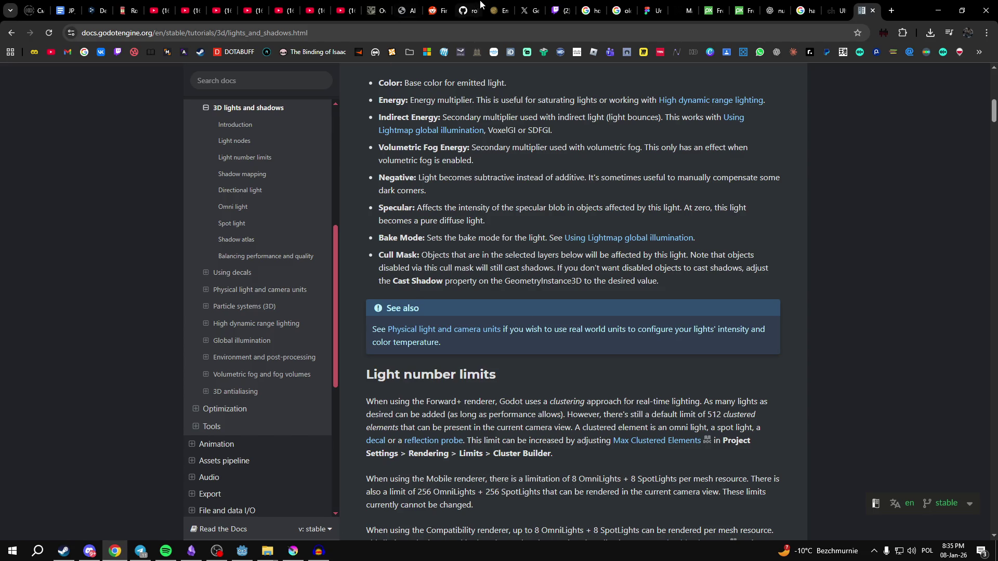
# Cycle through the Twitch, docs and ChatGPT tabs and close the two Pixabay tabs
pyautogui.click(560, 10)
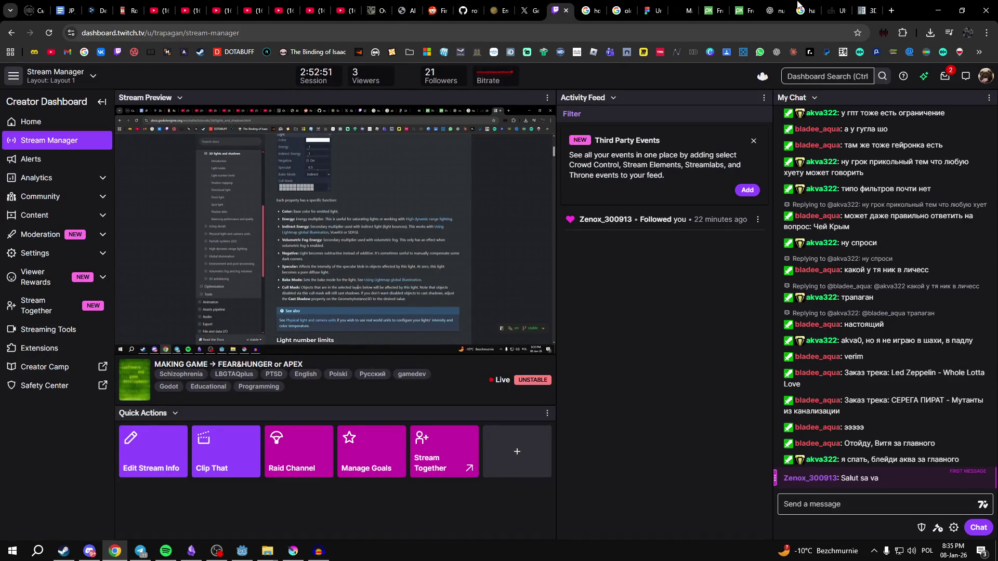
pyautogui.click(838, 10)
pyautogui.click(865, 10)
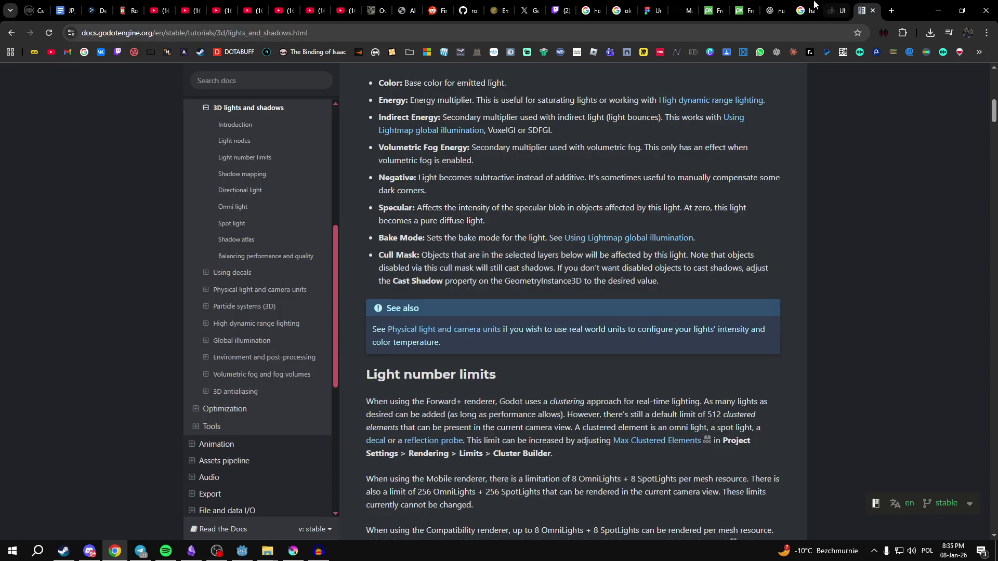
pyautogui.click(774, 10)
pyautogui.scroll(-1, 687, 249)
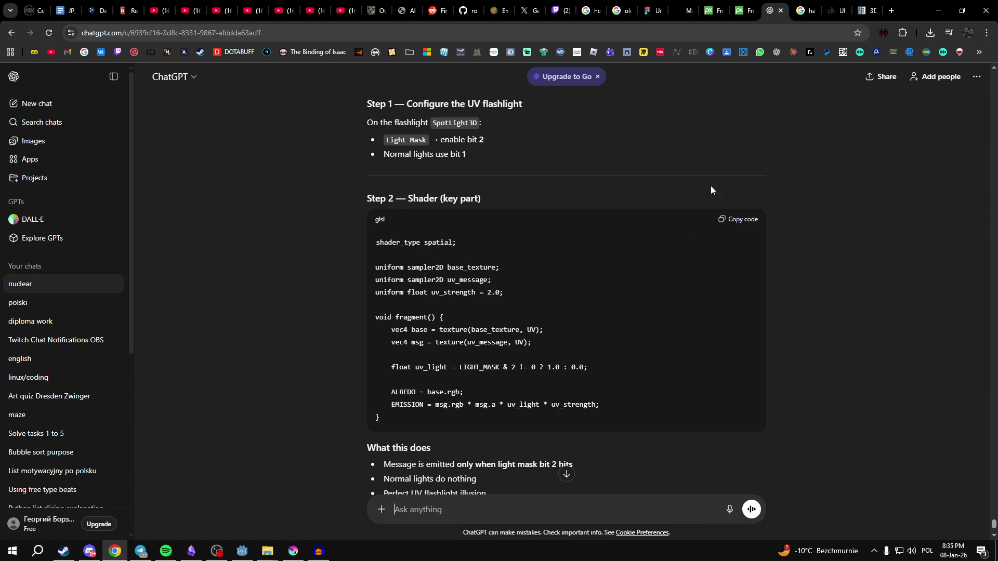
pyautogui.click(699, 6)
pyautogui.middleClick(699, 5)
pyautogui.middleClick(699, 5)
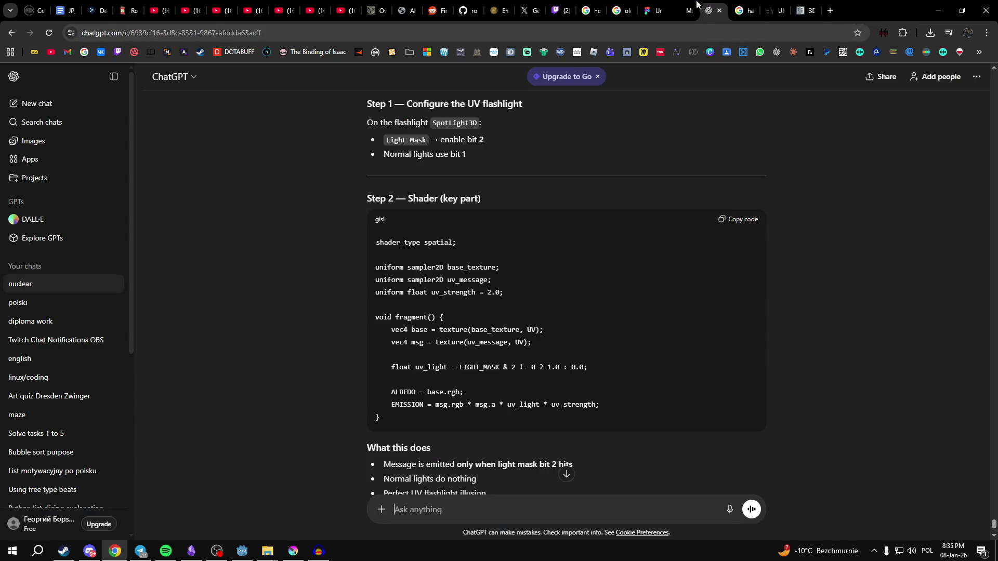
# Return to the lights docs, minimize Chrome, and show Flashlight2's cull mask layers 11 to 20
pyautogui.click(694, 6)
pyautogui.click(708, 7)
pyautogui.click(808, 8)
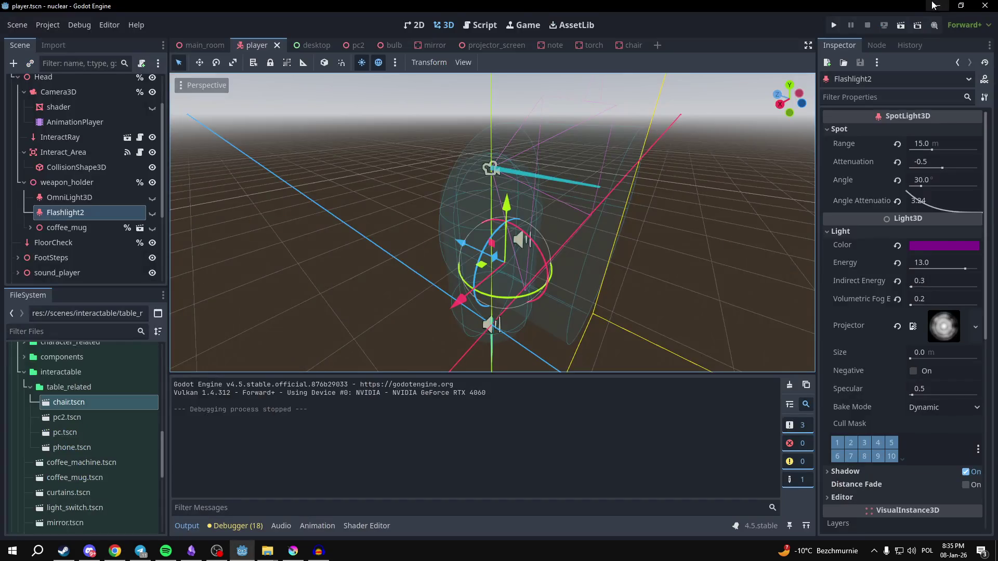
pyautogui.click(938, 11)
pyautogui.click(902, 459)
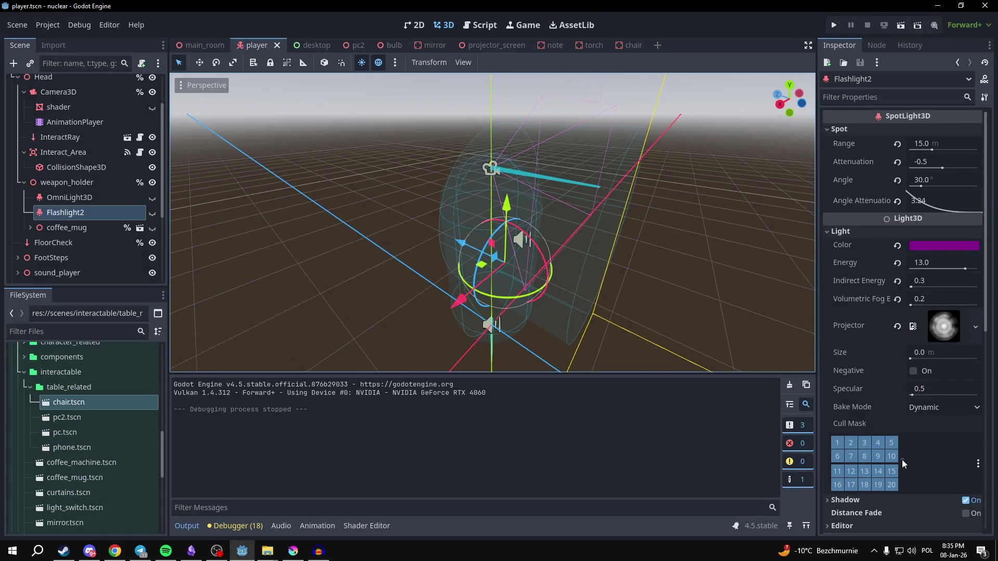
# Turn Flashlight2's Cull Mask layer 2 off and back on, then return to the lights docs
pyautogui.click(902, 459)
pyautogui.click(851, 443)
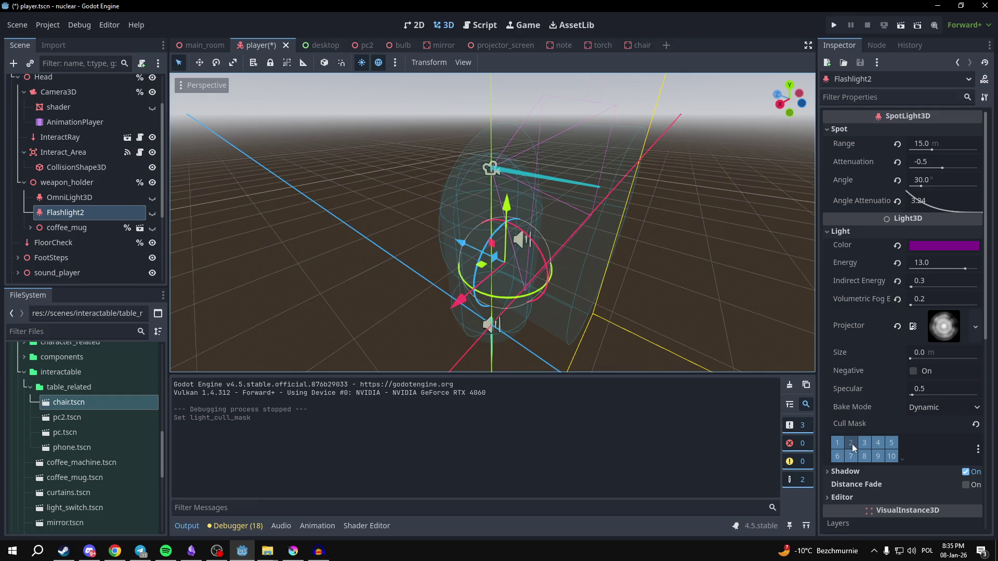
pyautogui.click(851, 440)
pyautogui.click(960, 443)
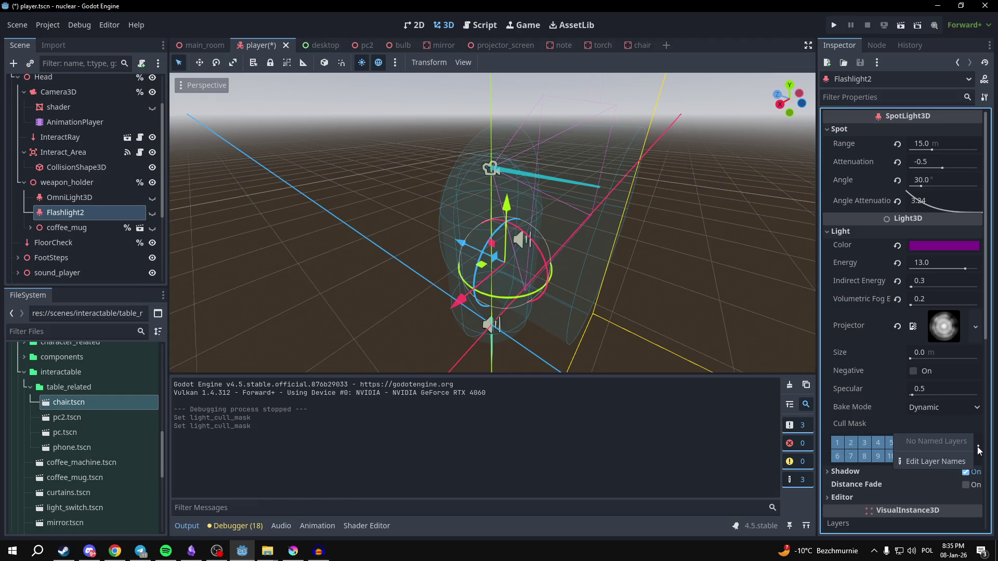
pyautogui.click(903, 459)
pyautogui.scroll(-1, 904, 463)
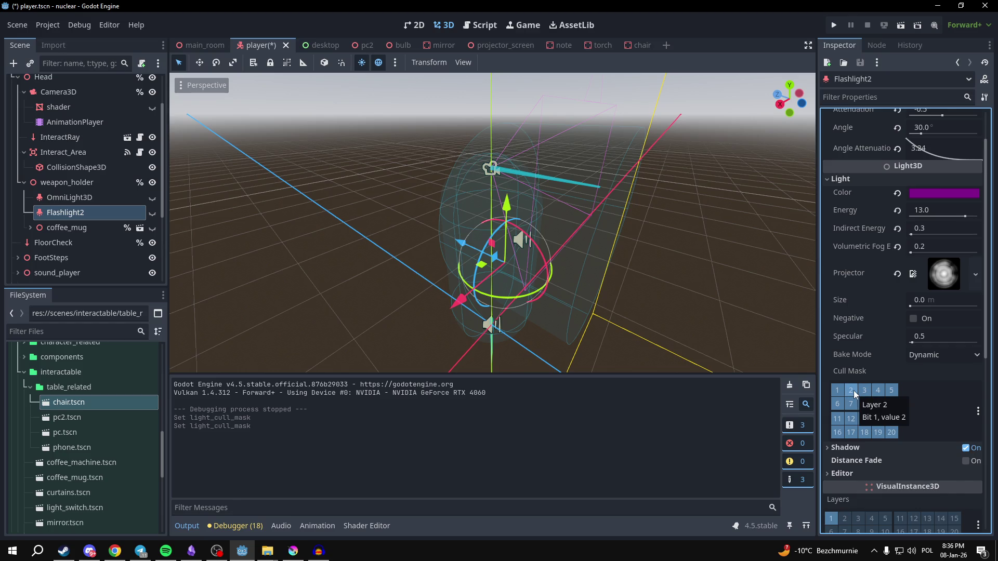
pyautogui.click(115, 551)
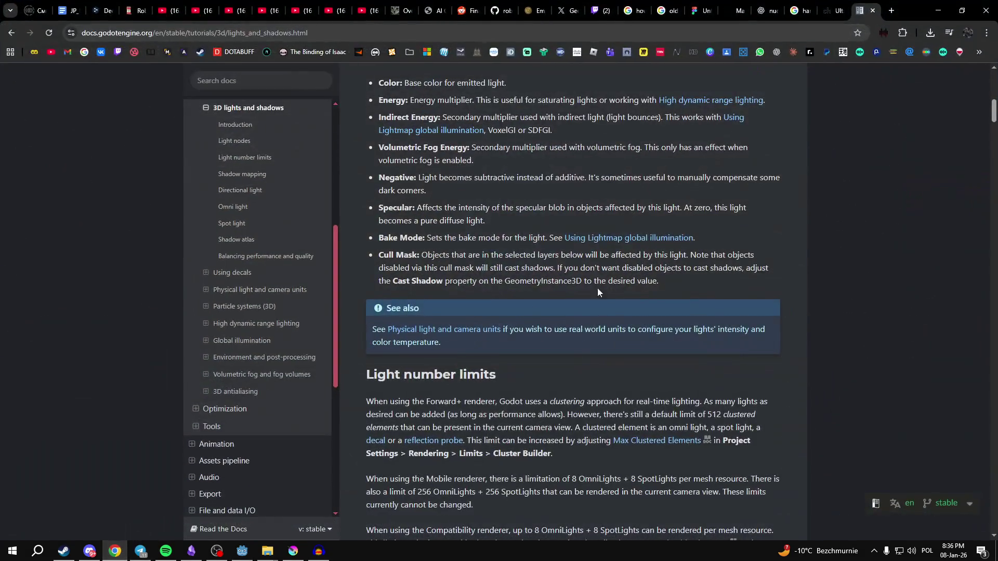
# Reread ChatGPT's Step 1 on enabling light mask bit 2 for the UV flashlight, then return to Godot
pyautogui.click(764, 11)
pyautogui.scroll(2, 808, 211)
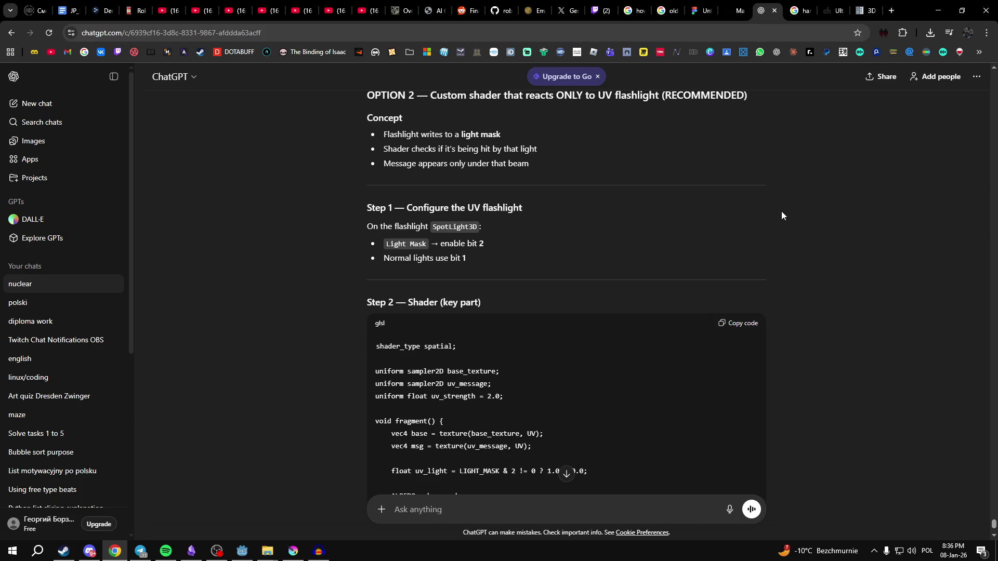
pyautogui.click(946, 10)
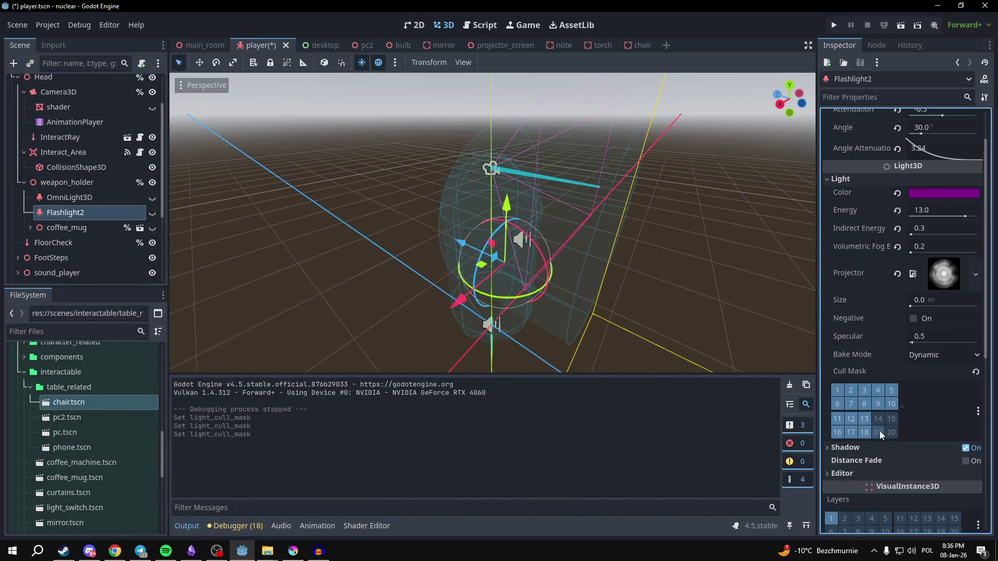
# Turn off Flashlight2's Cull Mask layers 16 and 11, save the player scene, and run the game
pyautogui.click(837, 432)
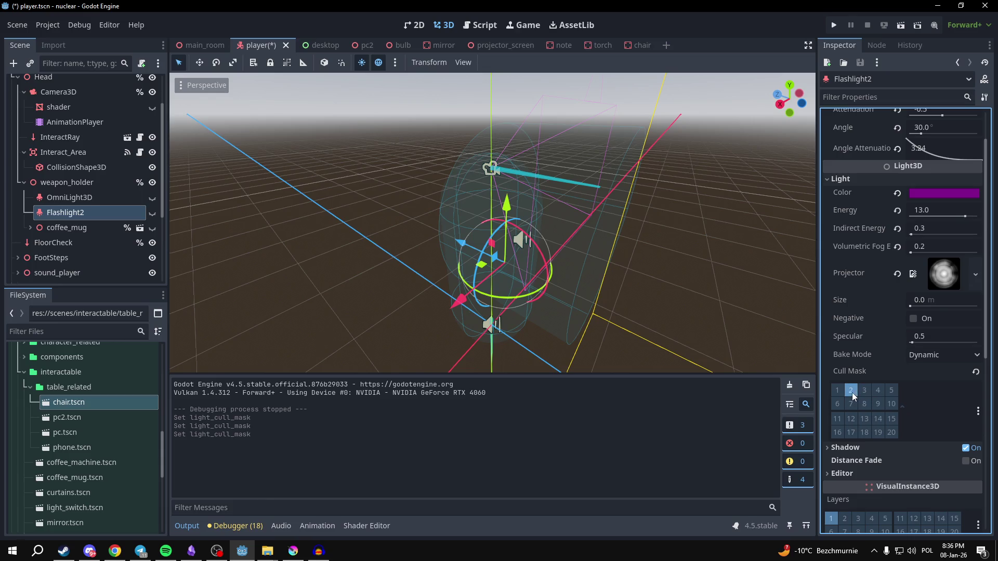
pyautogui.hotkey('ctrl', 's')
pyautogui.press('F5')
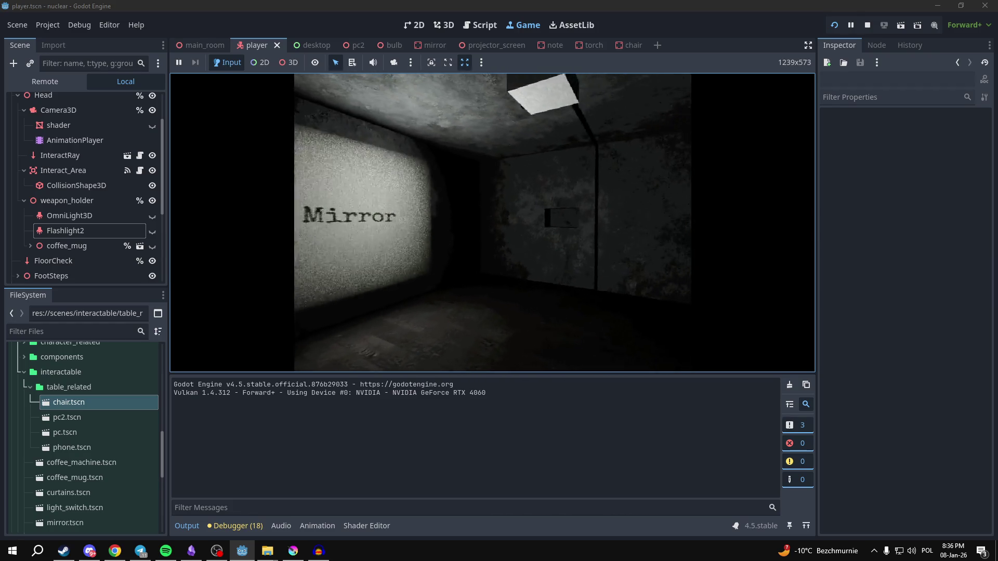
# Stop the game, make Flashlight2 visible, enable Cull Mask layer 1, and relaunch the game
pyautogui.press('F8')
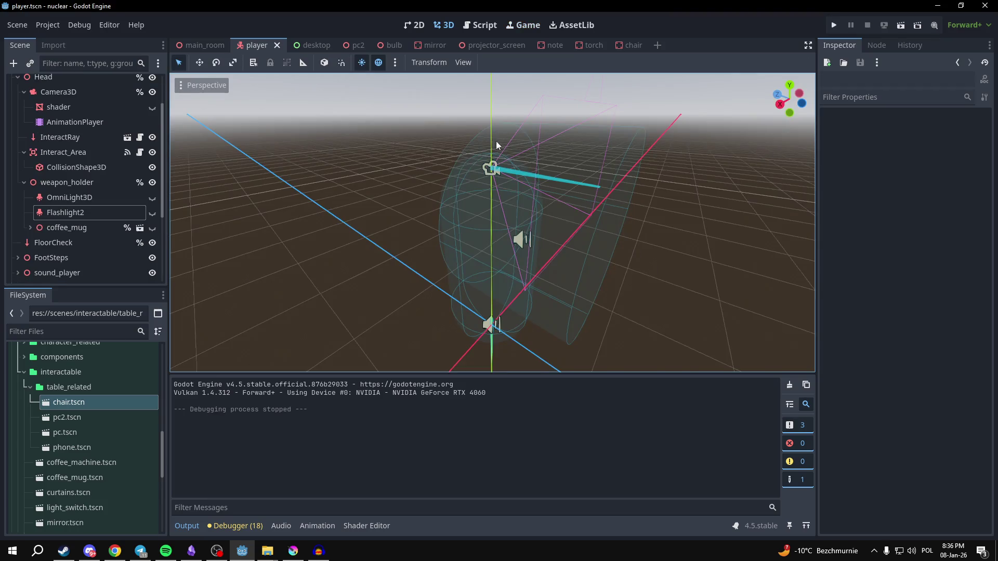
pyautogui.click(91, 209)
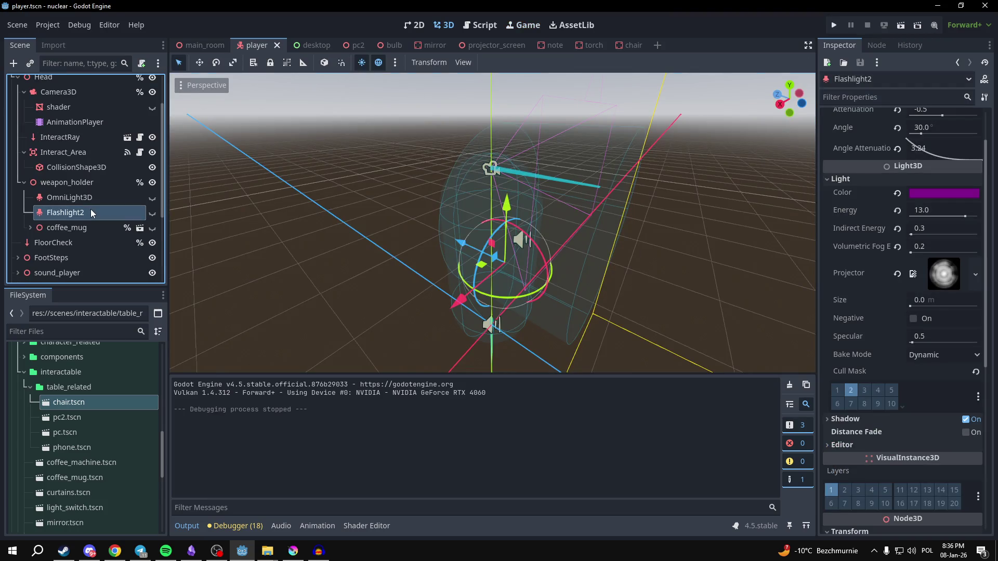
pyautogui.click(153, 212)
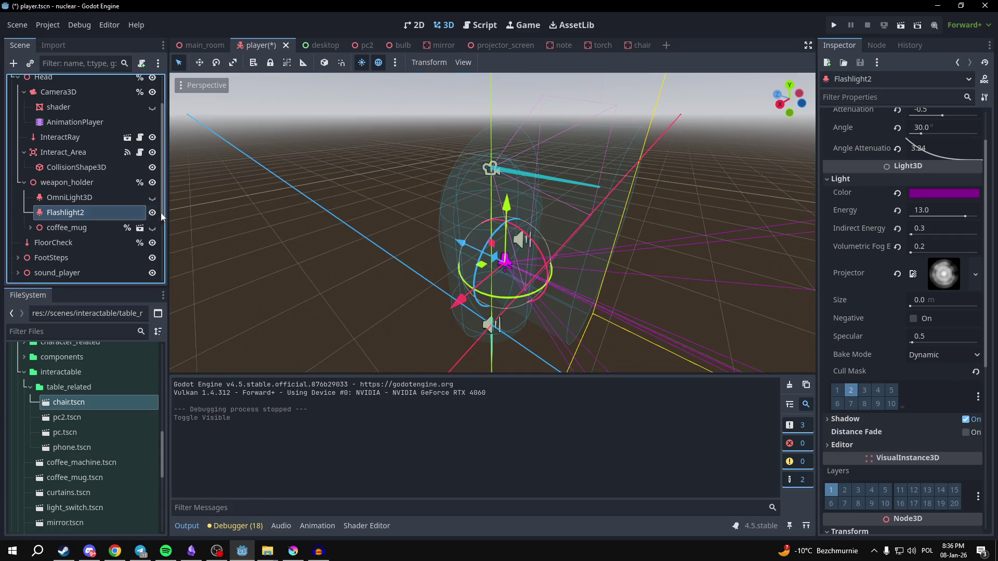
pyautogui.click(835, 391)
pyautogui.press('F5')
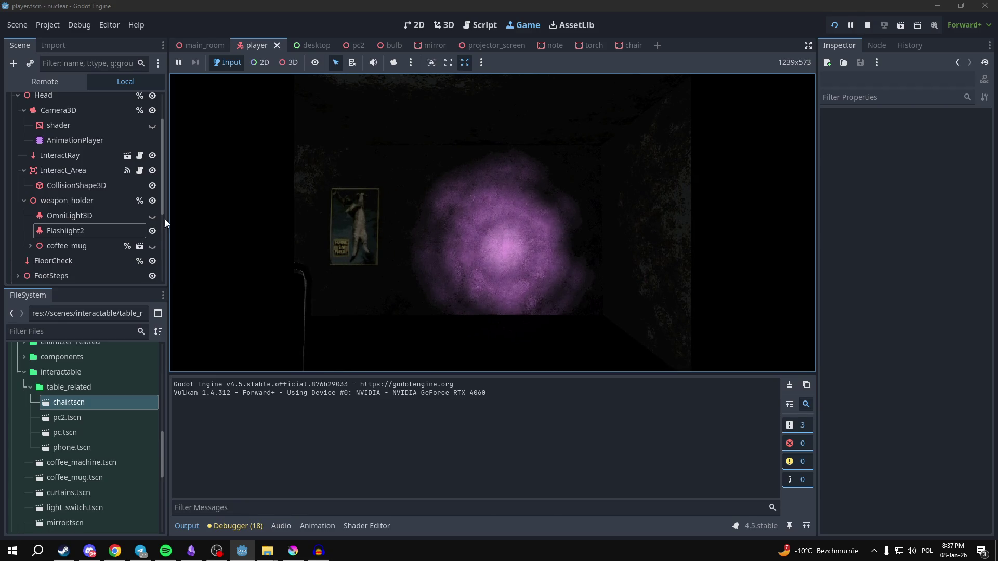
# Re-enable Flashlight2's Cull Mask layers, including layer 15, then collapse the layer grid
pyautogui.click(125, 230)
pyautogui.click(866, 390)
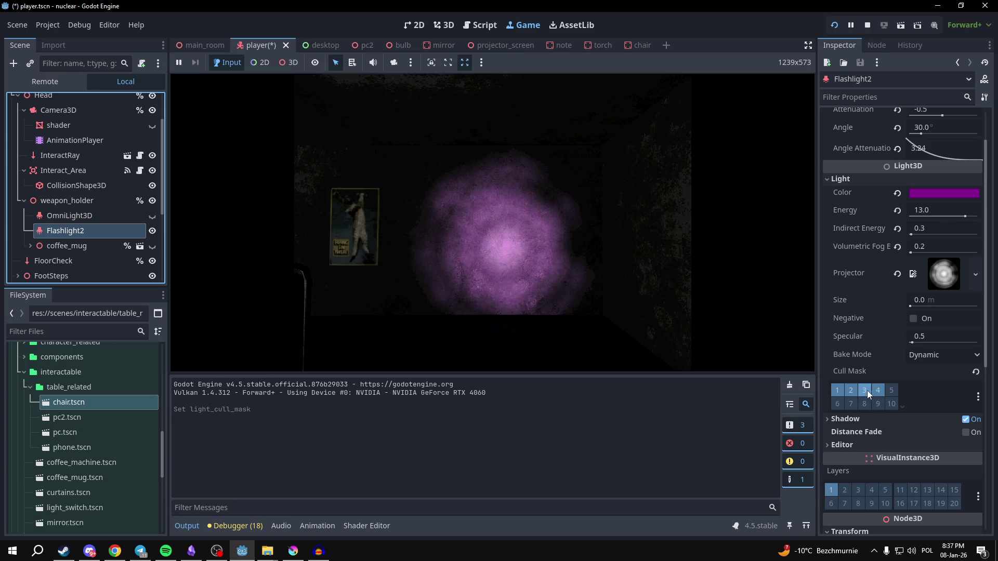
pyautogui.click(902, 407)
pyautogui.click(894, 419)
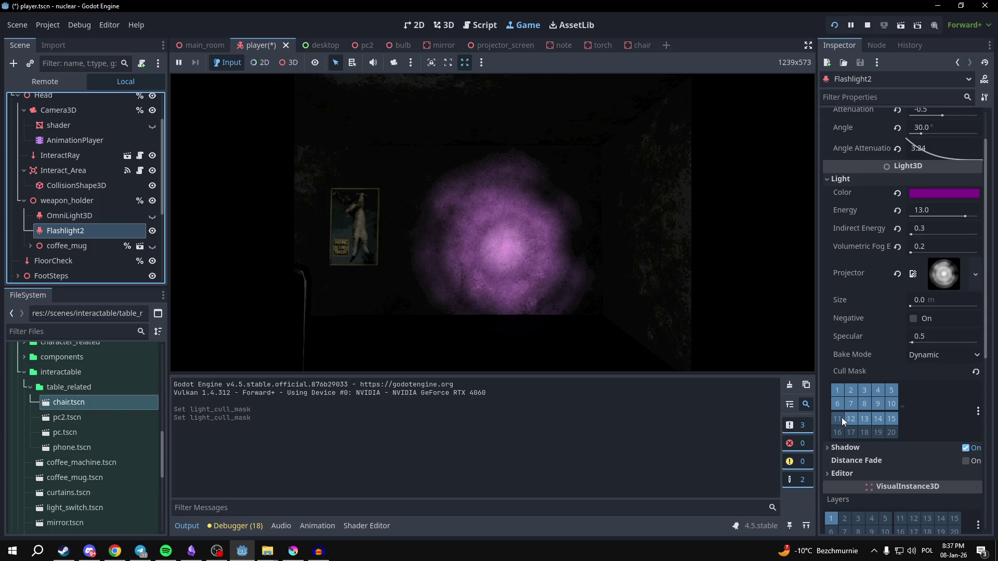
pyautogui.click(901, 407)
# Look around in the running game to check the purple beam, then stop it and save the player scene
pyautogui.click(741, 346)
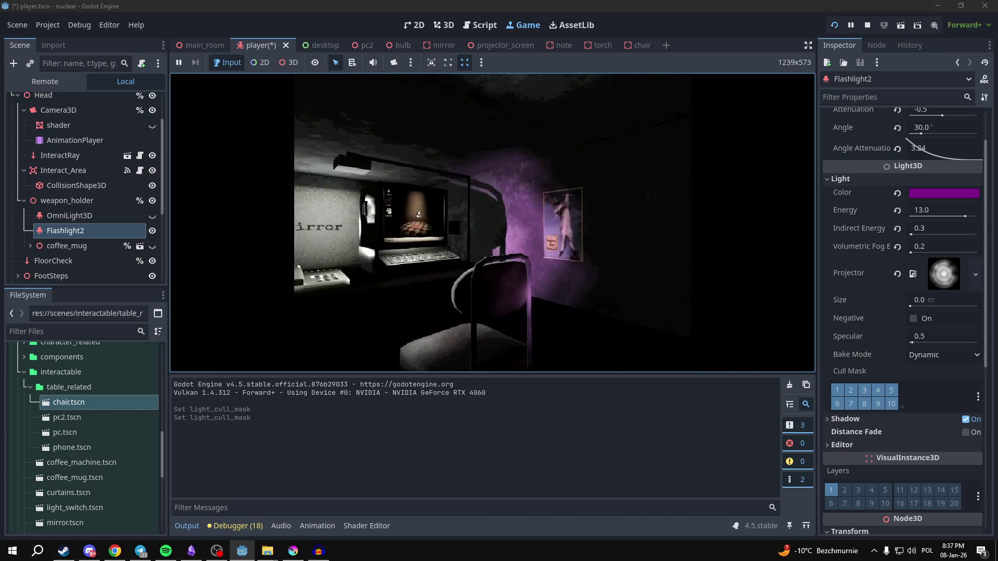
pyautogui.press('F8')
pyautogui.hotkey('ctrl', 's')
pyautogui.click(216, 551)
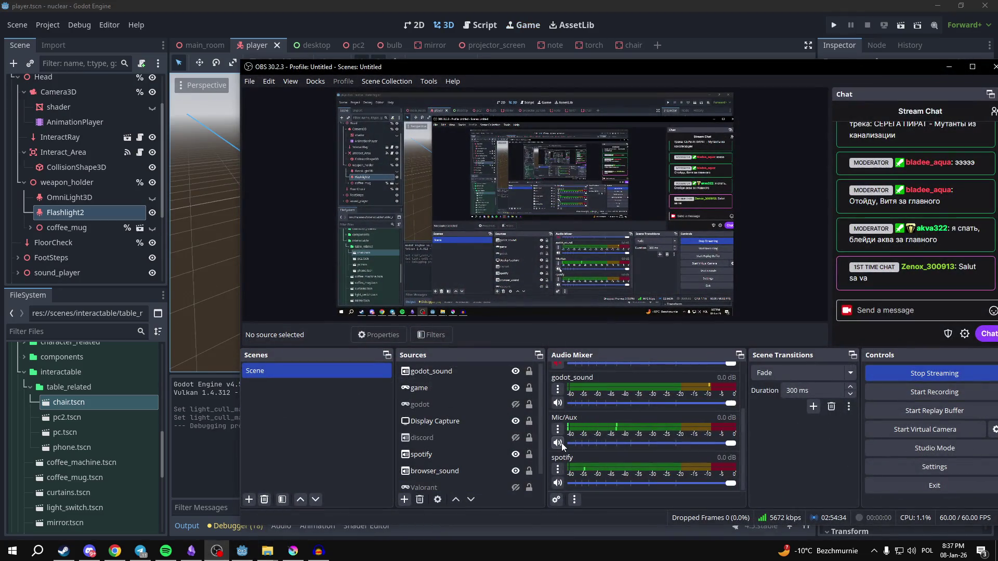
# Mute and unmute the OBS Mic/Aux, then go back to Godot and bring up ChatGPT in Chrome
pyautogui.click(558, 443)
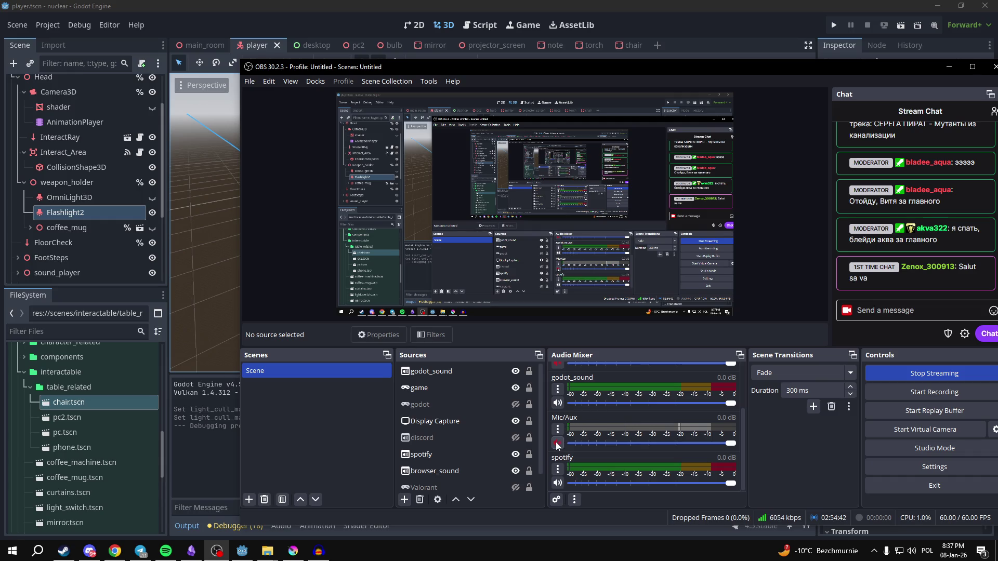
pyautogui.click(557, 443)
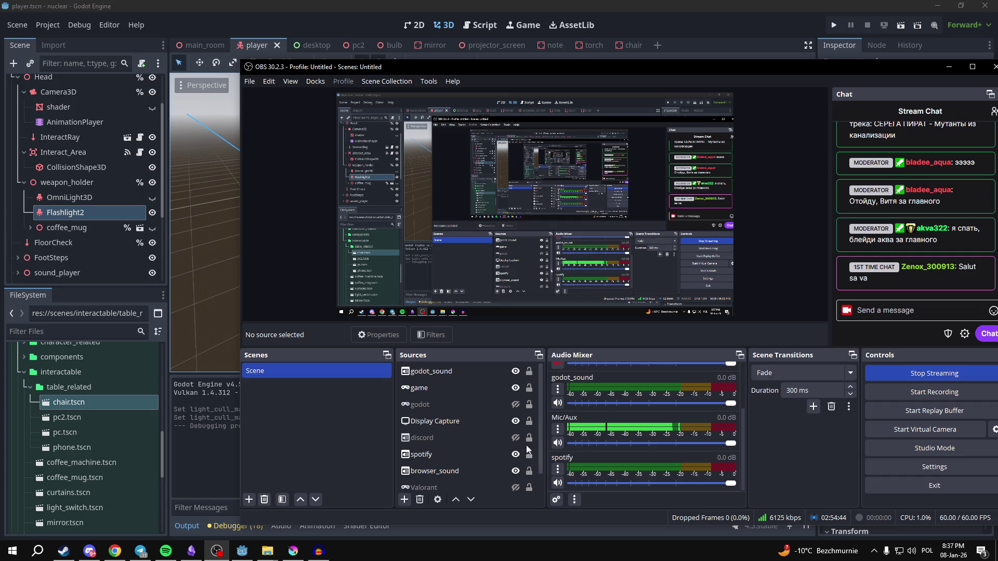
pyautogui.hotkey('alt', 'Tab')
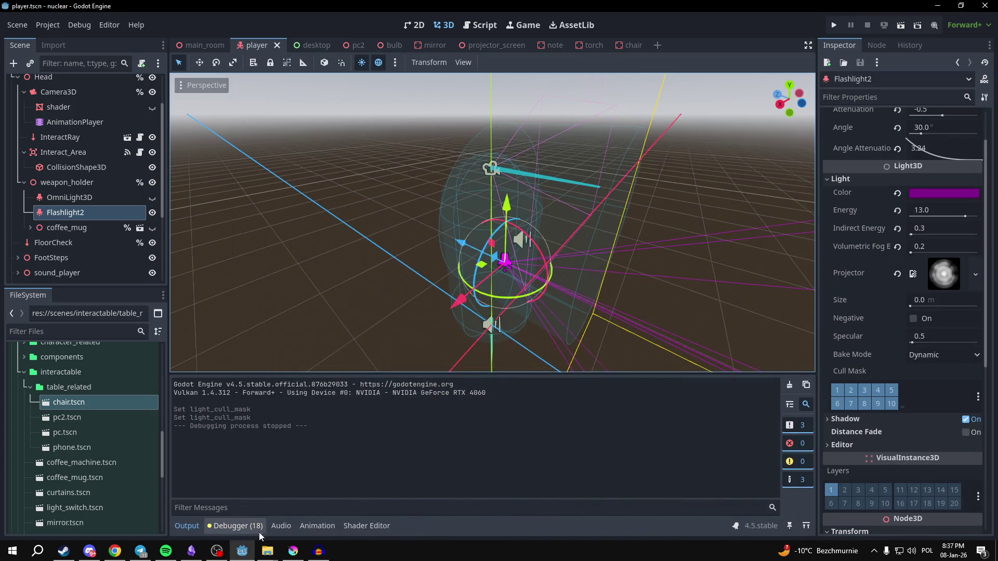
pyautogui.click(115, 551)
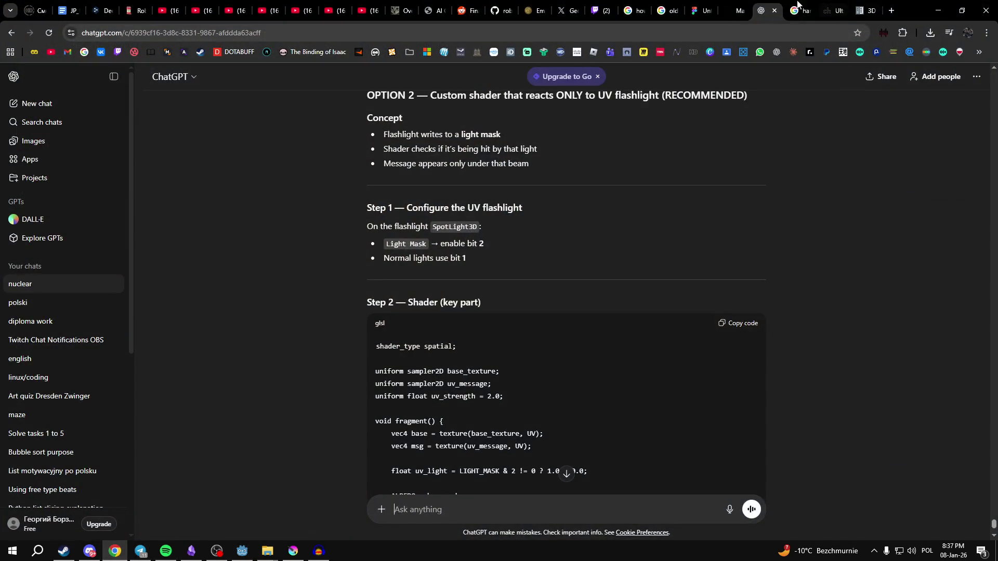
# Check the Twitch Stream Manager dashboard and chat, then hide Chrome to return to Godot
pyautogui.click(597, 11)
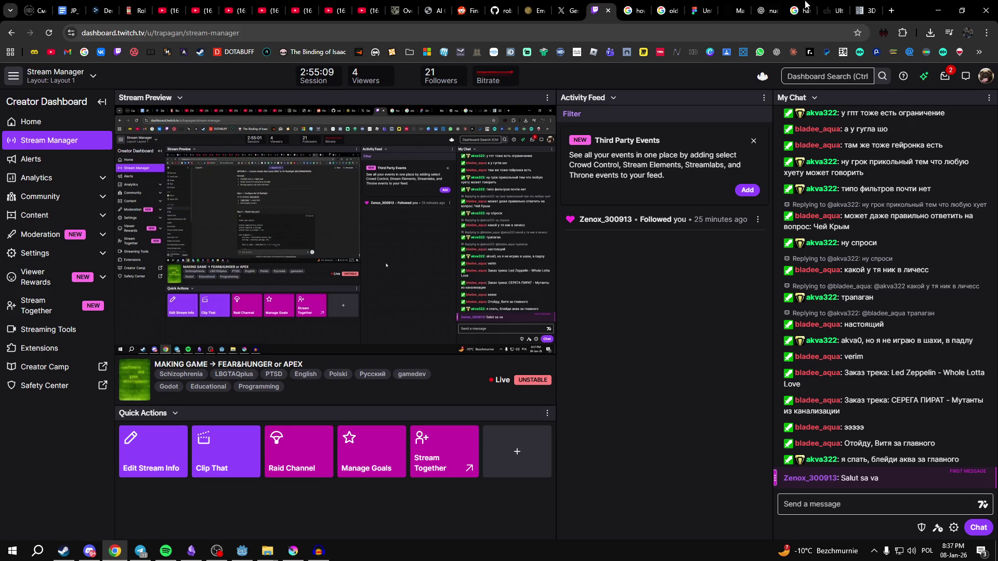
pyautogui.click(937, 9)
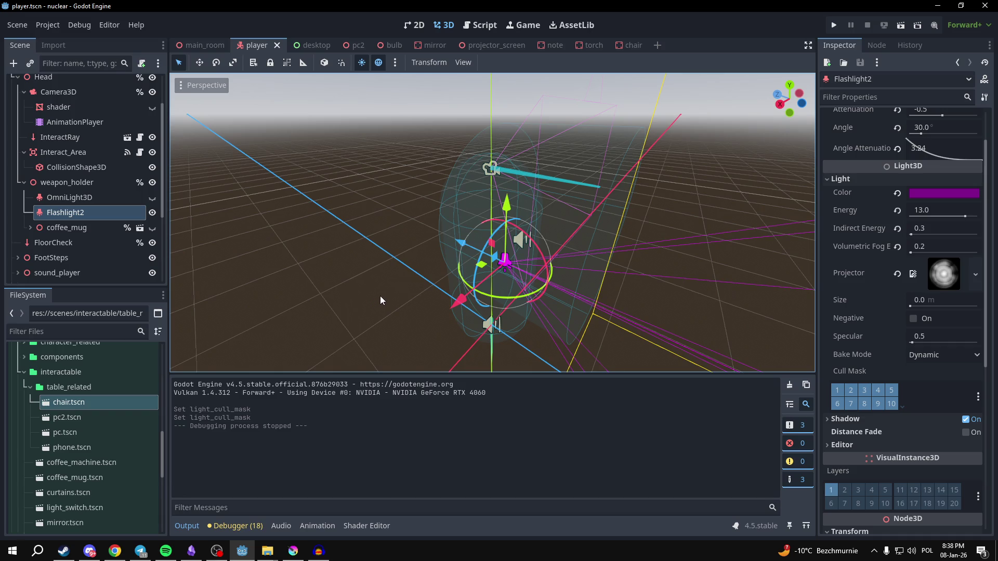
# Leave OBS, orbit around the player rig, then open the chair scene via the main_room tab
pyautogui.click(216, 551)
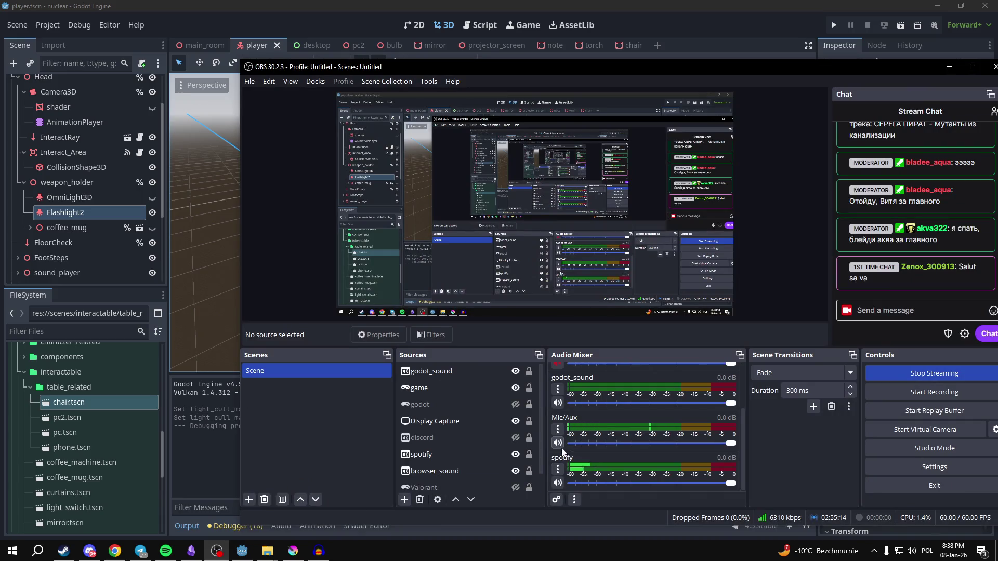
pyautogui.click(225, 557)
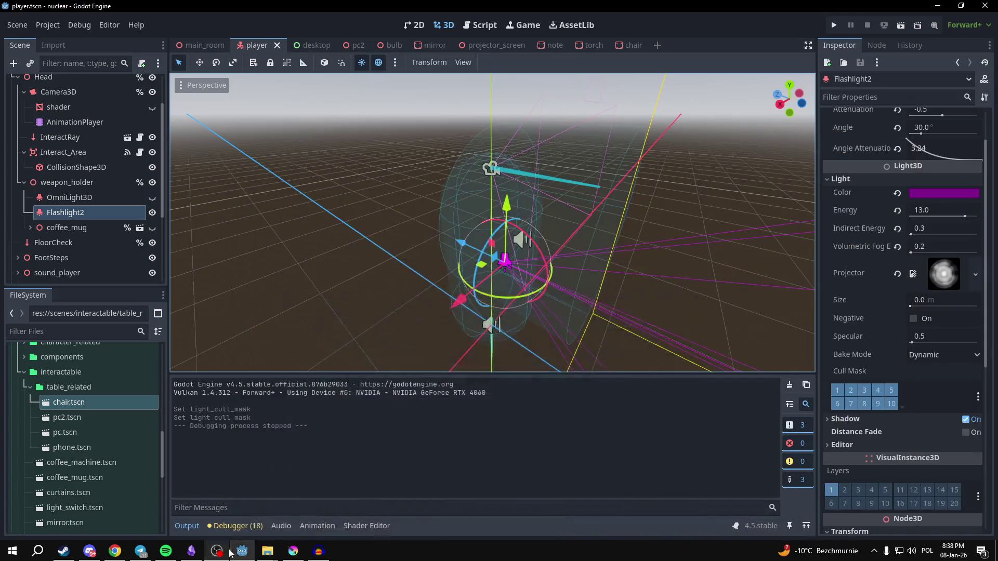
pyautogui.click(391, 264)
pyautogui.moveTo(391, 264); pyautogui.dragTo(345, 262)
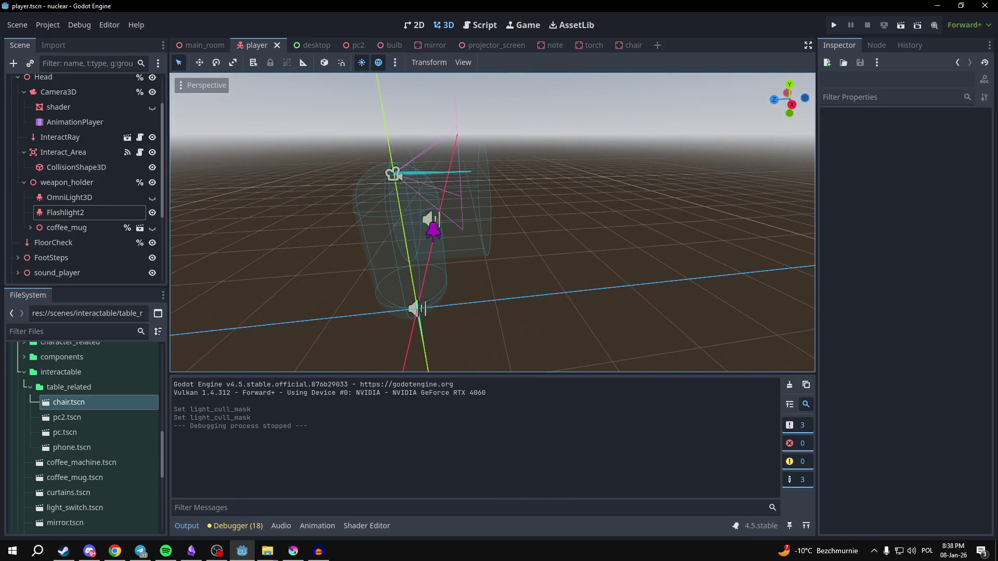
pyautogui.click(197, 48)
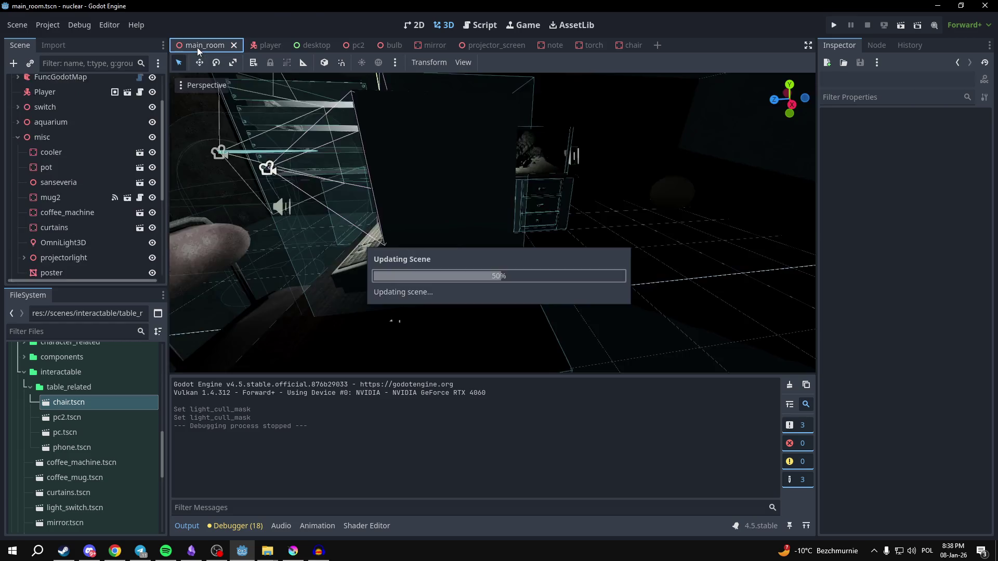
pyautogui.click(634, 45)
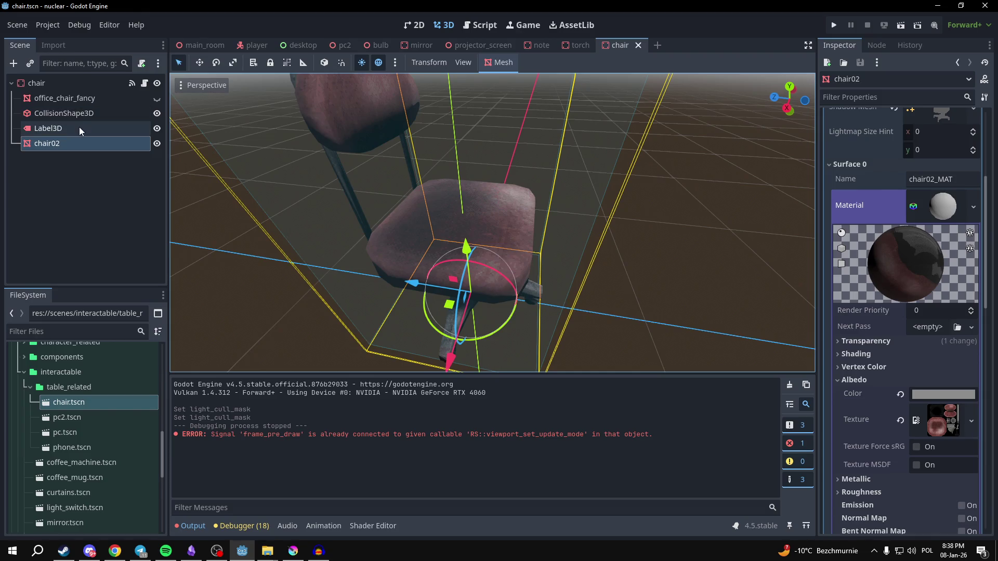
# Expand chair02's surface material and scroll through its chair02_MAT settings
pyautogui.click(942, 209)
pyautogui.click(941, 211)
pyautogui.scroll(-5, 941, 211)
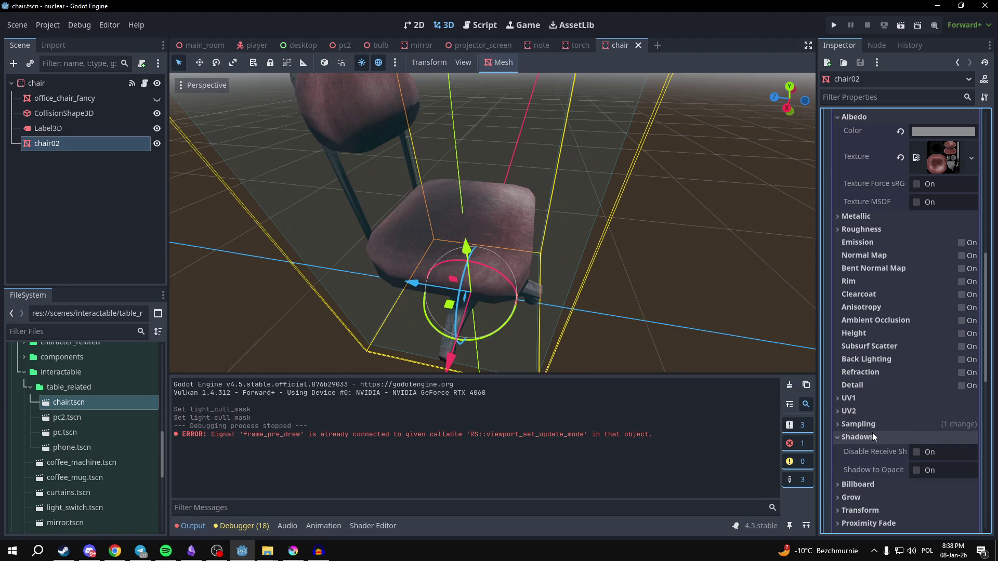
pyautogui.scroll(-1, 871, 434)
pyautogui.scroll(-1, 872, 433)
pyautogui.scroll(4, 865, 415)
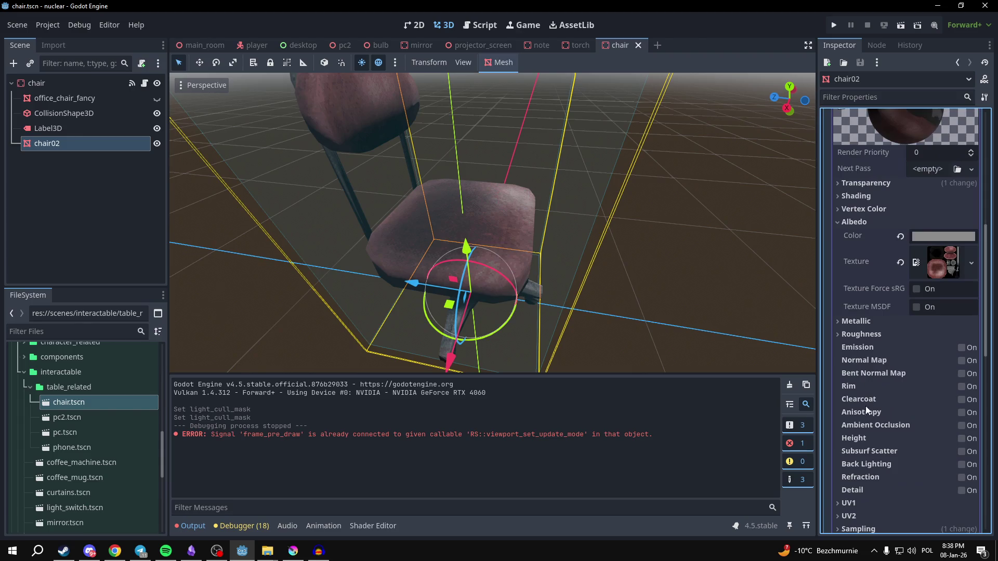
pyautogui.scroll(7, 893, 338)
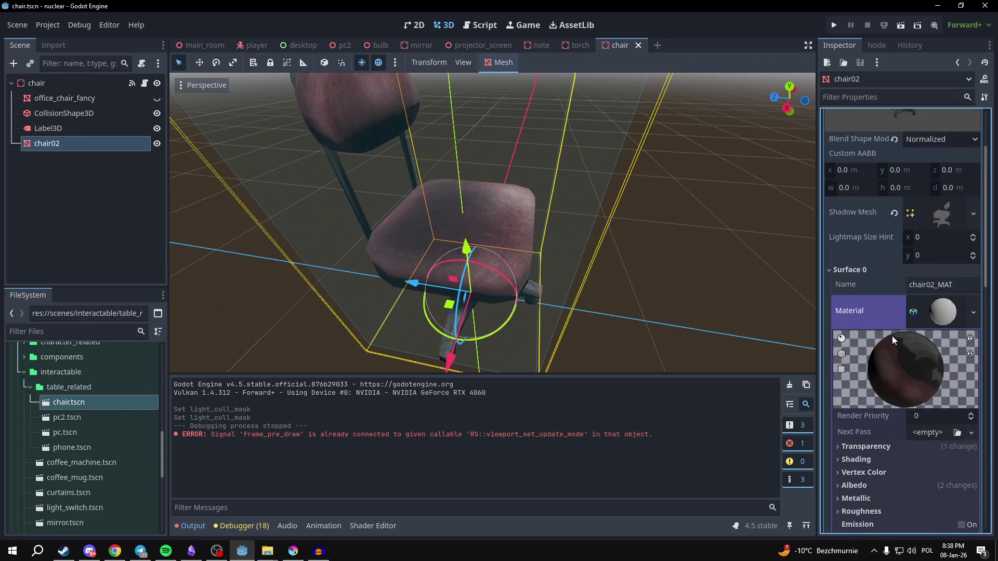
# Inspect the chair's shadow mesh and its material, fold them away, and switch back to main_room
pyautogui.click(940, 321)
pyautogui.scroll(-3, 921, 341)
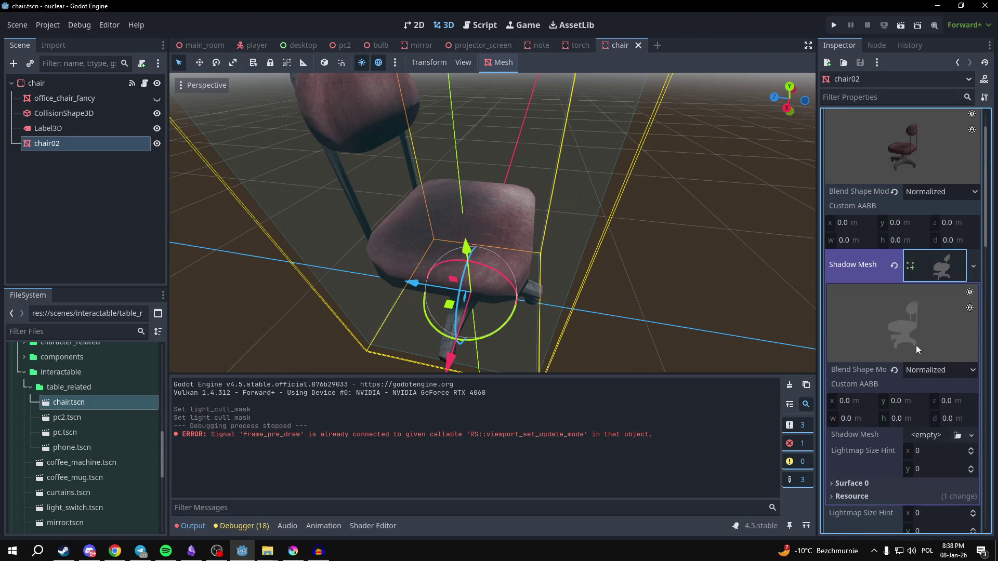
pyautogui.click(868, 378)
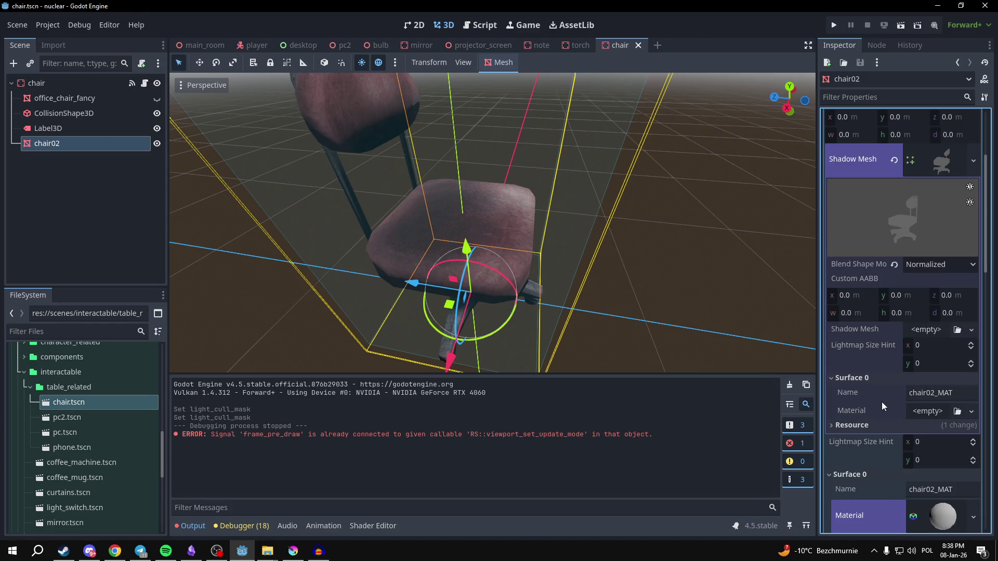
pyautogui.click(859, 379)
pyautogui.click(943, 162)
pyautogui.scroll(3, 942, 167)
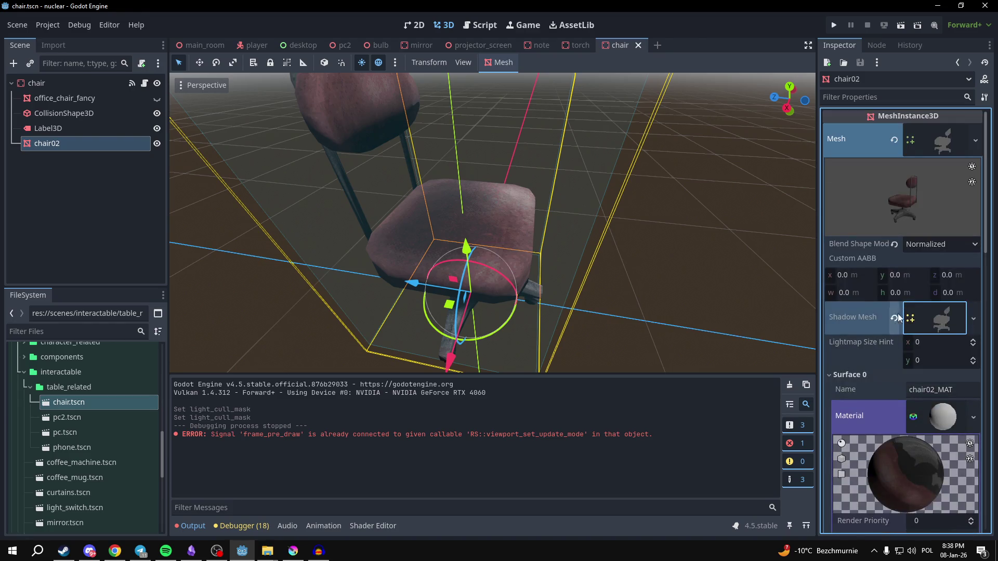
pyautogui.click(654, 310)
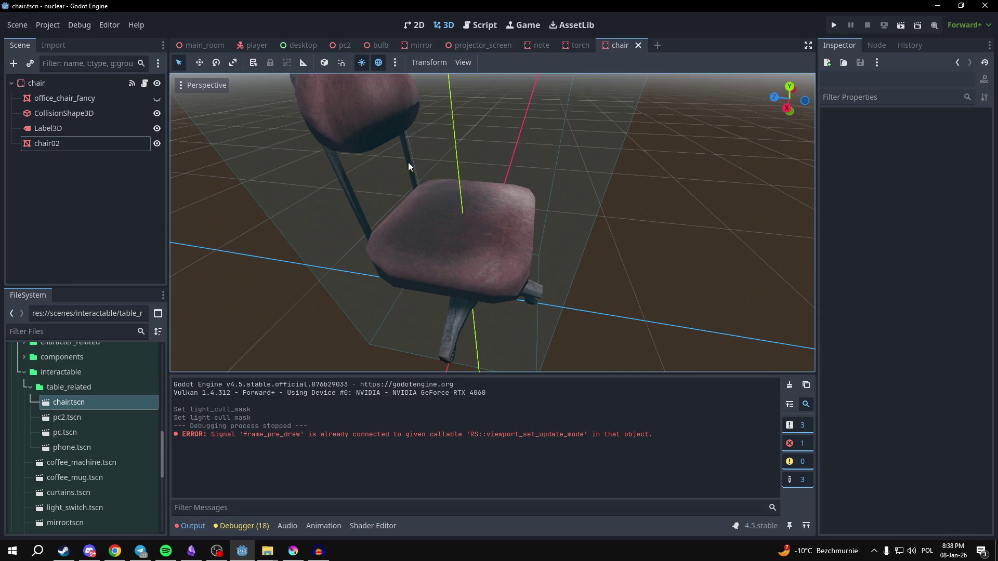
pyautogui.click(207, 47)
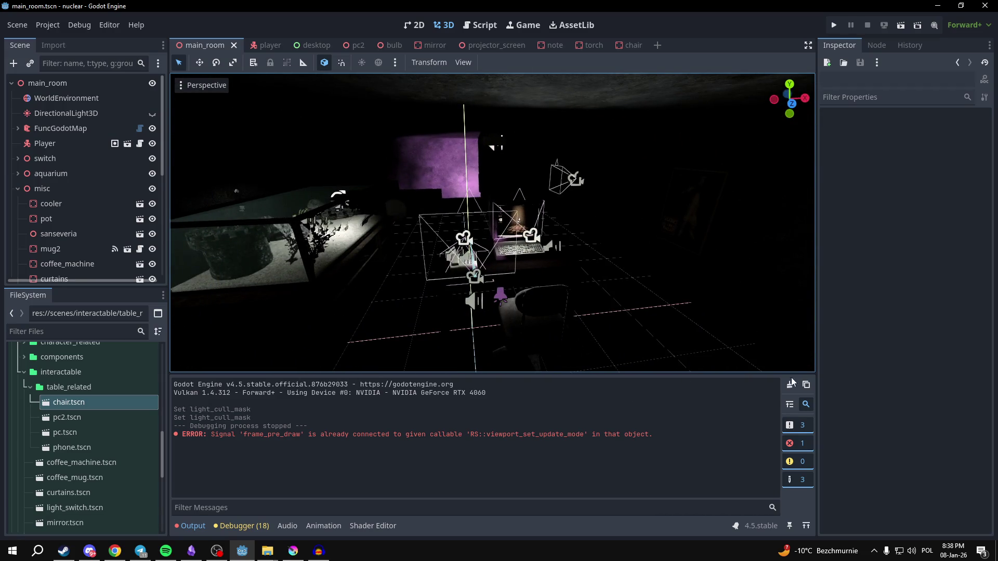
# Bring up Chrome and move past the Godot lights docs to the ChatGPT UV flashlight conversation
pyautogui.click(115, 551)
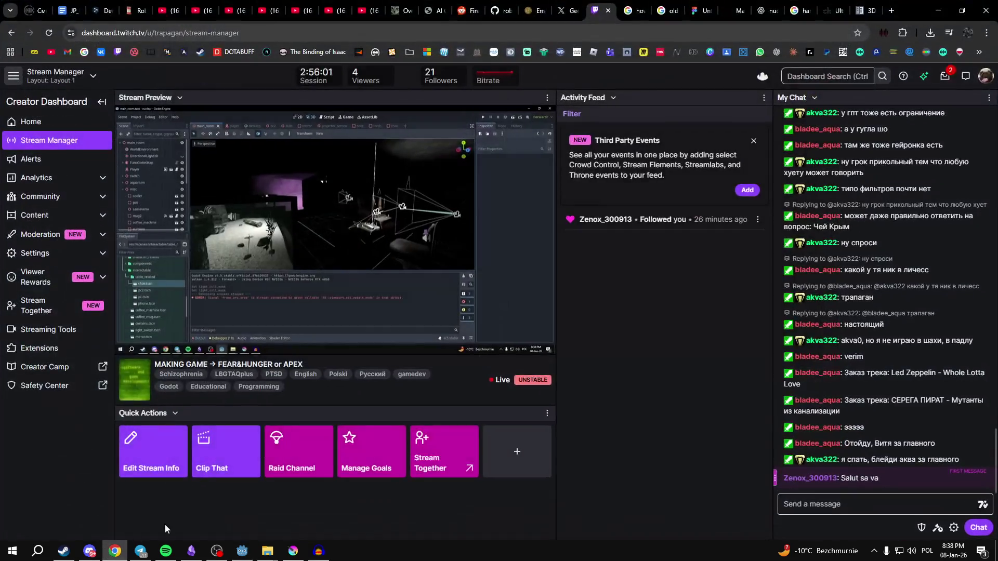
pyautogui.click(857, 11)
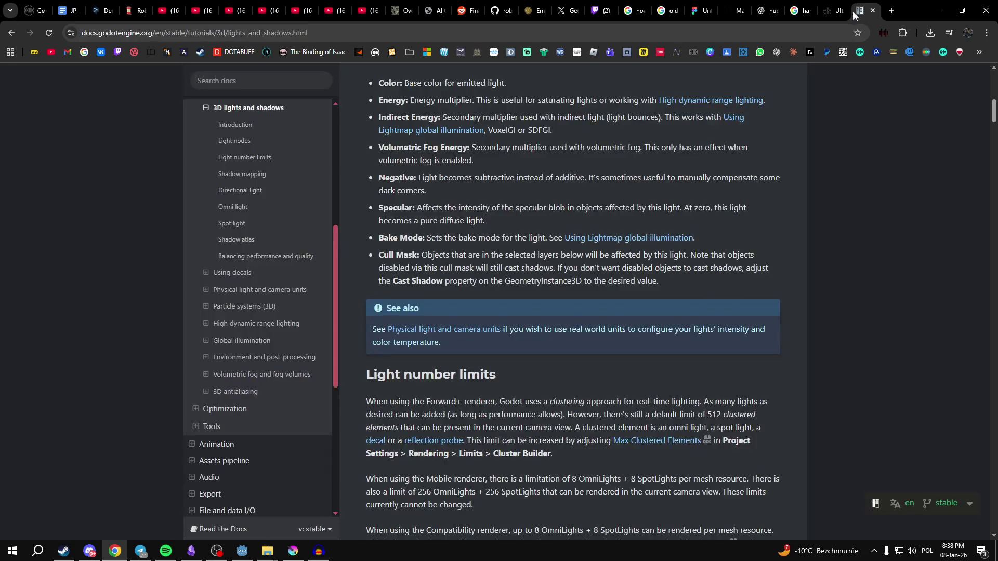
pyautogui.click(763, 10)
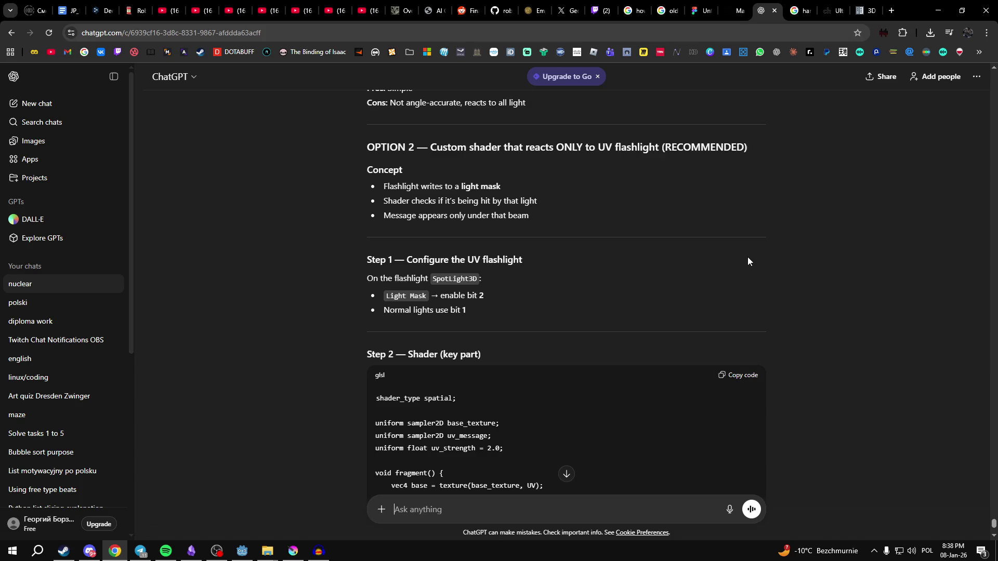
# Scroll through ChatGPT's UV-flashlight answer and copy the Step 2 shader code
pyautogui.scroll(-2, 747, 257)
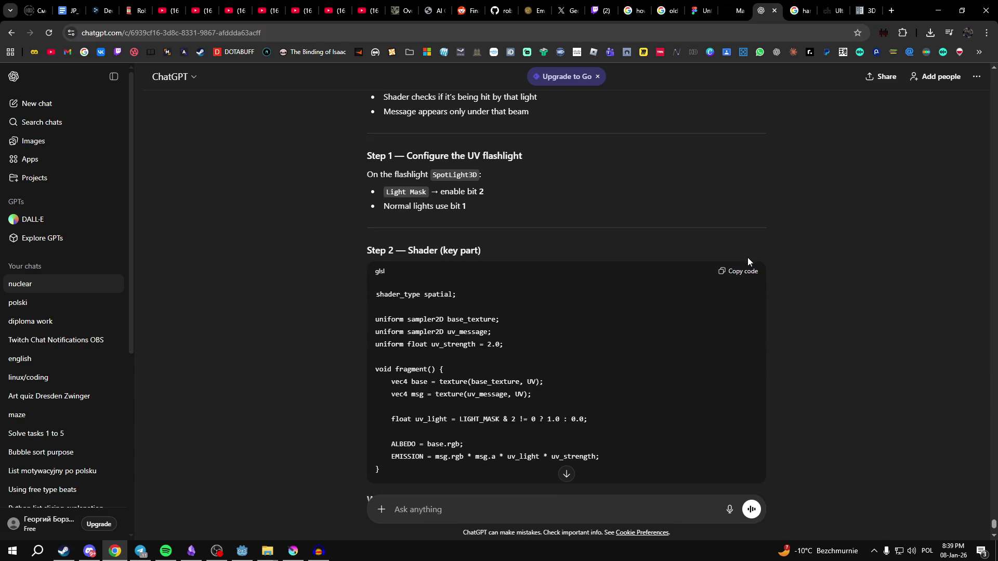
pyautogui.scroll(-2, 747, 262)
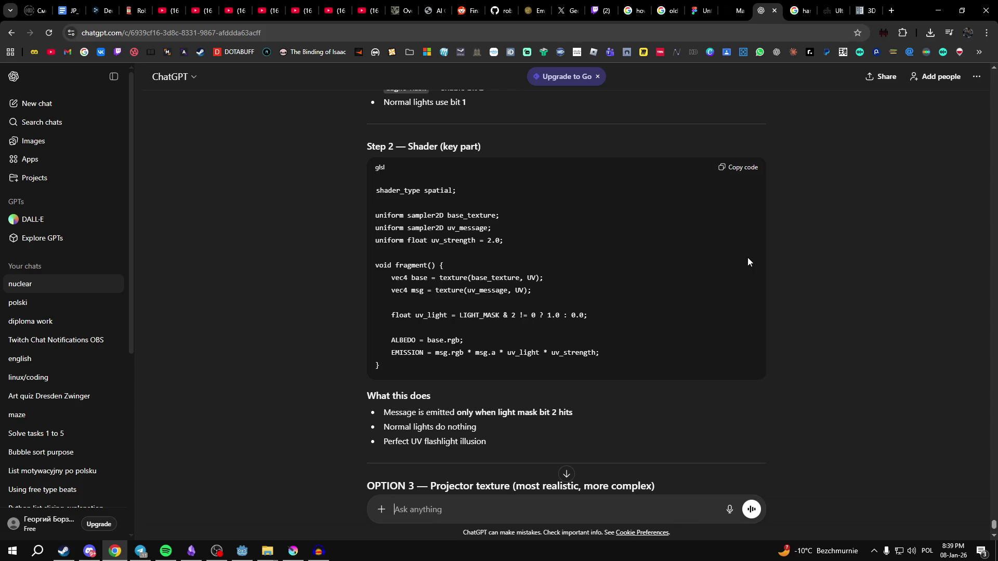
pyautogui.scroll(-2, 694, 274)
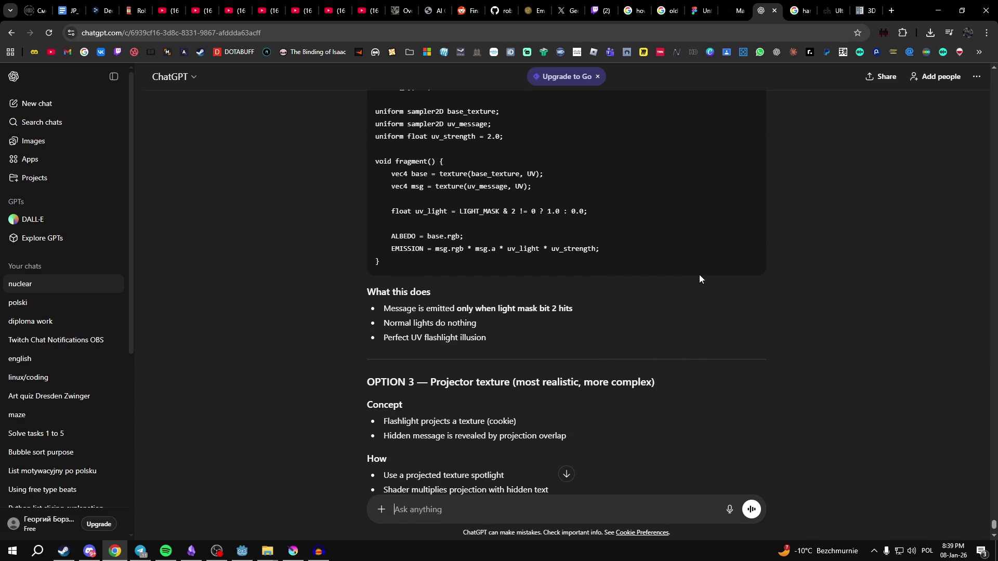
pyautogui.scroll(-2, 699, 279)
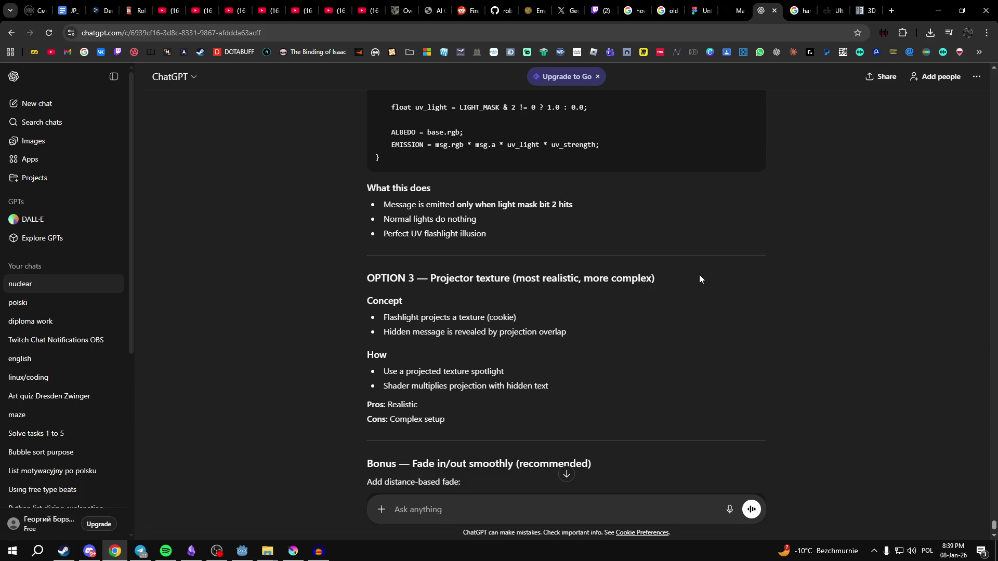
pyautogui.scroll(-3, 713, 295)
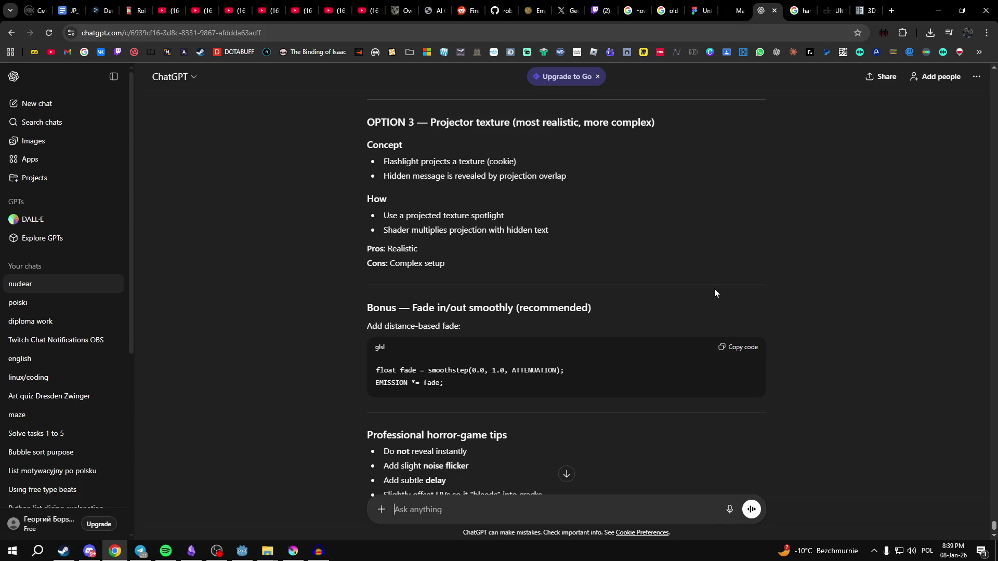
pyautogui.scroll(6, 714, 288)
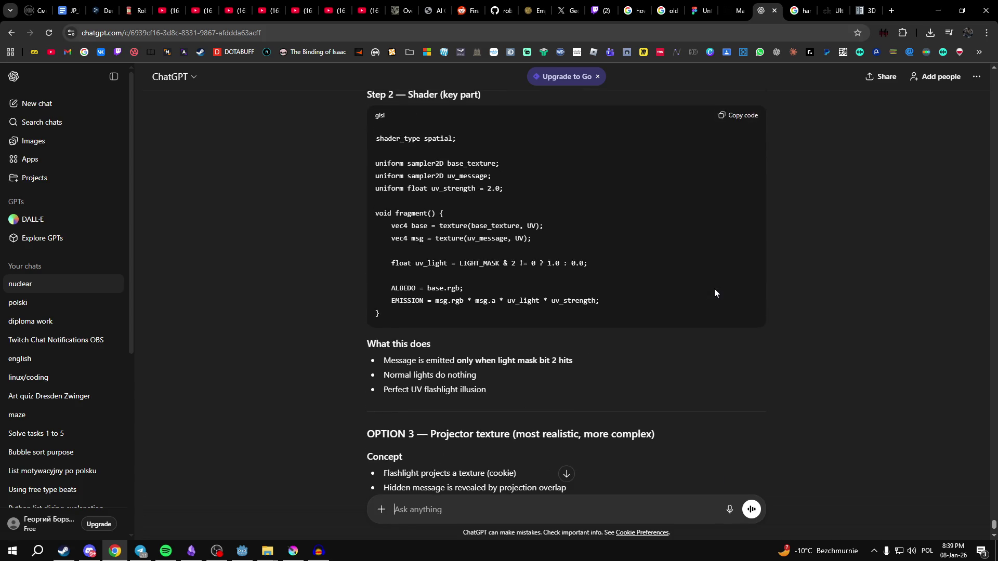
pyautogui.scroll(-5, 713, 293)
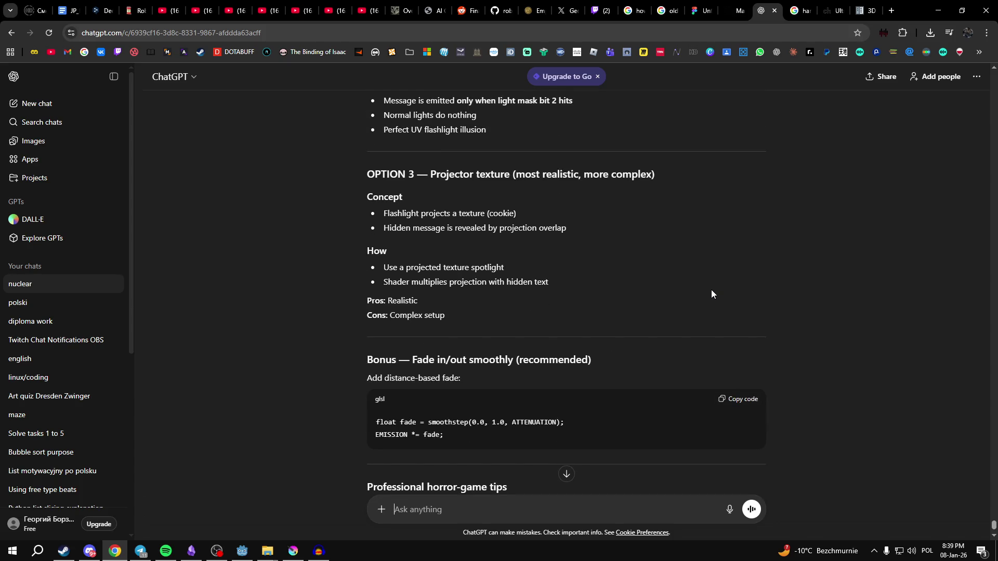
pyautogui.scroll(6, 711, 294)
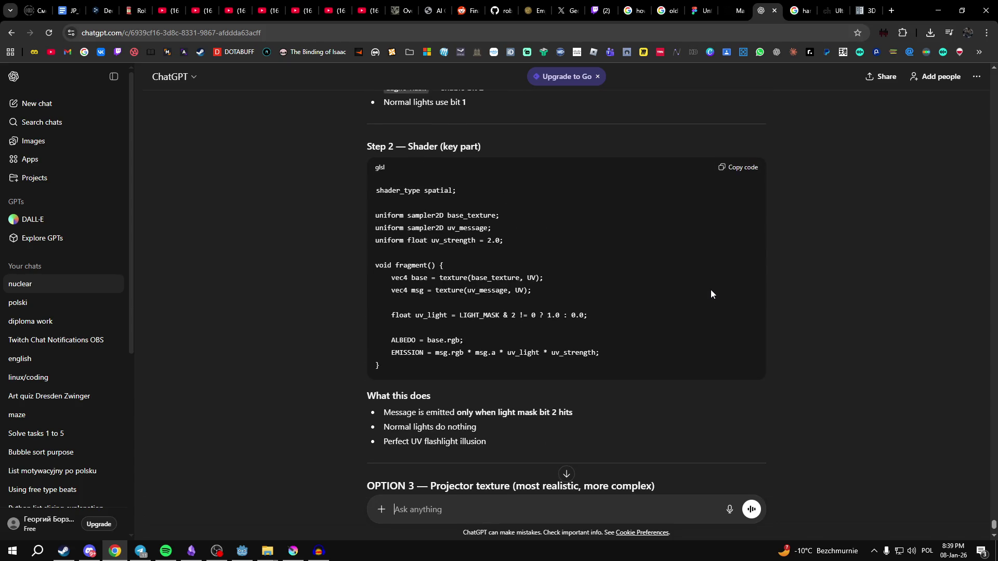
pyautogui.click(739, 175)
# Review the Option 2 tips on purple spotlight and low emission reveal, then hide Chrome
pyautogui.scroll(-6, 729, 272)
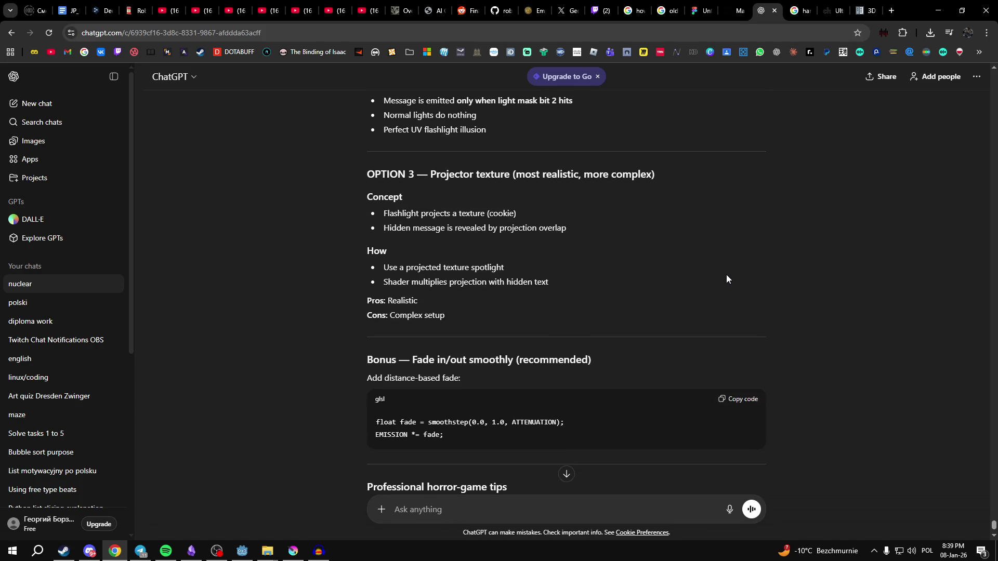
pyautogui.scroll(2, 726, 276)
pyautogui.scroll(-5, 719, 279)
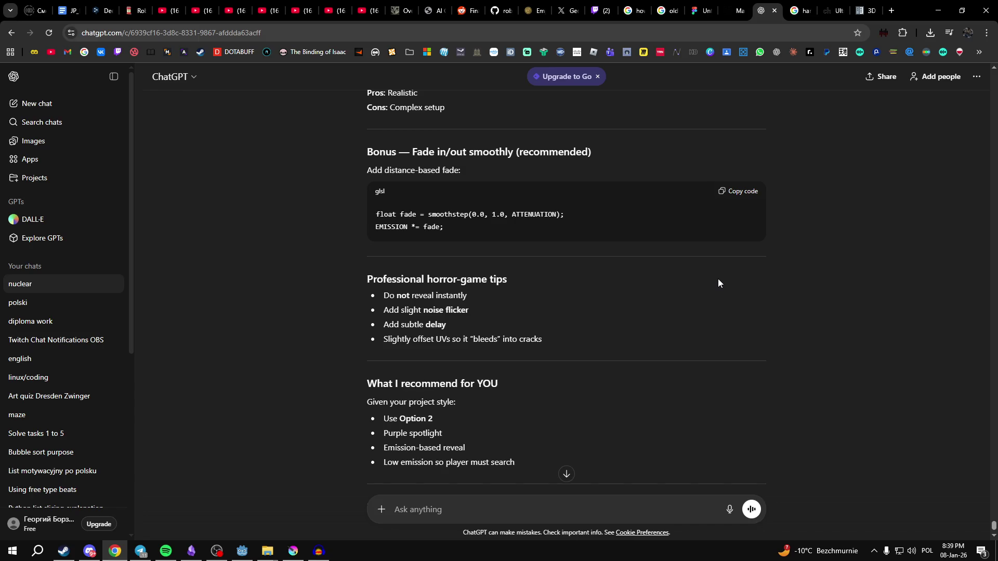
pyautogui.scroll(1, 718, 282)
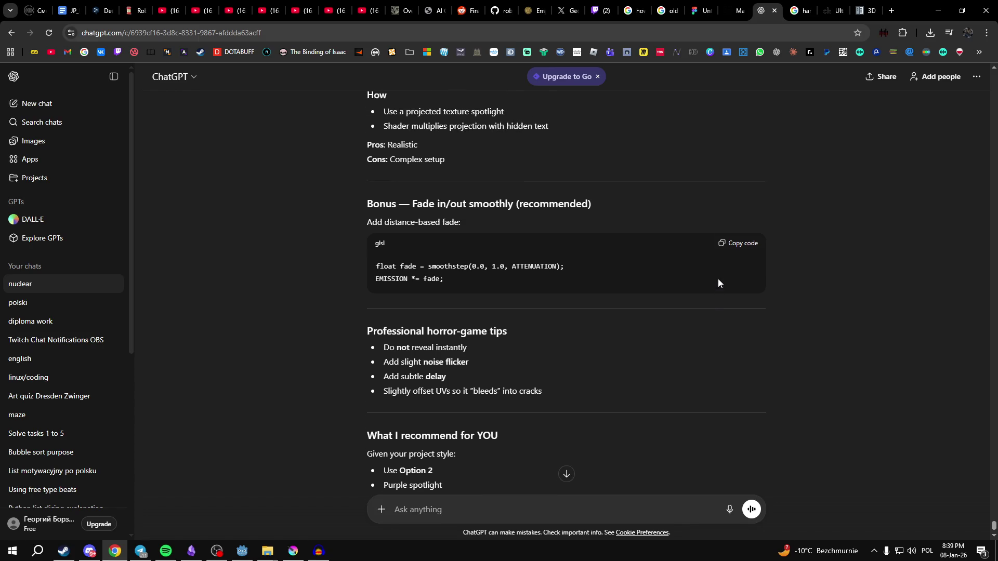
pyautogui.scroll(-2, 718, 282)
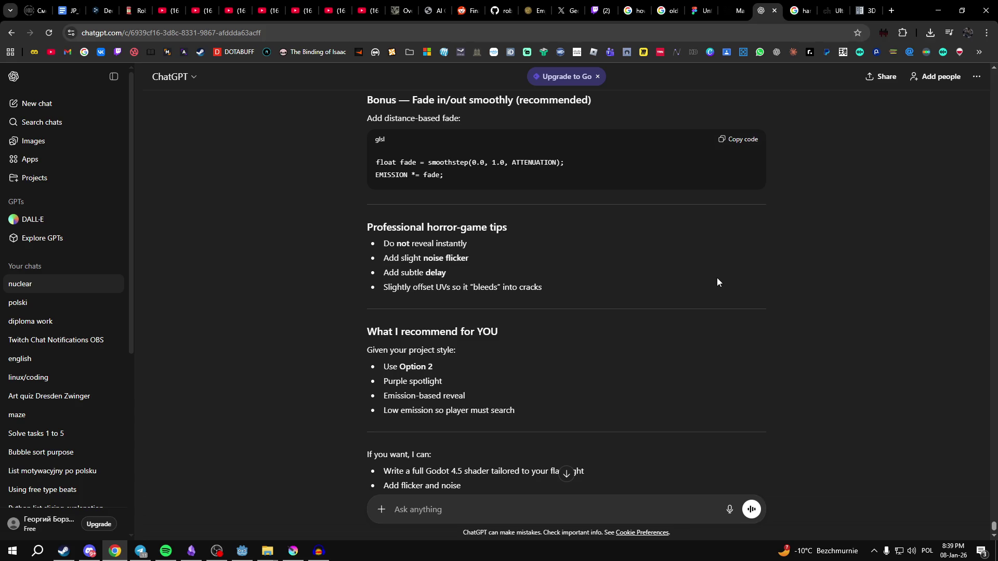
pyautogui.scroll(3, 716, 277)
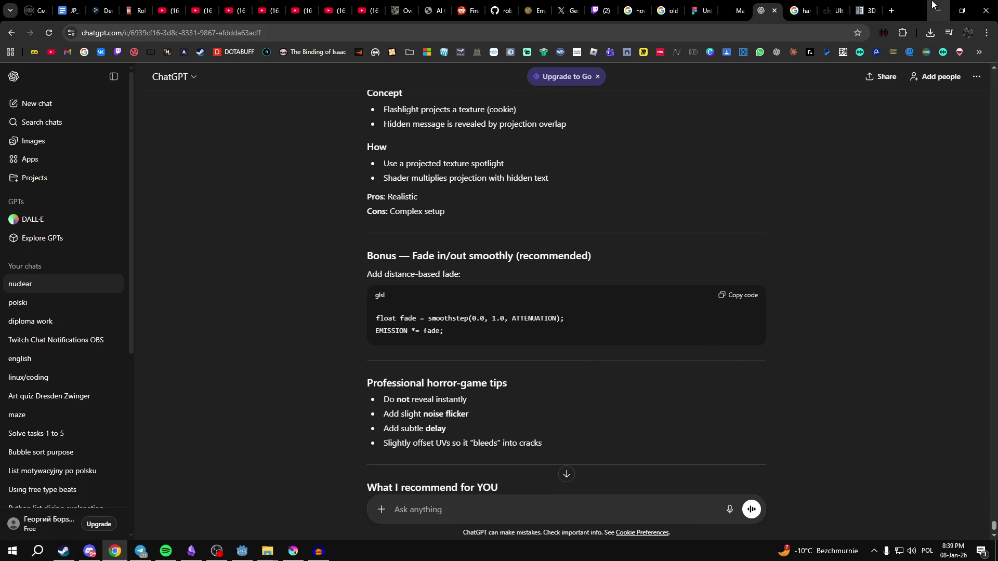
pyautogui.click(938, 10)
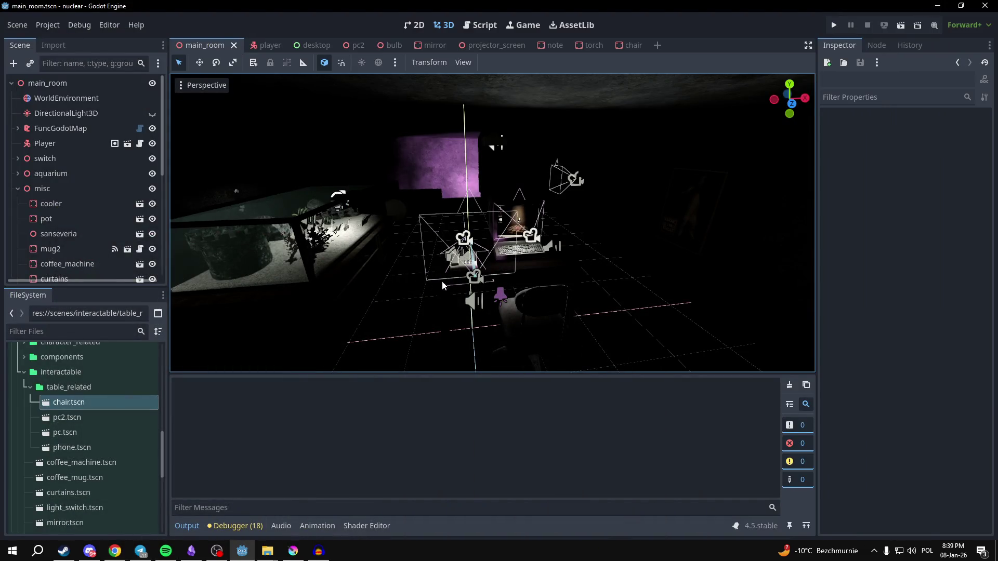
# Paste a test sphere mesh into main_room and give it a new ShaderMaterial
pyautogui.scroll(5, 568, 260)
pyautogui.hotkey('ctrl', 'v')
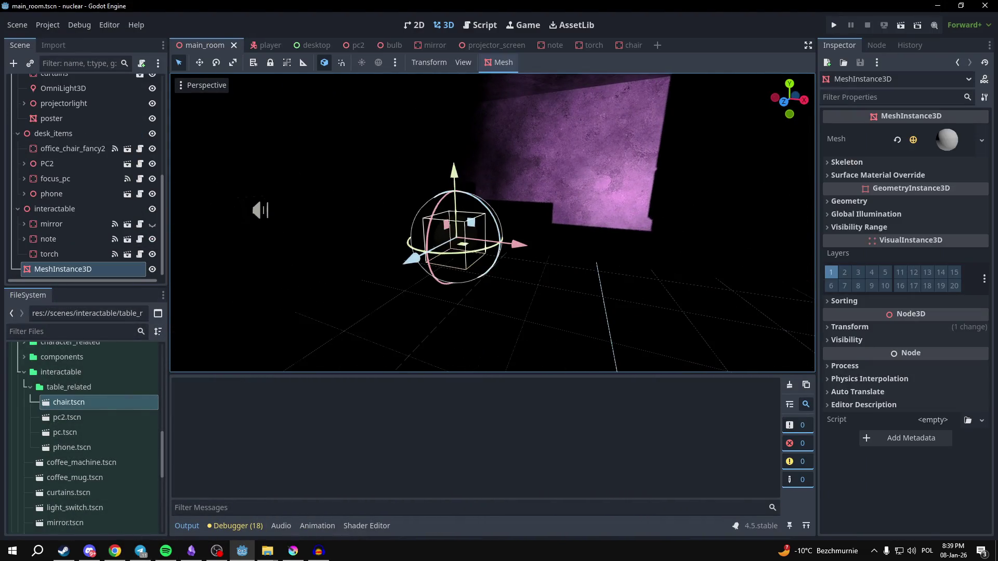
pyautogui.scroll(1, 491, 261)
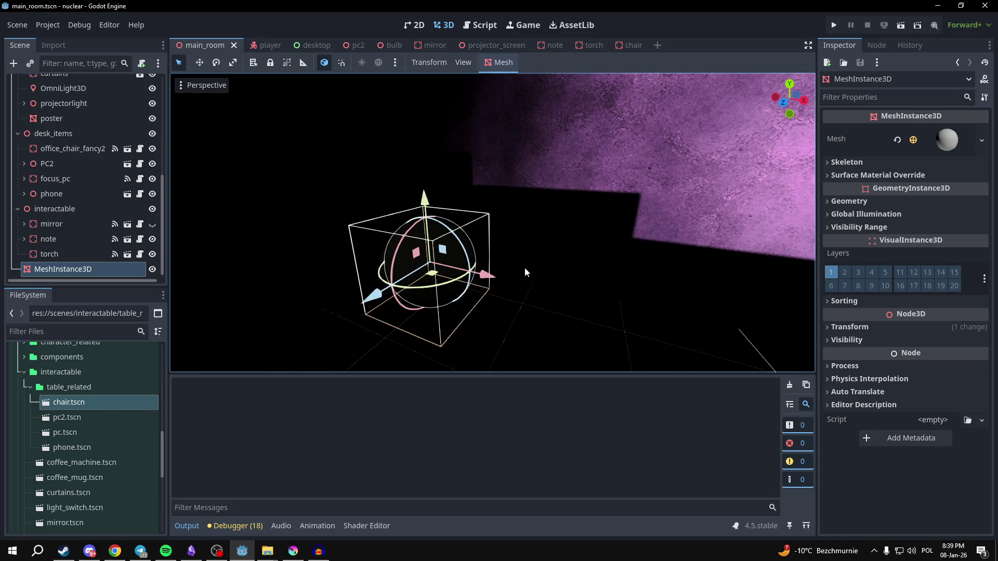
pyautogui.click(943, 141)
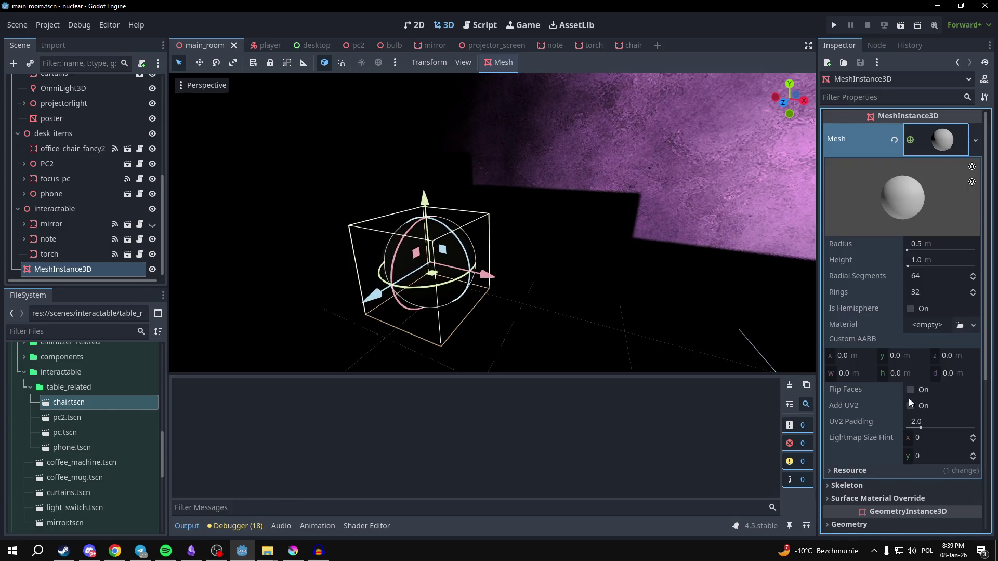
pyautogui.click(973, 324)
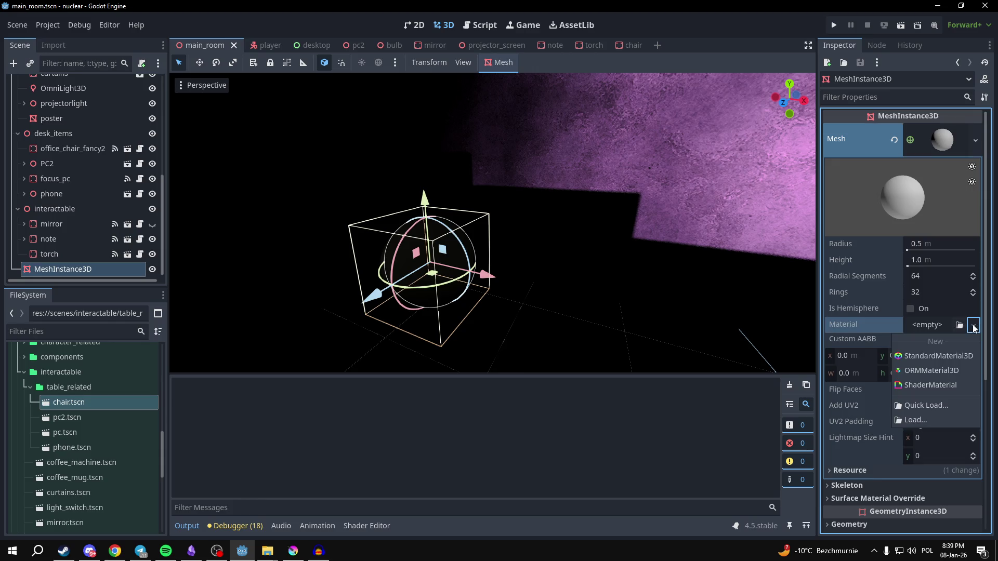
pyautogui.click(941, 387)
pyautogui.click(941, 334)
# Start a new shader for the material, saving it in the res://shaders folder
pyautogui.click(971, 438)
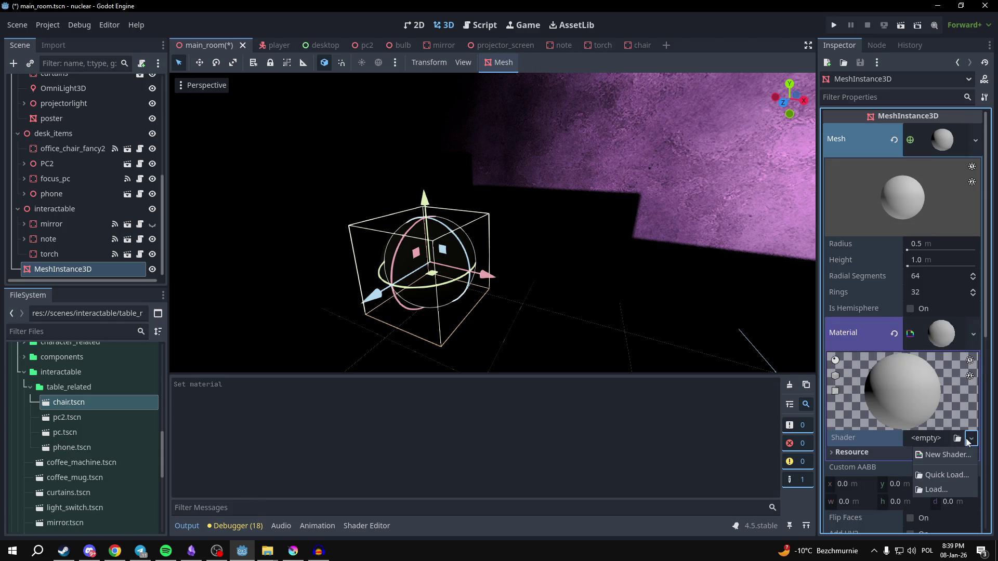
pyautogui.click(959, 457)
pyautogui.click(584, 272)
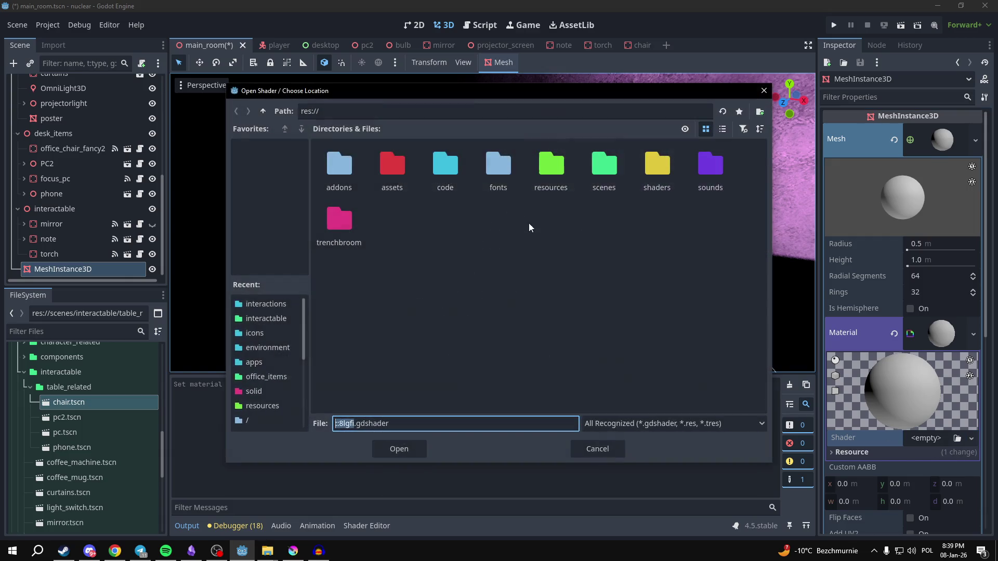
pyautogui.click(708, 173)
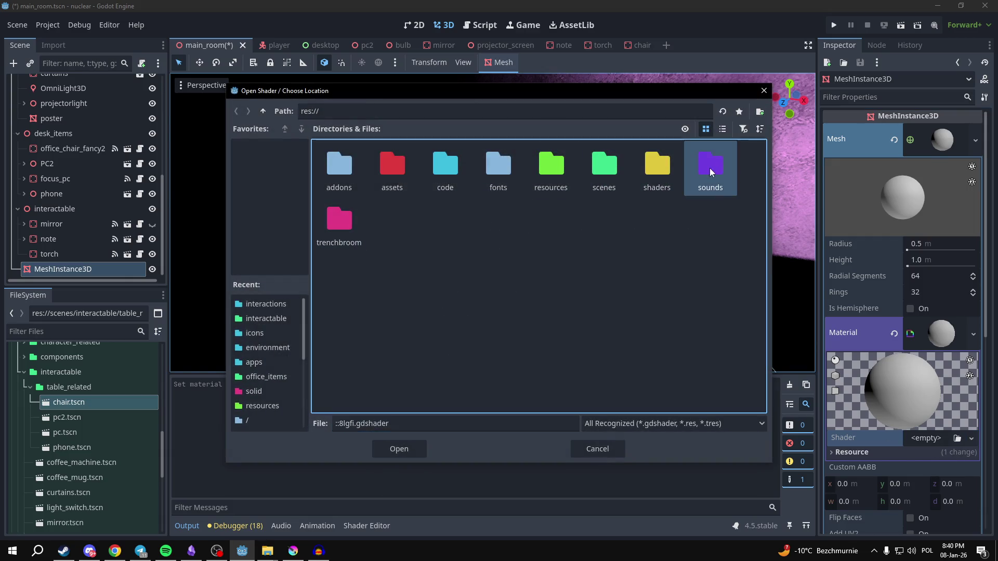
pyautogui.click(604, 173)
pyautogui.doubleClick(657, 165)
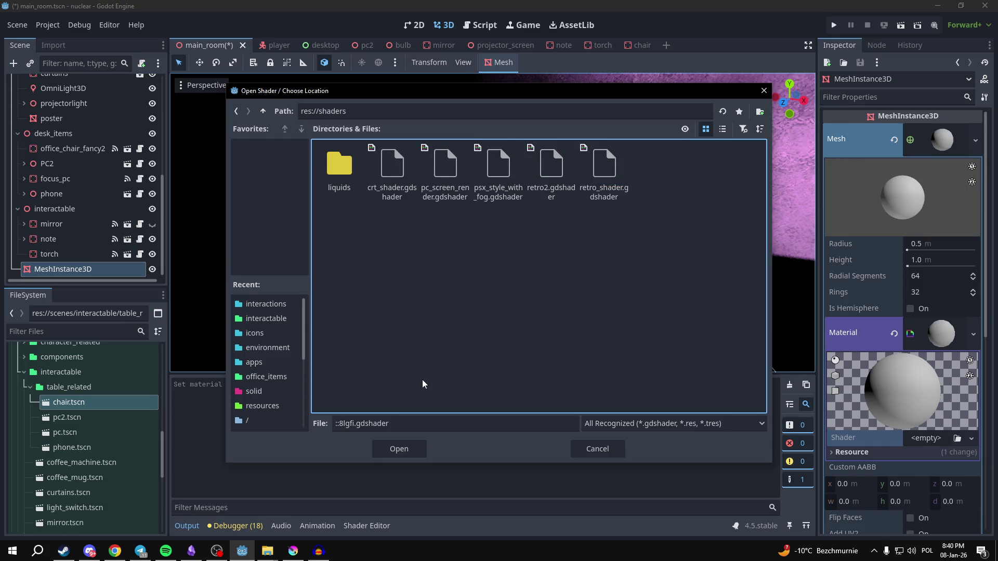
# Name the shader uv_item.gdshader and create it on the sphere's material
pyautogui.click(402, 421)
pyautogui.moveTo(355, 424); pyautogui.dragTo(318, 418)
pyautogui.press('BackSpace')
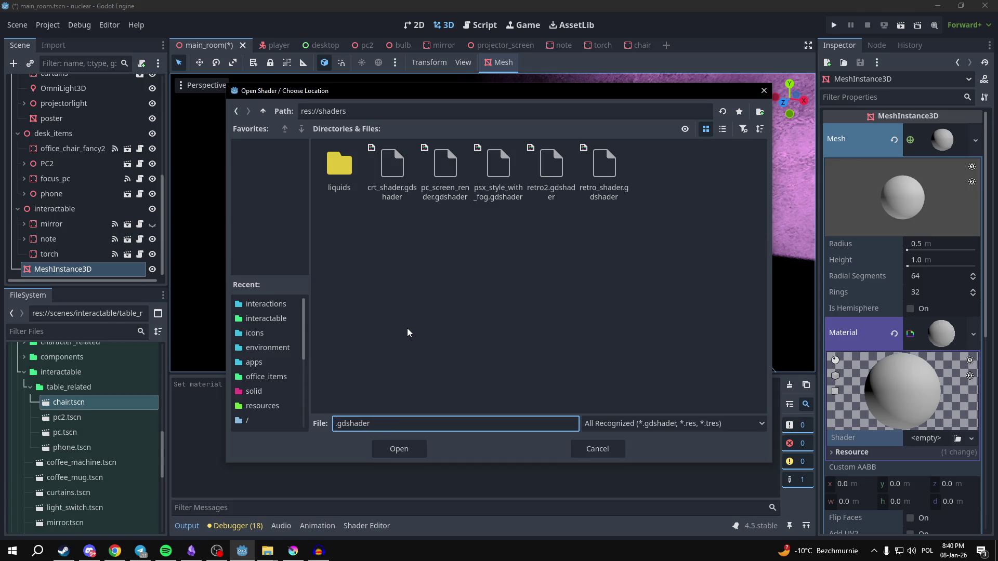
pyautogui.write('uv_ites')
pyautogui.press('BackSpace')
pyautogui.write('m')
pyautogui.moveTo(362, 423); pyautogui.dragTo(329, 423)
pyautogui.click(329, 424)
pyautogui.click(411, 448)
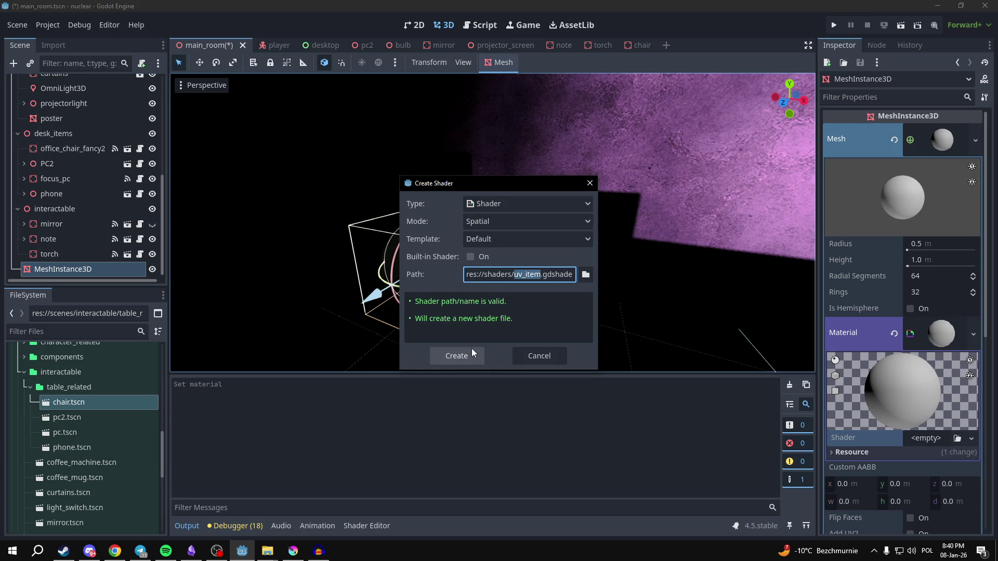
pyautogui.click(472, 349)
pyautogui.scroll(-3, 934, 347)
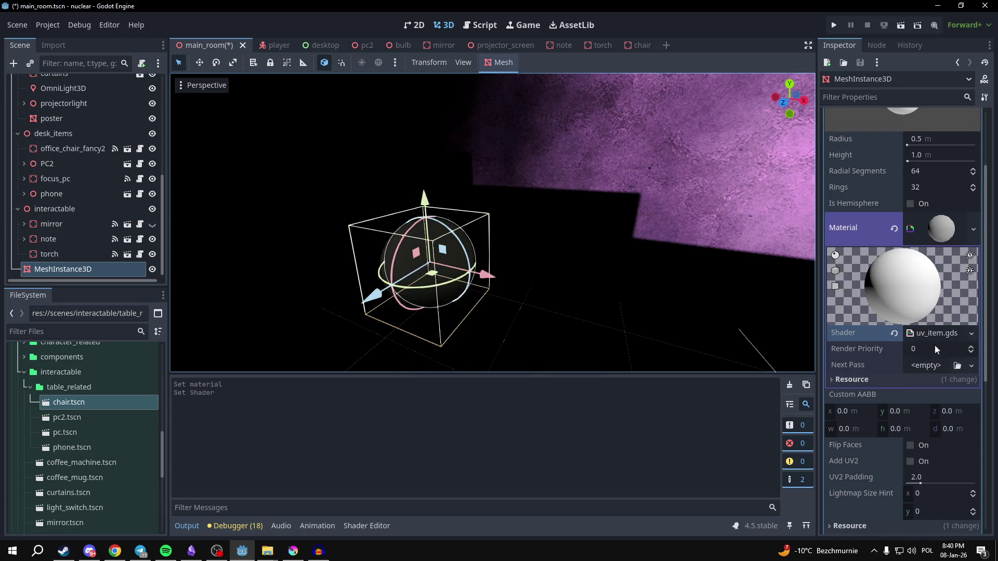
# Replace uv_item.gdshader's code with the pasted UV-message shader, save, and inspect the line 11 error
pyautogui.click(931, 334)
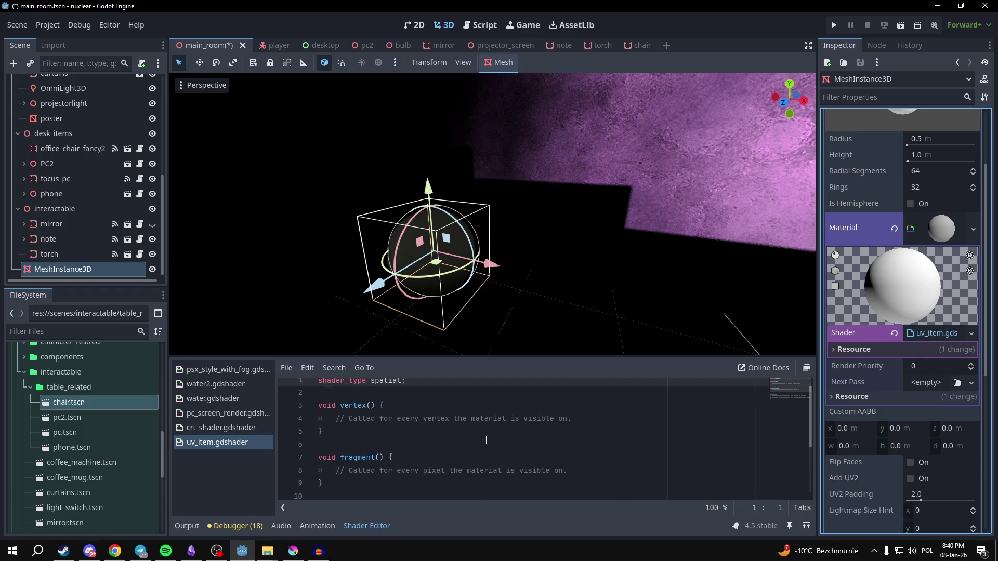
pyautogui.scroll(-3, 505, 422)
pyautogui.moveTo(578, 356); pyautogui.dragTo(574, 286)
pyautogui.hotkey('ctrl', 'a')
pyautogui.hotkey('ctrl', 'v')
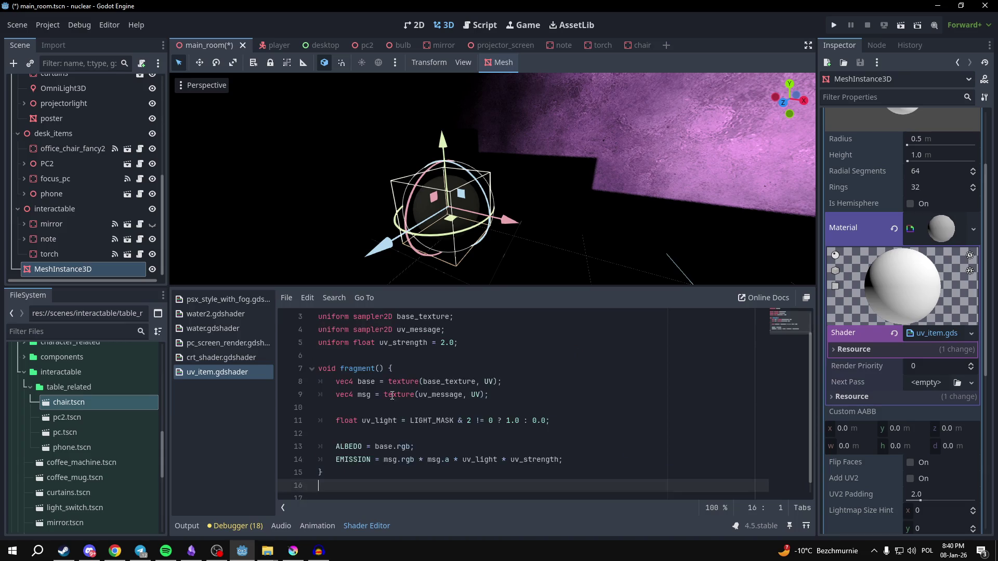
pyautogui.hotkey('ctrl', 's')
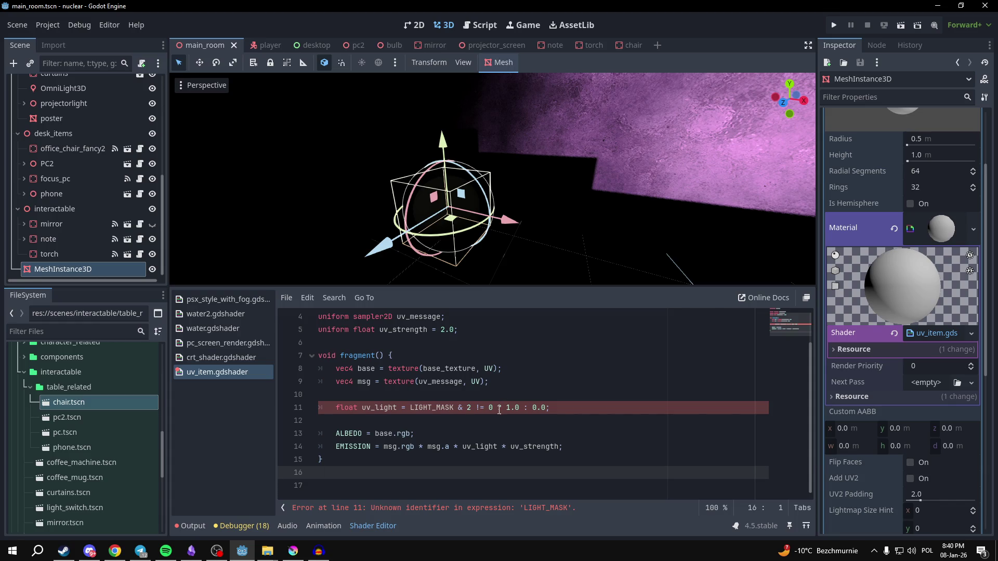
pyautogui.click(499, 408)
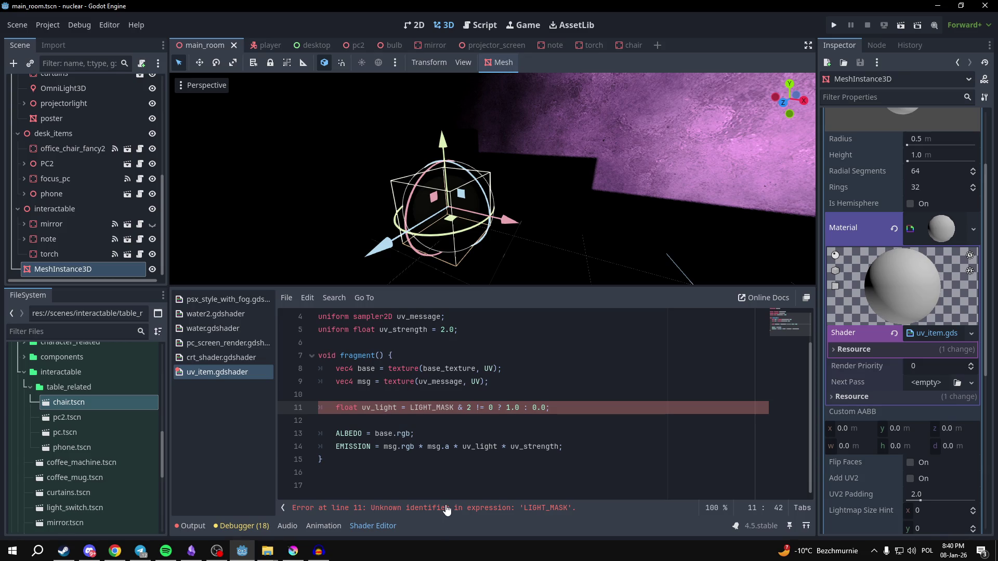
pyautogui.click(120, 553)
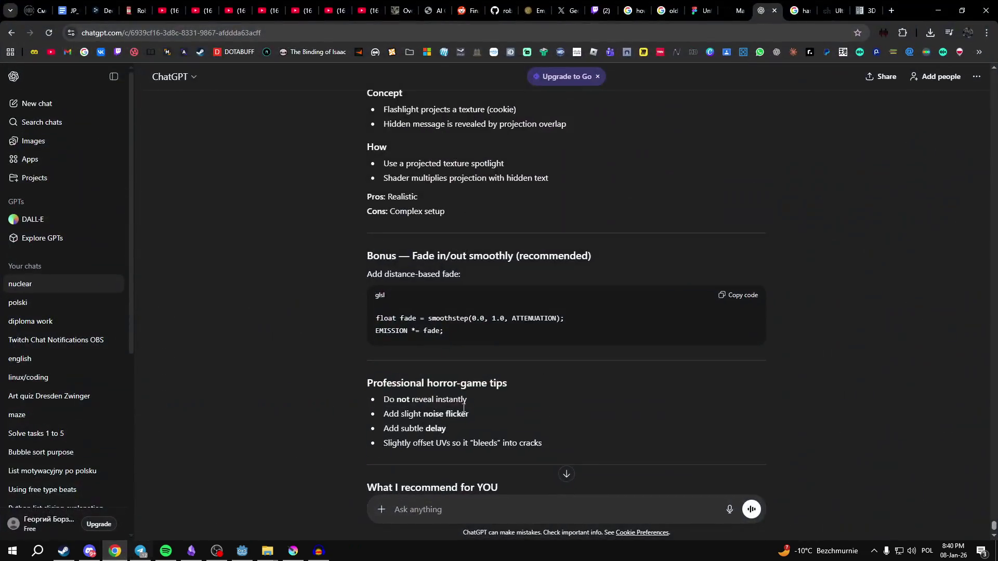
# Like the Ice-Pick Lodge Pathologic 3 announcement post from the X notifications
pyautogui.click(576, 4)
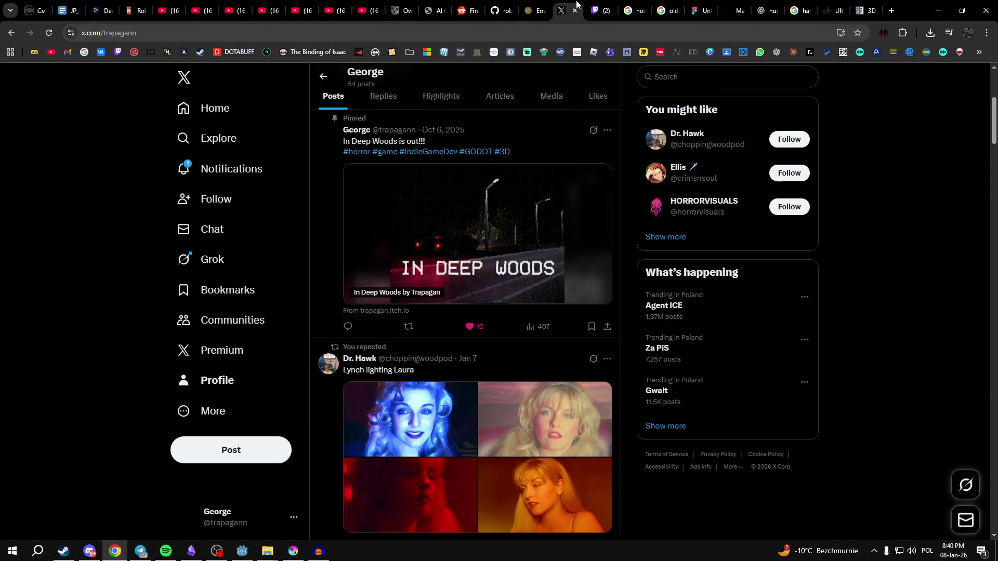
pyautogui.scroll(5, 606, 266)
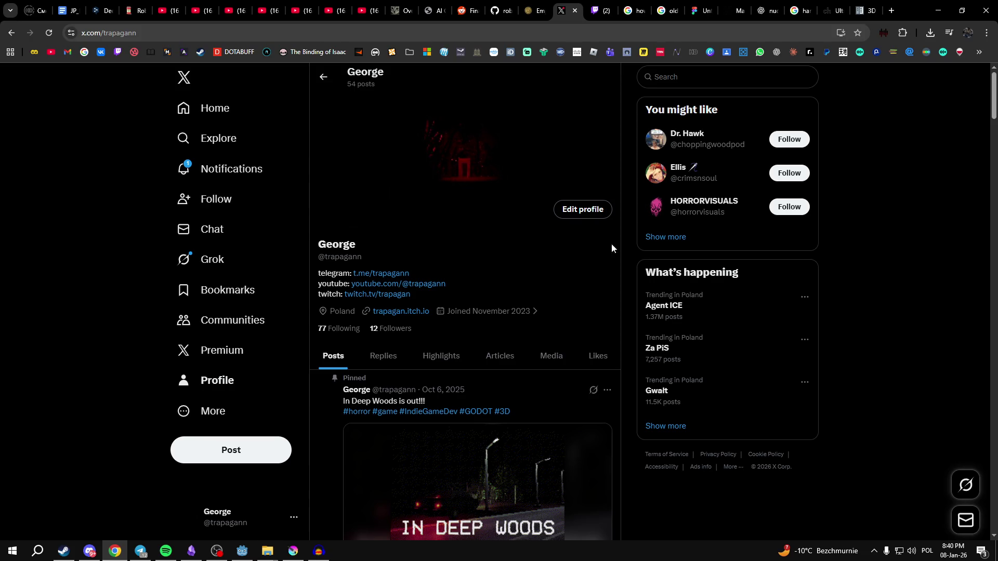
pyautogui.click(237, 171)
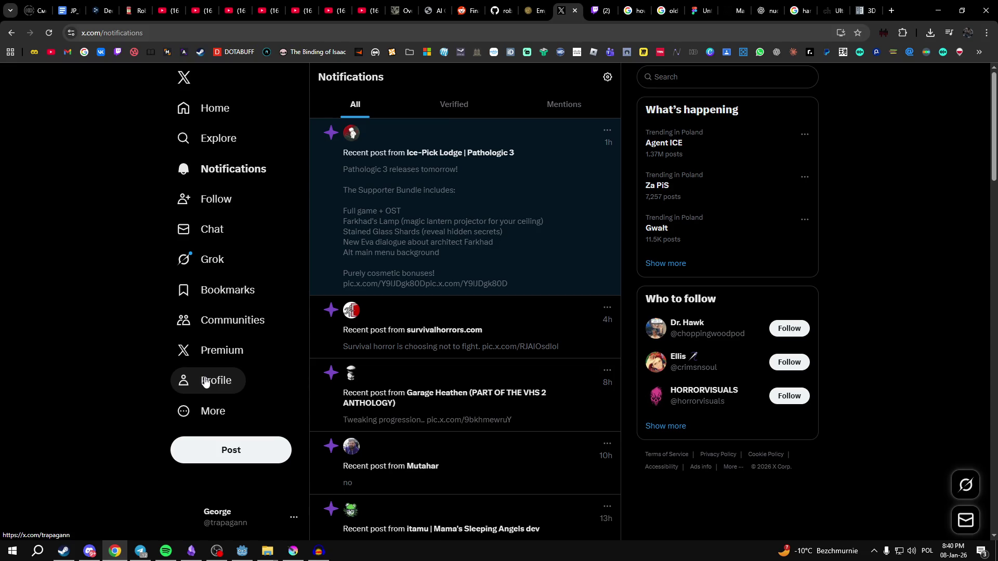
pyautogui.click(474, 182)
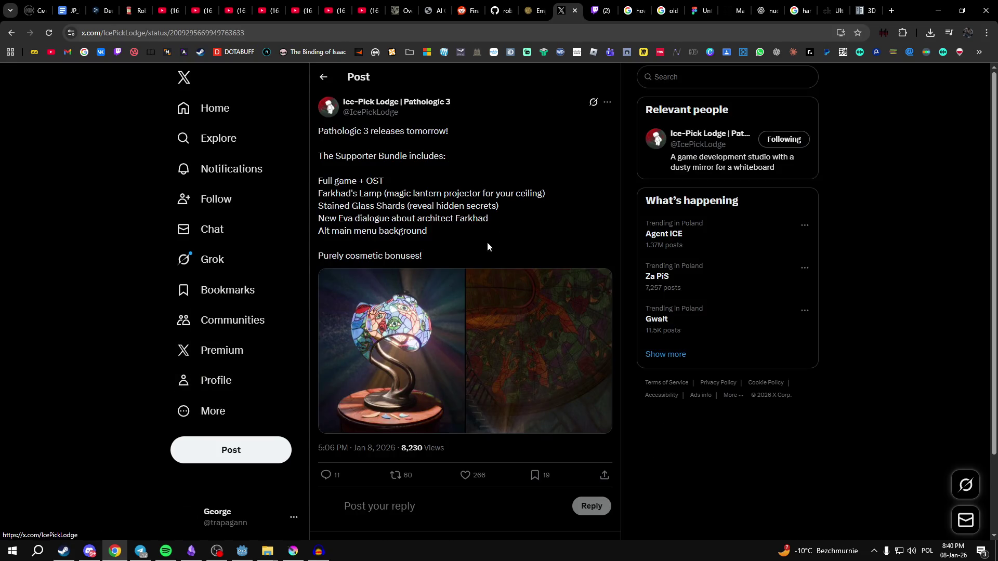
pyautogui.click(465, 474)
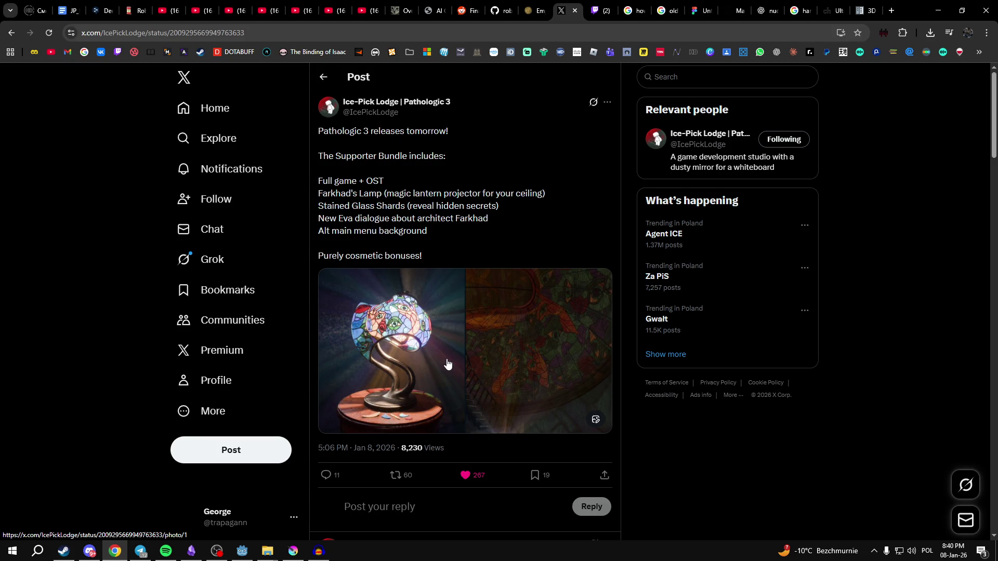
# Glance at the Twitch stream manager, then hide the browser to return to Godot
pyautogui.click(227, 381)
pyautogui.click(606, 7)
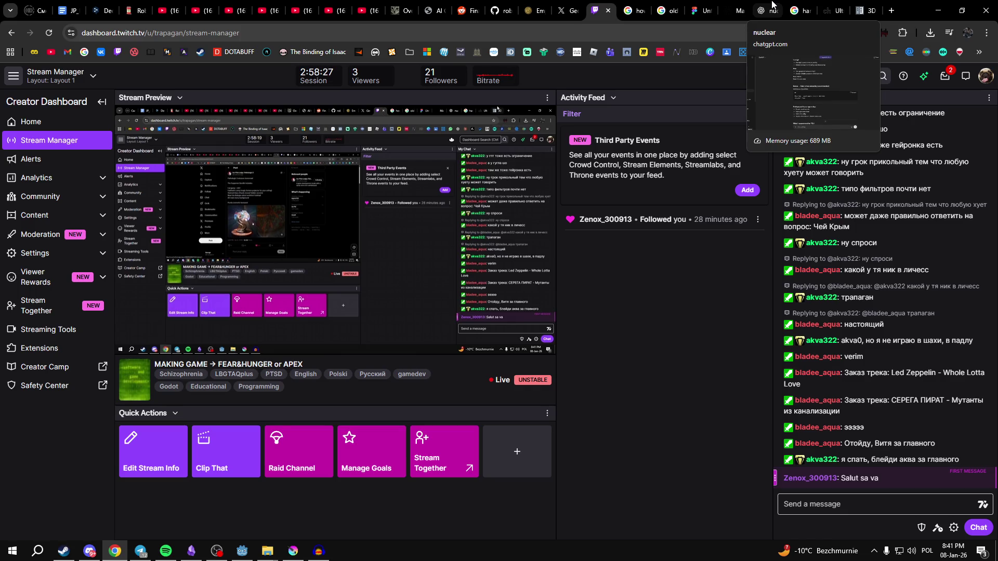
pyautogui.click(938, 10)
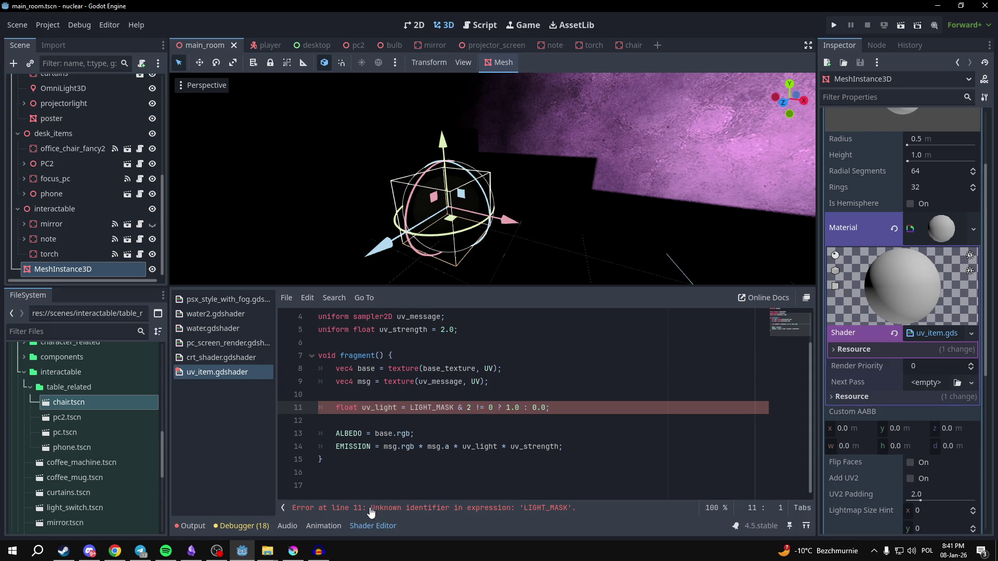
# Send ChatGPT the copied 'Unknown identifier LIGHT_MASK' error, quoting the uv_light line
pyautogui.rightClick(394, 507)
pyautogui.click(115, 551)
pyautogui.click(763, 10)
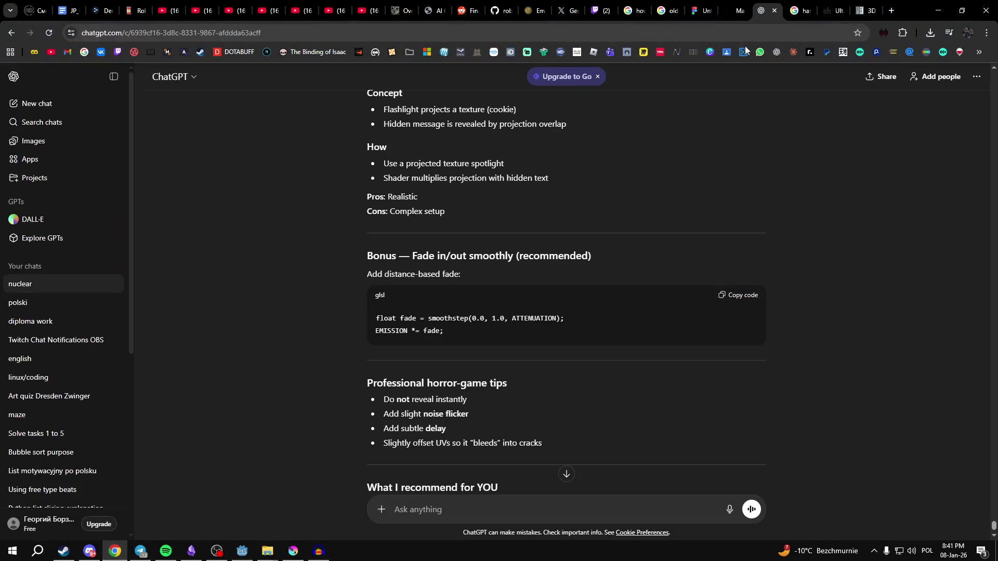
pyautogui.scroll(-2, 520, 365)
pyautogui.scroll(10, 519, 368)
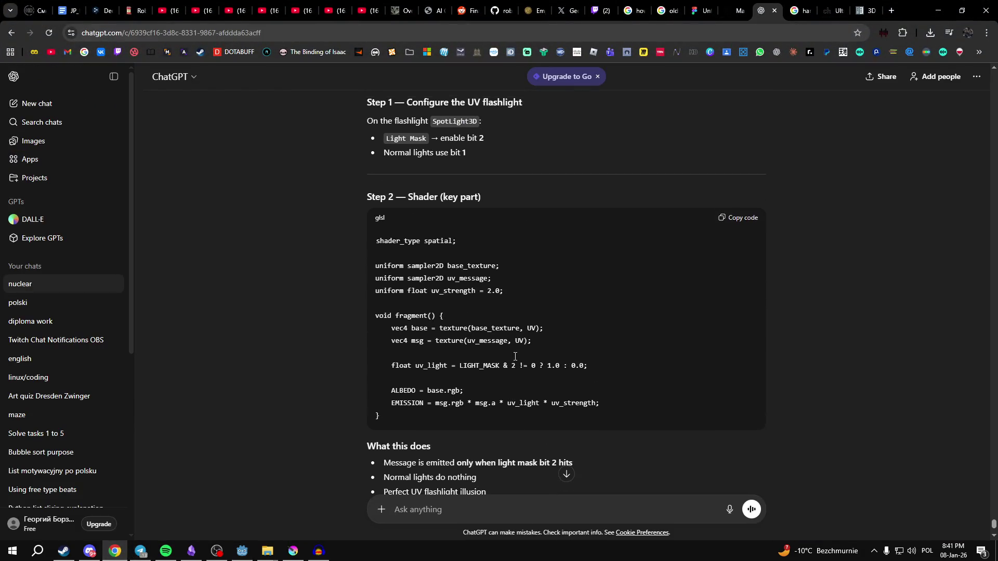
pyautogui.moveTo(589, 367); pyautogui.dragTo(390, 370)
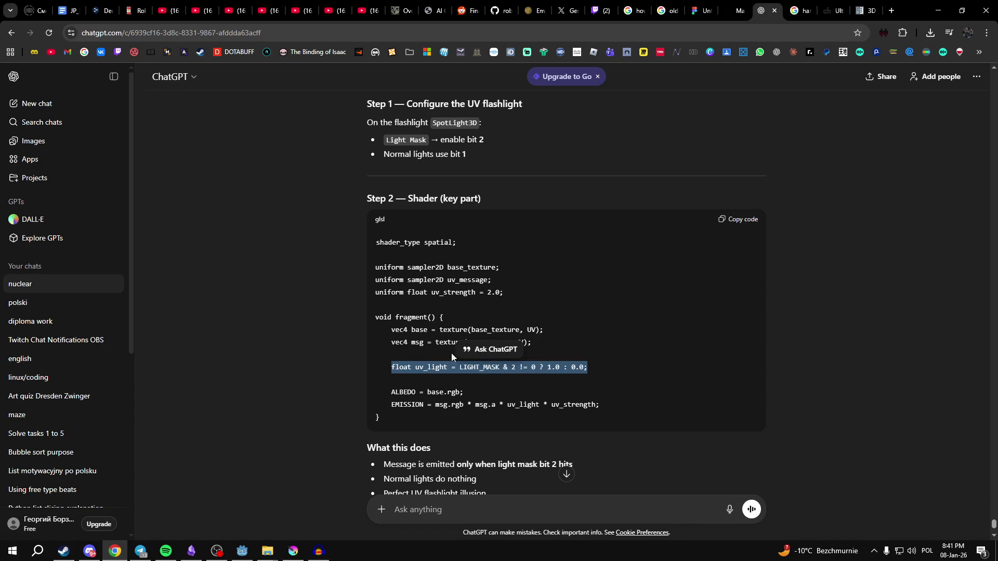
pyautogui.click(443, 355)
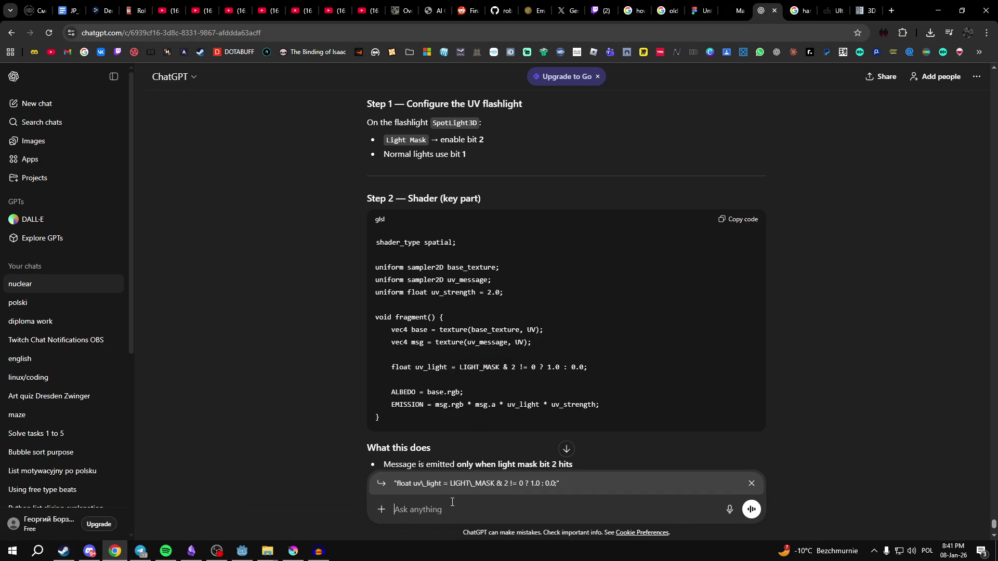
pyautogui.write("Error at line 11: Unknown identifier in expression: 'LIGHT_MASK'.")
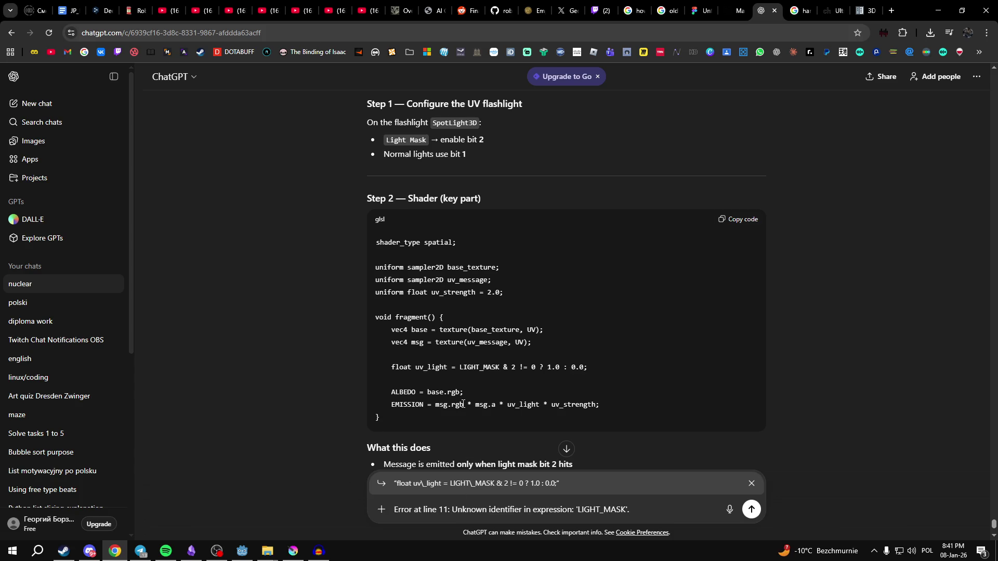
pyautogui.press('Return')
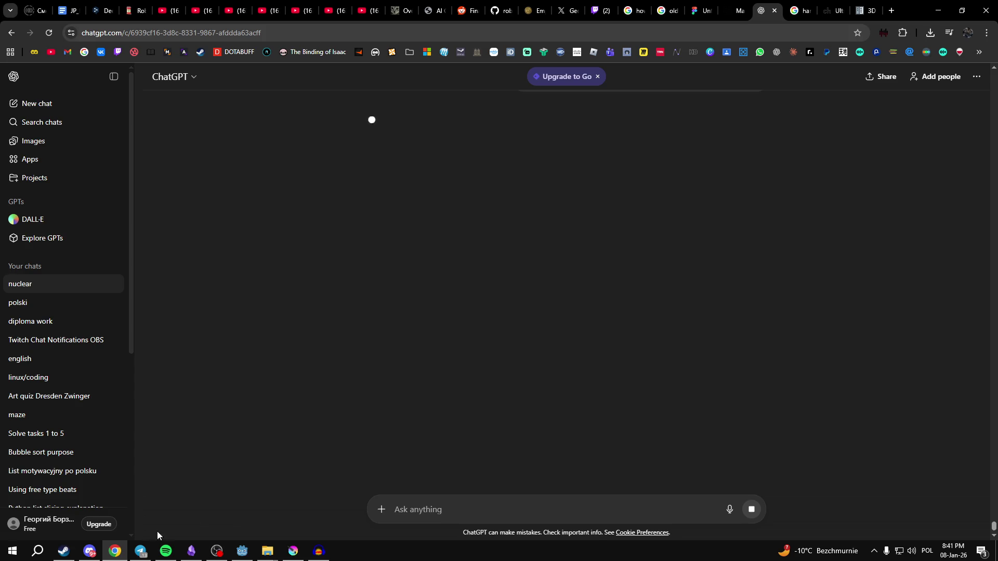
# Read ChatGPT's reply proposing purple colour-based UV detection through the light() function
pyautogui.click(115, 552)
pyautogui.click(115, 552)
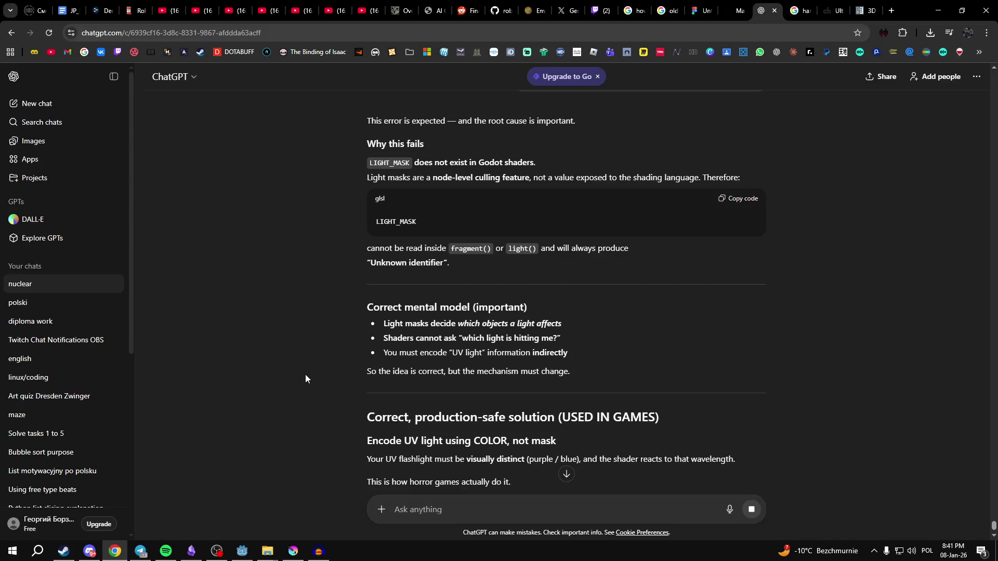
pyautogui.scroll(-3, 304, 374)
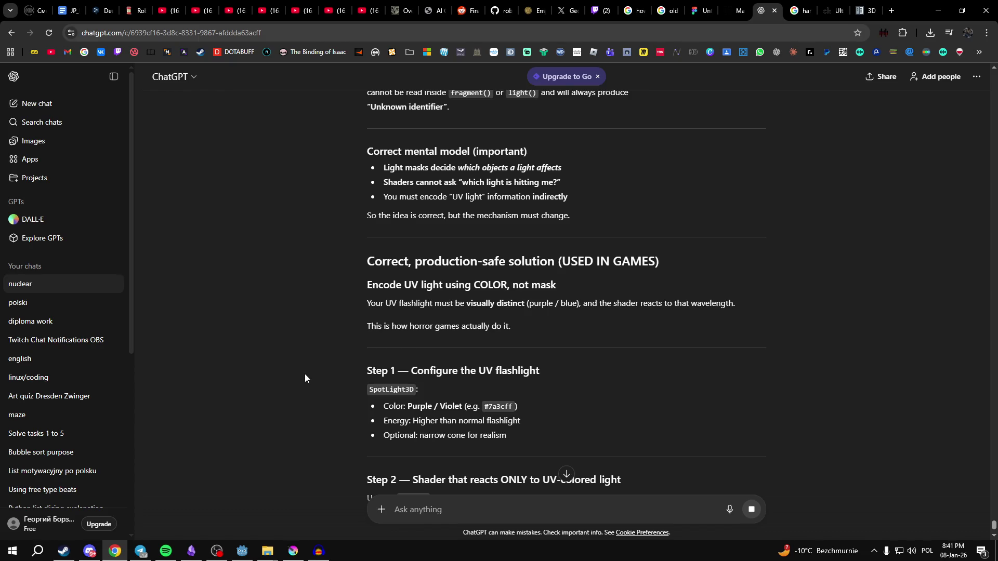
pyautogui.scroll(-3, 305, 373)
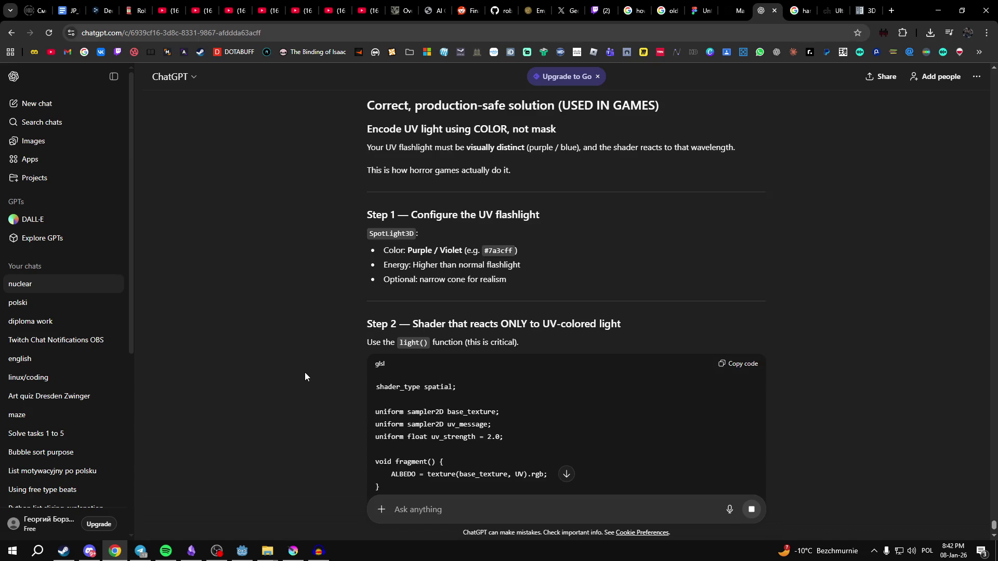
pyautogui.scroll(-1, 304, 372)
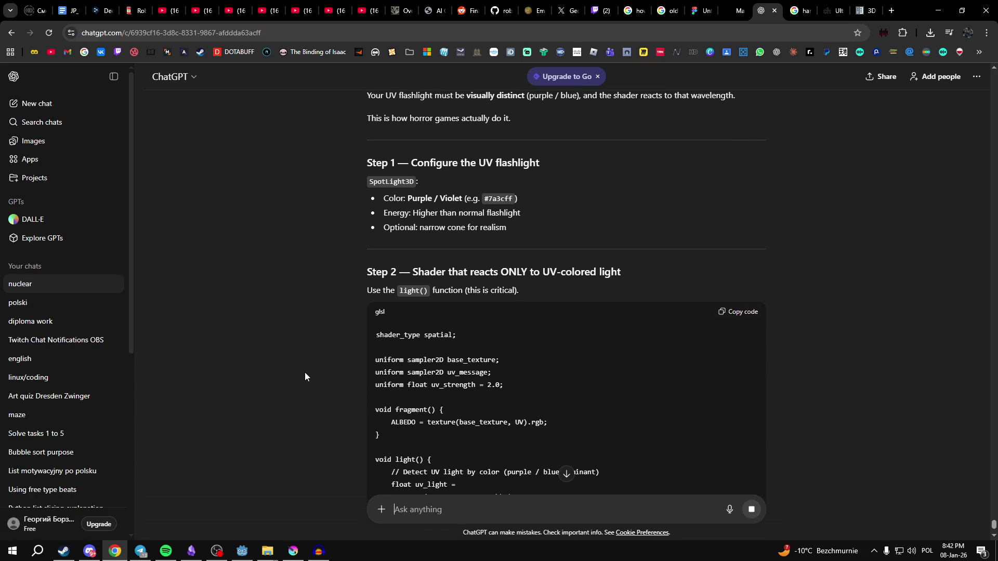
pyautogui.scroll(1, 305, 372)
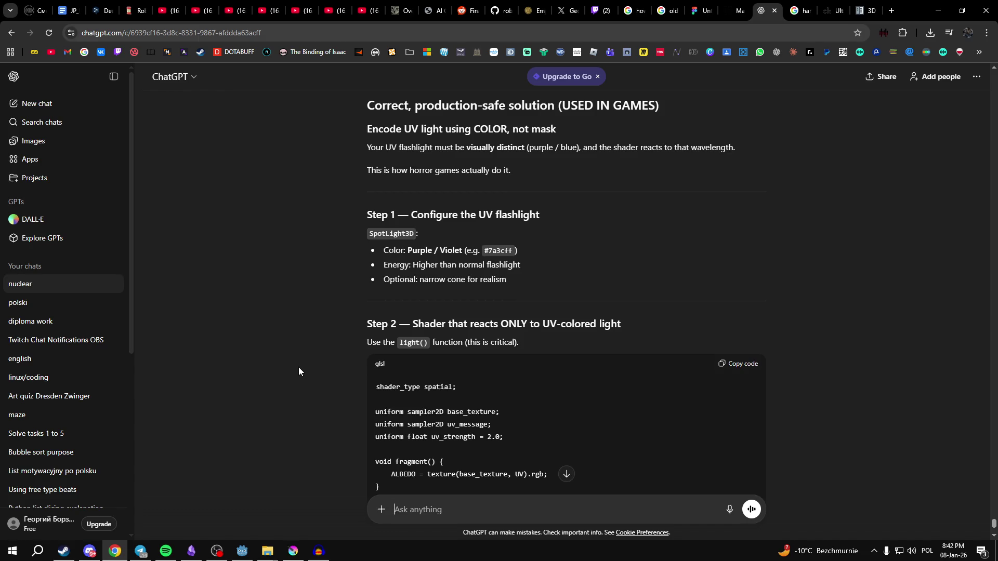
# Read through ChatGPT's Step 2 light()-based UV shader answer
pyautogui.scroll(-3, 310, 362)
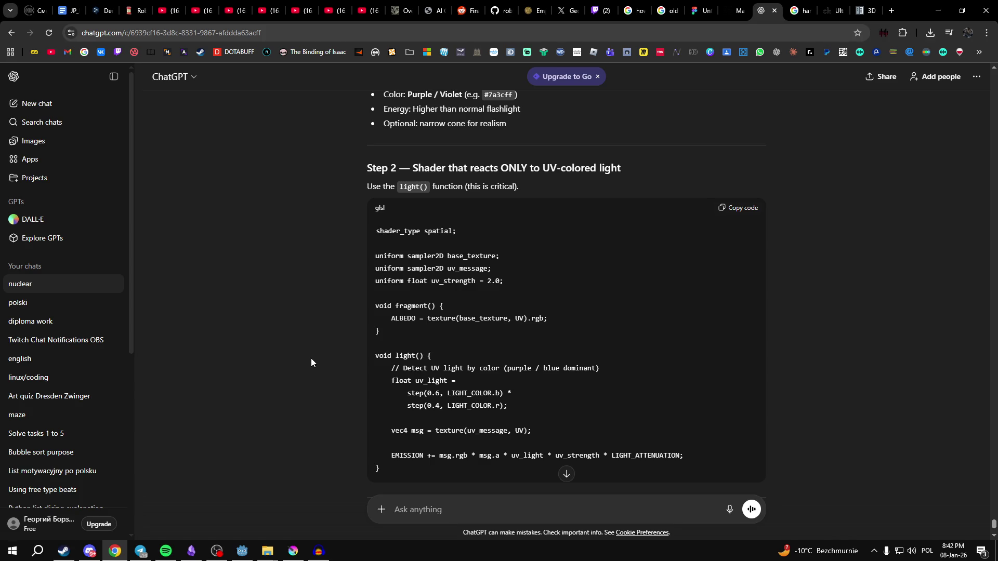
pyautogui.scroll(-1, 310, 362)
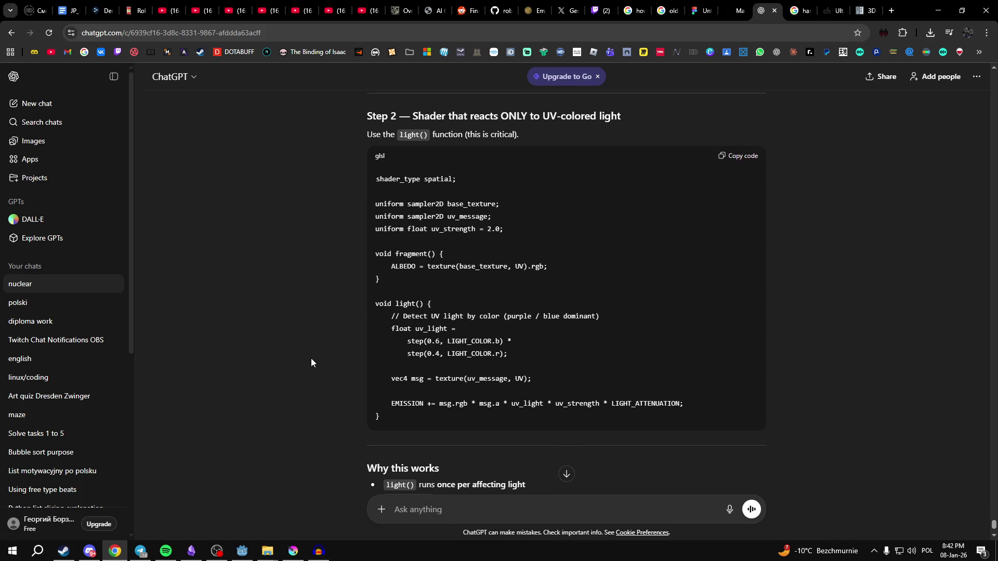
pyautogui.scroll(-2, 312, 359)
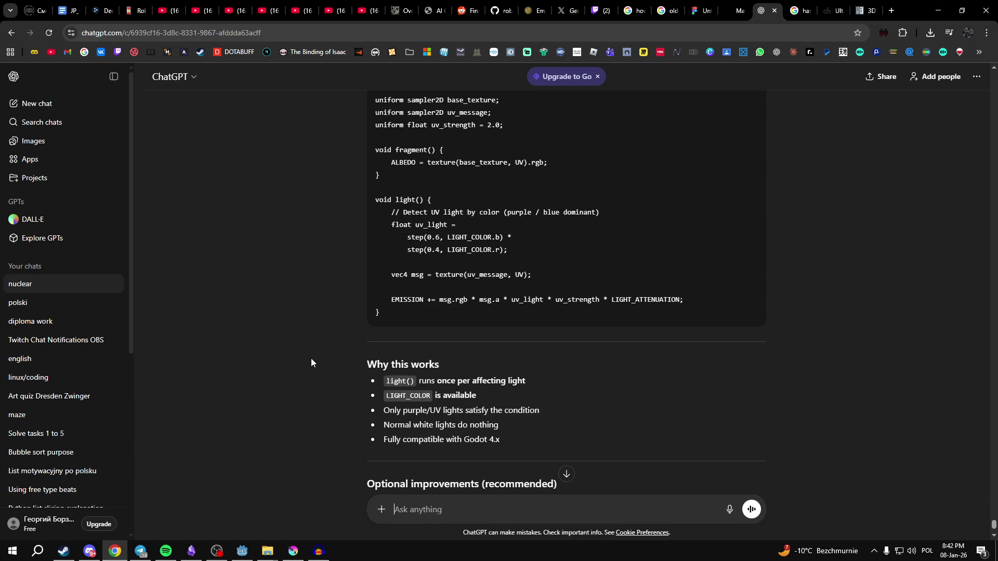
pyautogui.scroll(2, 311, 362)
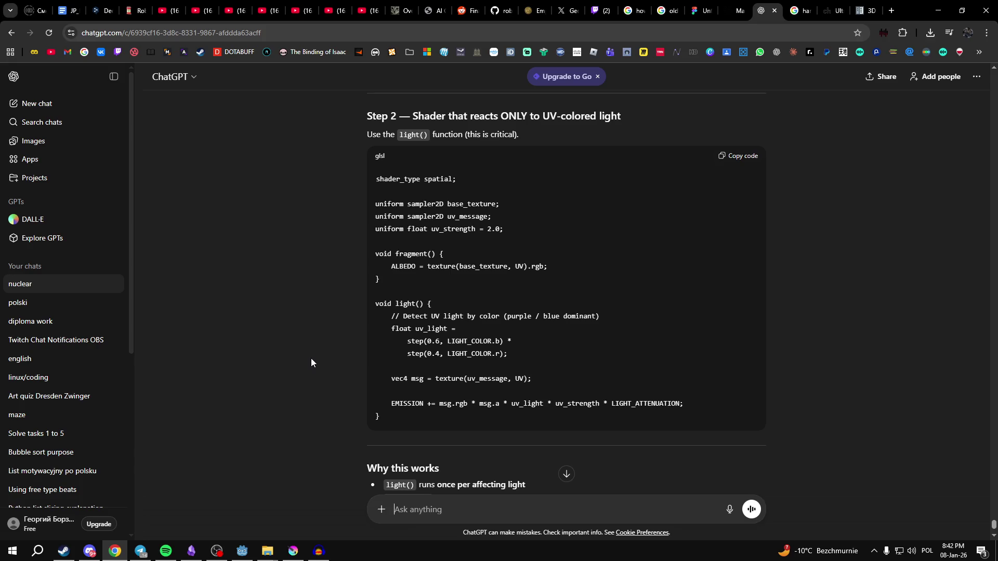
pyautogui.scroll(-2, 311, 362)
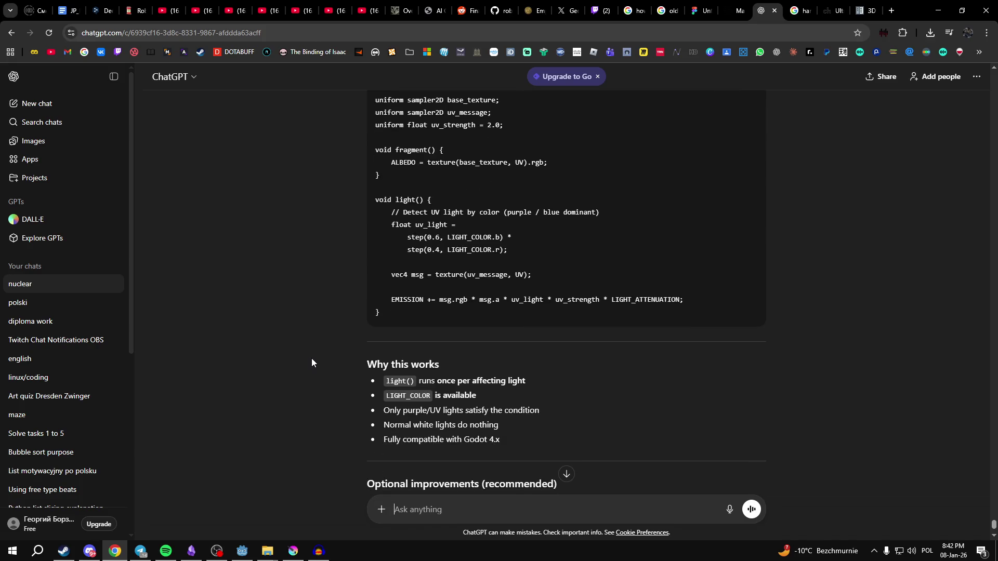
pyautogui.scroll(-2, 311, 362)
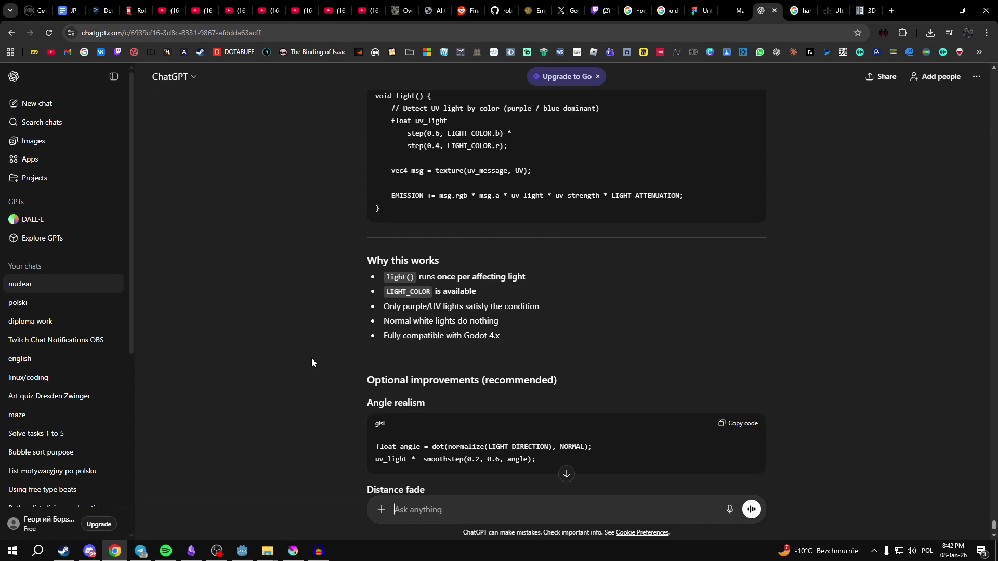
pyautogui.scroll(-3, 312, 360)
pyautogui.scroll(6, 312, 359)
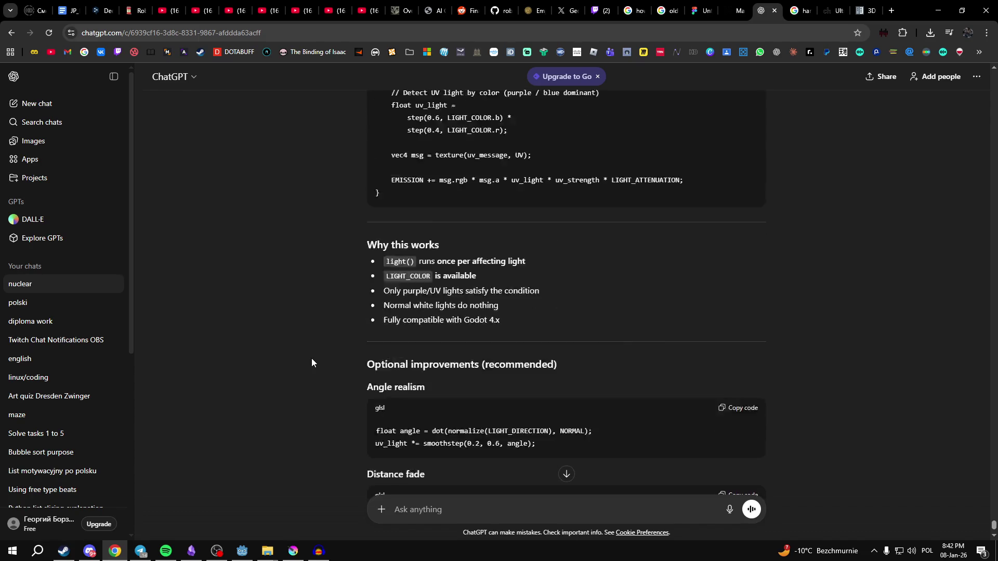
pyautogui.scroll(2, 312, 362)
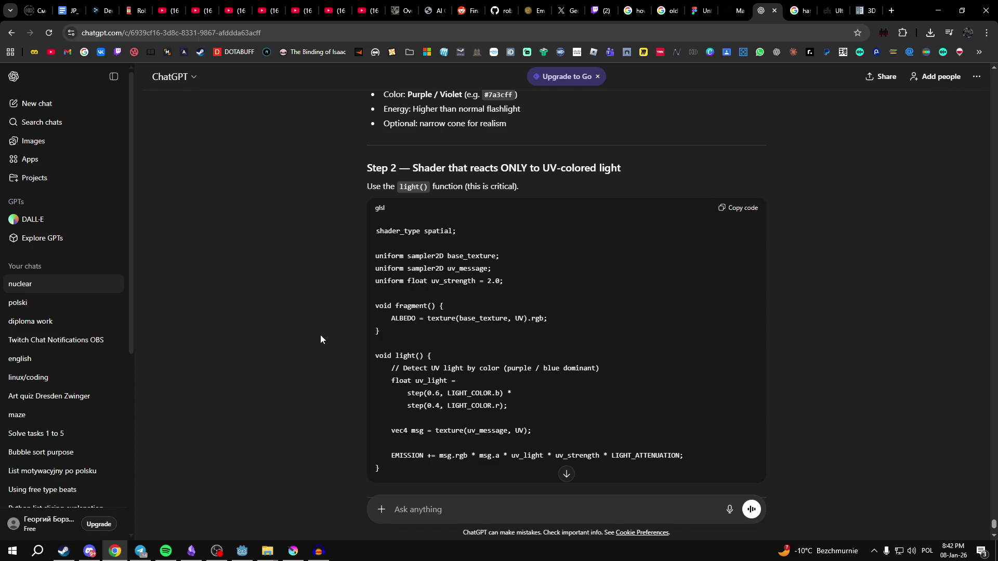
pyautogui.scroll(3, 322, 336)
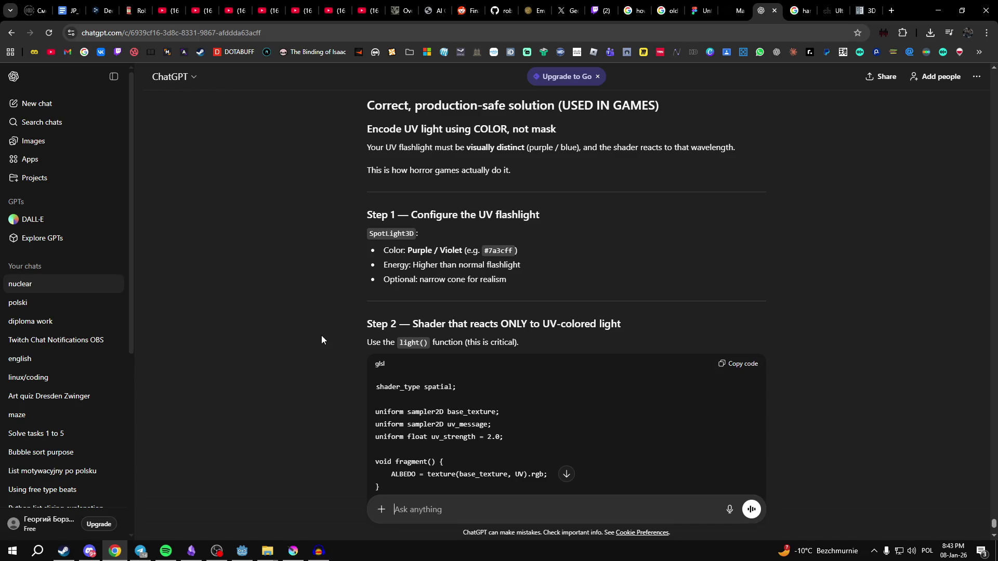
pyautogui.scroll(-2, 322, 337)
pyautogui.scroll(-1, 323, 339)
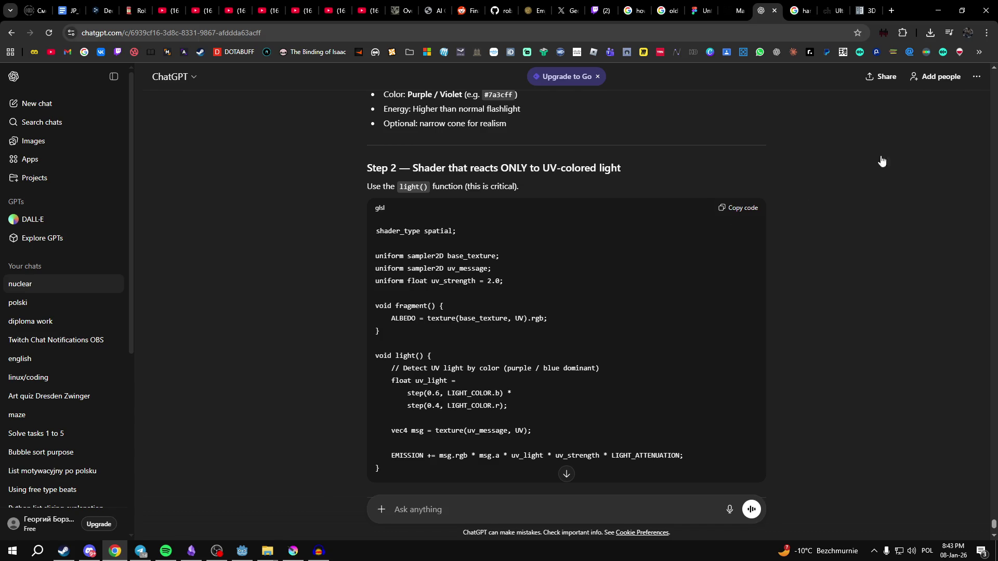
# Back in Godot, paste ChatGPT's light()-based shader over the old uv_item code
pyautogui.click(938, 10)
pyautogui.moveTo(409, 461); pyautogui.dragTo(406, 314)
pyautogui.hotkey('ctrl', 'v')
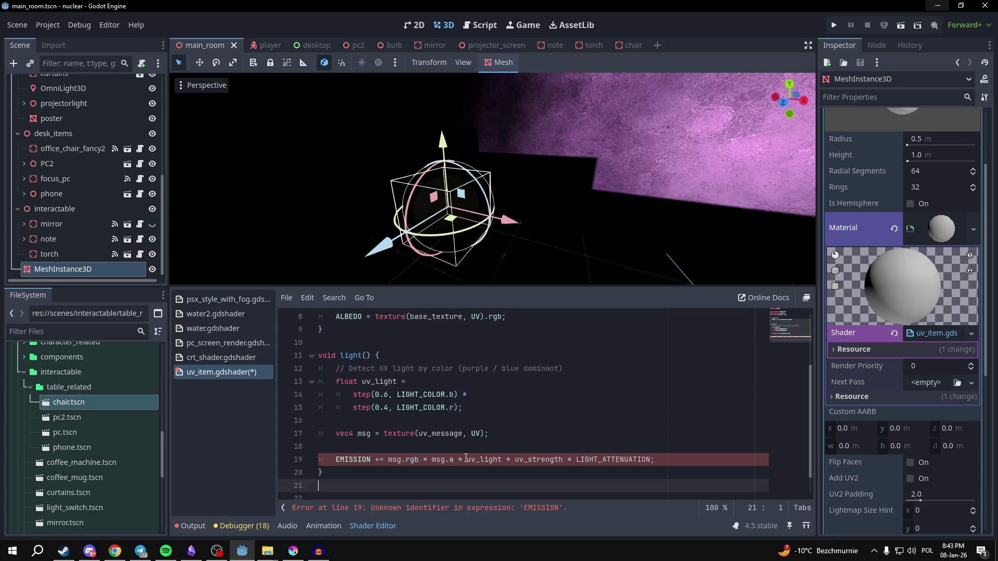
# Inspect the EMISSION statement on line 19 that raises the unknown-identifier error
pyautogui.click(363, 459)
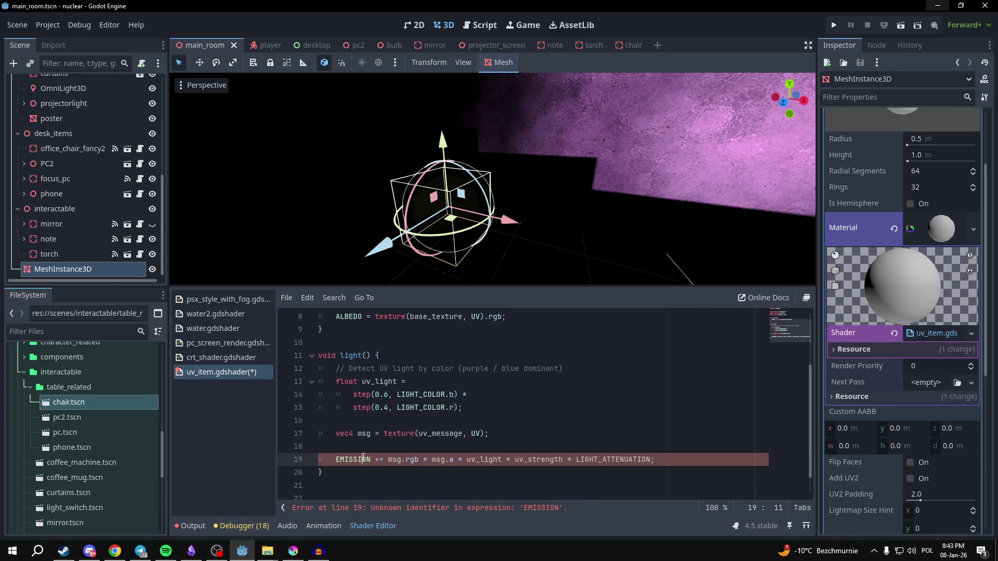
pyautogui.click(438, 460)
pyautogui.scroll(3, 438, 460)
pyautogui.scroll(-3, 439, 461)
pyautogui.click(366, 438)
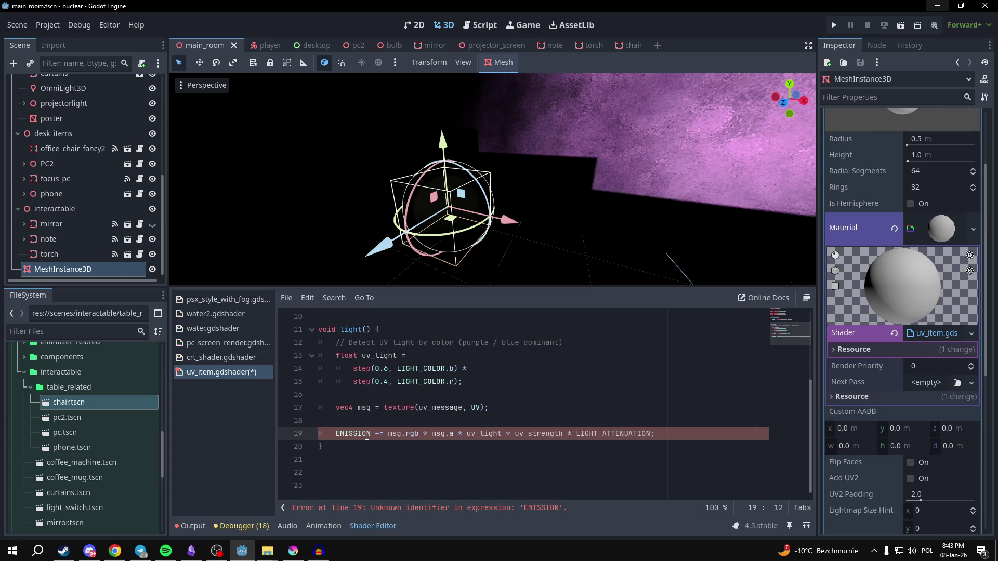
# Start a new line after line 19 and test-type EMI there
pyautogui.click(658, 433)
pyautogui.press('Return')
pyautogui.write('EMI')
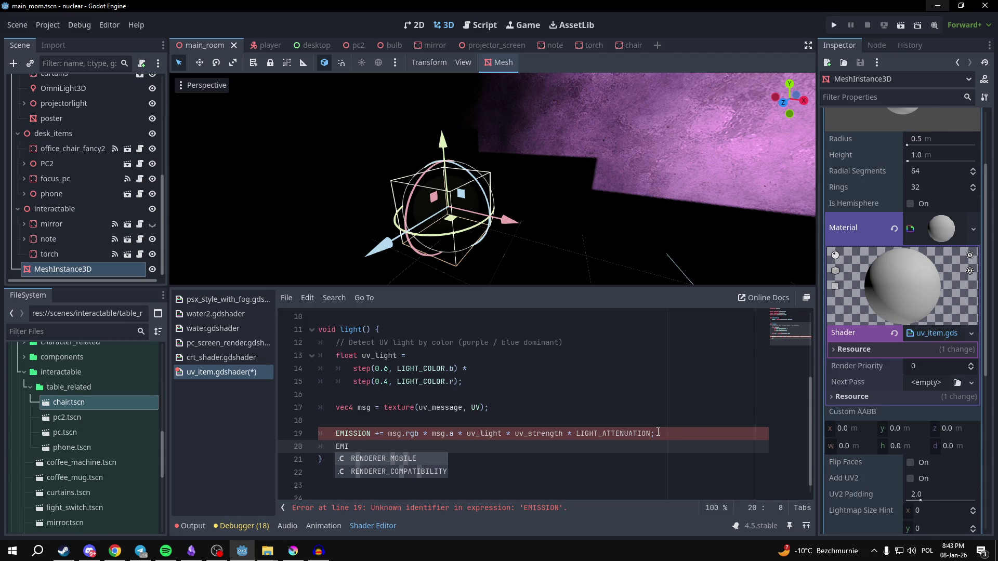
pyautogui.press('BackSpace')
pyautogui.press('BackSpace')
pyautogui.press('BackSpace')
pyautogui.press('BackSpace')
pyautogui.press('BackSpace')
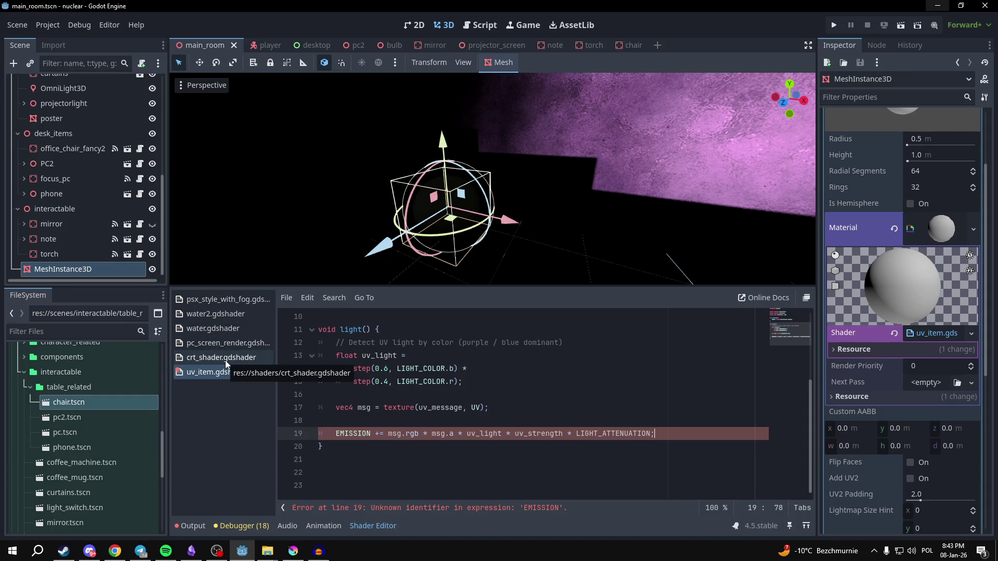
pyautogui.click(232, 344)
pyautogui.scroll(-13, 411, 410)
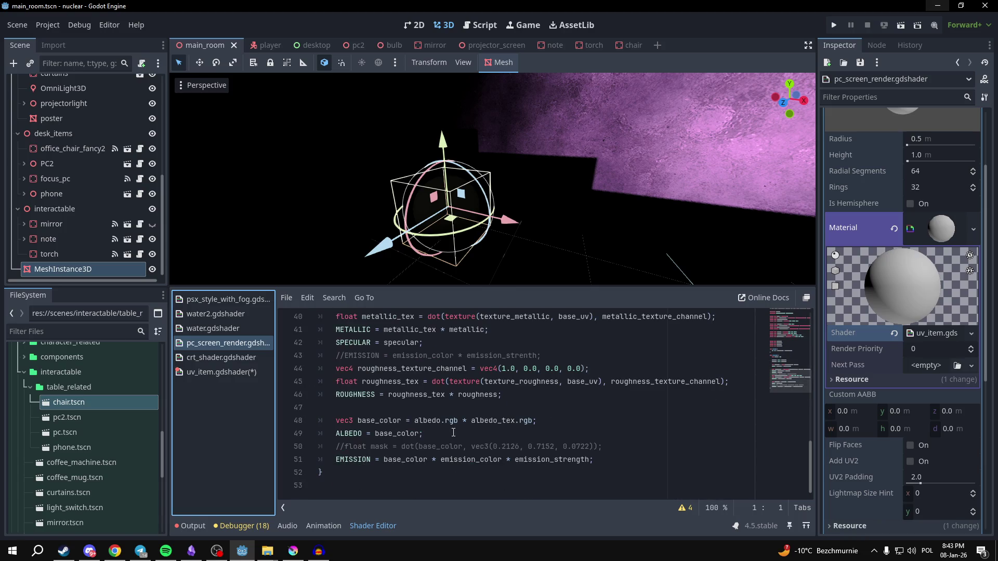
pyautogui.scroll(12, 453, 433)
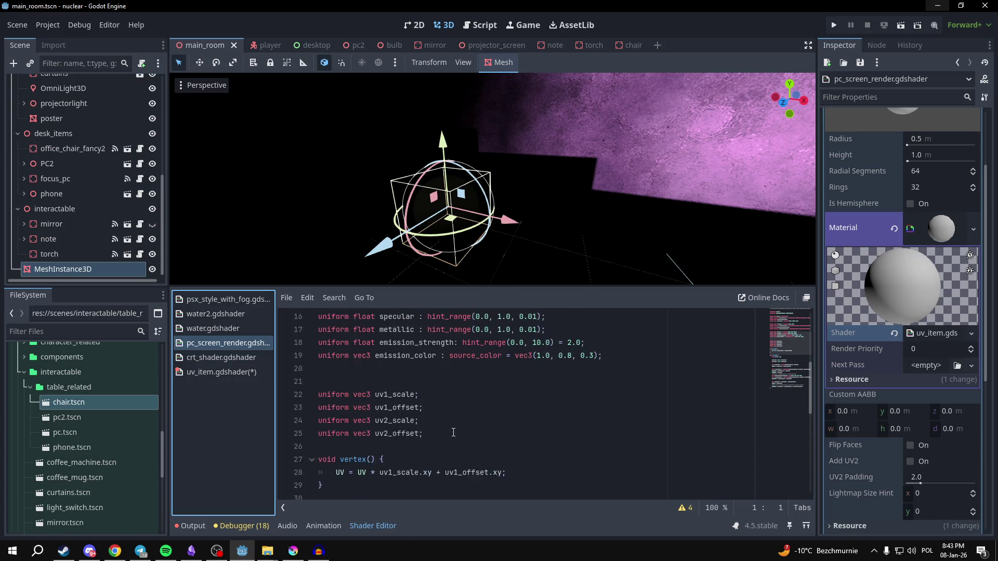
pyautogui.scroll(-2, 453, 433)
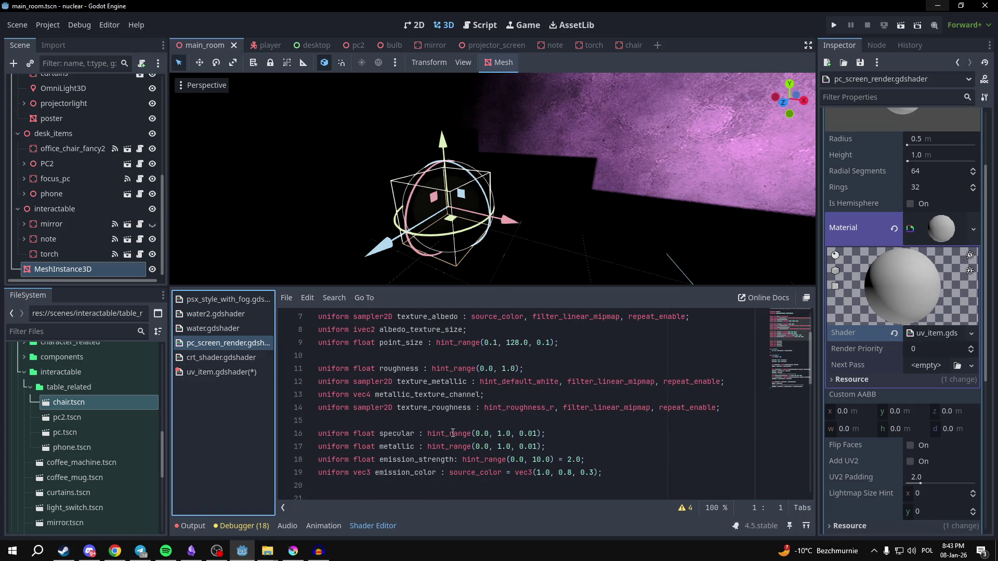
pyautogui.scroll(2, 453, 433)
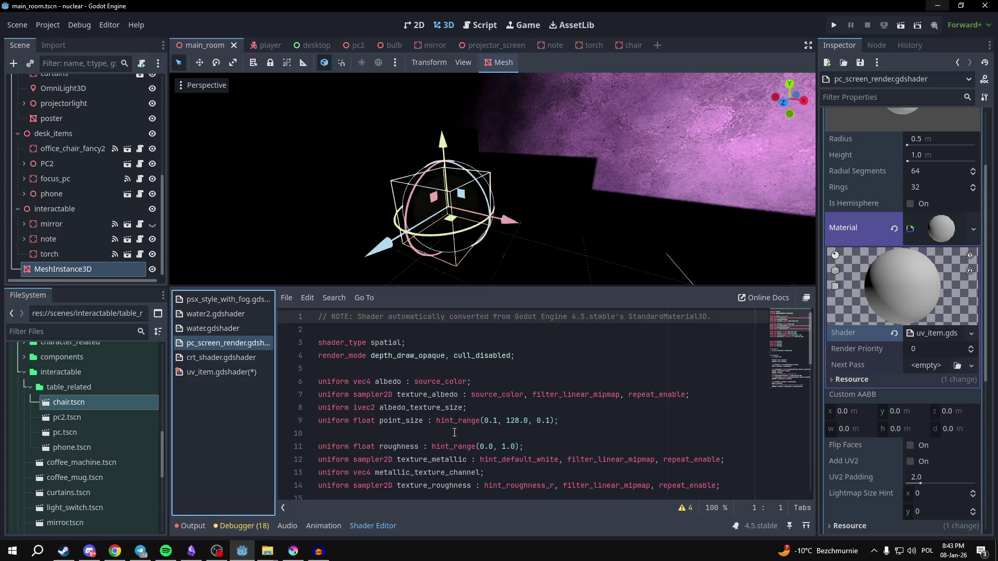
pyautogui.scroll(-13, 462, 433)
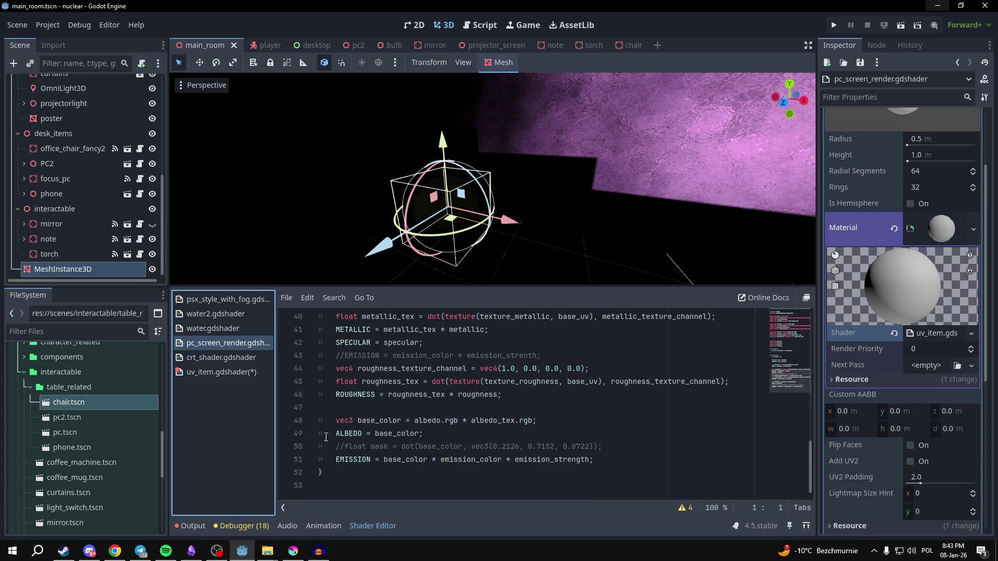
pyautogui.click(222, 371)
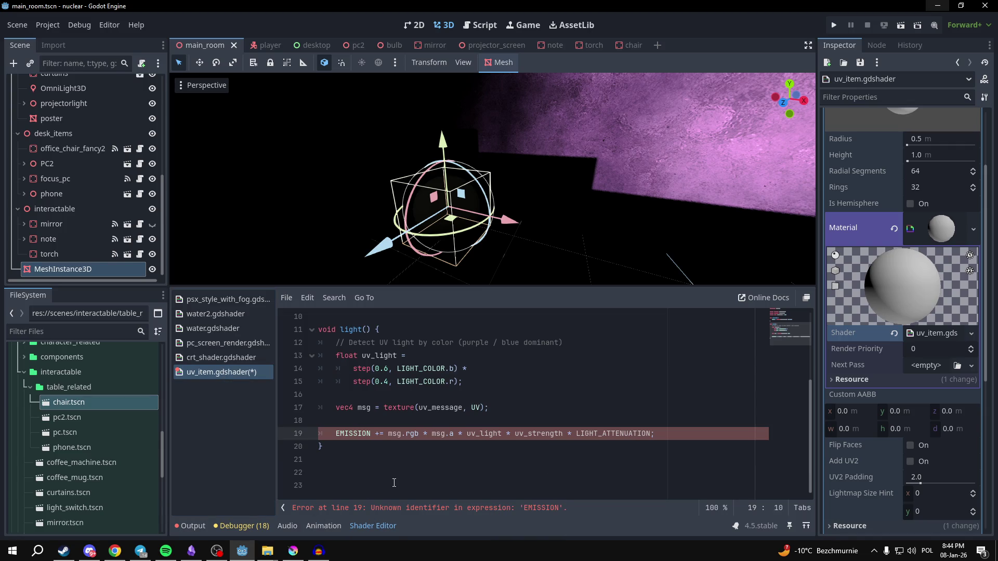
pyautogui.scroll(3, 400, 480)
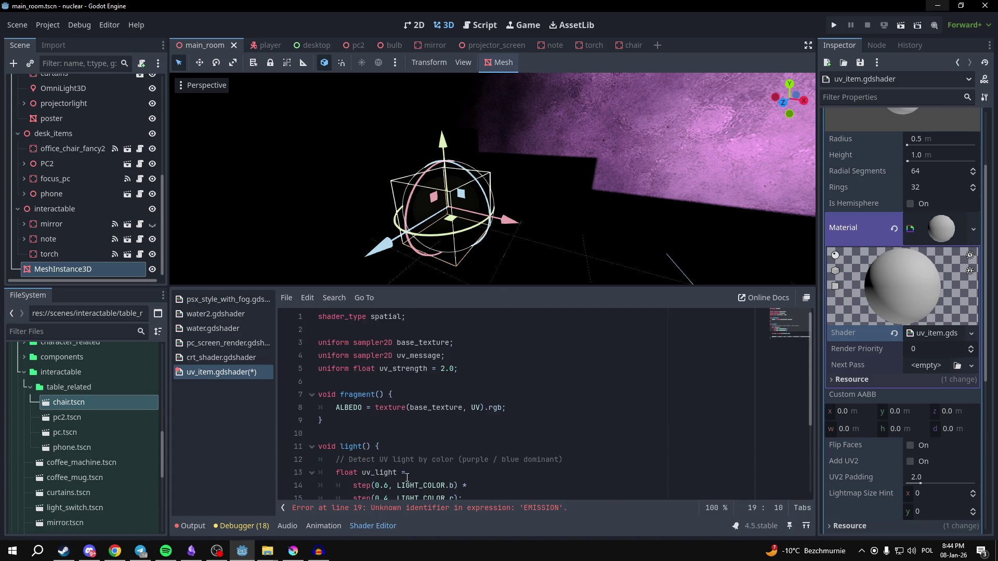
pyautogui.scroll(-3, 407, 477)
pyautogui.moveTo(656, 431)
pyautogui.mouseDown()
pyautogui.moveTo(325, 418)
pyautogui.moveTo(320, 312)
pyautogui.mouseUp()
# In ChatGPT, select the suggested shader code block and quote it in a new question
pyautogui.click(115, 551)
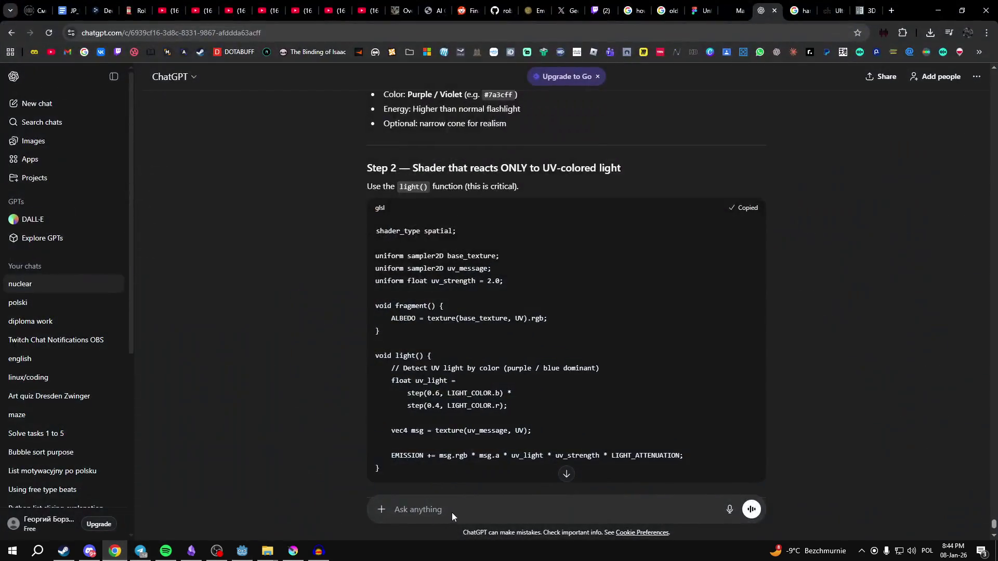
pyautogui.moveTo(391, 467)
pyautogui.mouseDown()
pyautogui.moveTo(365, 263)
pyautogui.moveTo(375, 221)
pyautogui.mouseUp()
pyautogui.click(405, 214)
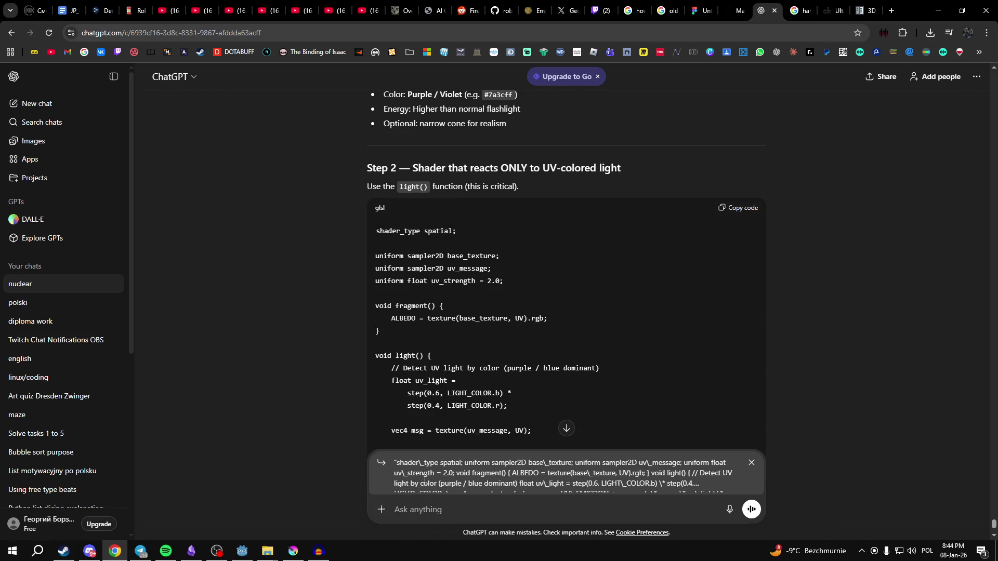
# Send the pasted line 19 EMISSION error with the quoted code, then check the Twitch dashboard
pyautogui.write("Error at line 19: Unknown identifier in expression: 'EMISSION'.")
pyautogui.scroll(1, 828, 156)
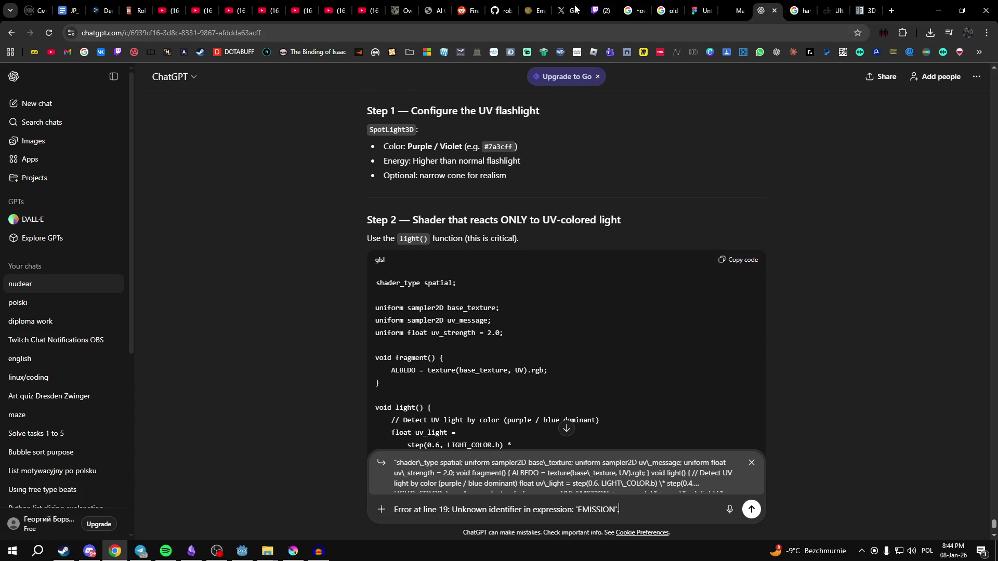
pyautogui.press('Return')
pyautogui.click(592, 9)
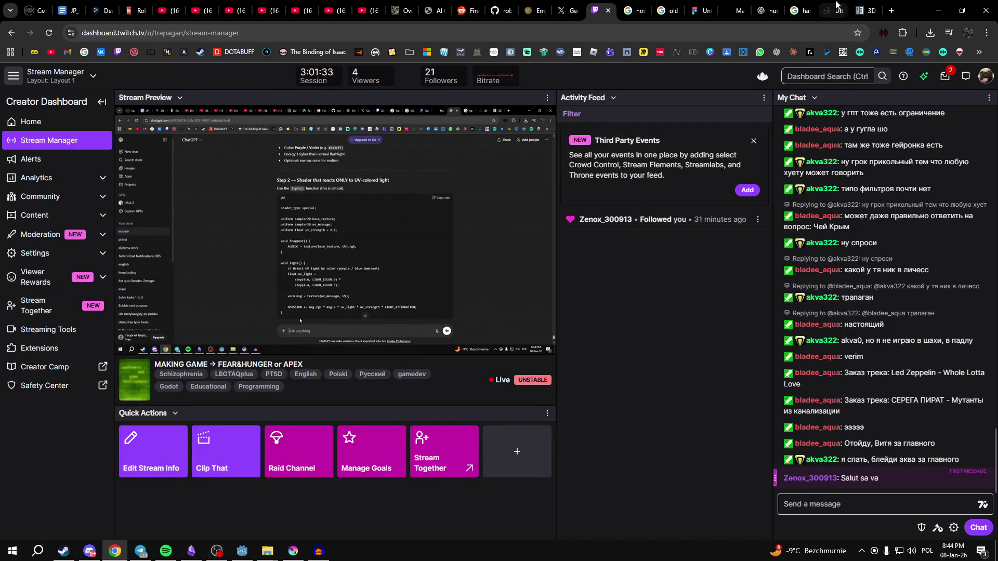
# Return to the ChatGPT conversation to read why EMISSION fails inside light()
pyautogui.click(762, 11)
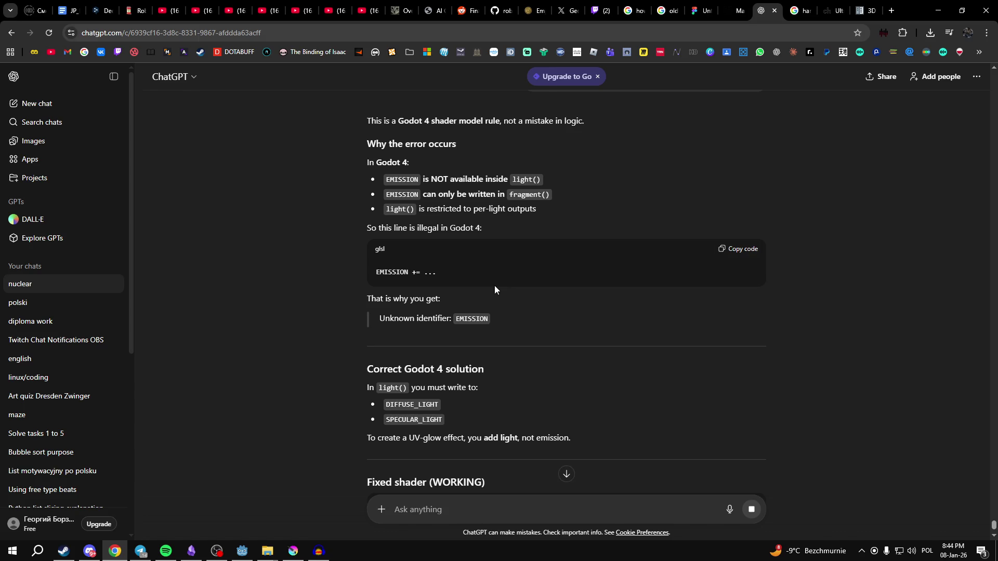
# Read ChatGPT's explanation and its fixed DIFFUSE_LIGHT-based shader
pyautogui.scroll(-2, 520, 308)
pyautogui.scroll(-3, 519, 309)
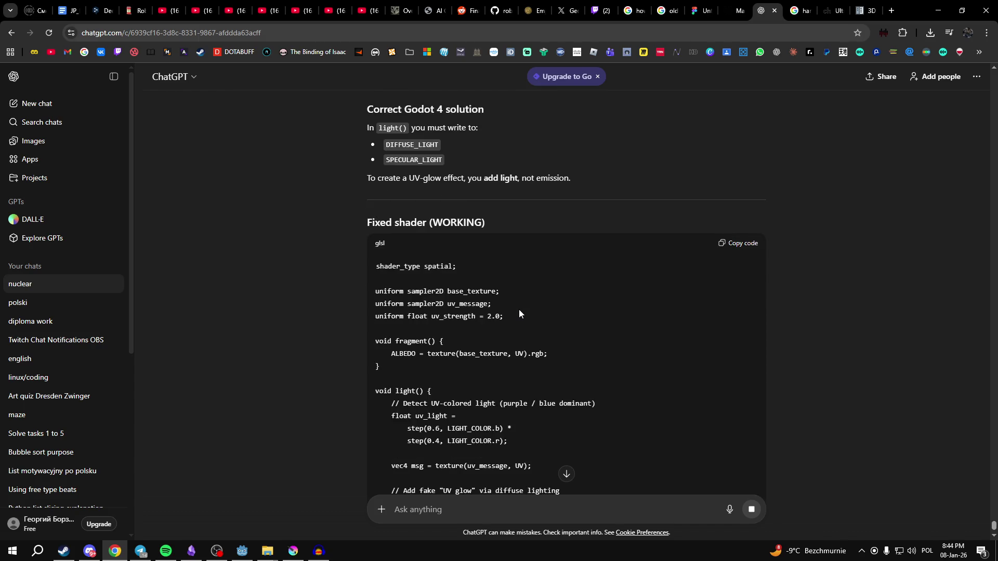
pyautogui.scroll(-3, 519, 309)
pyautogui.scroll(1, 516, 306)
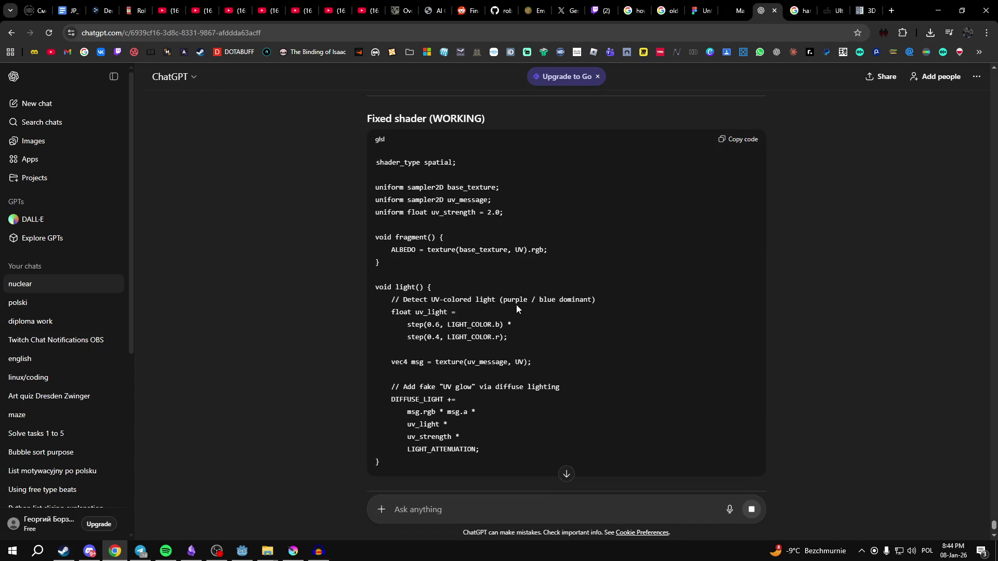
# Clear the old code from uv_item.gdshader in Godot, then return to ChatGPT
pyautogui.click(938, 10)
pyautogui.hotkey('ctrl', 'a')
pyautogui.press('BackSpace')
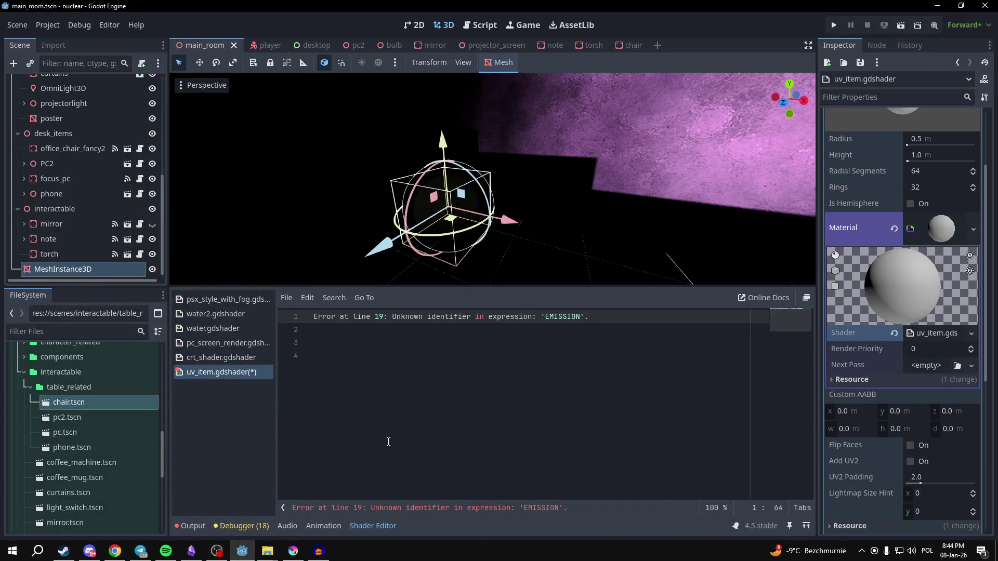
pyautogui.hotkey('ctrl', 'z')
pyautogui.click(115, 551)
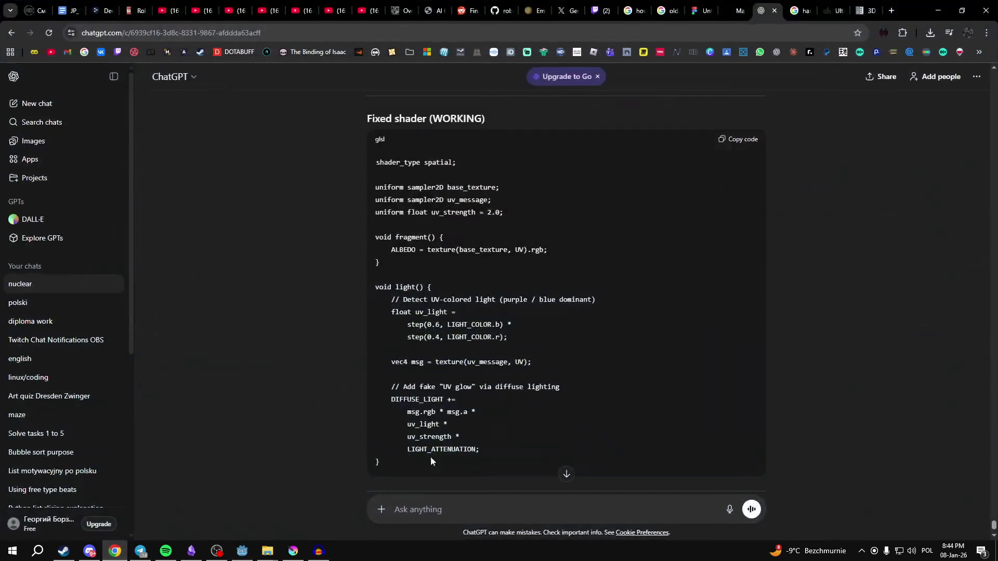
# Copy ChatGPT's fixed DIFFUSE_LIGHT shader and paste it into uv_item.gdshader
pyautogui.click(730, 138)
pyautogui.click(946, 4)
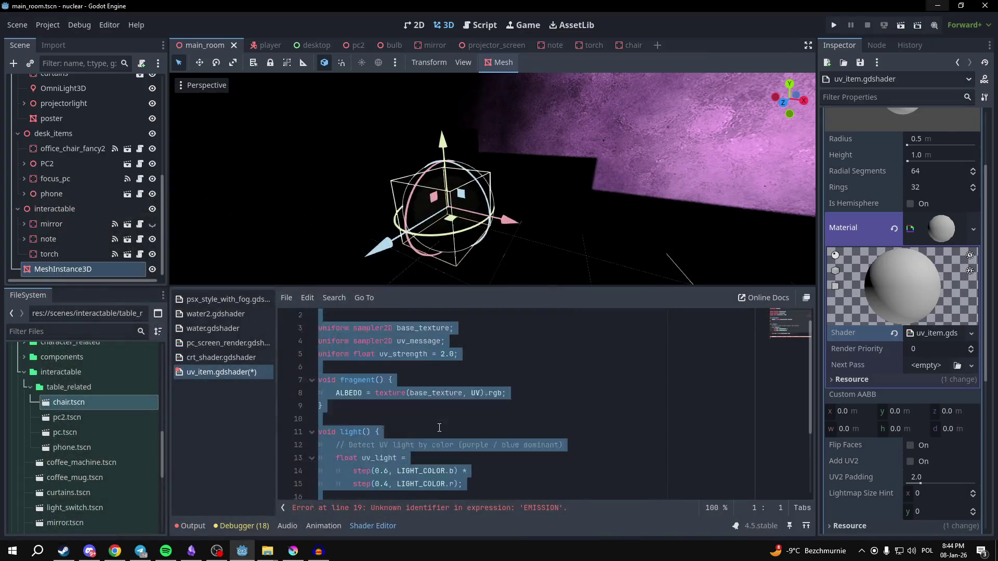
pyautogui.hotkey('ctrl', 'v')
pyautogui.press('Up')
pyautogui.press('Up')
pyautogui.press('Up')
# Locate the LIGHT_ATTENUATION error at line 24, then go back to ChatGPT
pyautogui.scroll(1, 434, 431)
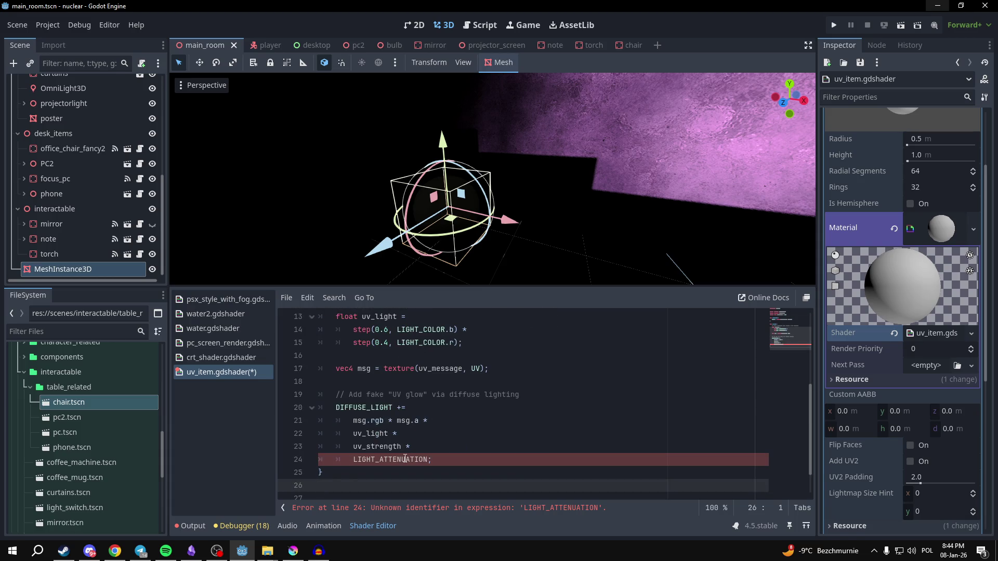
pyautogui.click(405, 460)
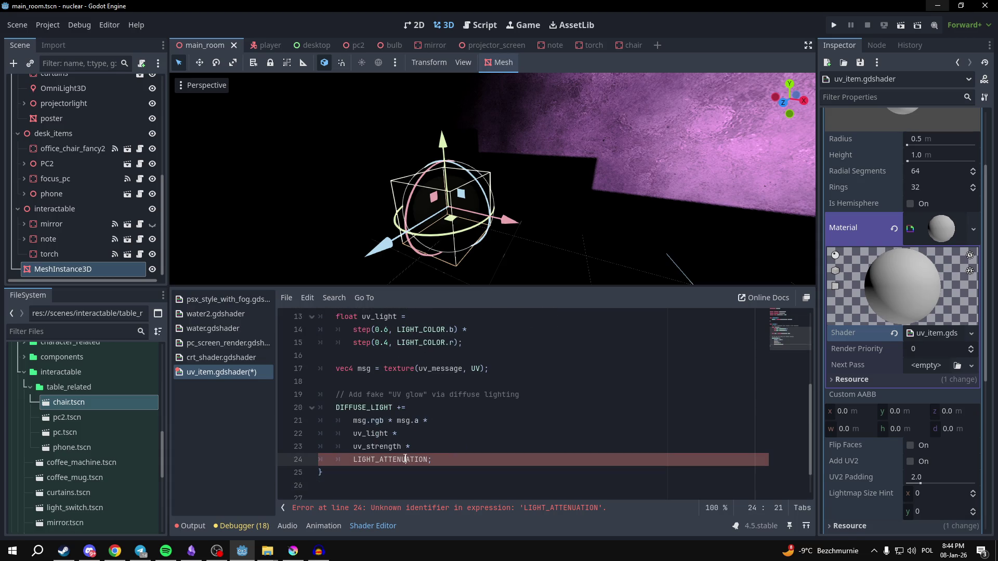
pyautogui.click(405, 508)
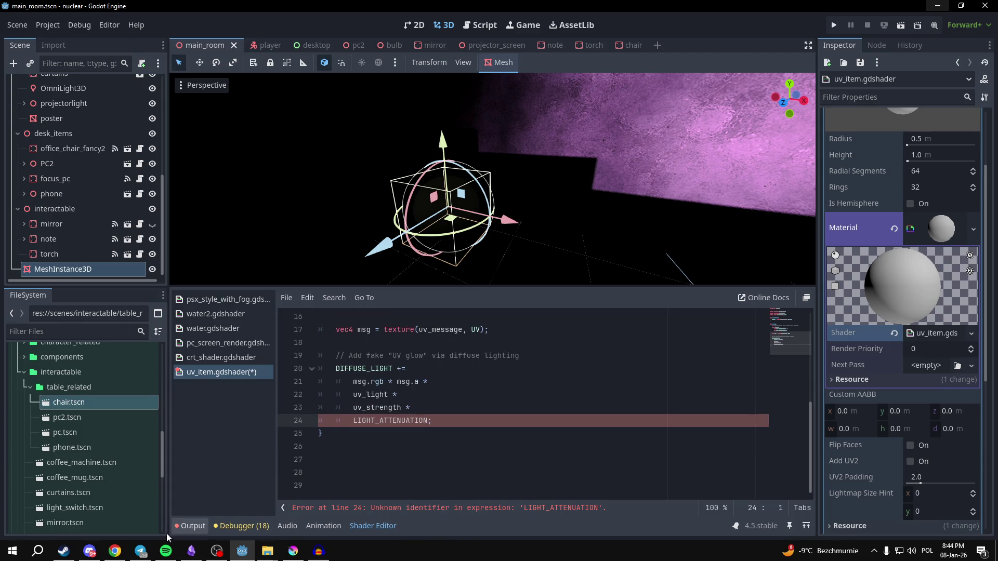
pyautogui.click(115, 551)
pyautogui.scroll(-5, 566, 471)
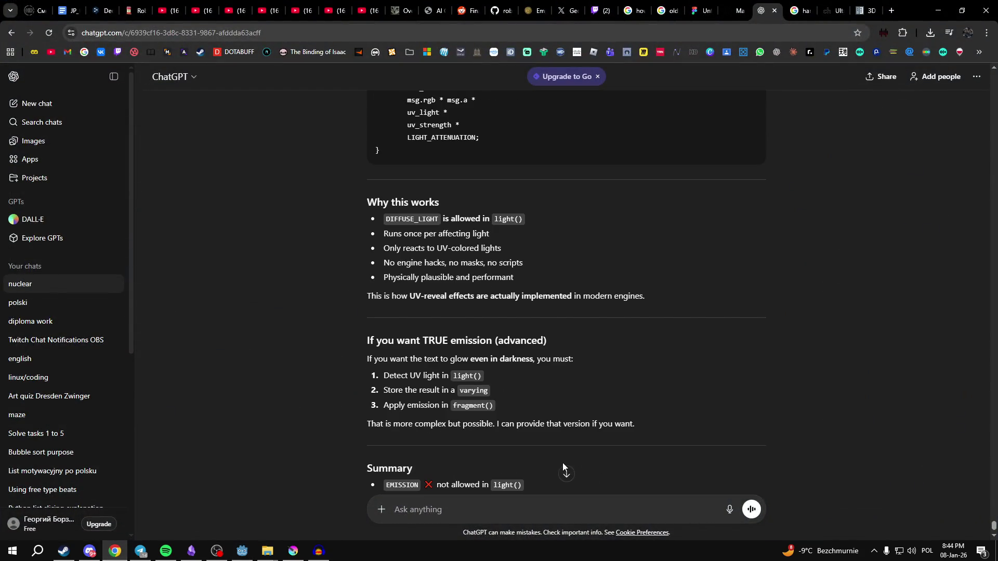
# Send ChatGPT the LIGHT_ATTENUATION error message
pyautogui.scroll(-5, 479, 461)
pyautogui.click(446, 509)
pyautogui.hotkey('ctrl', 'v')
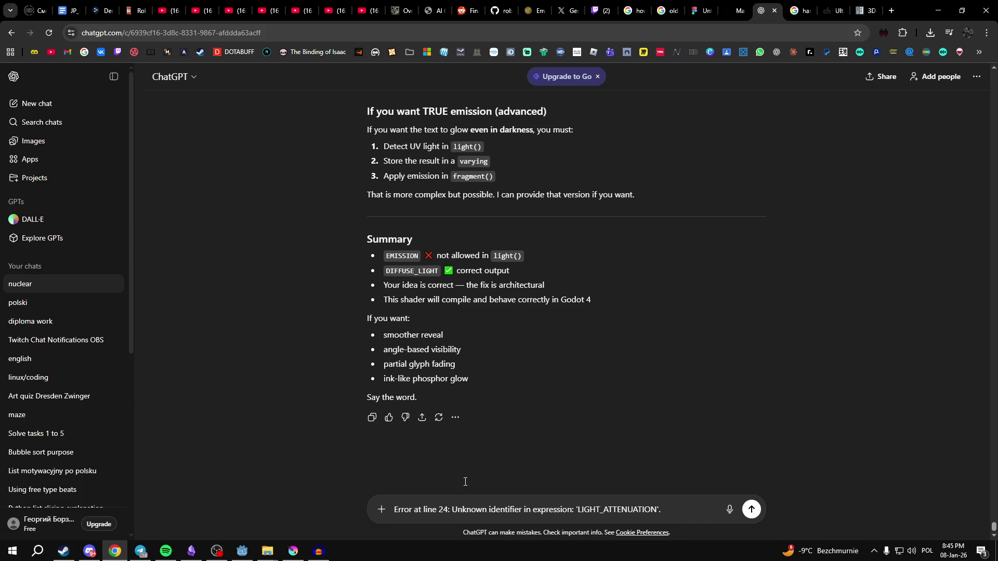
pyautogui.press('Return')
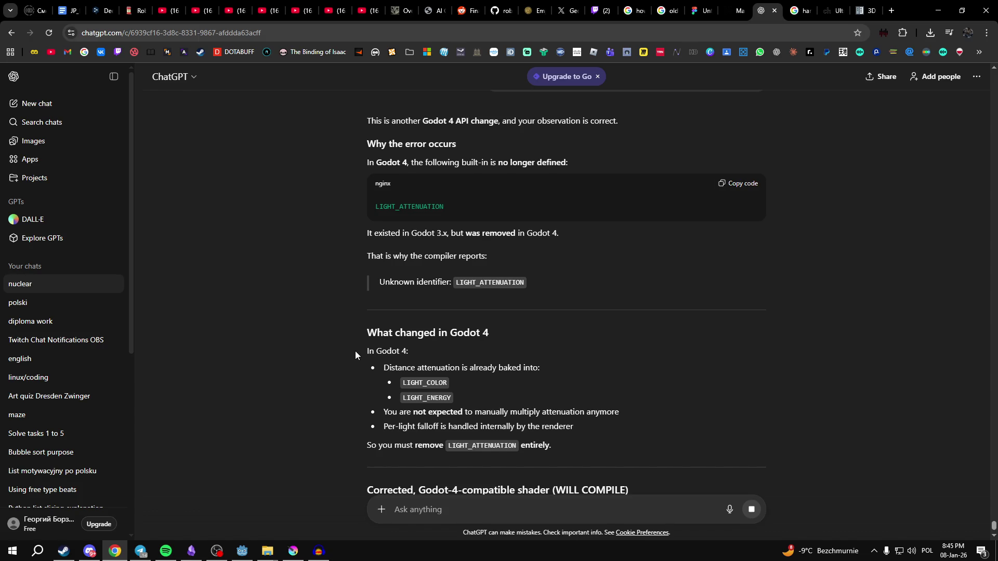
# Read the corrected LIGHT_ENERGY shader, then select the existing shader code in Godot
pyautogui.scroll(-3, 355, 351)
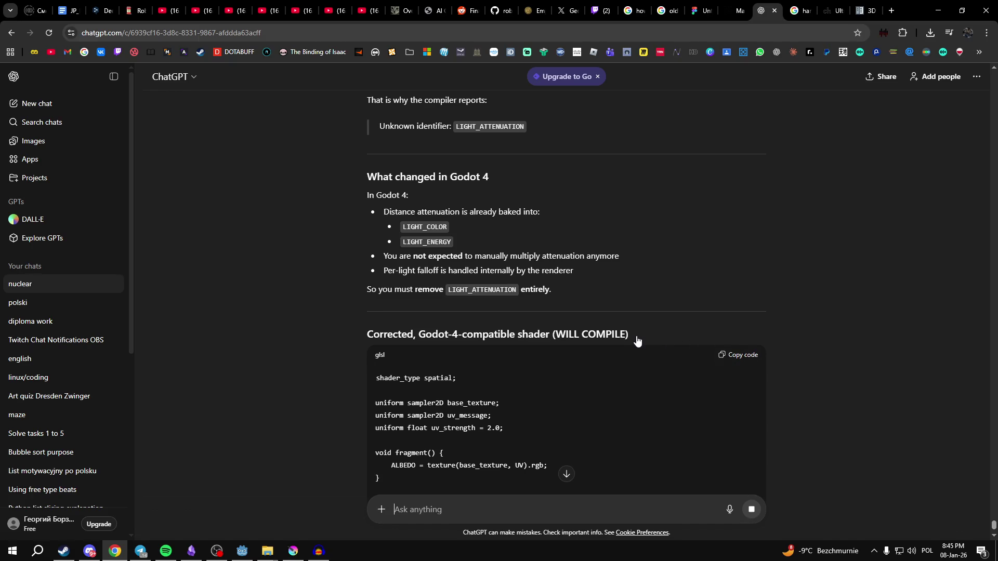
pyautogui.scroll(-4, 634, 336)
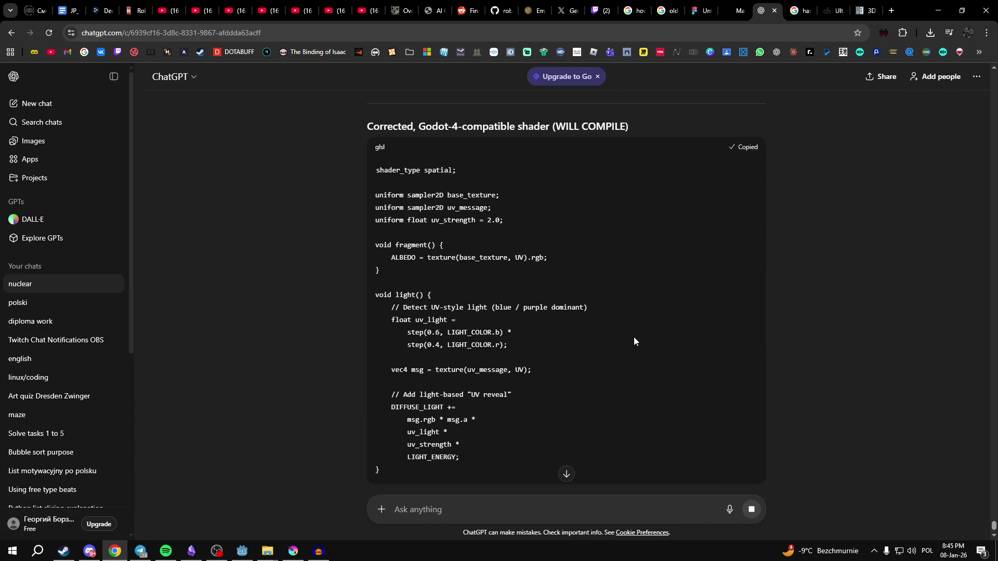
pyautogui.scroll(-2, 622, 339)
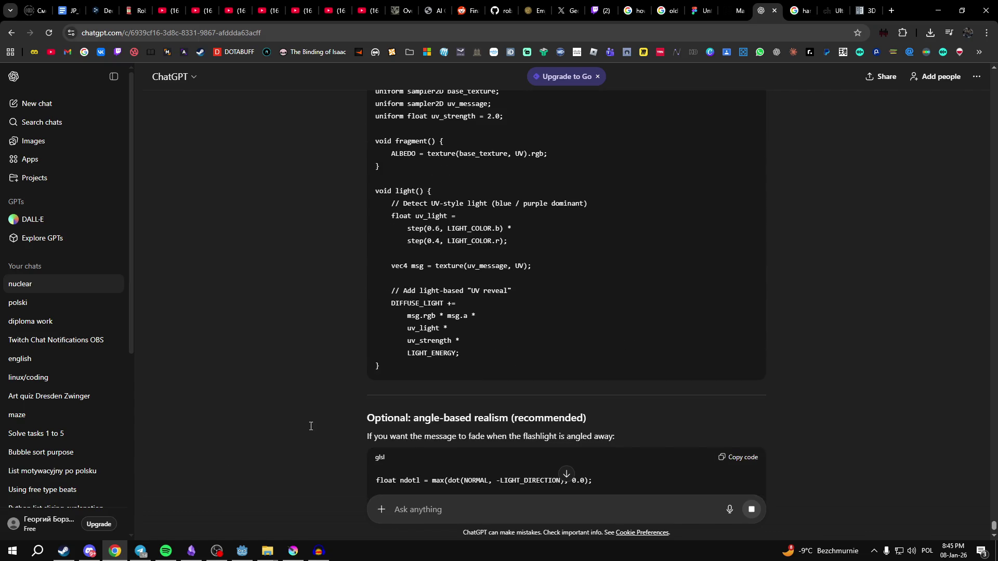
pyautogui.scroll(3, 310, 425)
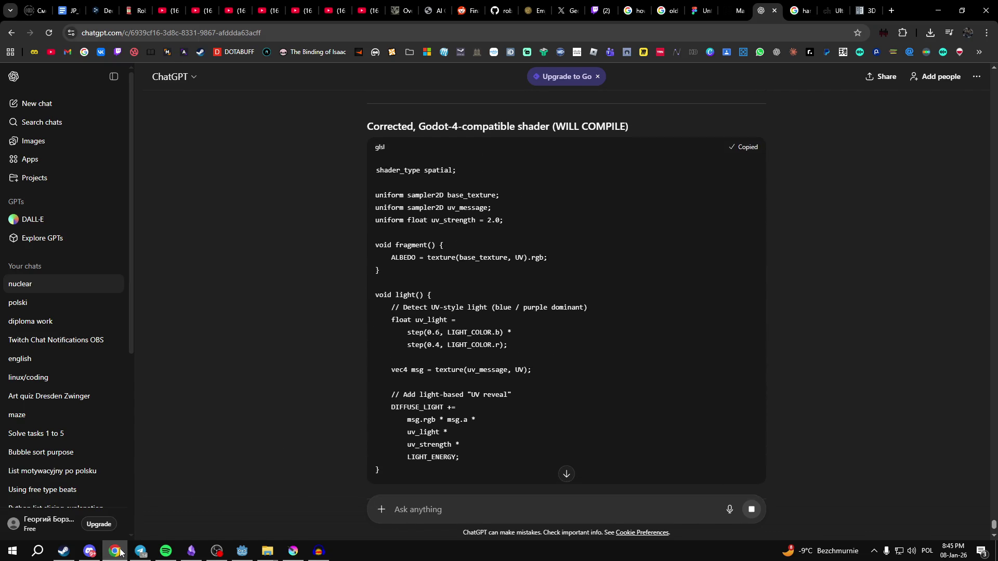
pyautogui.hotkey('alt', 'Tab')
pyautogui.moveTo(341, 456)
pyautogui.mouseDown()
pyautogui.moveTo(337, 382)
pyautogui.moveTo(312, 309)
pyautogui.mouseUp()
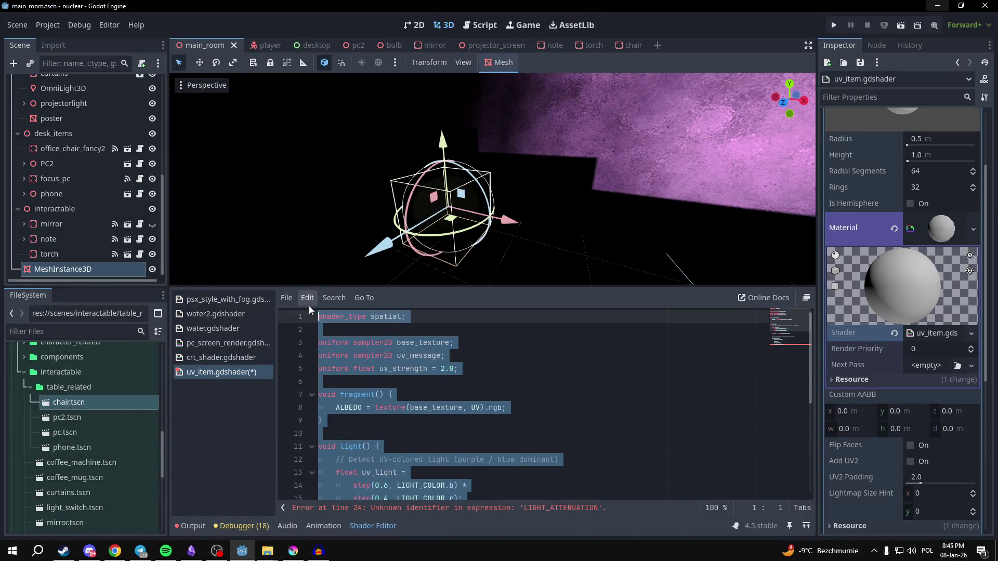
# Paste the corrected LIGHT_ENERGY shader into uv_item.gdshader and return to ChatGPT
pyautogui.hotkey('ctrl', 'v')
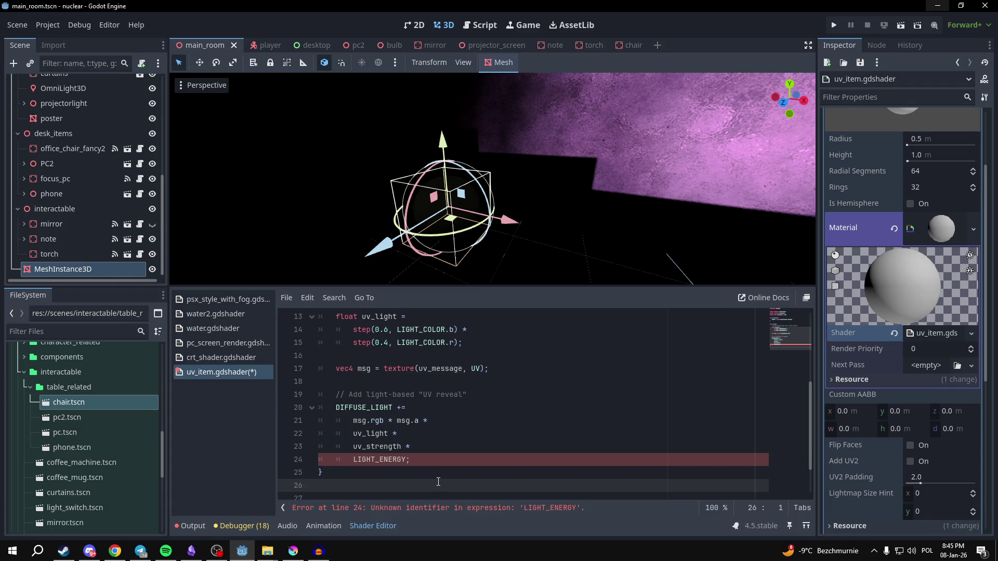
pyautogui.click(132, 553)
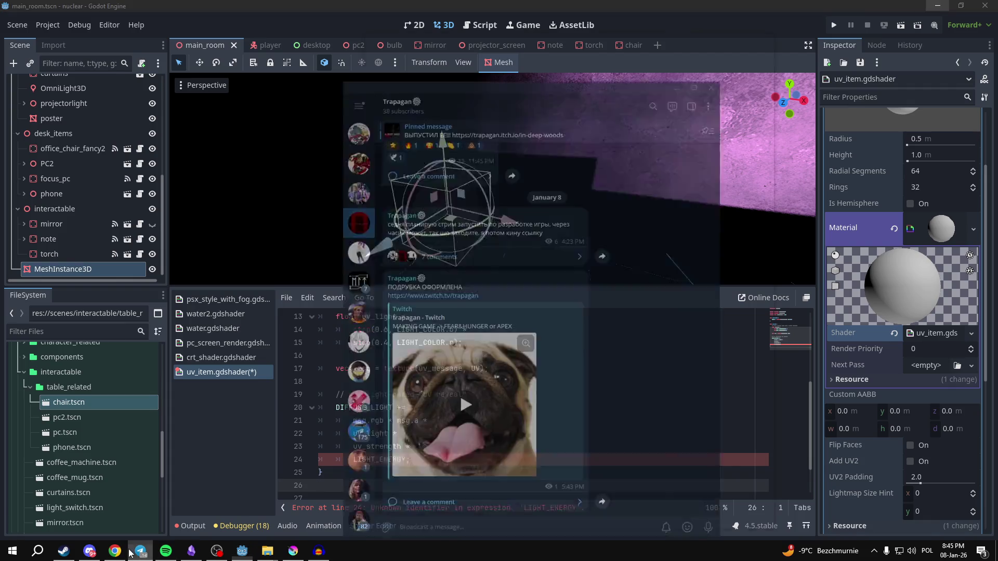
pyautogui.click(138, 553)
pyautogui.click(115, 551)
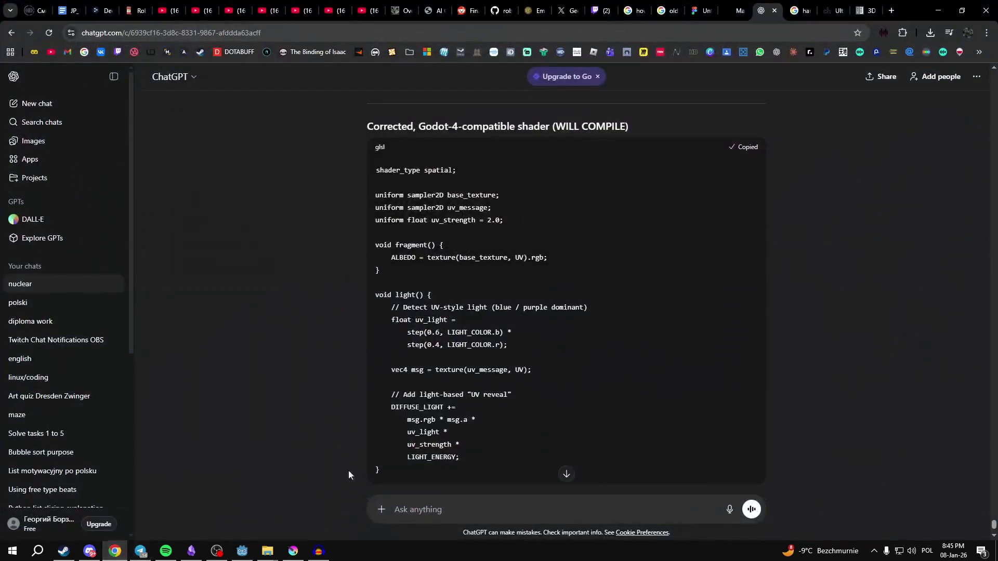
# Quote the shader's LIGHT_ENERGY line in a new ChatGPT reply
pyautogui.moveTo(462, 457); pyautogui.dragTo(426, 460)
pyautogui.tripleClick(429, 453)
pyautogui.click(418, 440)
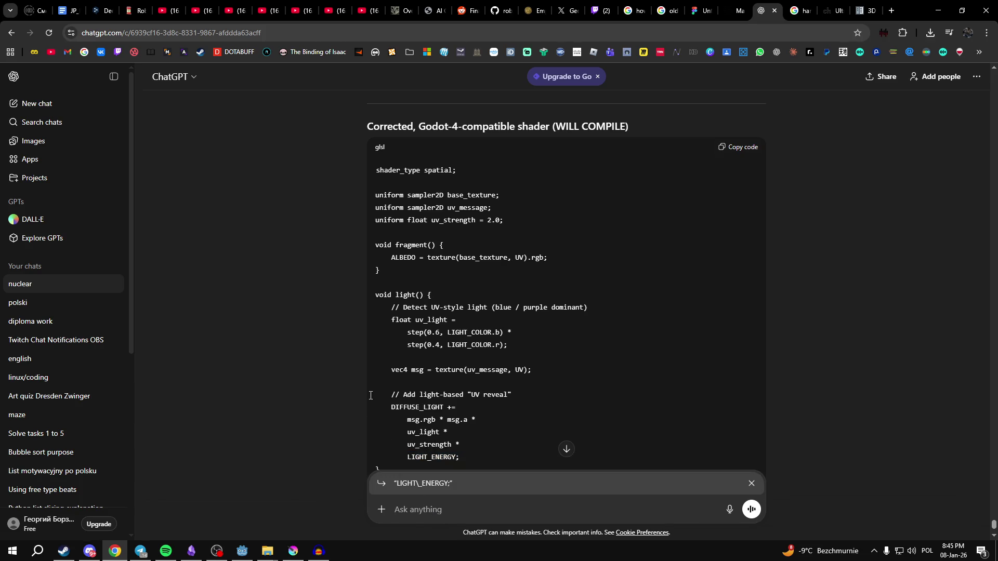
# Add the line 24 LIGHT_ENERGY error to the quoted reply, check Twitch, and open a new tab
pyautogui.hotkey('ctrl', 'v')
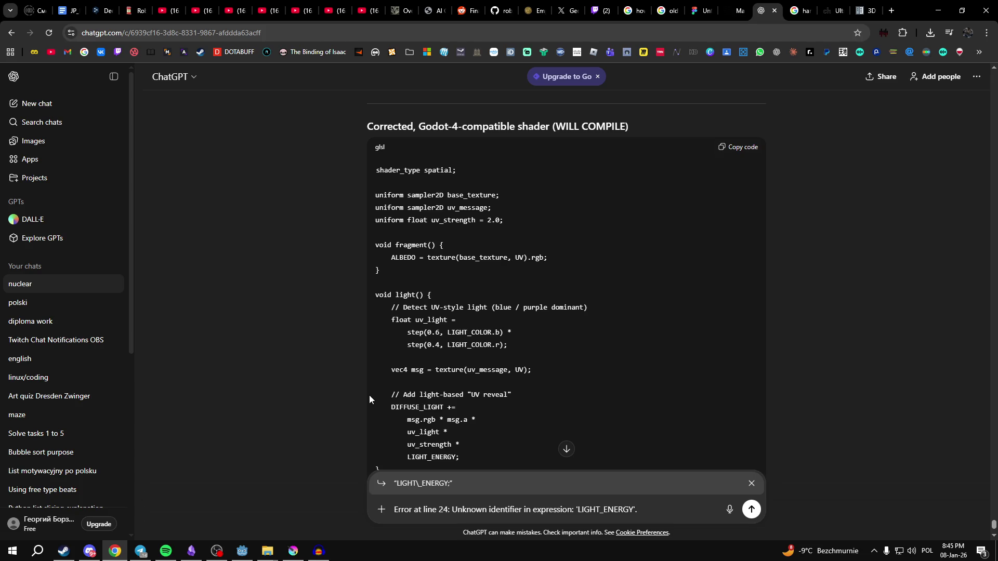
pyautogui.click(606, 8)
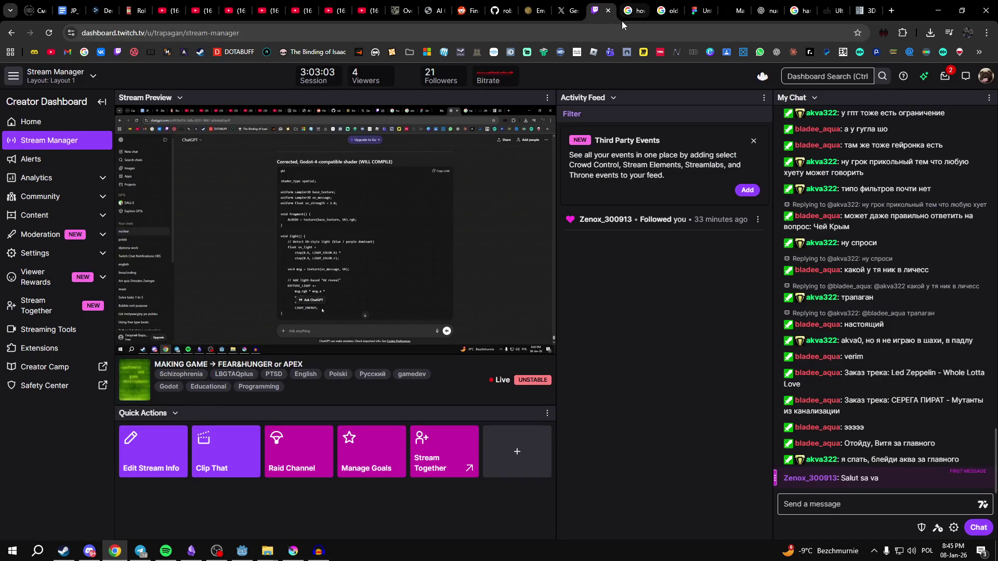
pyautogui.click(764, 11)
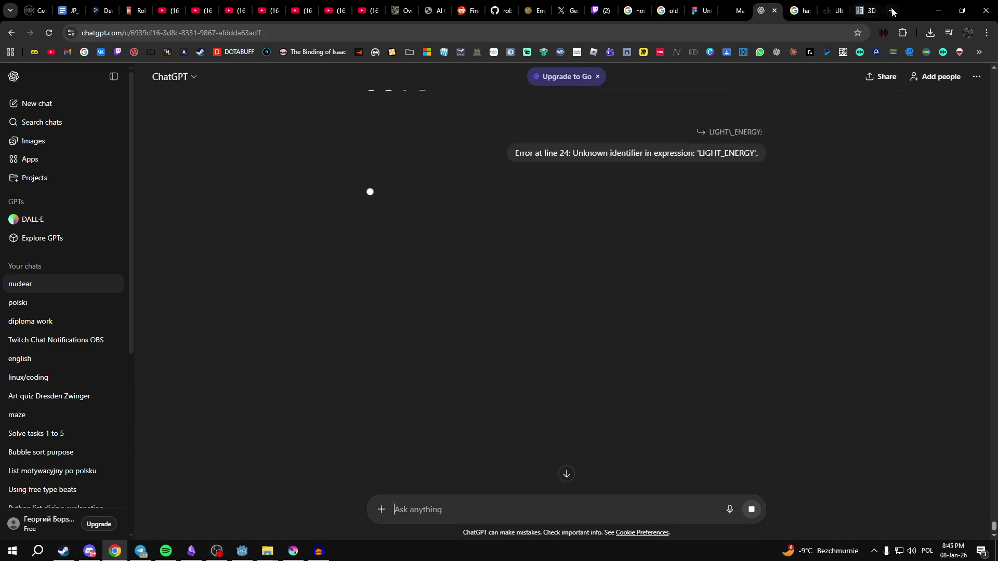
pyautogui.hotkey('ctrl', 't')
# Open the godotshaders.com home page
pyautogui.write('godotshaders.com/shader/retro-gameps1-shader/')
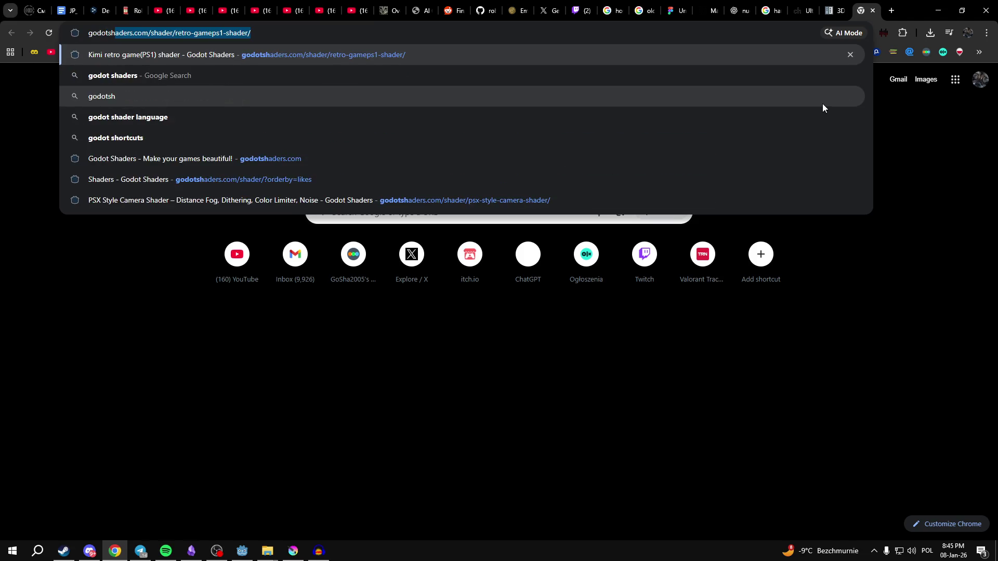
pyautogui.press('Return')
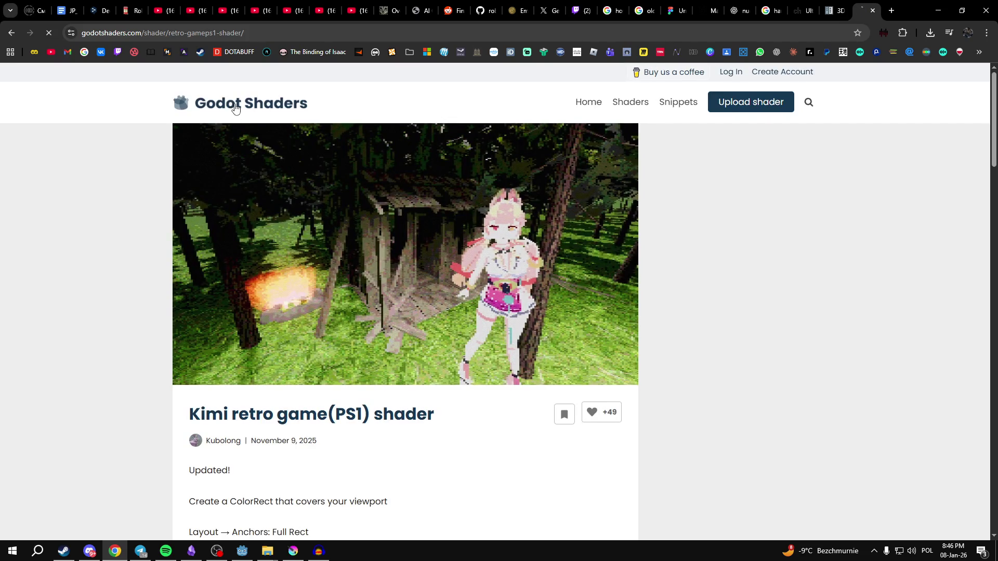
pyautogui.click(236, 107)
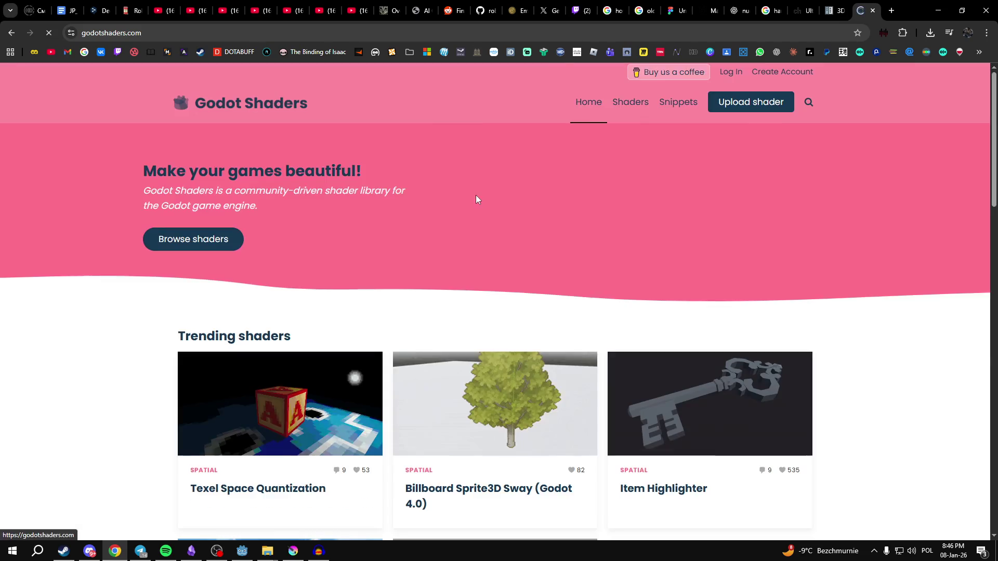
# Search Godot Shaders for uv and ultraviolet effects
pyautogui.click(809, 103)
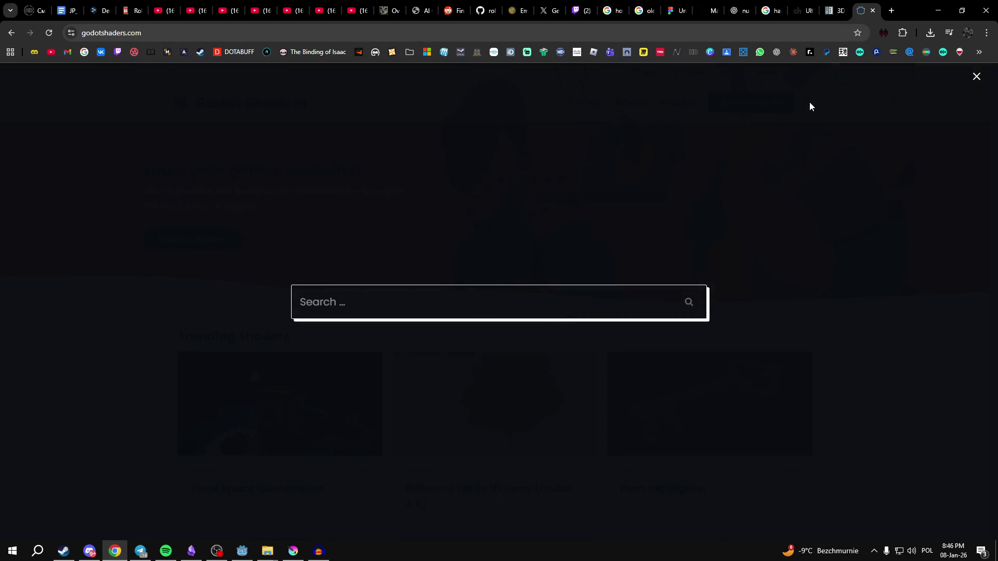
pyautogui.write('uv')
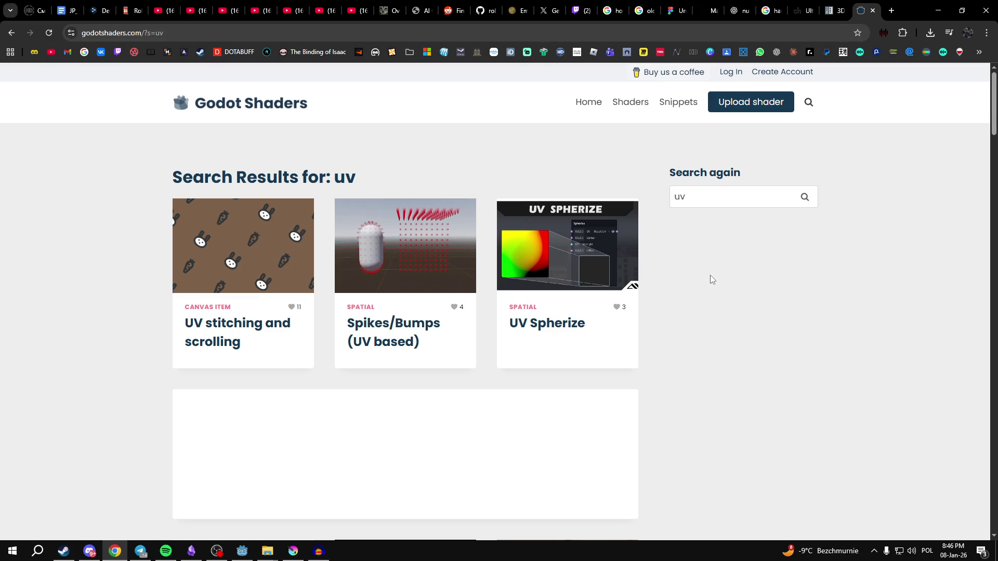
pyautogui.click(736, 196)
pyautogui.hotkey('ctrl', 'a')
pyautogui.write('ulta')
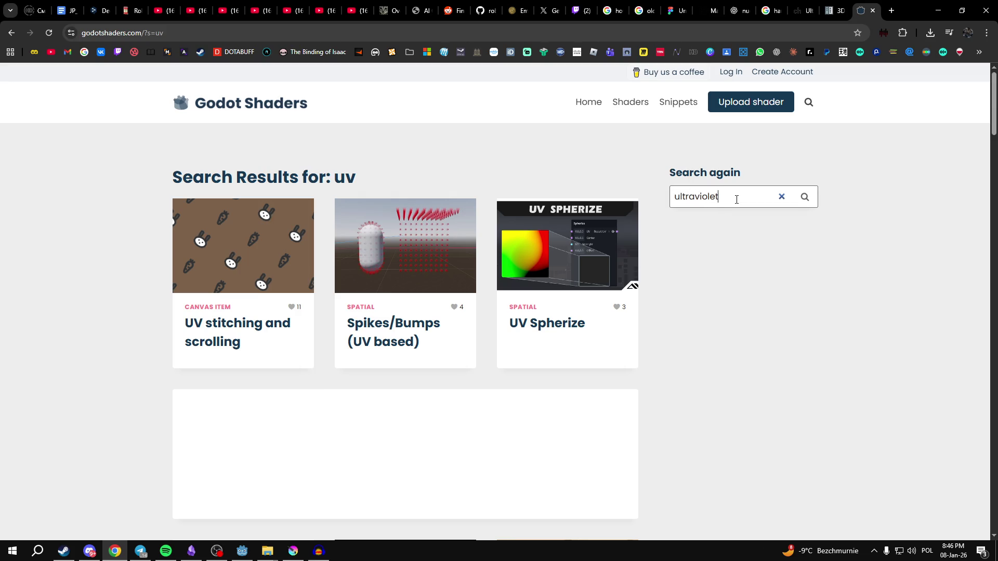
pyautogui.click(892, 11)
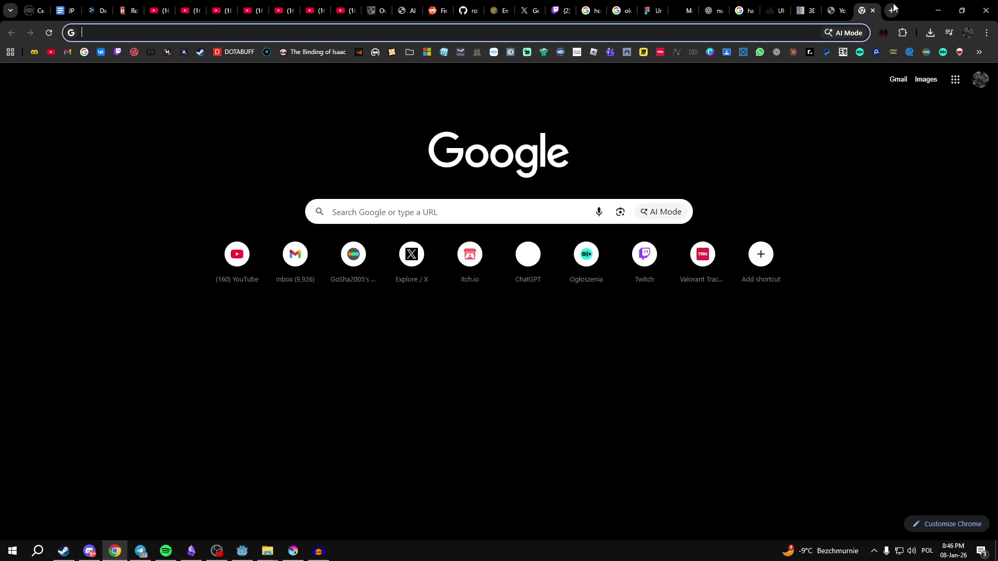
pyautogui.write('ultra')
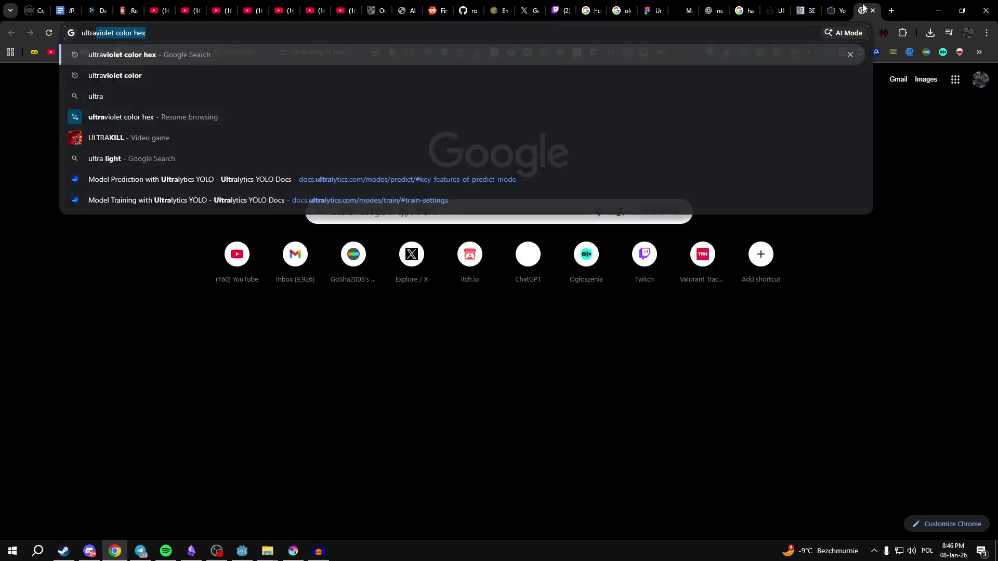
pyautogui.click(872, 10)
# Browse the All shaders catalogue, then return to the ChatGPT conversation
pyautogui.click(225, 102)
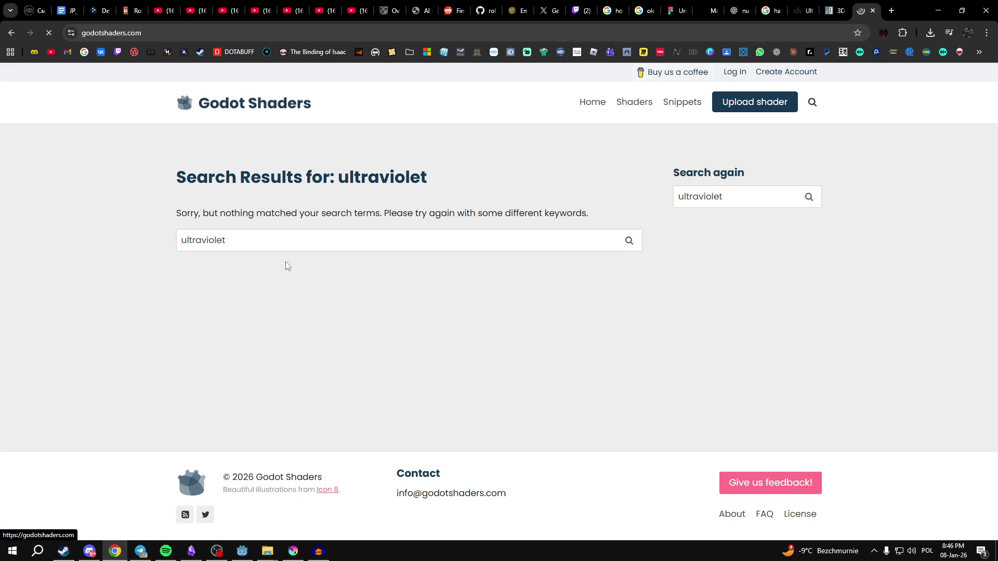
pyautogui.scroll(-3, 804, 292)
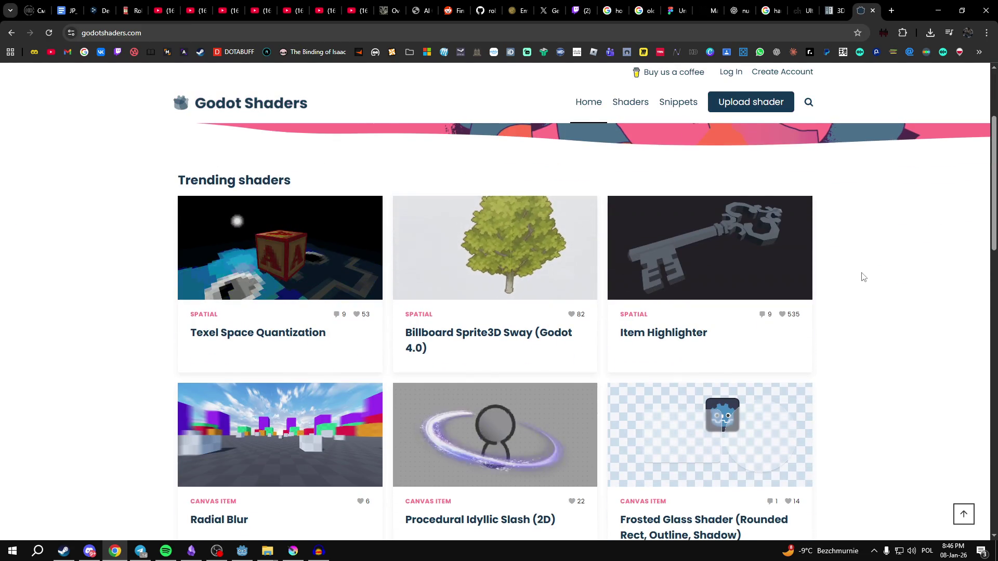
pyautogui.scroll(-3, 857, 276)
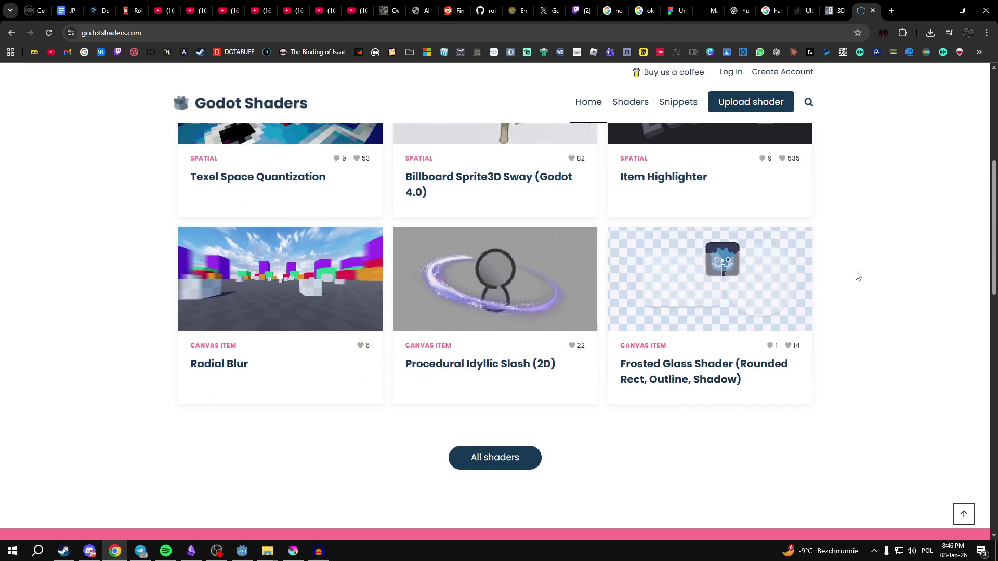
pyautogui.scroll(-3, 842, 285)
pyautogui.click(497, 303)
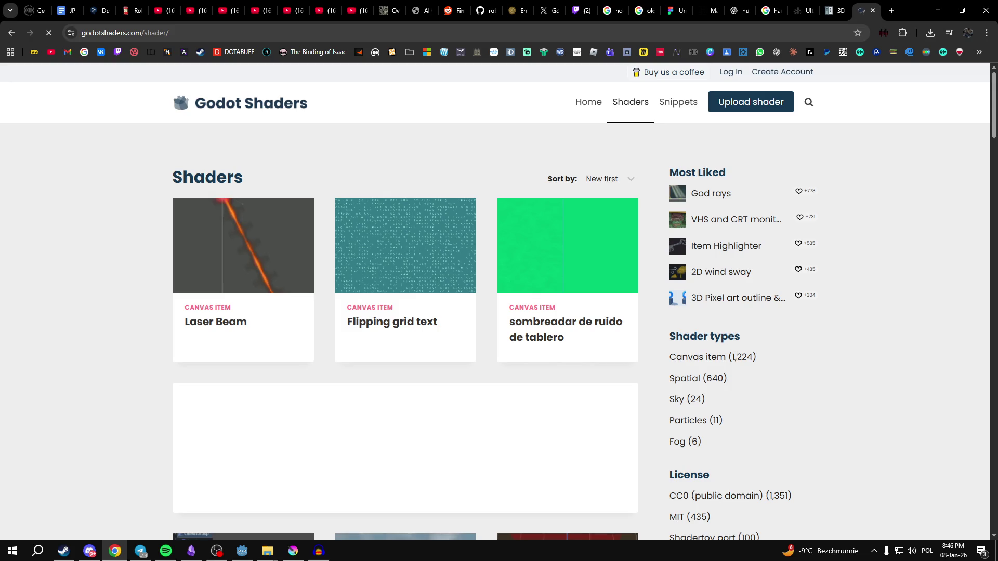
pyautogui.scroll(-7, 740, 340)
pyautogui.scroll(-6, 740, 341)
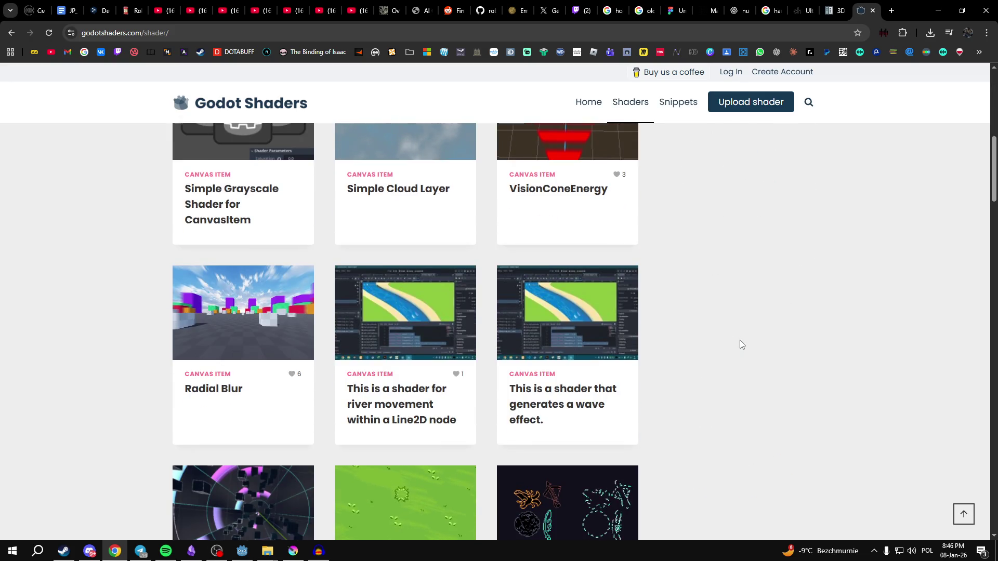
pyautogui.scroll(-3, 739, 339)
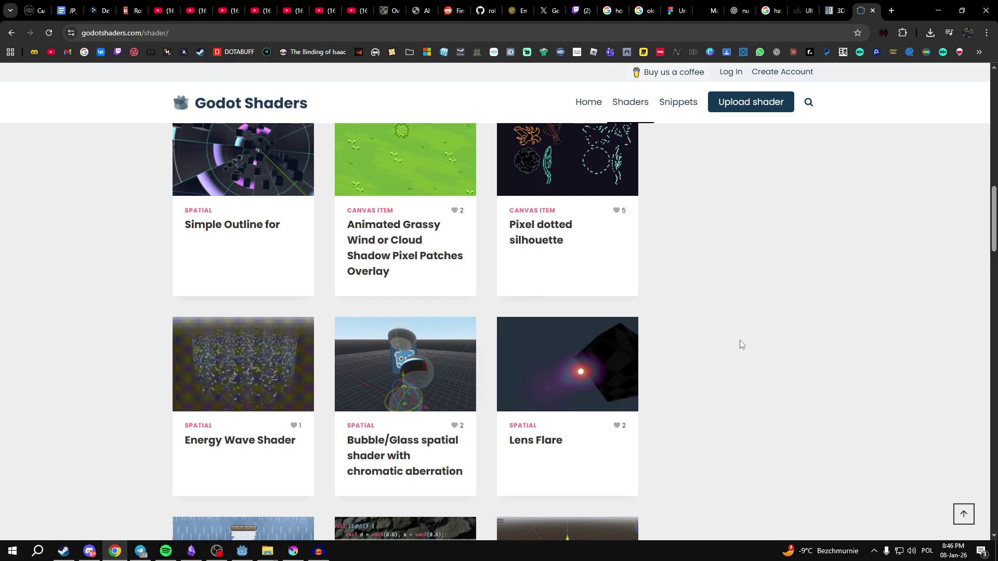
pyautogui.scroll(-4, 740, 340)
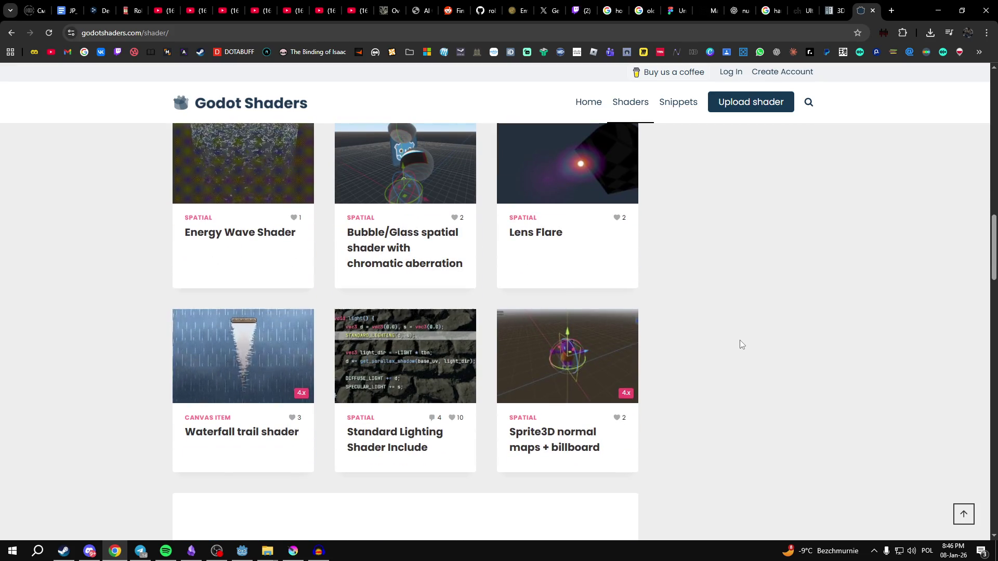
pyautogui.scroll(-7, 740, 340)
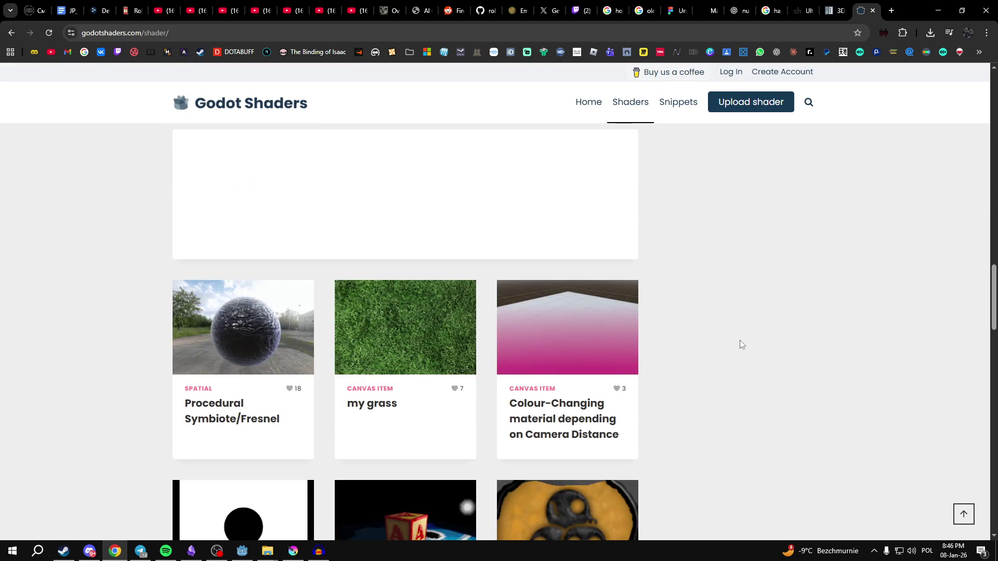
pyautogui.scroll(-3, 740, 341)
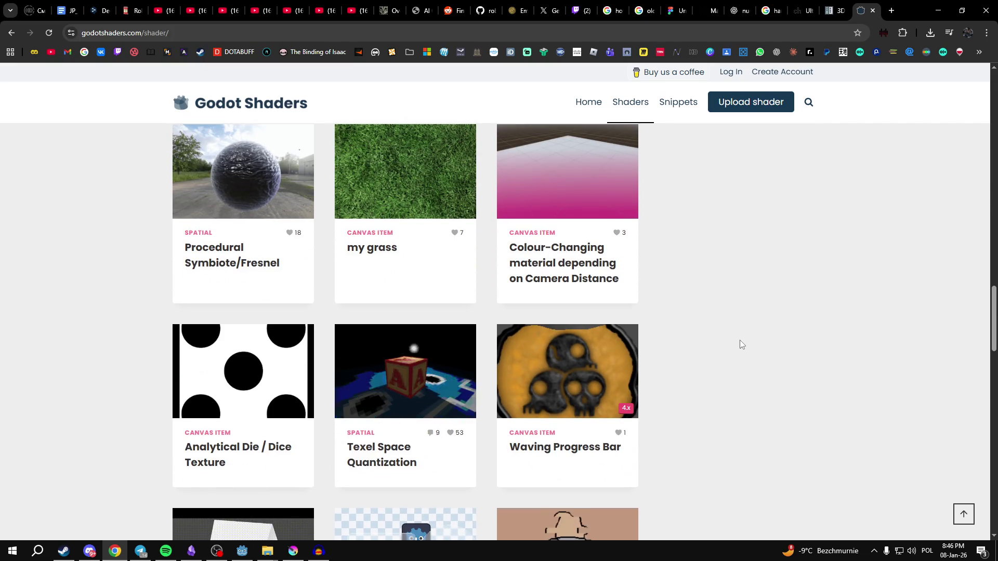
pyautogui.scroll(-3, 739, 340)
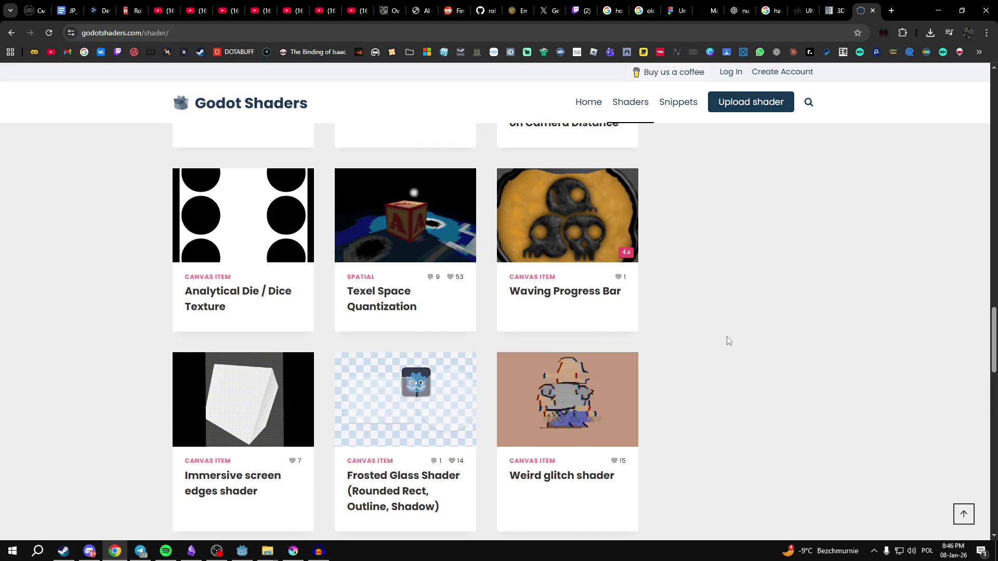
pyautogui.scroll(-4, 725, 336)
pyautogui.scroll(-3, 725, 340)
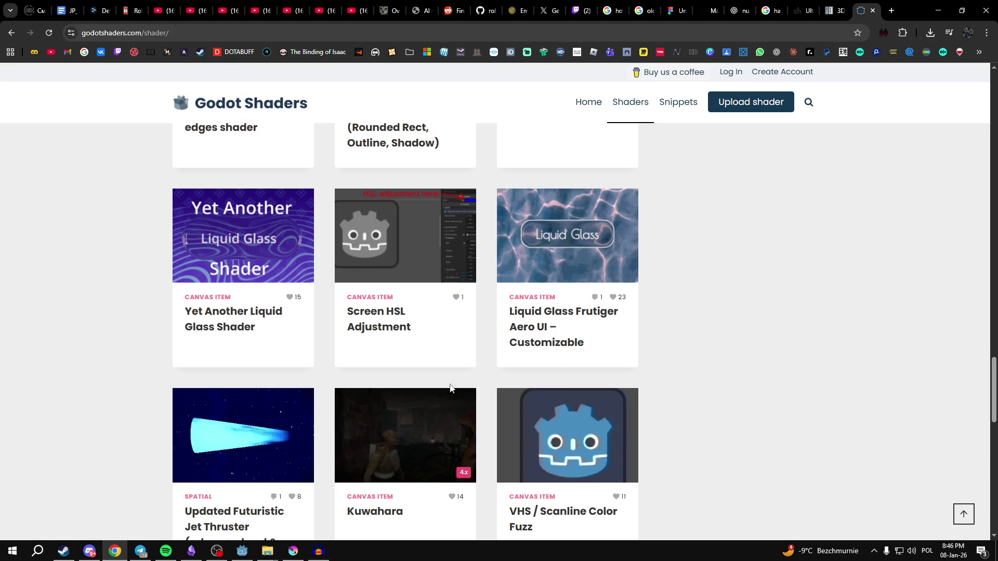
pyautogui.scroll(-5, 322, 379)
pyautogui.scroll(-4, 118, 359)
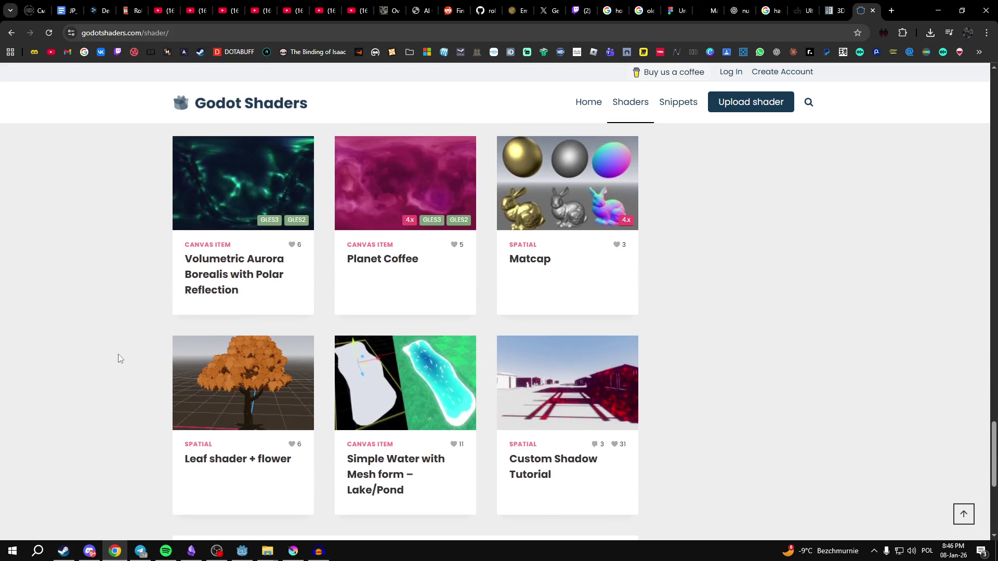
pyautogui.scroll(-4, 116, 356)
pyautogui.scroll(5, 116, 356)
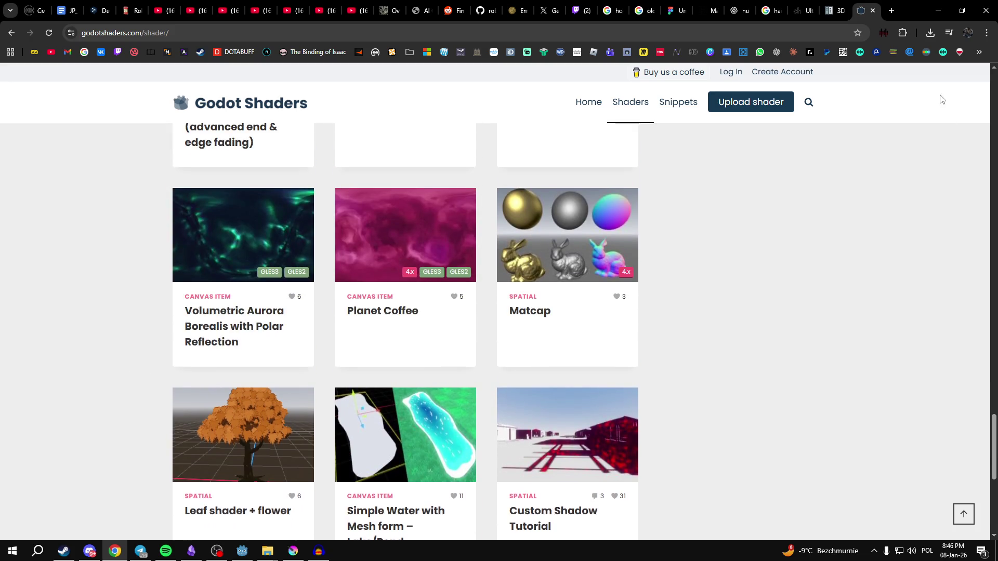
pyautogui.click(743, 6)
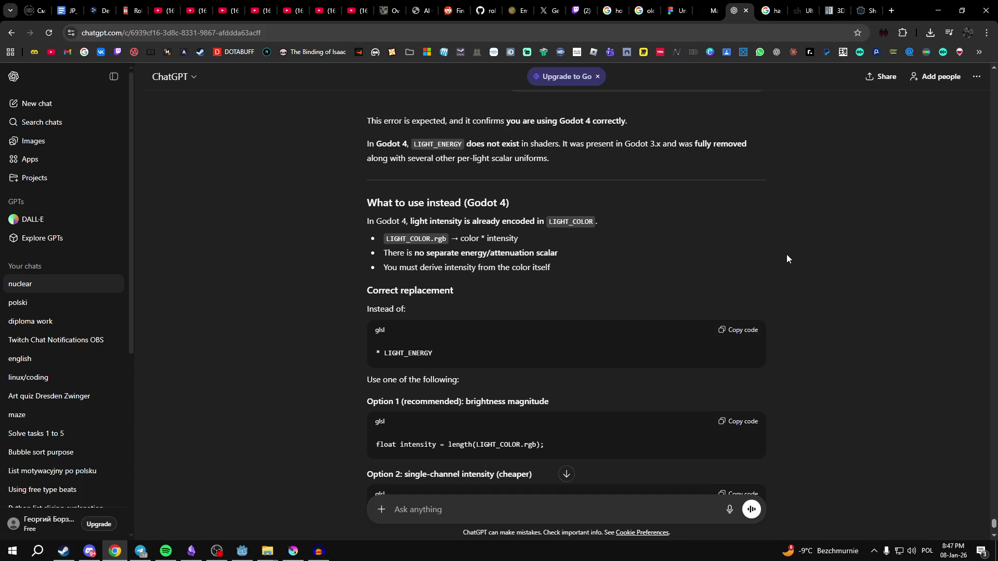
# Scroll to ChatGPT's fully corrected Godot 4 shader, then select the old shader code in Godot
pyautogui.scroll(-2, 786, 259)
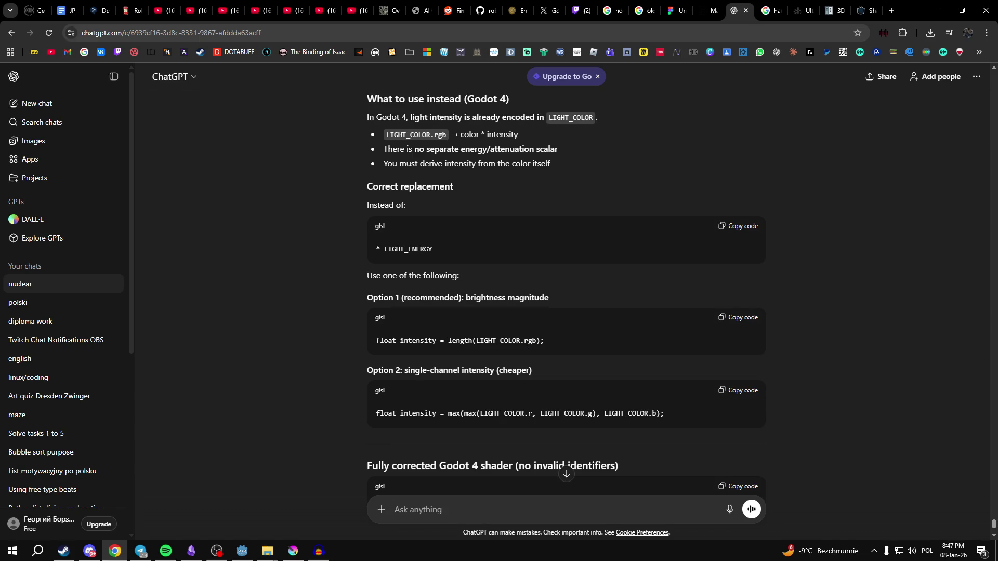
pyautogui.scroll(-1, 527, 345)
pyautogui.scroll(-2, 563, 344)
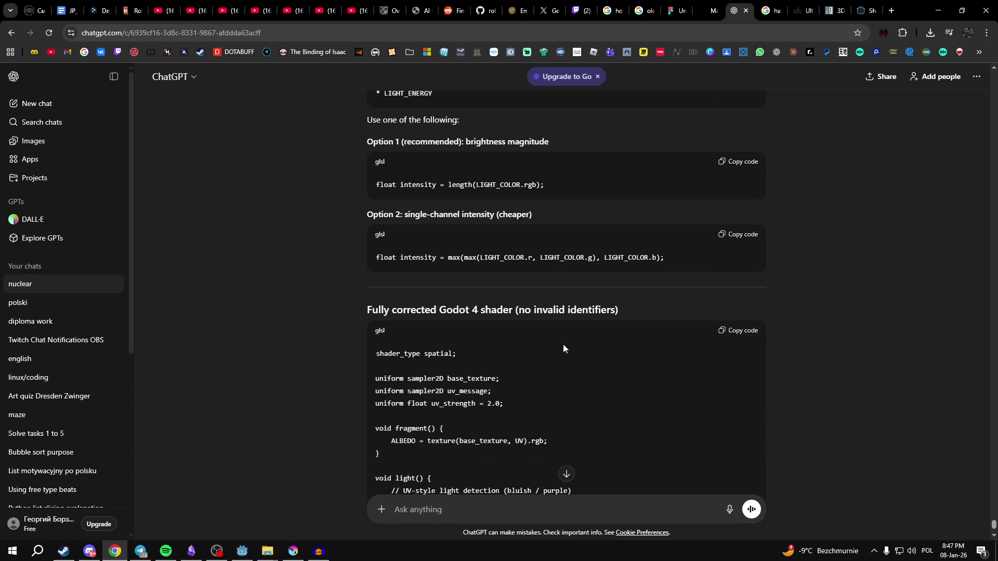
pyautogui.click(938, 11)
pyautogui.moveTo(468, 421)
pyautogui.mouseDown()
pyautogui.moveTo(332, 411)
pyautogui.moveTo(306, 343)
pyautogui.moveTo(306, 310)
pyautogui.mouseUp()
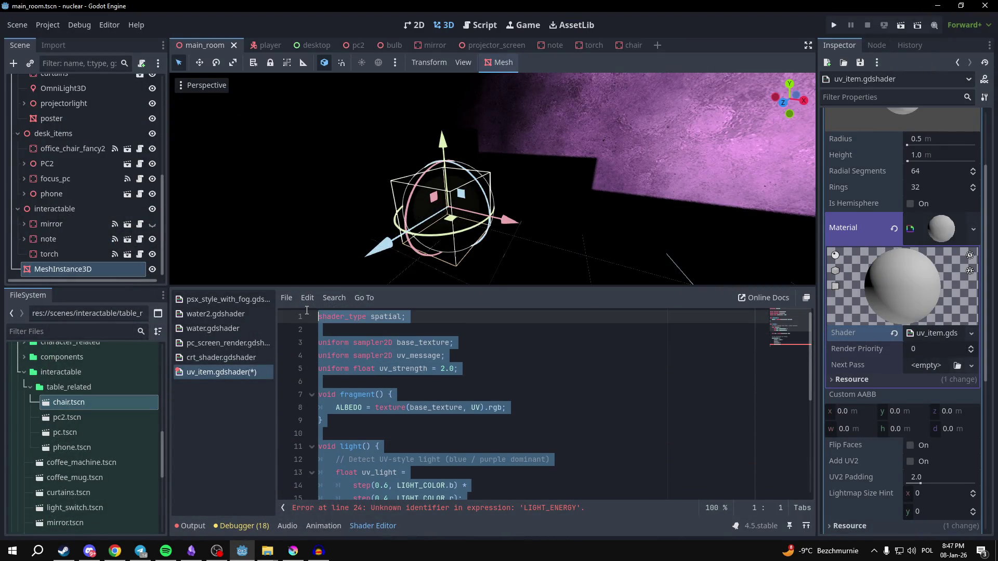
# Paste the corrected shader over the old uv_item code, save it, and clear the Output log
pyautogui.hotkey('ctrl', 'v')
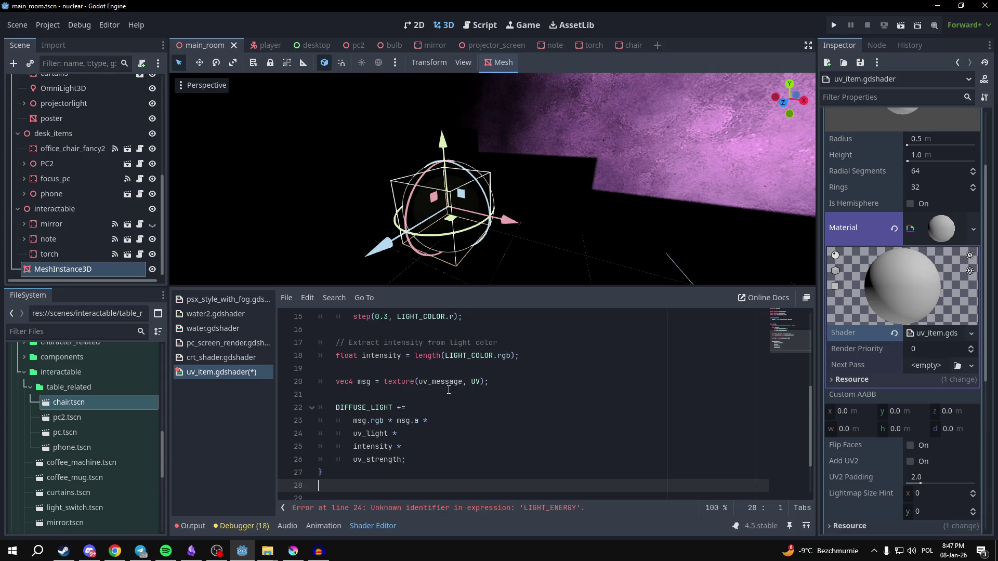
pyautogui.scroll(1, 449, 389)
pyautogui.scroll(-3, 448, 390)
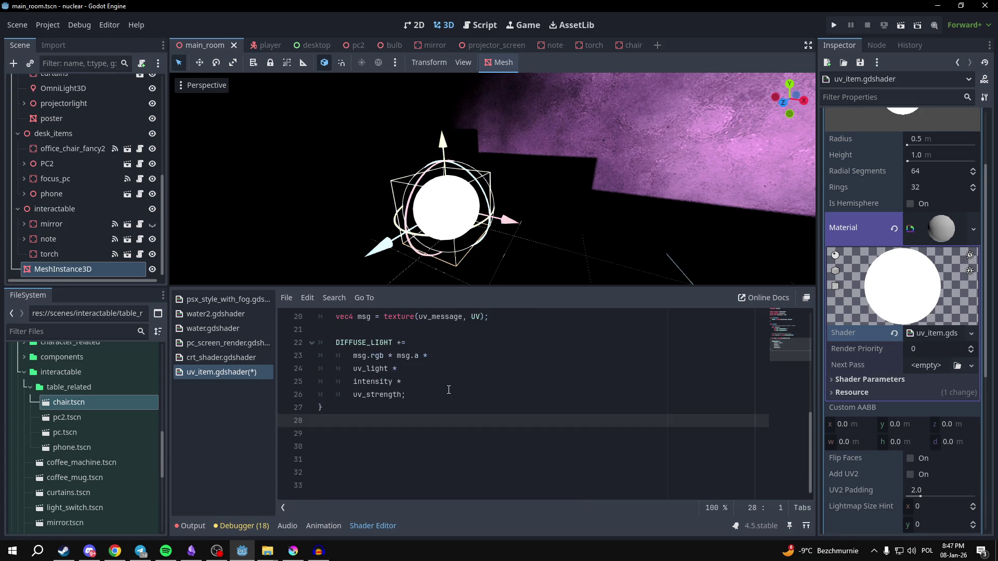
pyautogui.hotkey('ctrl', 's')
pyautogui.click(191, 525)
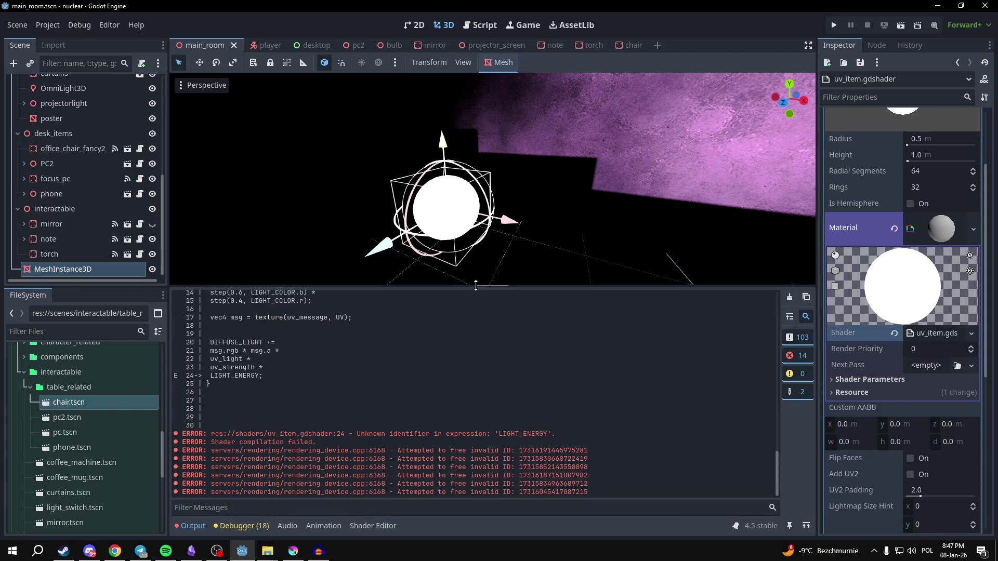
pyautogui.moveTo(476, 285); pyautogui.dragTo(498, 450)
pyautogui.click(790, 412)
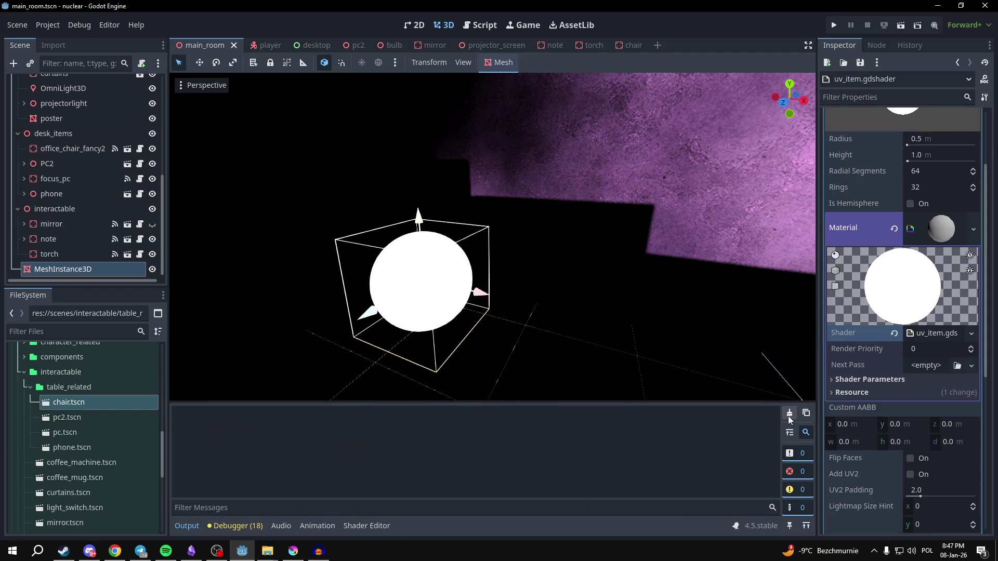
# Try a lower UV Strength in the Shader Parameters, then set it back to 2.0
pyautogui.click(882, 381)
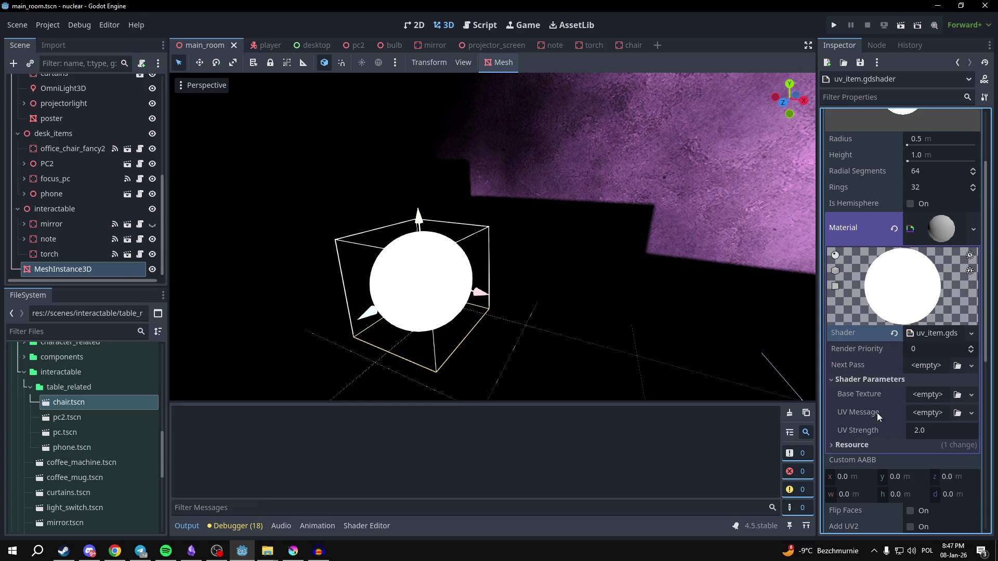
pyautogui.moveTo(918, 432); pyautogui.dragTo(898, 432)
pyautogui.write('2')
pyautogui.press('Return')
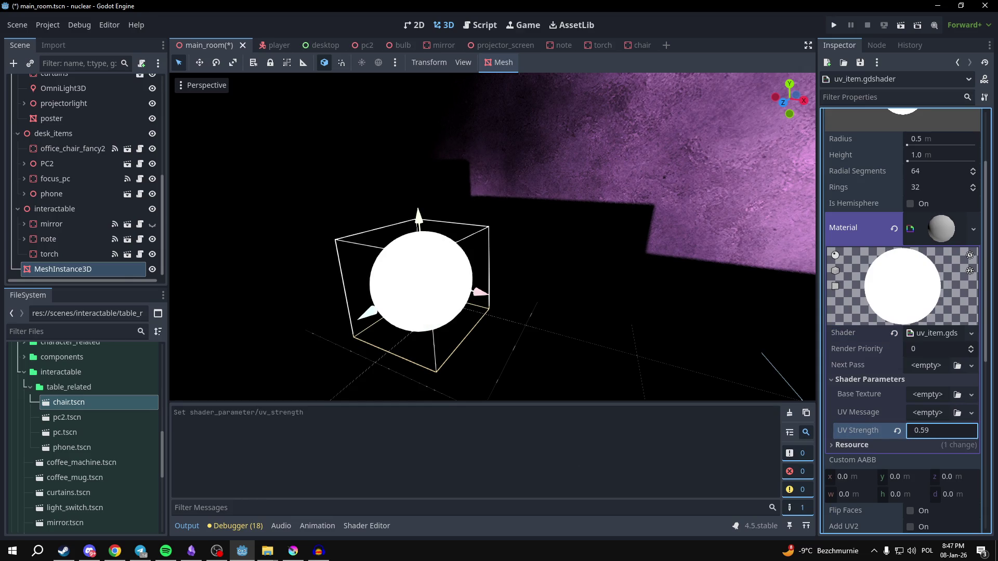
pyautogui.hotkey('ctrl', 's')
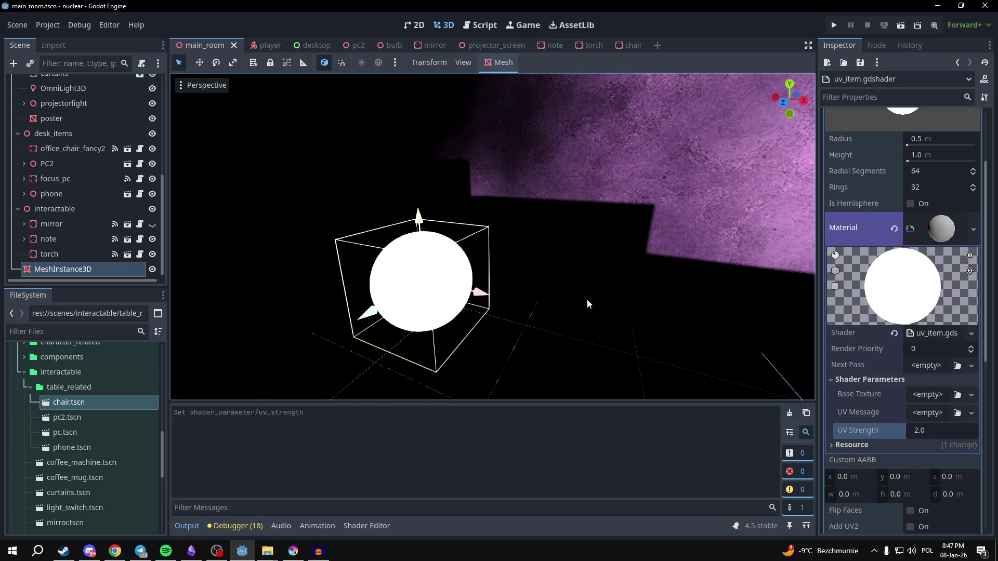
pyautogui.click(601, 315)
# Collapse the FuncGodotMap branch and select the white sphere mesh in the viewport
pyautogui.scroll(3, 63, 157)
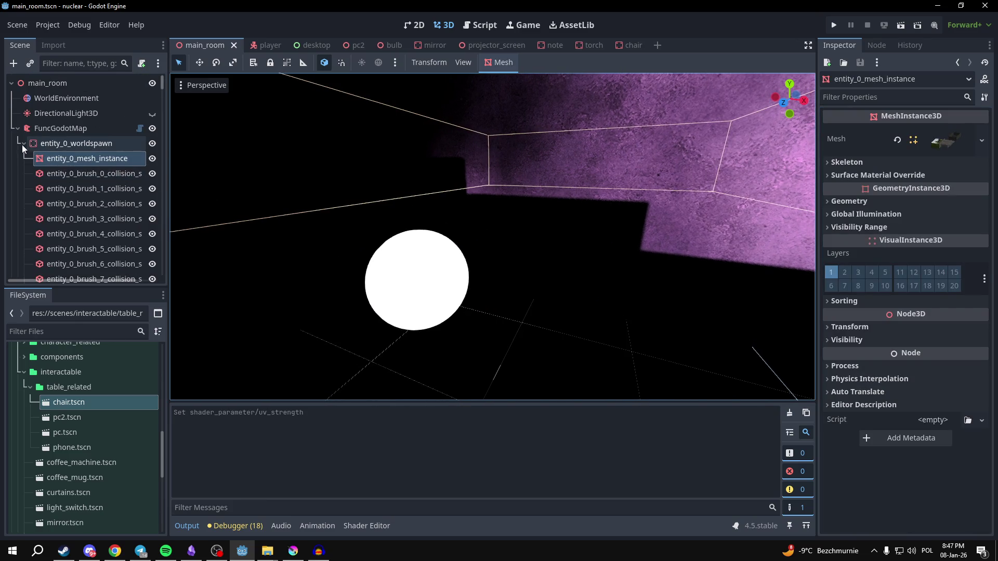
pyautogui.click(18, 129)
pyautogui.click(351, 199)
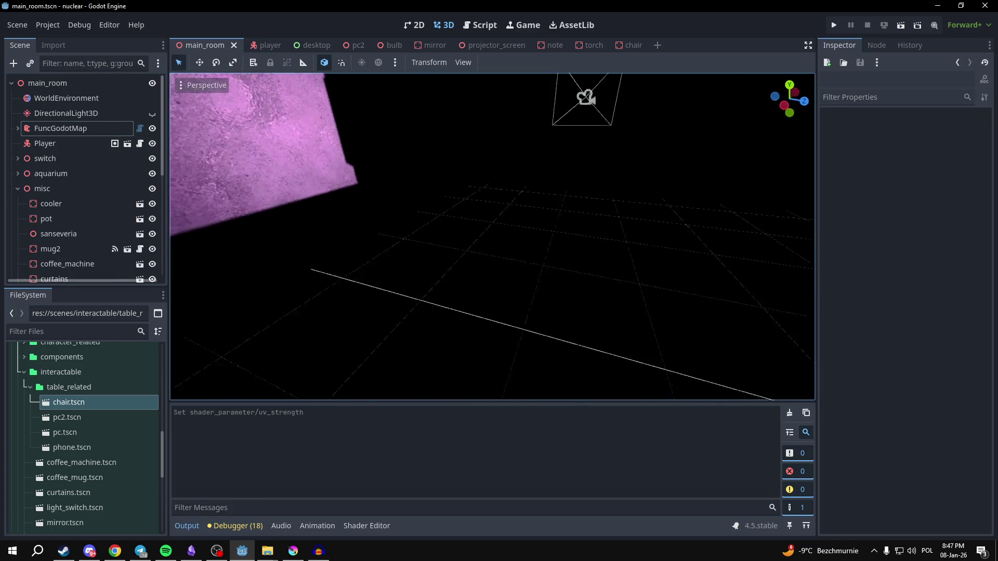
pyautogui.press('w')
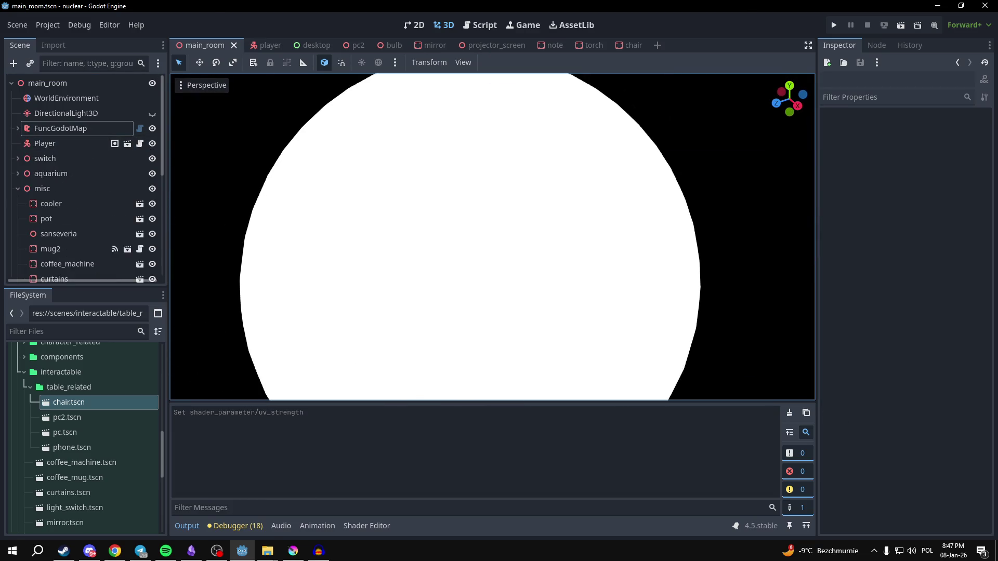
pyautogui.press('s')
pyautogui.click(483, 239)
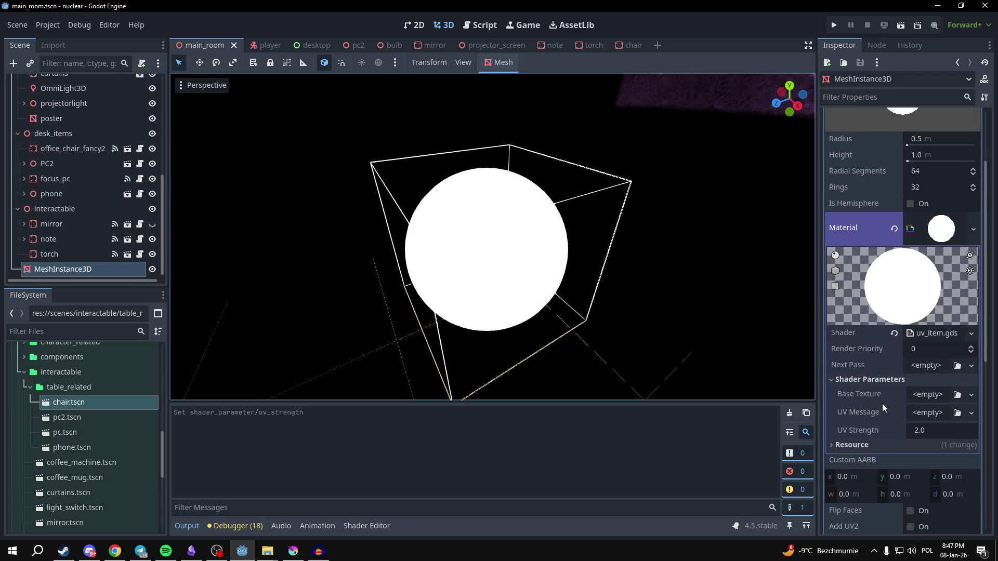
# Assign hang_in_there.jpg from textures_general as the sphere's Base Texture
pyautogui.click(968, 395)
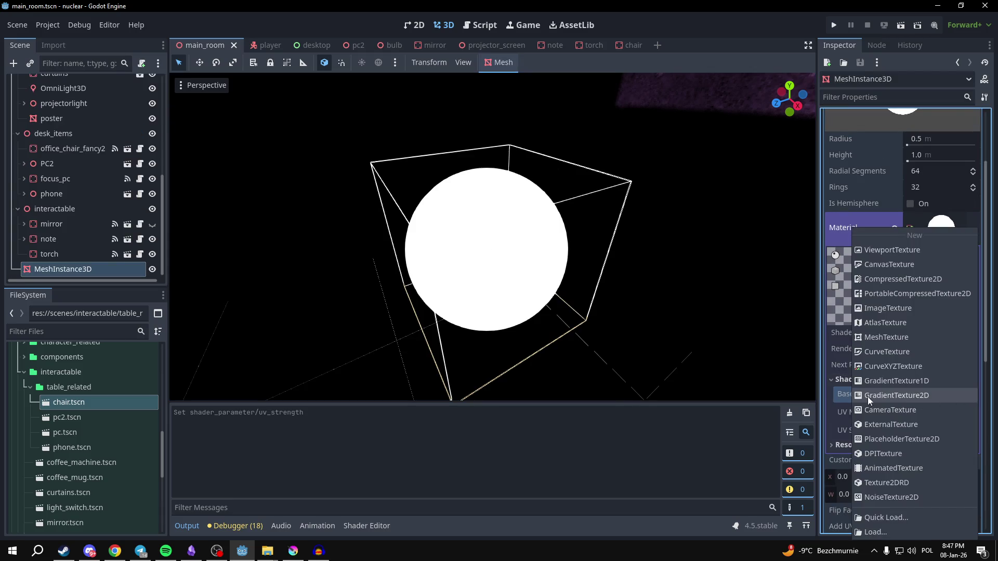
pyautogui.click(833, 393)
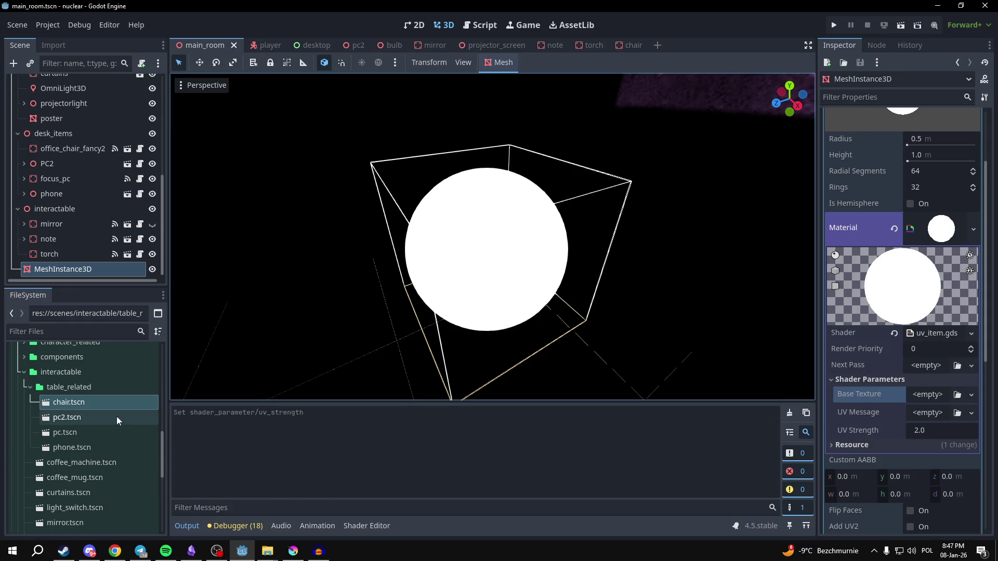
pyautogui.scroll(10, 104, 418)
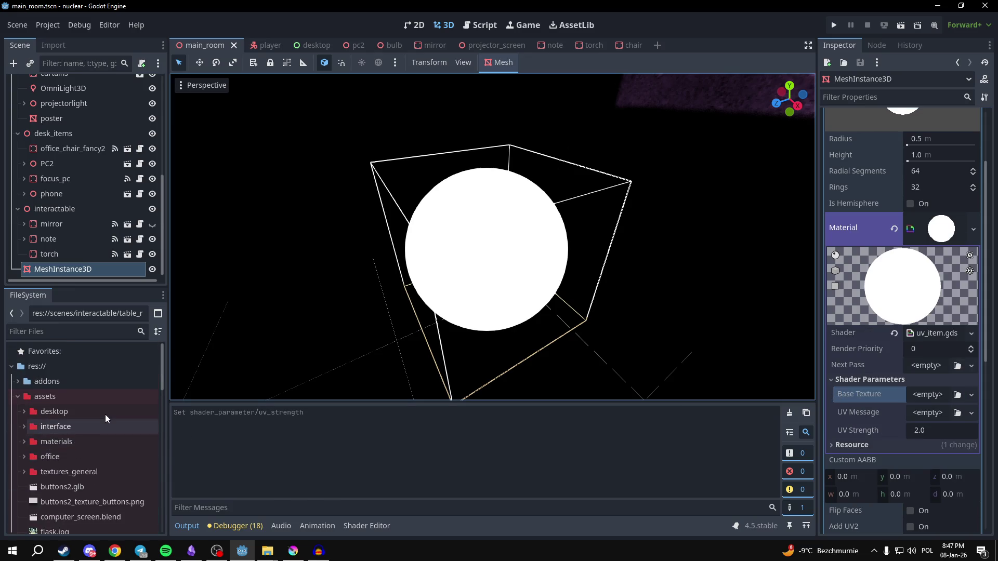
pyautogui.click(970, 396)
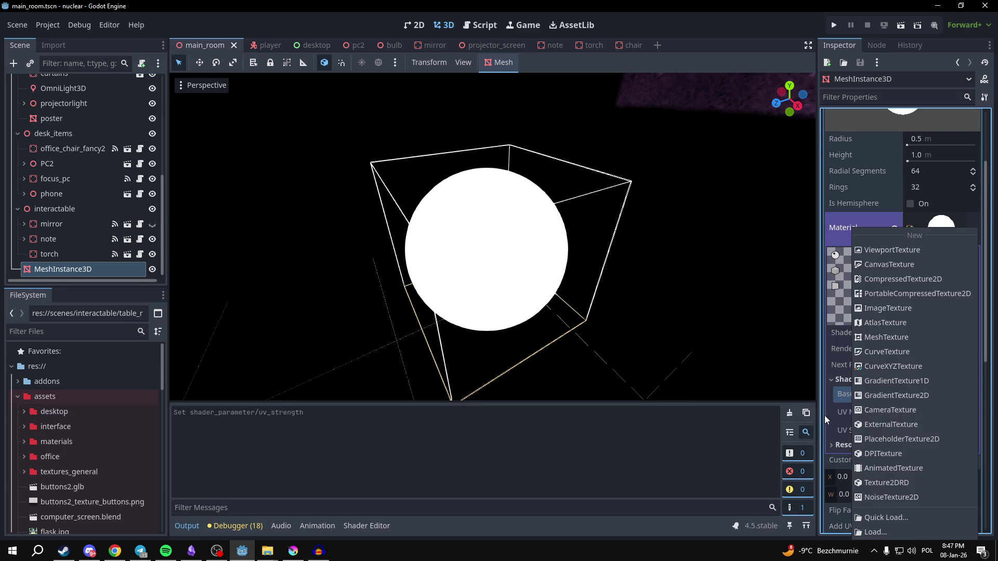
pyautogui.click(790, 399)
pyautogui.scroll(-5, 61, 466)
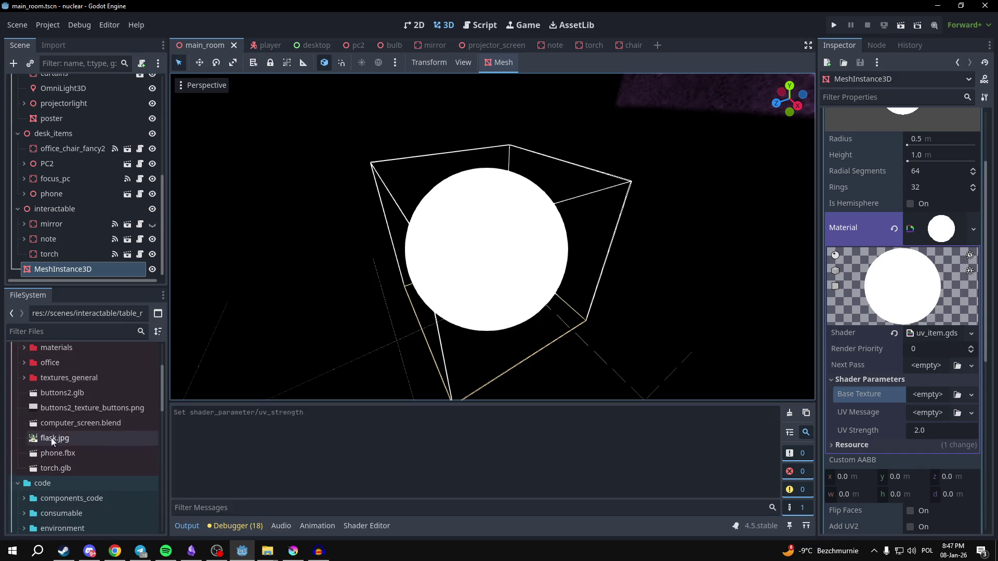
pyautogui.scroll(5, 44, 448)
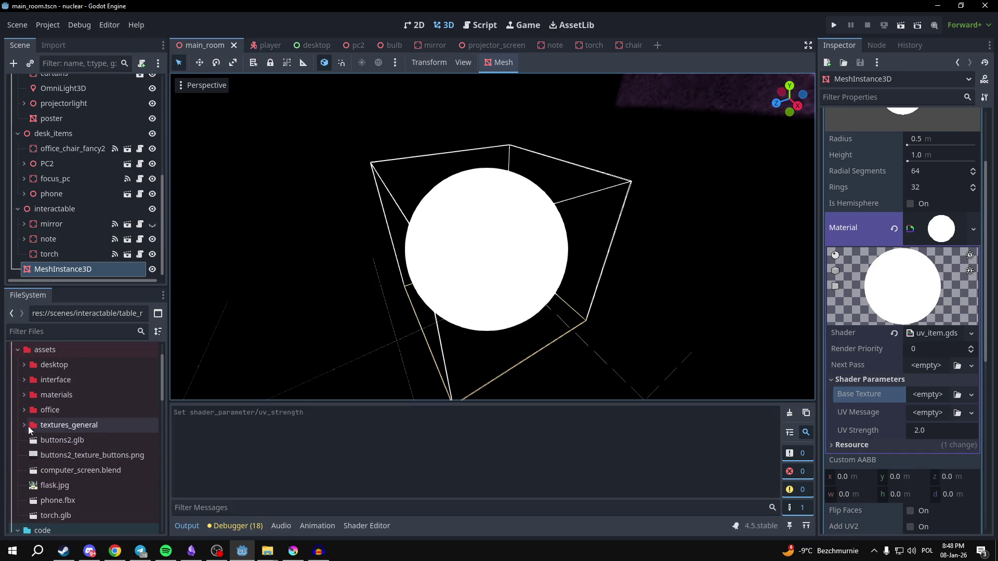
pyautogui.click(24, 425)
pyautogui.moveTo(68, 441)
pyautogui.mouseDown()
pyautogui.moveTo(473, 442)
pyautogui.moveTo(918, 401)
pyautogui.mouseUp()
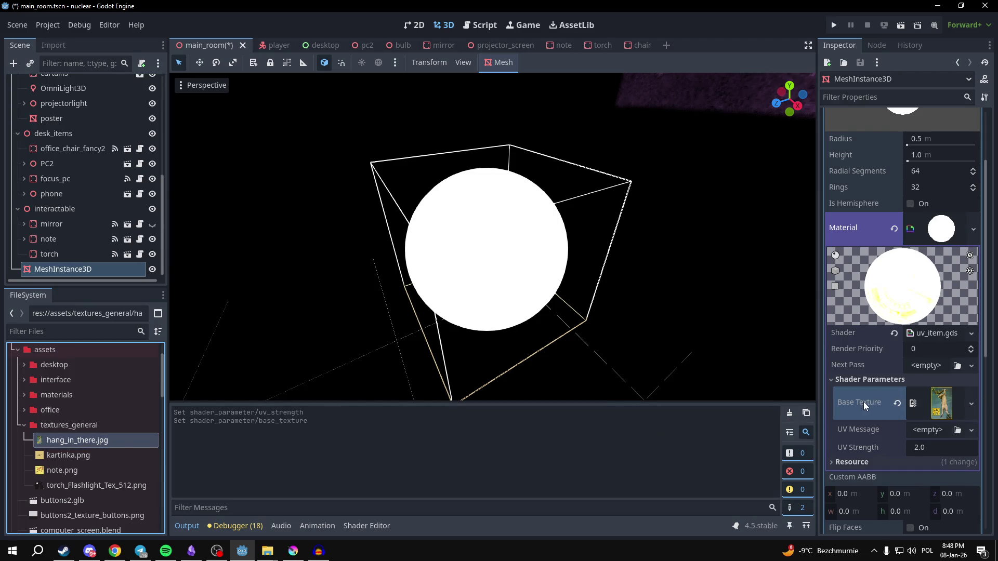
# Assign hang_in_there.jpg as the UV Message texture as well and save the scene
pyautogui.scroll(-2, 535, 314)
pyautogui.hotkey('ctrl', 's')
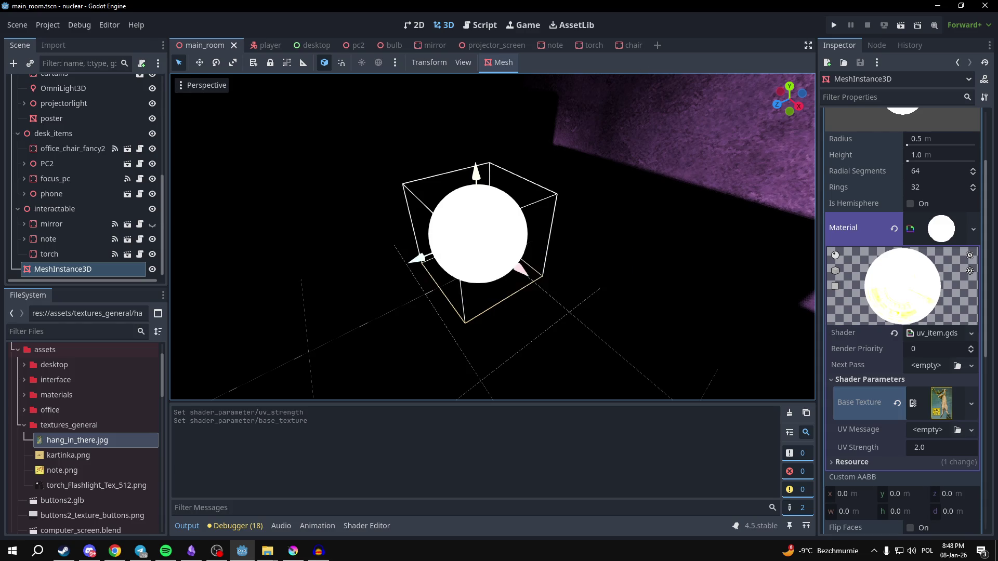
pyautogui.scroll(3, 526, 312)
pyautogui.moveTo(73, 440)
pyautogui.mouseDown()
pyautogui.moveTo(950, 438)
pyautogui.moveTo(938, 439)
pyautogui.mouseUp()
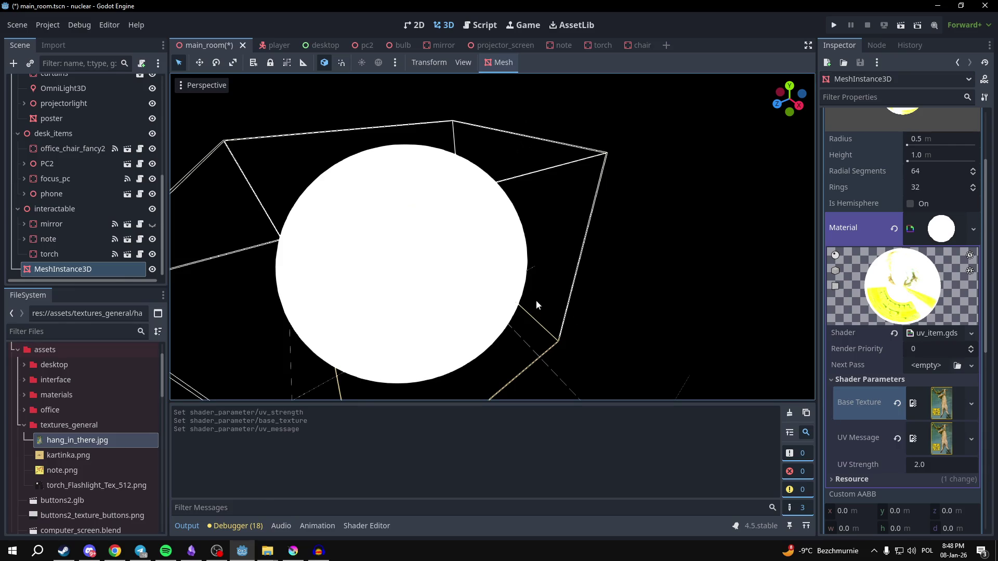
pyautogui.hotkey('ctrl', 's')
# Lower UV Strength from 0.025 to 0.001 and run the scene with F5
pyautogui.click(910, 466)
pyautogui.write('0.025')
pyautogui.press('Down')
pyautogui.press('Down')
pyautogui.press('Down')
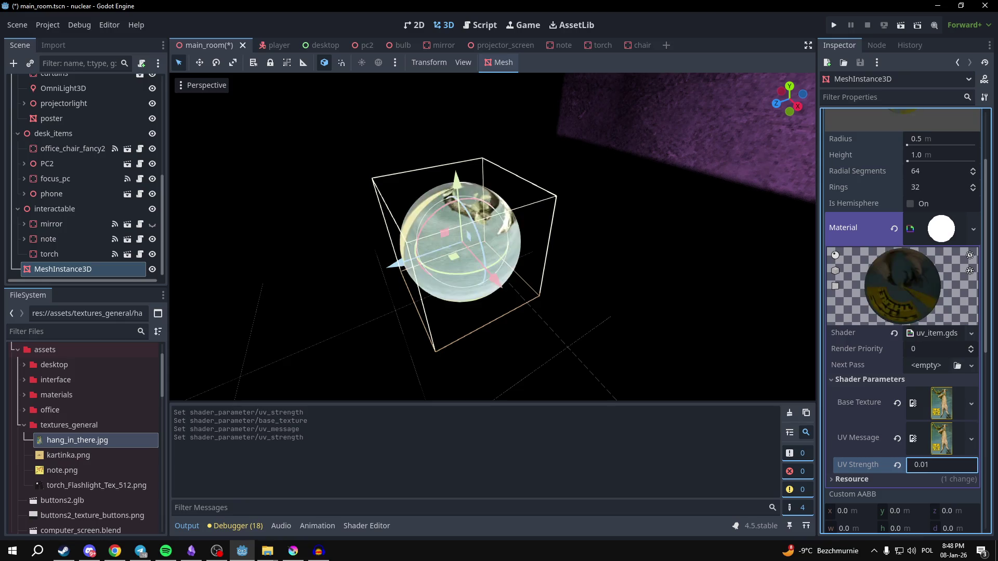
pyautogui.write('0.01')
pyautogui.press('Return')
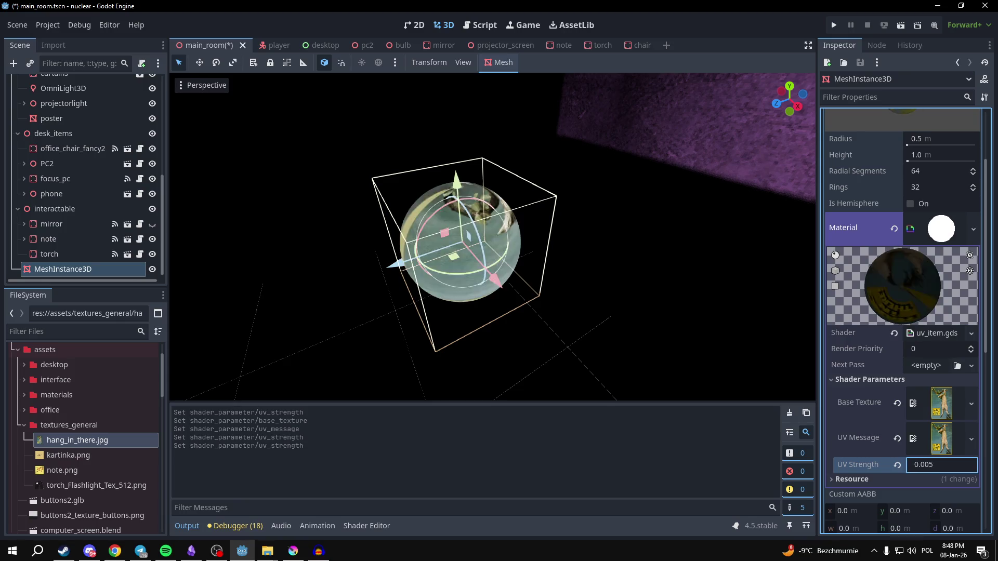
pyautogui.click(940, 467)
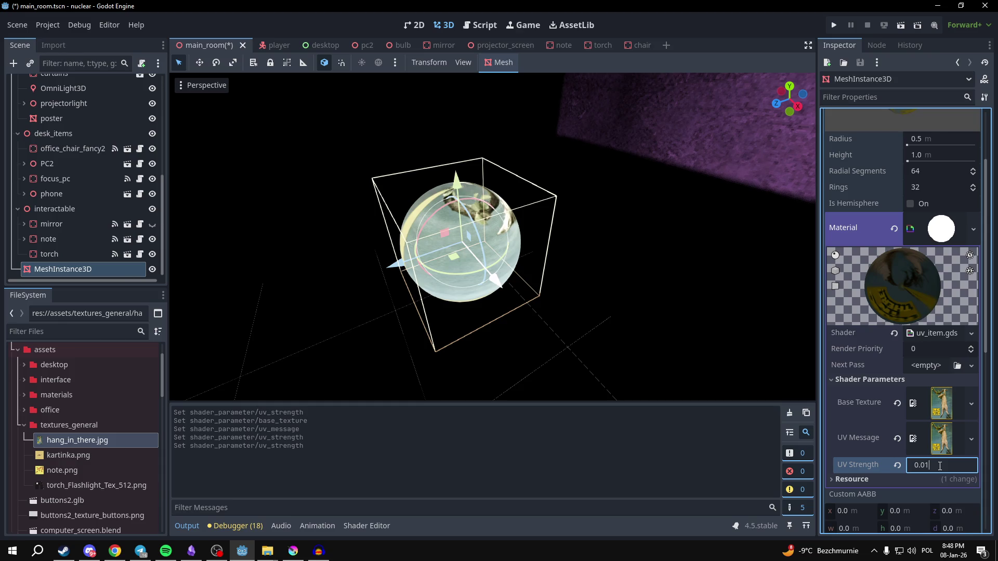
pyautogui.press('Return')
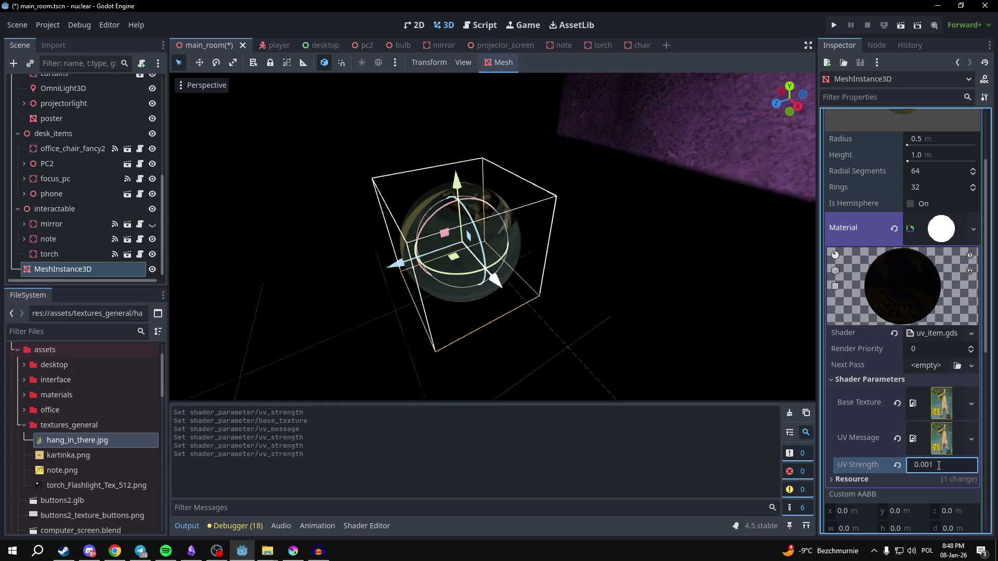
pyautogui.moveTo(557, 314)
pyautogui.mouseDown()
pyautogui.moveTo(476, 289)
pyautogui.moveTo(577, 320)
pyautogui.mouseUp()
pyautogui.press('F5')
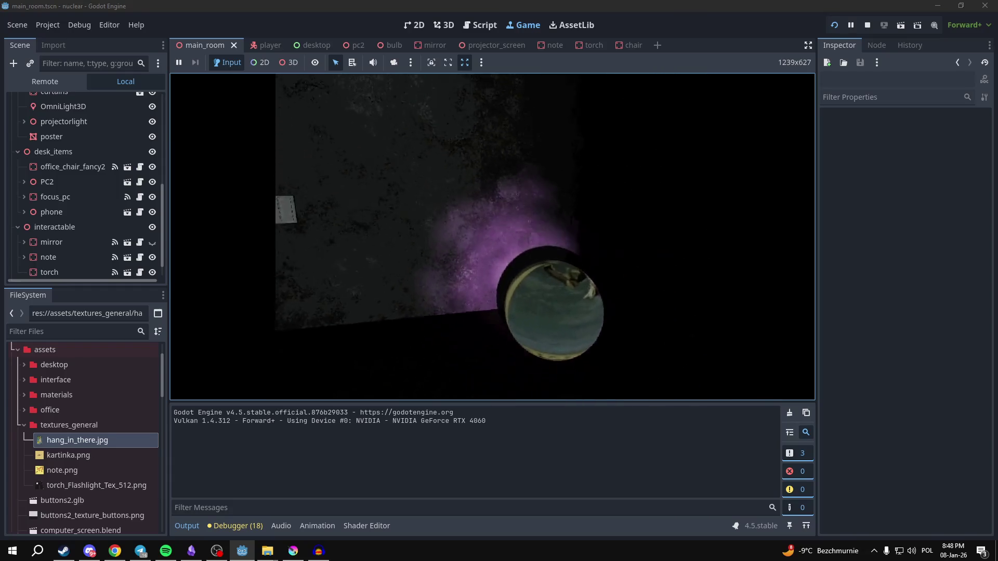
pyautogui.press('F8')
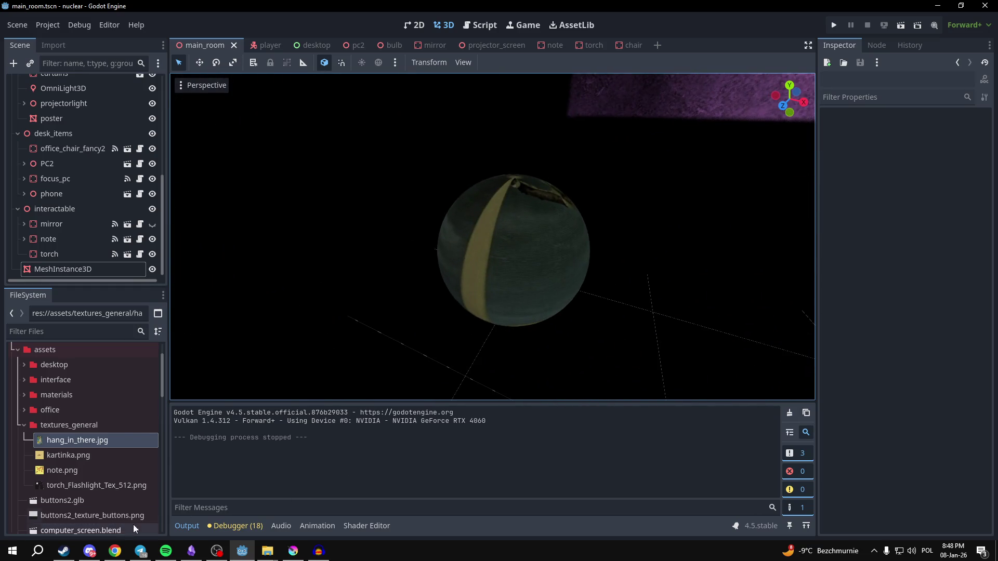
pyautogui.click(115, 551)
# Review ChatGPT's shader reply and start typing 'but how can i actually use this shader'
pyautogui.scroll(-12, 323, 457)
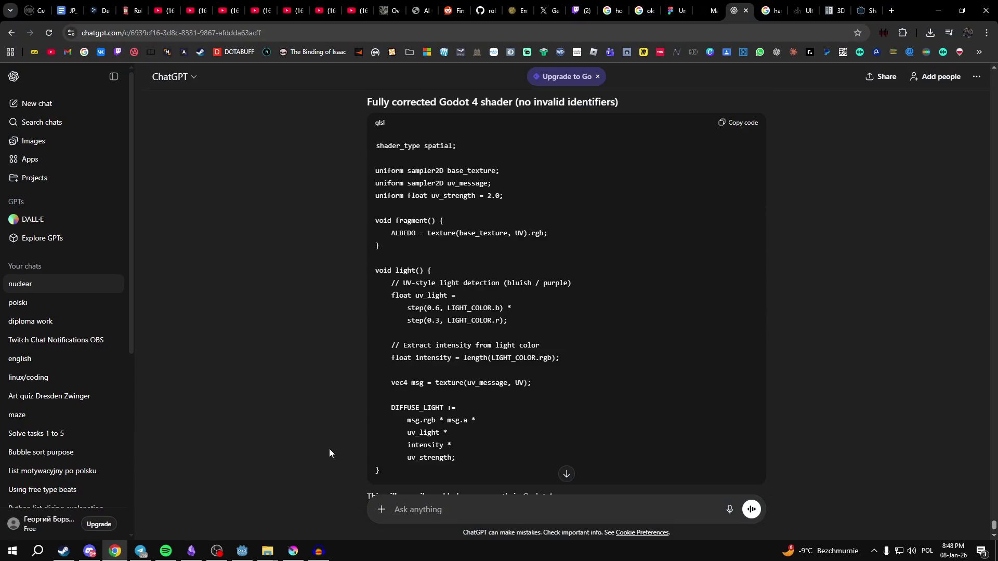
pyautogui.scroll(6, 327, 447)
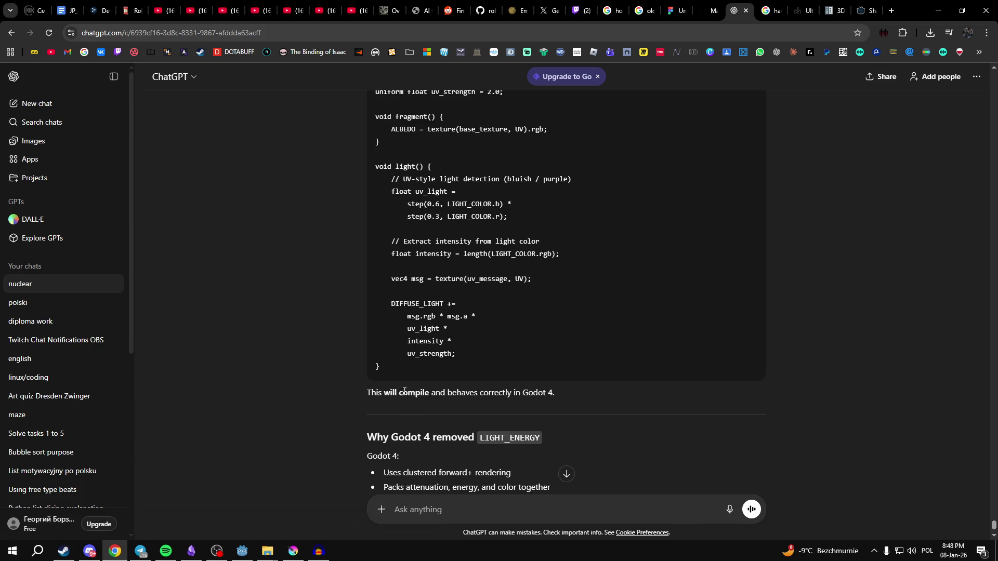
pyautogui.click(578, 10)
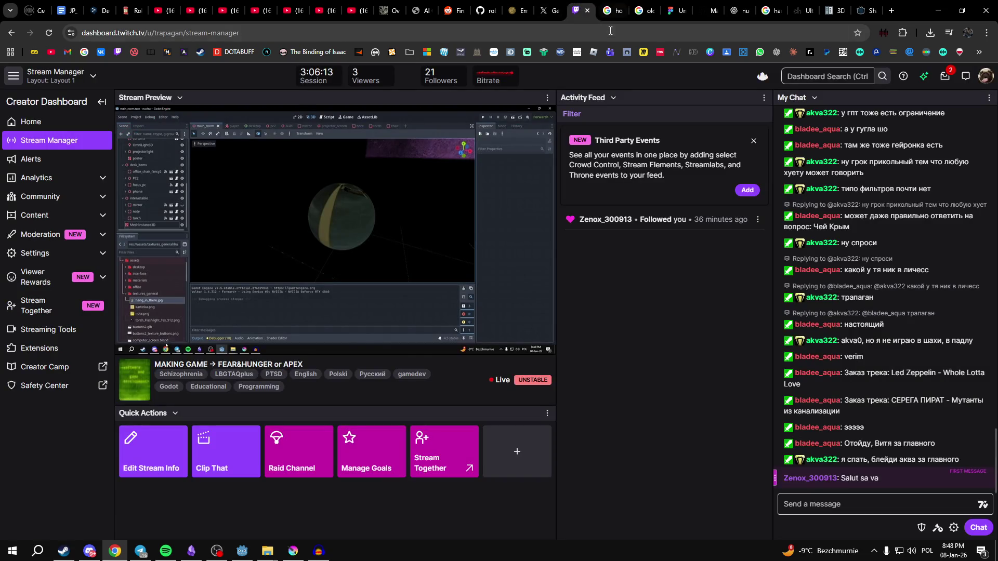
pyautogui.click(753, 4)
pyautogui.scroll(4, 350, 285)
pyautogui.moveTo(383, 363)
pyautogui.mouseDown()
pyautogui.moveTo(351, 268)
pyautogui.moveTo(375, 375)
pyautogui.moveTo(500, 389)
pyautogui.mouseUp()
pyautogui.scroll(-7, 375, 375)
pyautogui.click(421, 511)
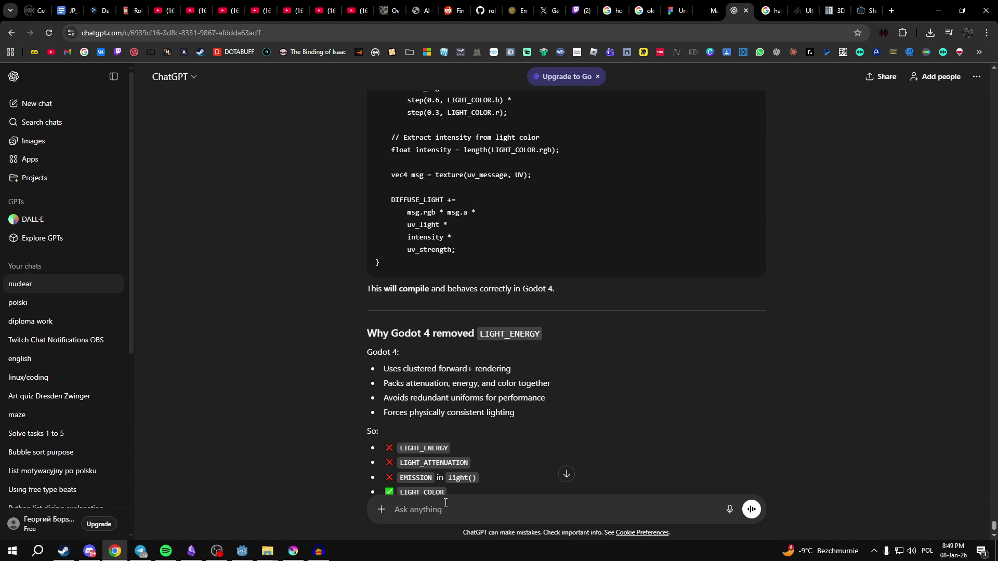
pyautogui.write('but how can i actu')
pyautogui.write('ally ')
pyautogui.write('use this sha')
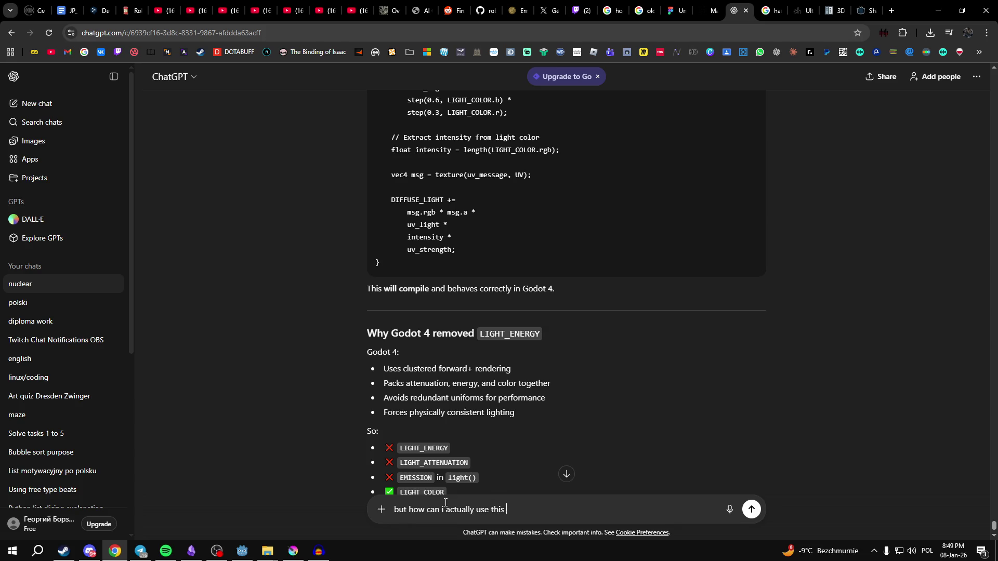
pyautogui.write('der')
# Send the question and highlight the MeshInstance3D and Material Override steps in the reply
pyautogui.press('Return')
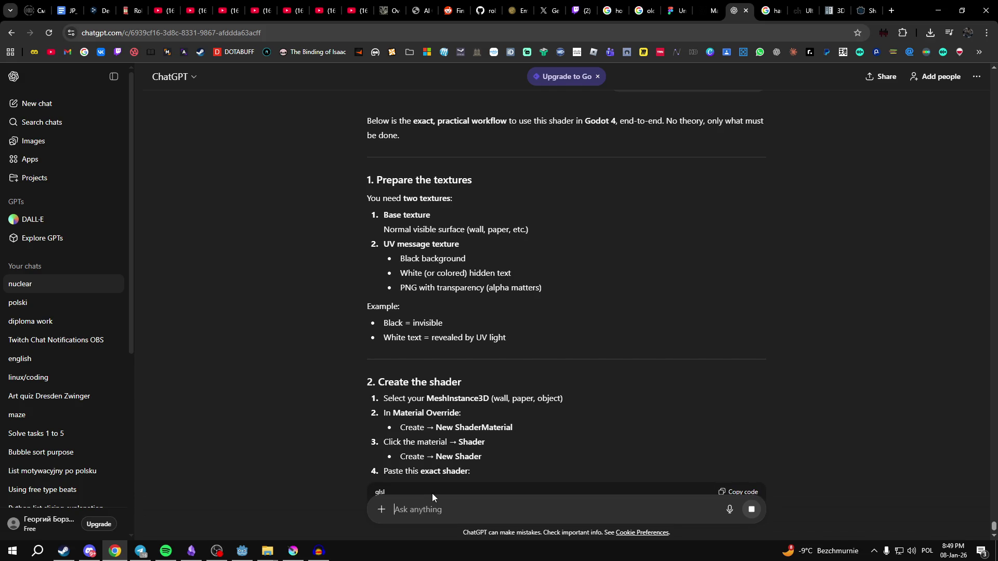
pyautogui.moveTo(450, 412); pyautogui.dragTo(450, 398)
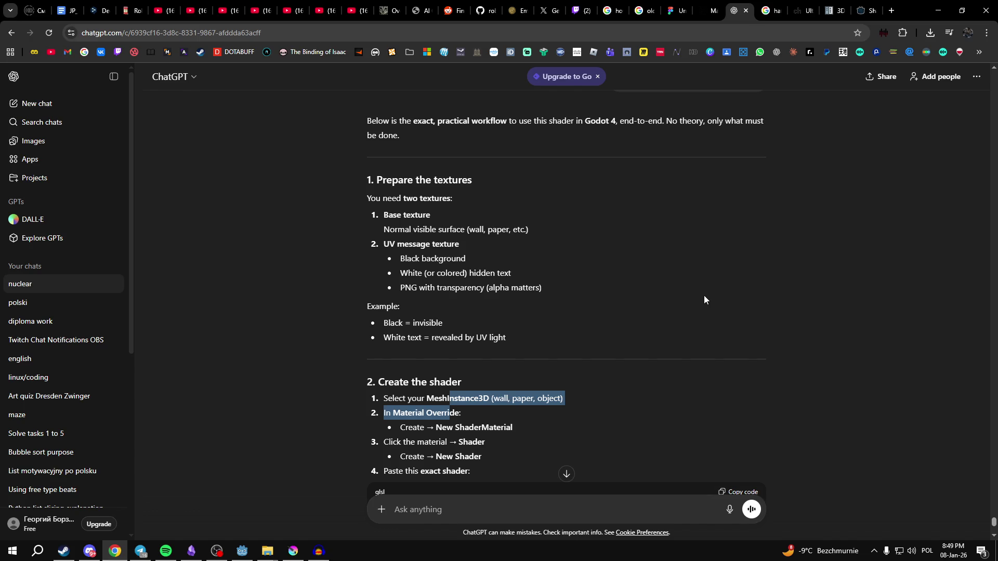
pyautogui.scroll(-1, 644, 354)
pyautogui.click(630, 363)
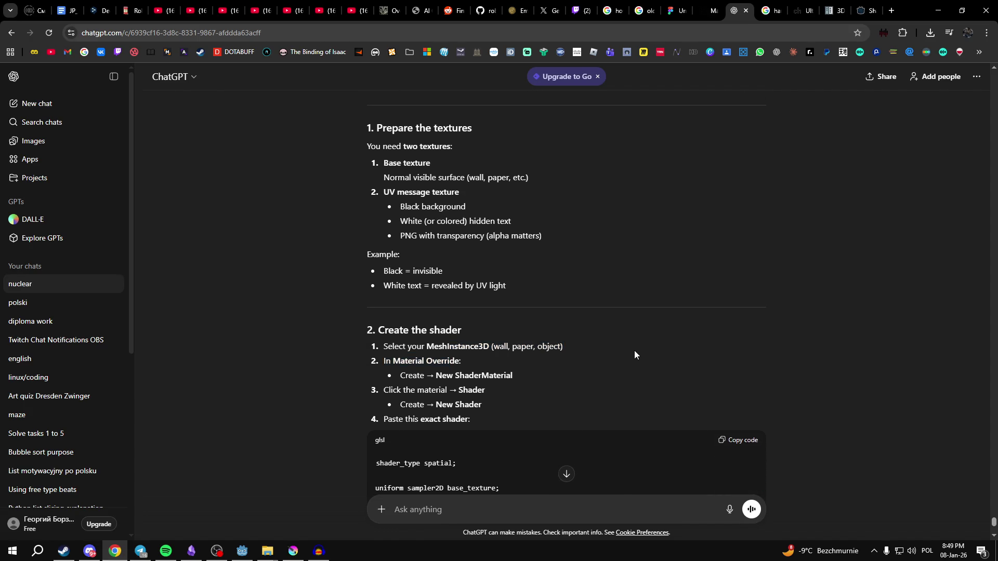
# Read through the UV flashlight setup guide and begin asking 'is it nessesary to have b'
pyautogui.scroll(-8, 634, 349)
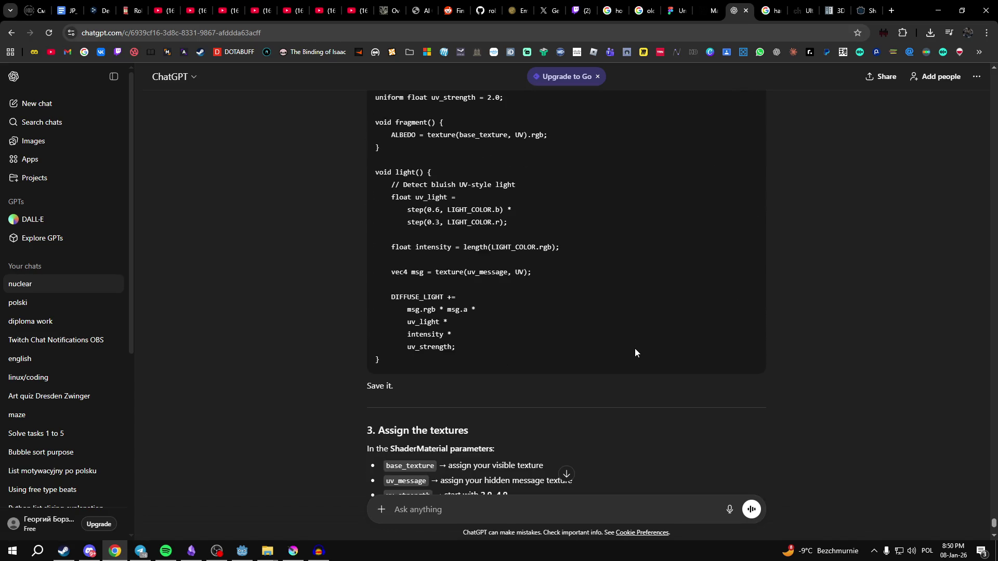
pyautogui.scroll(-3, 634, 348)
pyautogui.scroll(-2, 634, 347)
pyautogui.scroll(10, 637, 335)
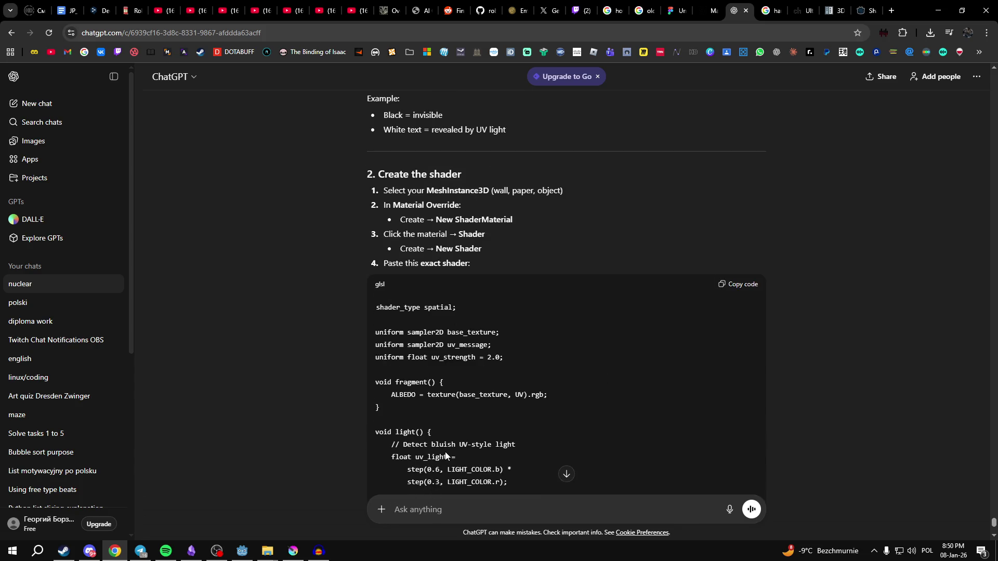
pyautogui.write('is it nessesar')
pyautogui.write('y to have b')
pyautogui.scroll(3, 506, 327)
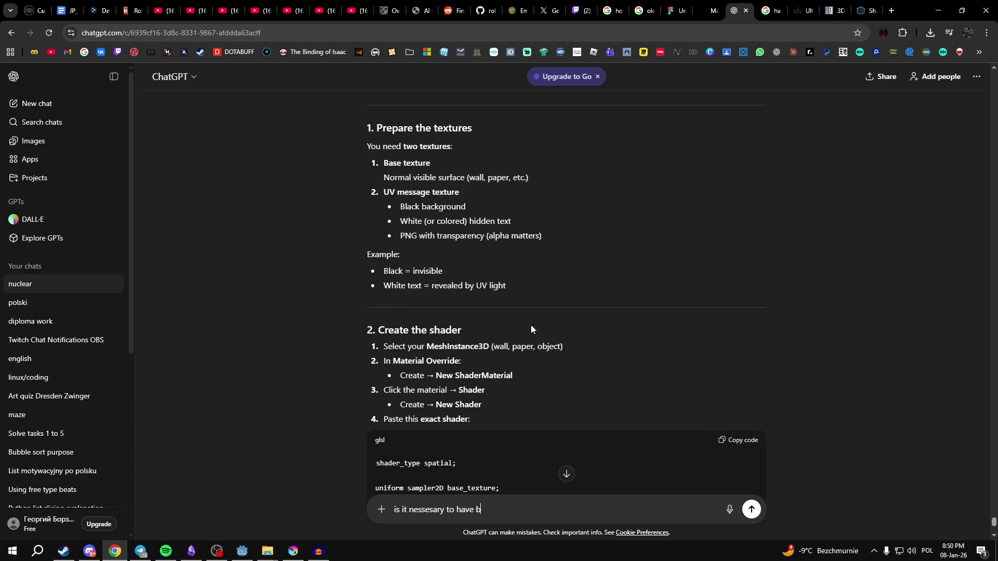
pyautogui.write('ase texture')
pyautogui.write('? i want to uj')
pyautogui.press('BackSpace')
pyautogui.write('se only png with text')
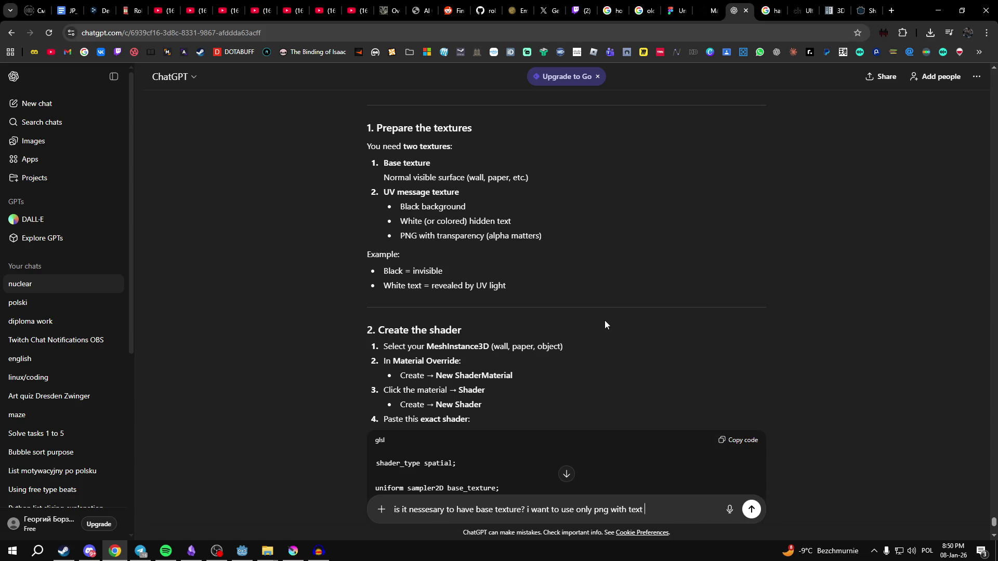
pyautogui.press('Return')
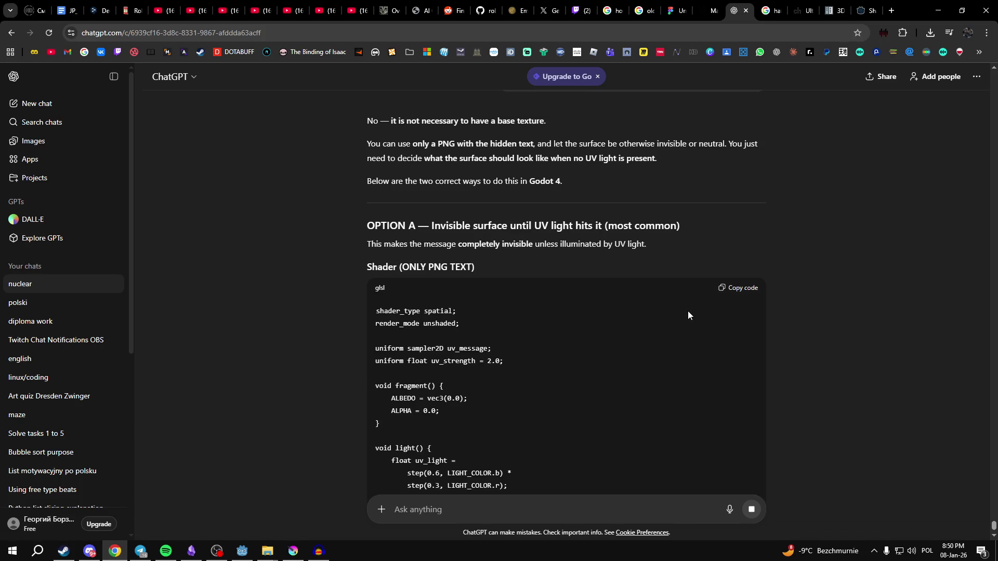
pyautogui.scroll(-2, 687, 310)
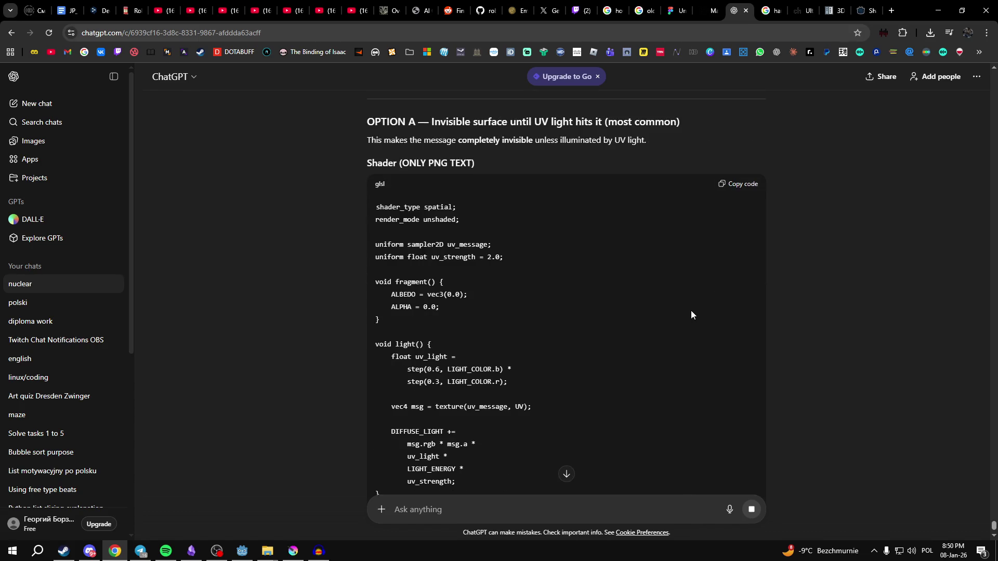
pyautogui.scroll(-2, 814, 329)
pyautogui.scroll(-4, 814, 329)
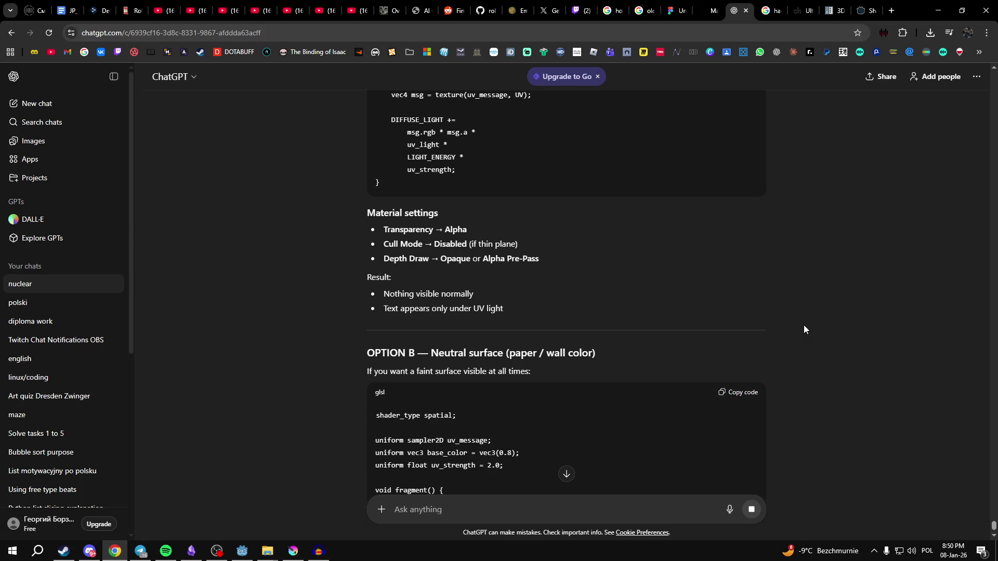
pyautogui.scroll(-2, 804, 326)
pyautogui.scroll(9, 803, 325)
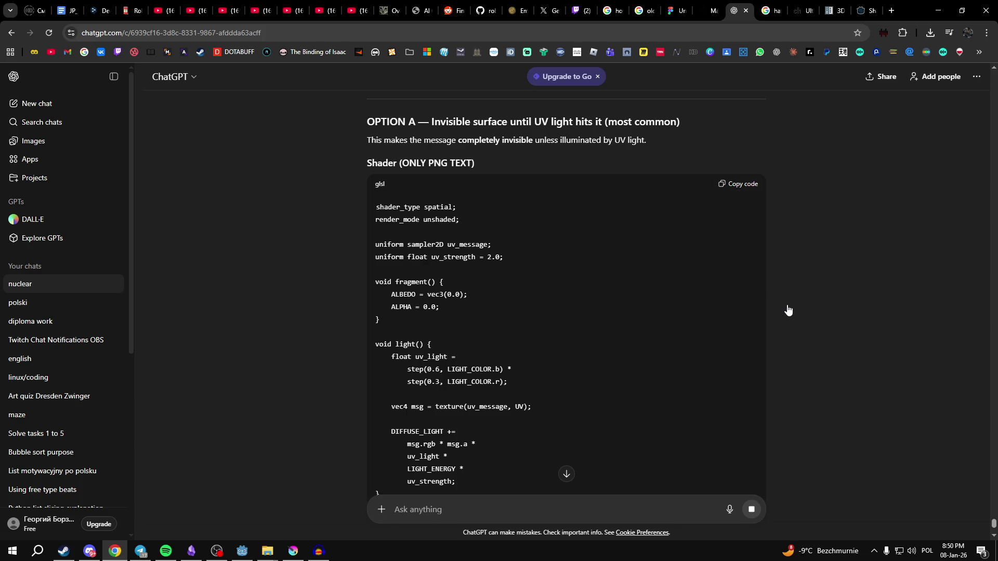
pyautogui.scroll(-7, 787, 310)
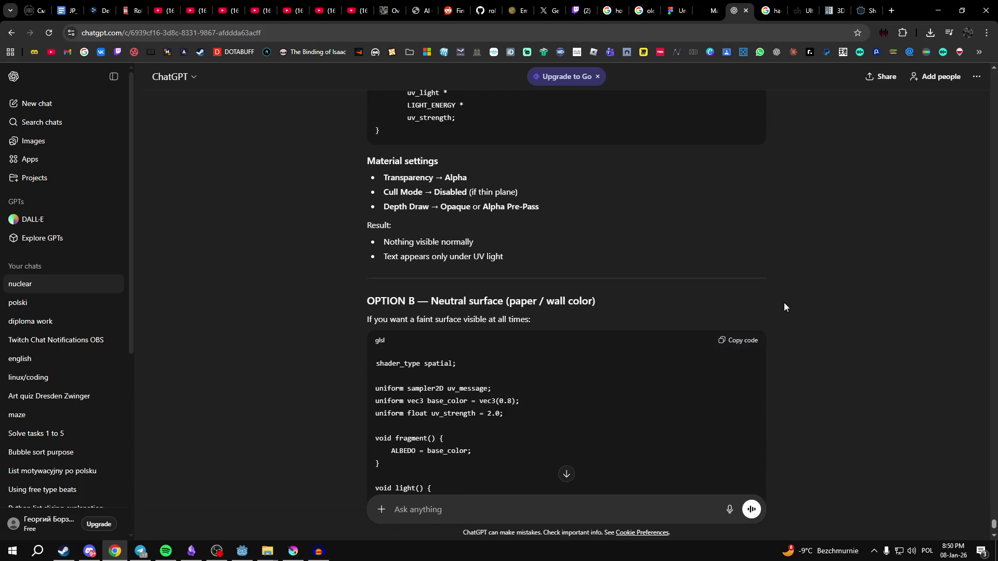
pyautogui.scroll(10, 780, 296)
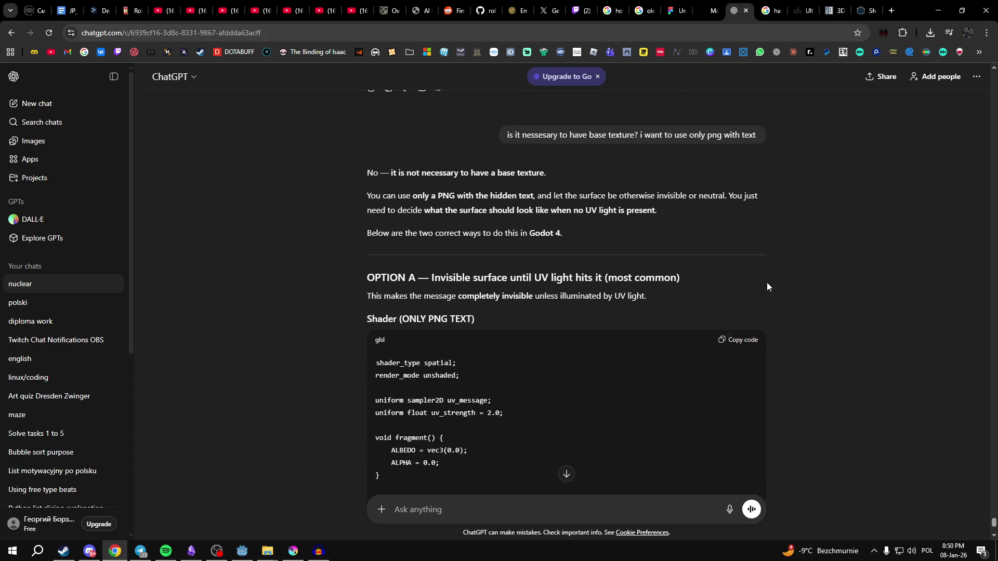
# Back in Godot, look toward the desk and switch the viewport to Display Unshaded
pyautogui.click(938, 11)
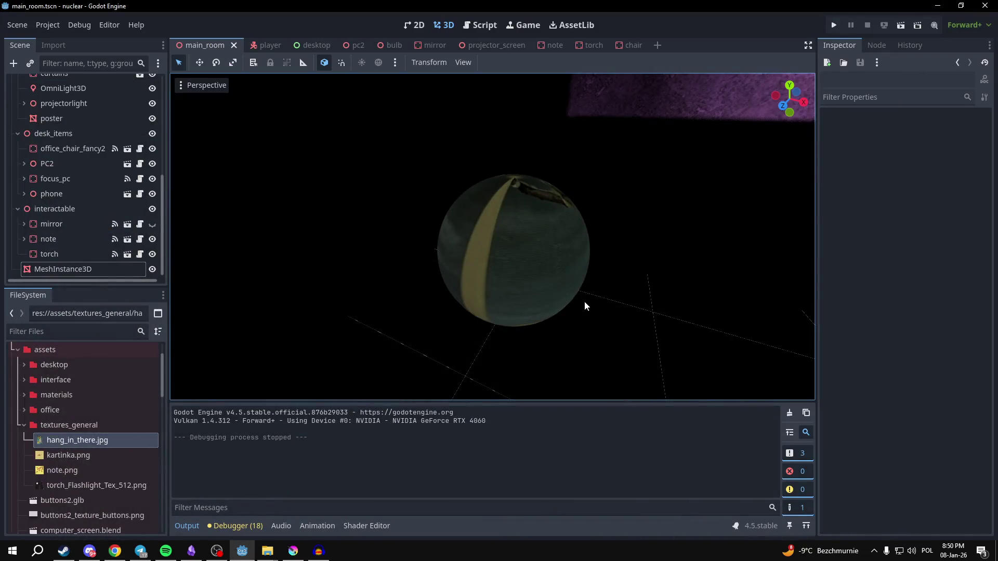
pyautogui.moveTo(584, 301)
pyautogui.mouseDown()
pyautogui.moveTo(246, 327)
pyautogui.moveTo(329, 202)
pyautogui.mouseUp()
pyautogui.click(216, 87)
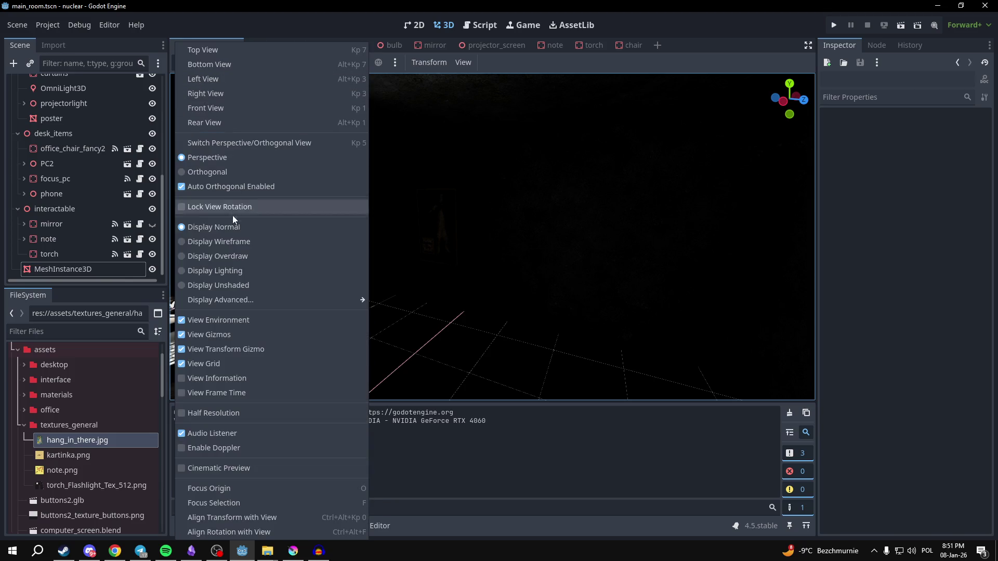
pyautogui.click(233, 284)
# Fly the view to the wall beside the poster and select the misc node
pyautogui.click(500, 204)
pyautogui.moveTo(499, 204); pyautogui.dragTo(491, 257)
pyautogui.scroll(2, 102, 193)
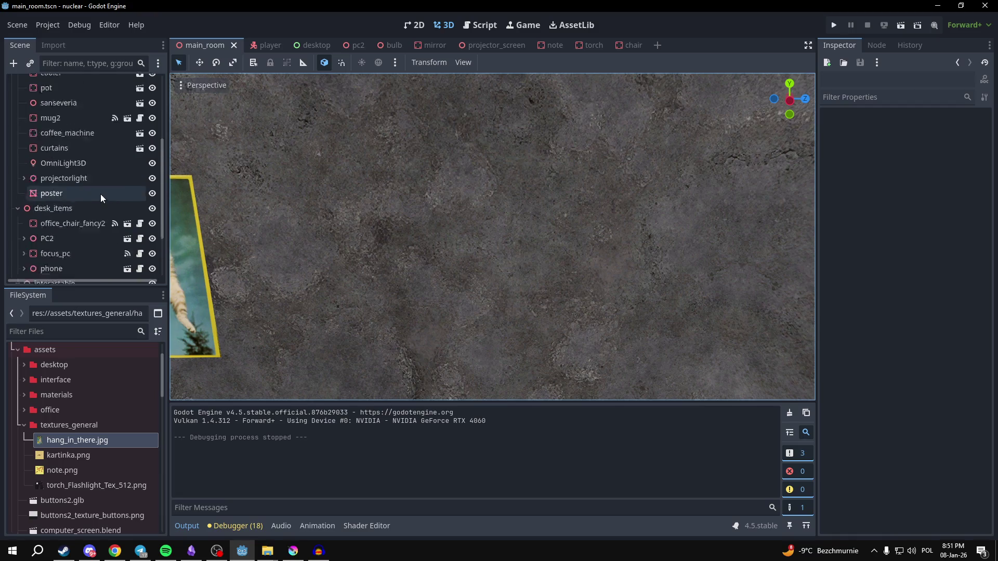
pyautogui.scroll(-2, 71, 243)
pyautogui.click(78, 209)
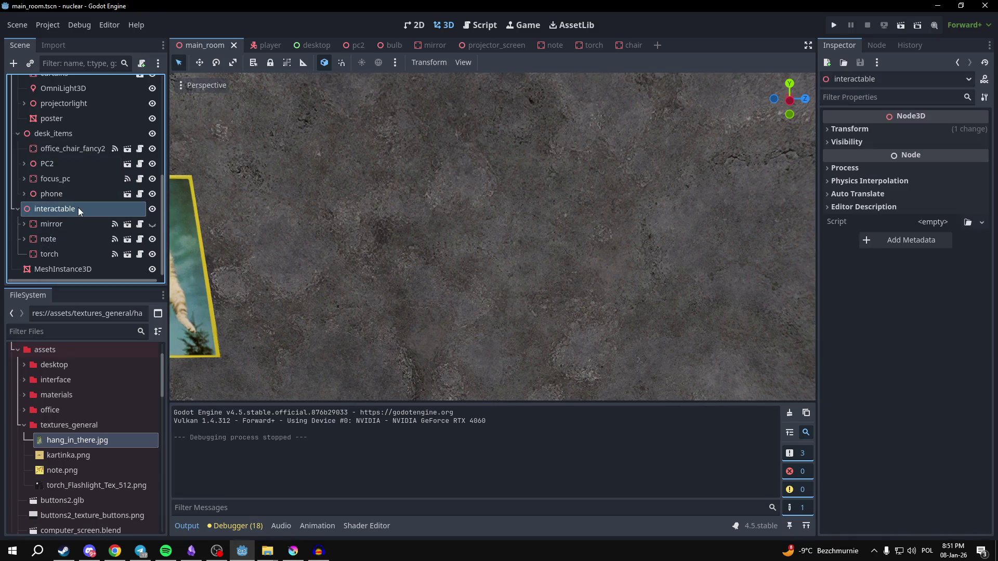
pyautogui.scroll(5, 75, 143)
pyautogui.click(68, 161)
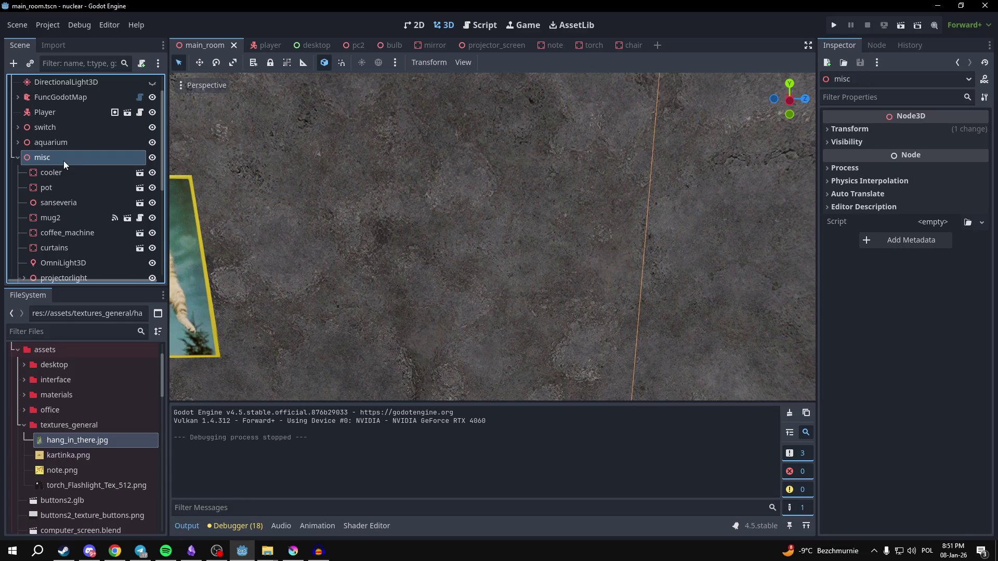
# Add a MeshInstance3D under misc and rename it uv_test
pyautogui.hotkey('ctrl', 'a')
pyautogui.write('mesh')
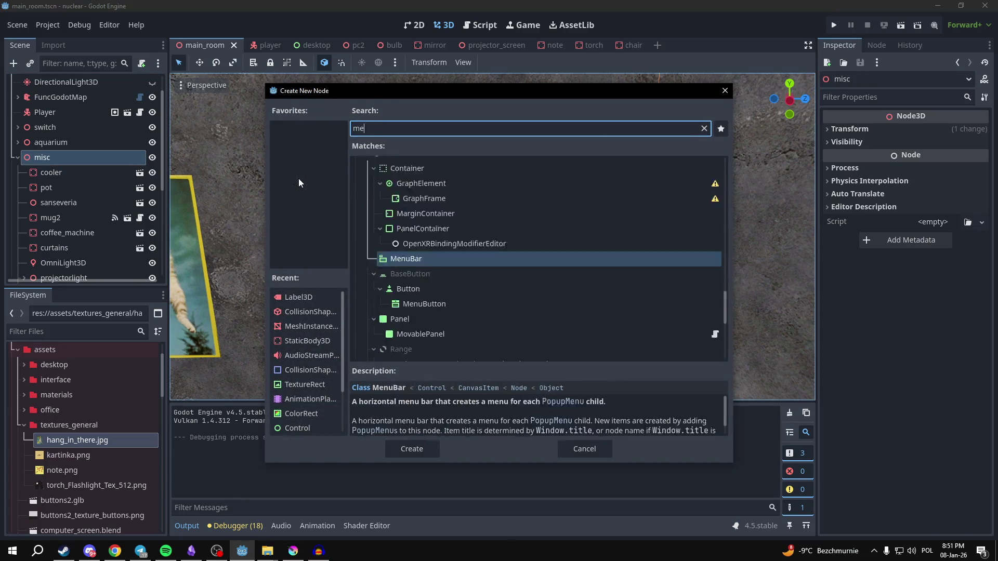
pyautogui.press('Return')
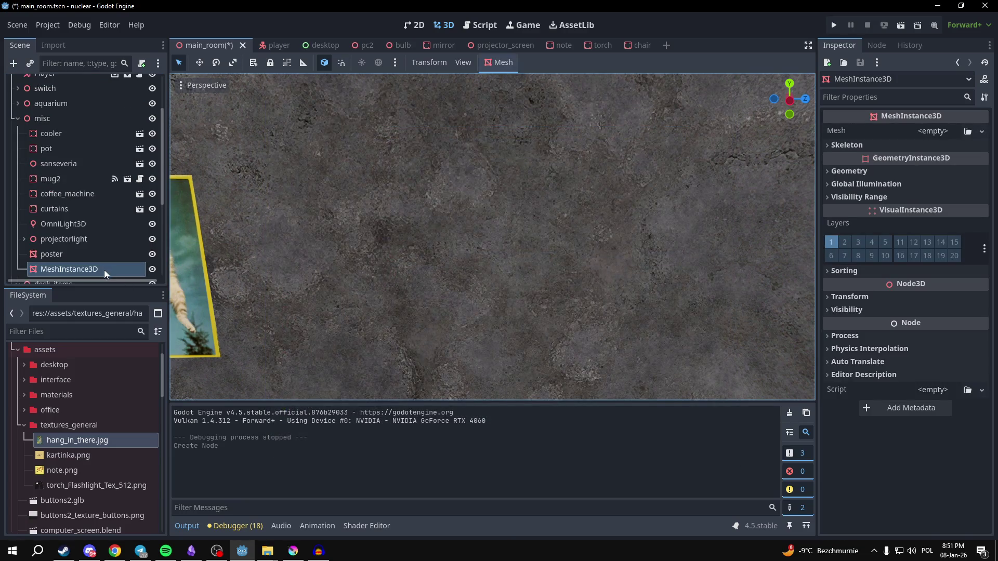
pyautogui.doubleClick(98, 266)
pyautogui.write('uv_test')
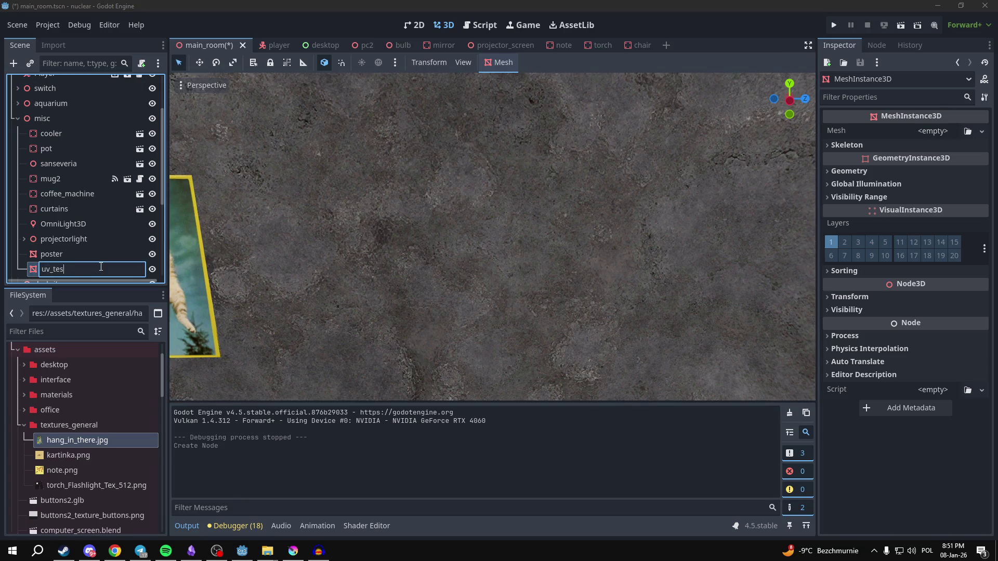
pyautogui.write('t')
pyautogui.press('Return')
# Give uv_test a QuadMesh and place it upright about 1.9 m up the wall
pyautogui.click(986, 133)
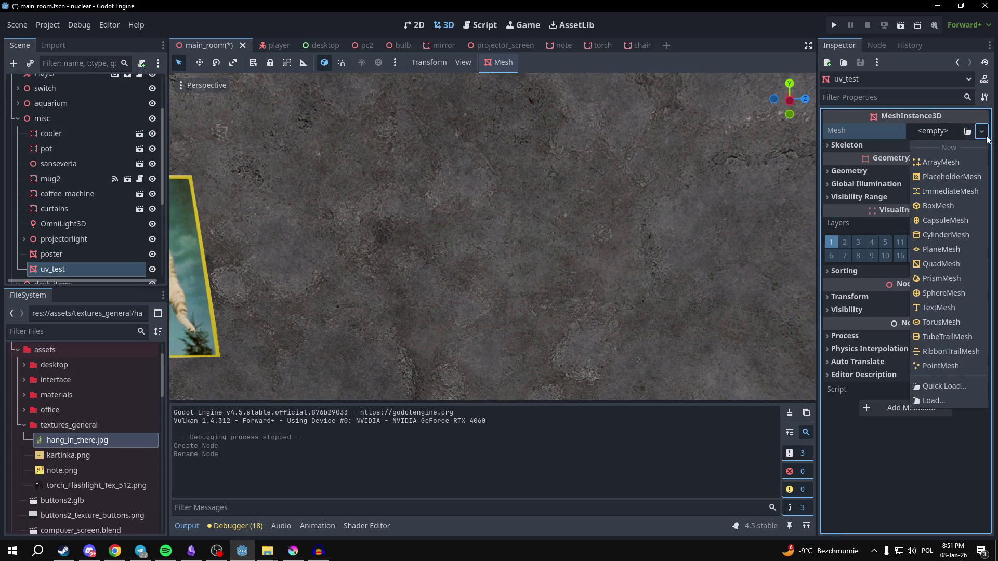
pyautogui.click(943, 265)
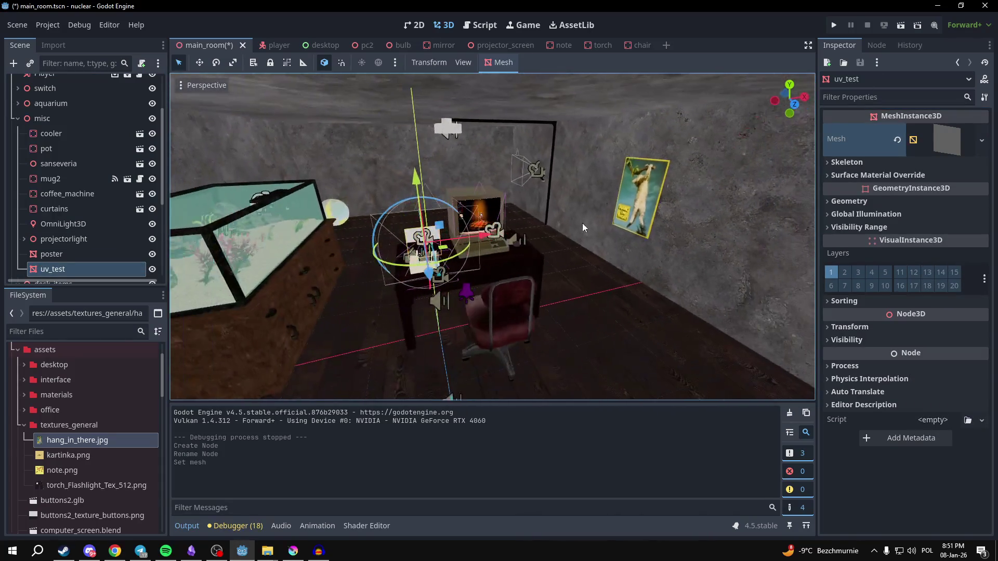
pyautogui.moveTo(470, 237)
pyautogui.mouseDown()
pyautogui.moveTo(571, 254)
pyautogui.moveTo(524, 234)
pyautogui.moveTo(644, 300)
pyautogui.mouseUp()
pyautogui.press('f')
pyautogui.moveTo(338, 223)
pyautogui.mouseDown()
pyautogui.moveTo(483, 218)
pyautogui.moveTo(513, 112)
pyautogui.mouseUp()
pyautogui.press('f')
pyautogui.click(936, 155)
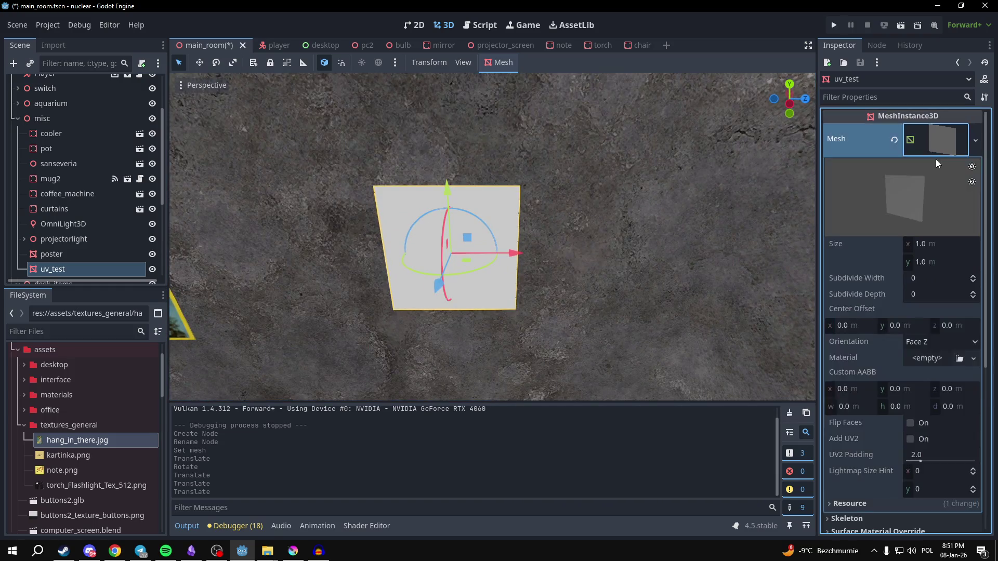
# Give the quad a new ShaderMaterial that loads uv_item.gdshader
pyautogui.scroll(-5, 911, 300)
pyautogui.click(928, 254)
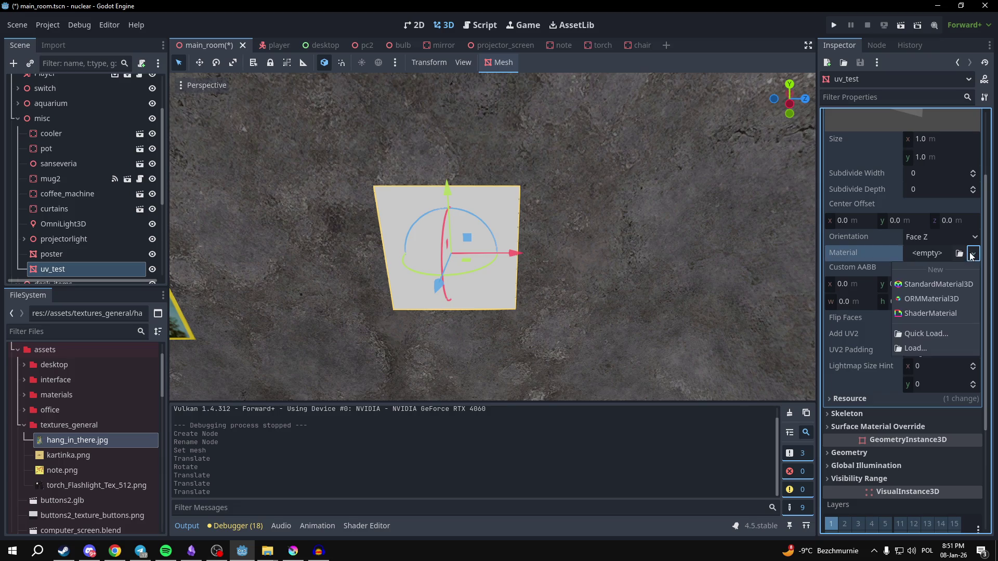
pyautogui.click(940, 314)
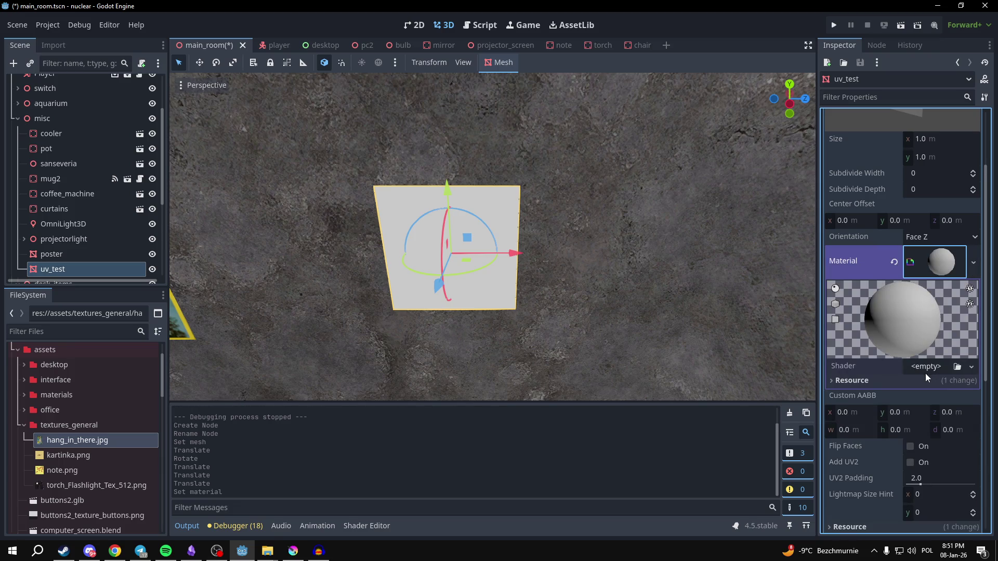
pyautogui.click(970, 367)
pyautogui.click(936, 413)
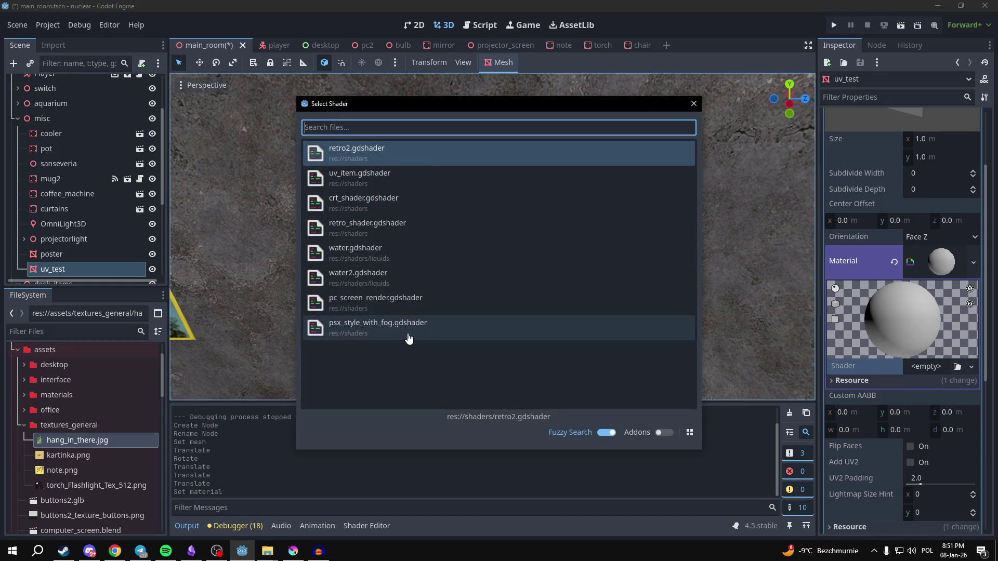
pyautogui.doubleClick(402, 185)
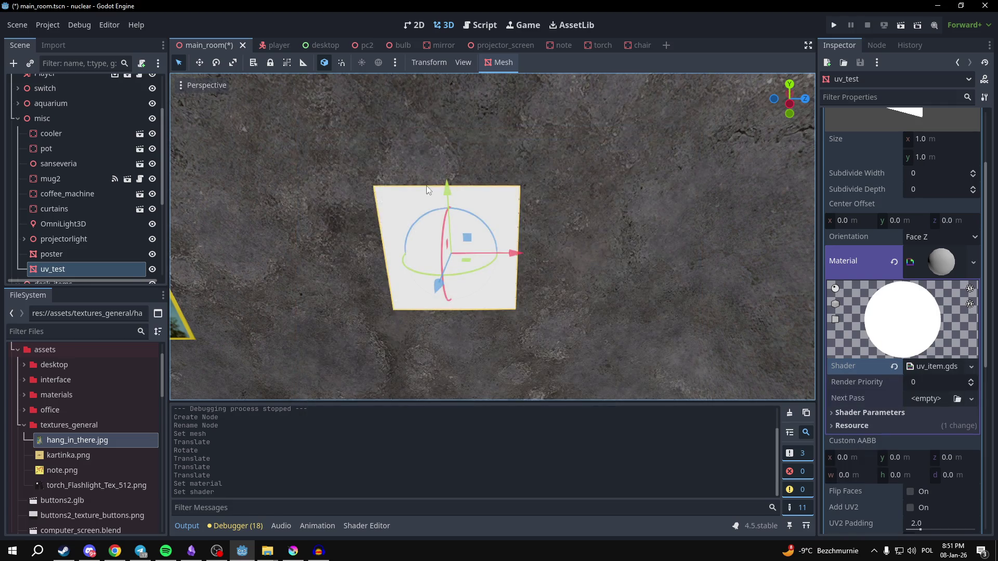
# Open uv_item.gdshader in the Shader Editor and paste the UV-reveal code over it
pyautogui.click(928, 366)
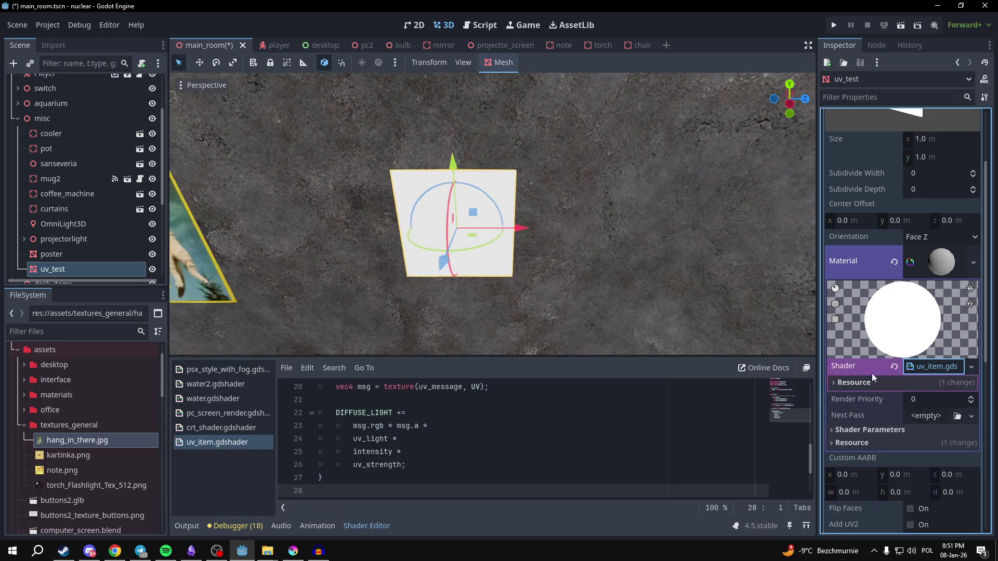
pyautogui.moveTo(506, 354); pyautogui.dragTo(512, 289)
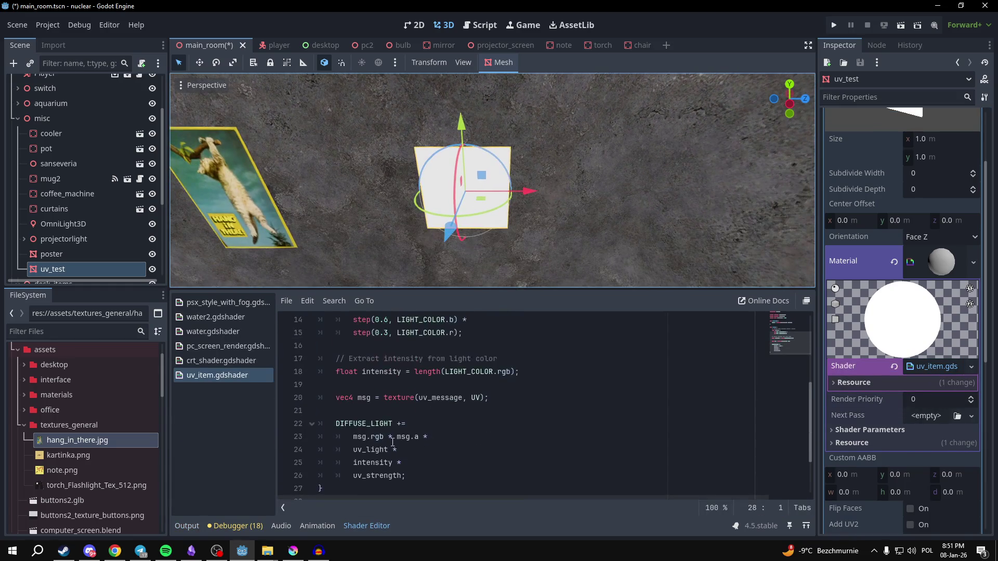
pyautogui.moveTo(357, 472)
pyautogui.mouseDown()
pyautogui.moveTo(312, 380)
pyautogui.moveTo(307, 317)
pyautogui.mouseUp()
pyautogui.hotkey('ctrl', 'v')
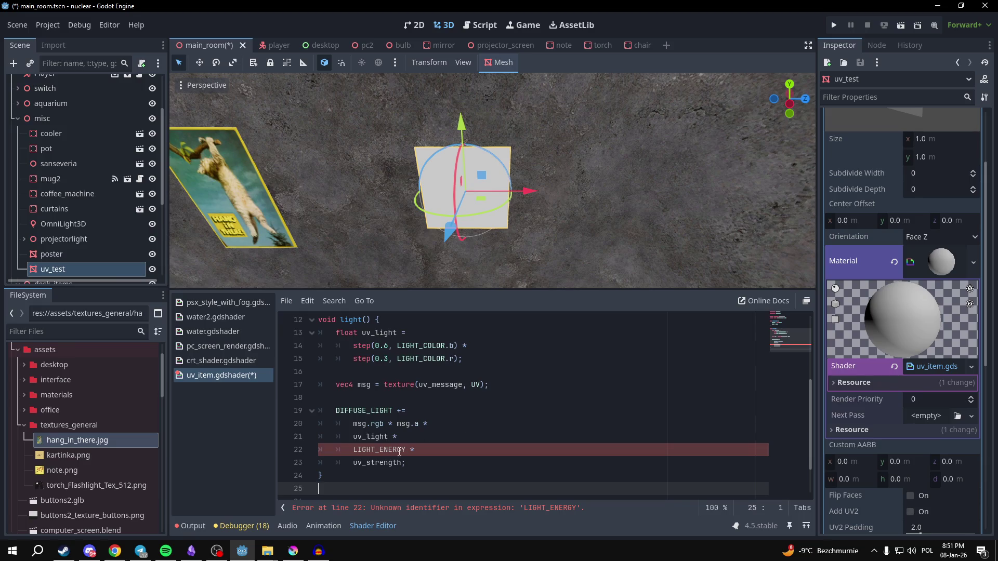
pyautogui.click(115, 551)
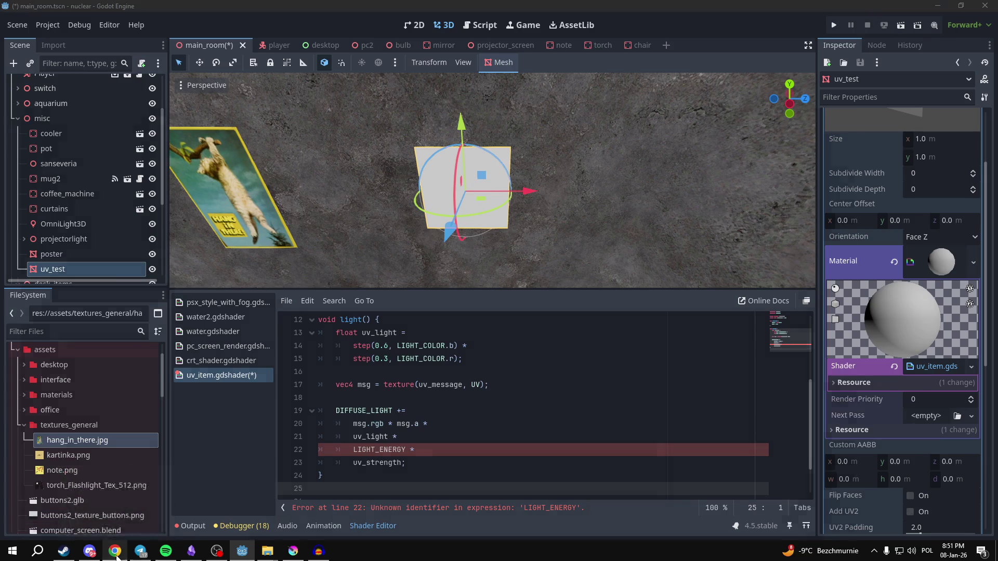
# Scroll through ChatGPT's LIGHT_ENERGY explanation and corrected shader code
pyautogui.scroll(-10, 515, 347)
pyautogui.scroll(20, 515, 347)
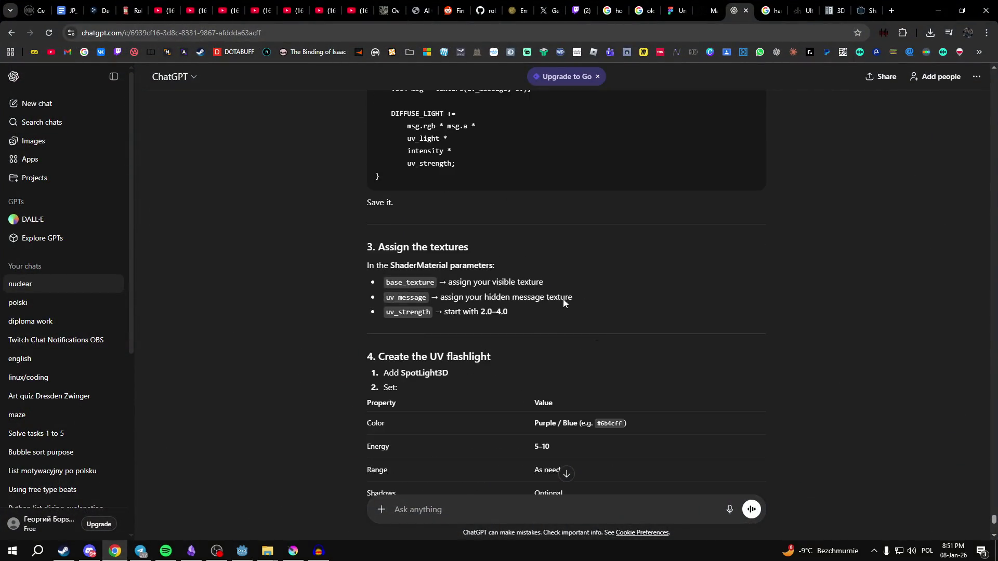
pyautogui.scroll(-15, 562, 306)
pyautogui.scroll(5, 572, 326)
pyautogui.scroll(5, 571, 325)
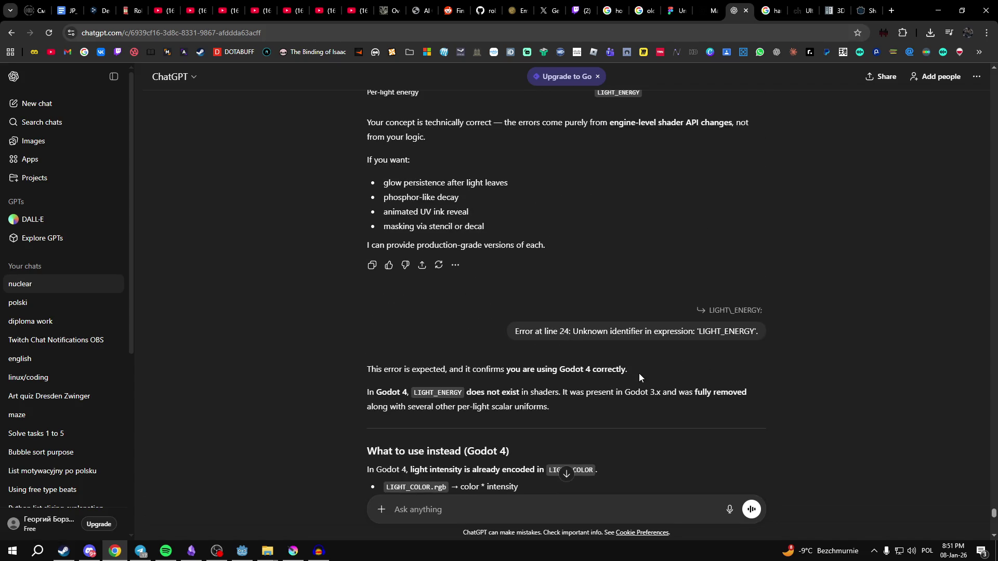
pyautogui.scroll(-5, 638, 374)
pyautogui.scroll(-10, 637, 373)
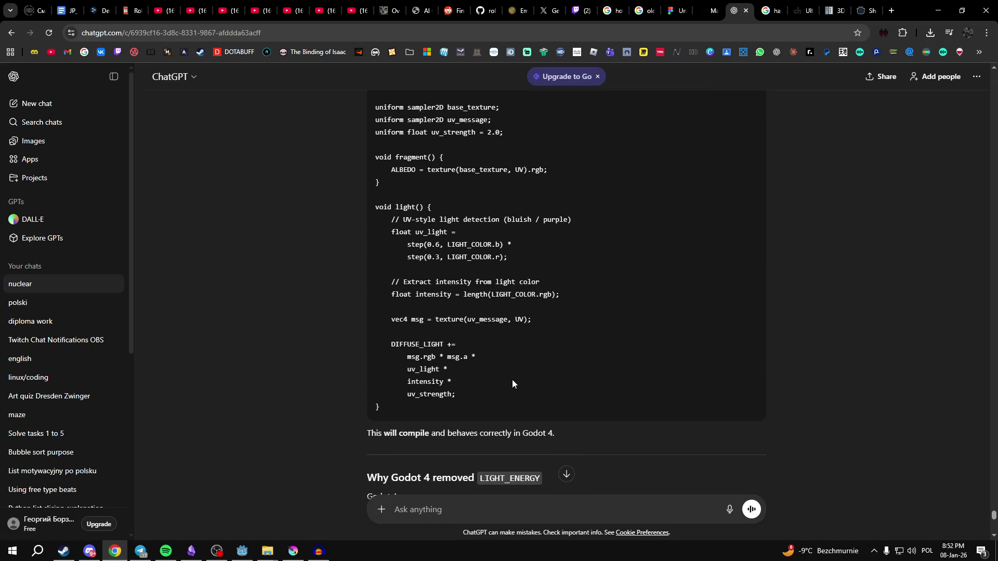
pyautogui.scroll(15, 511, 379)
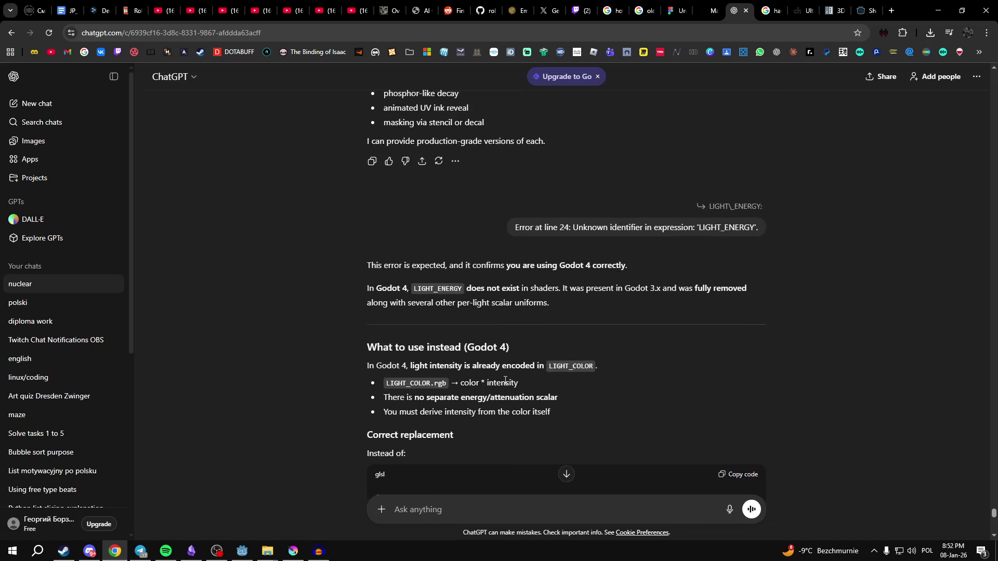
pyautogui.scroll(12, 504, 376)
pyautogui.scroll(-4, 505, 370)
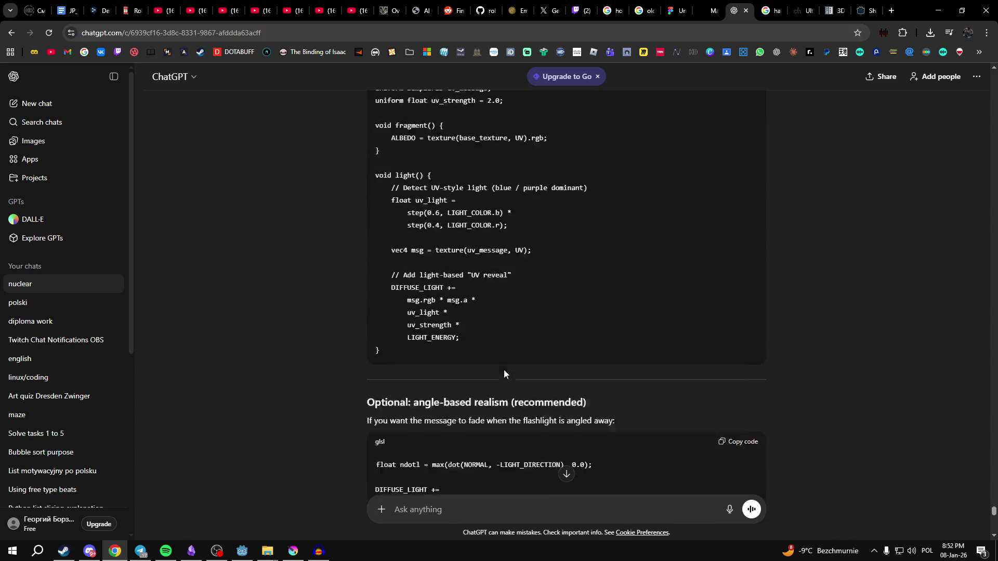
pyautogui.scroll(-15, 504, 370)
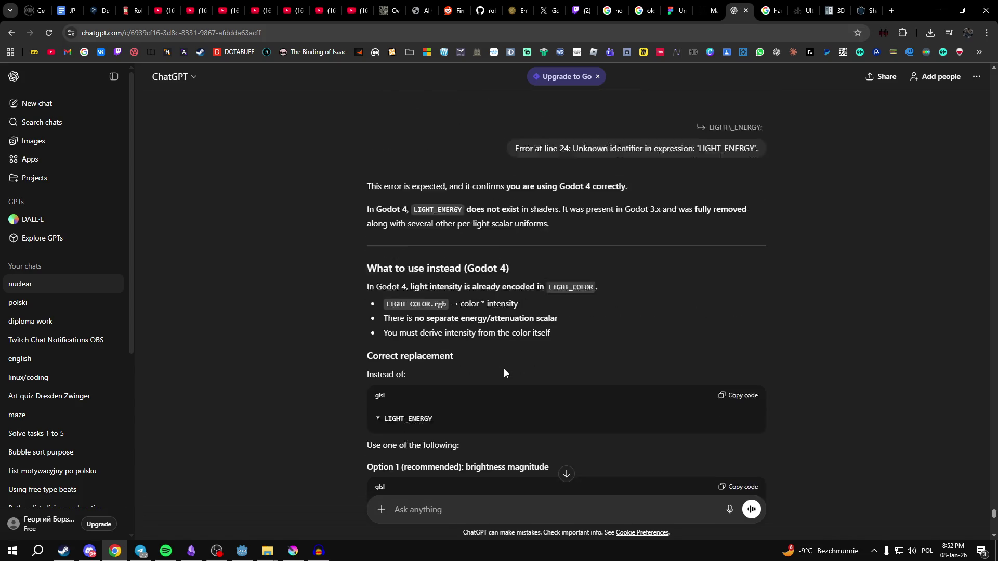
pyautogui.scroll(-3, 503, 370)
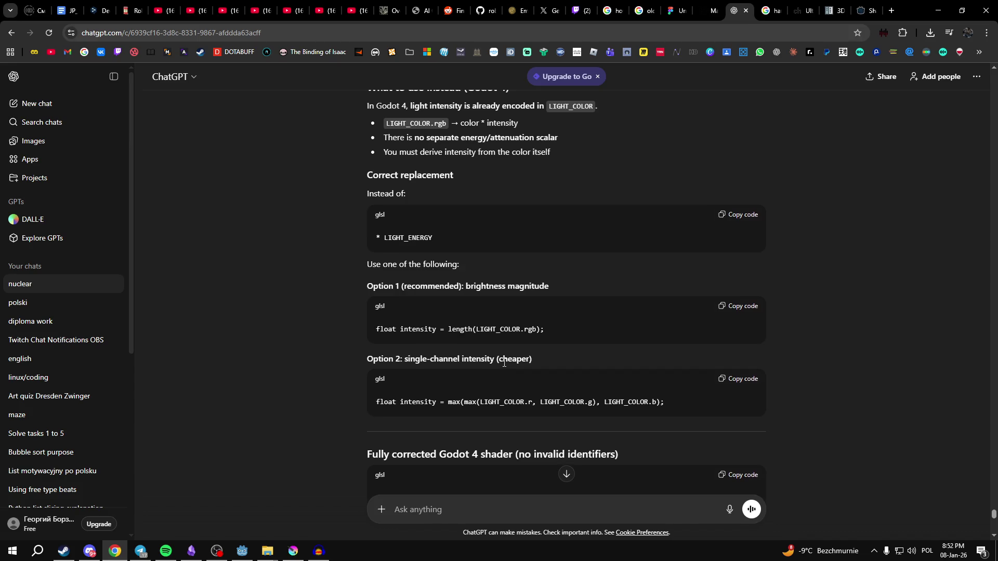
# Copy the Option 1 line 'float intensity = length(LIGHT_COLOR.rgb);' and return to Godot
pyautogui.moveTo(556, 326); pyautogui.dragTo(375, 329)
pyautogui.hotkey('ctrl', 'c')
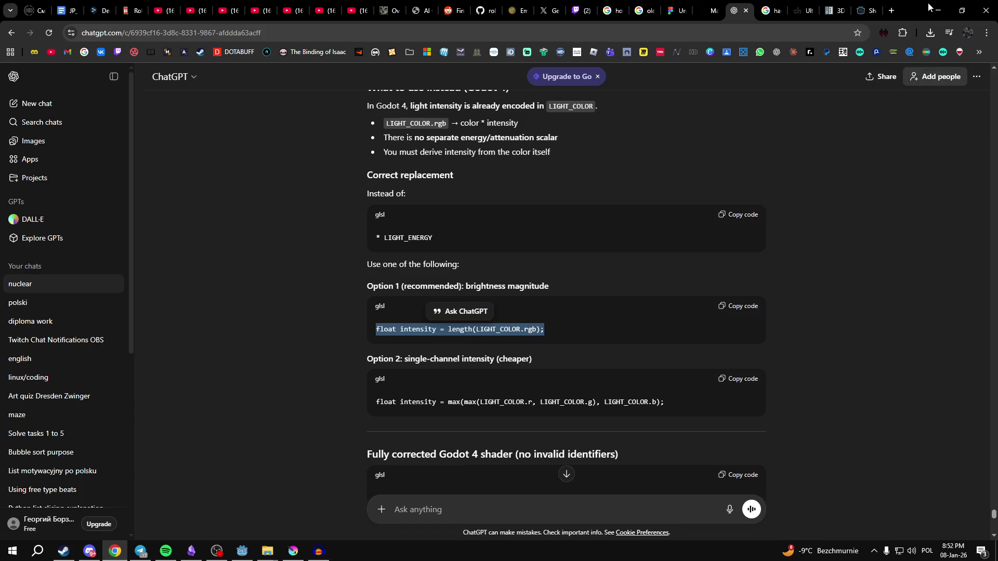
pyautogui.scroll(-5, 675, 325)
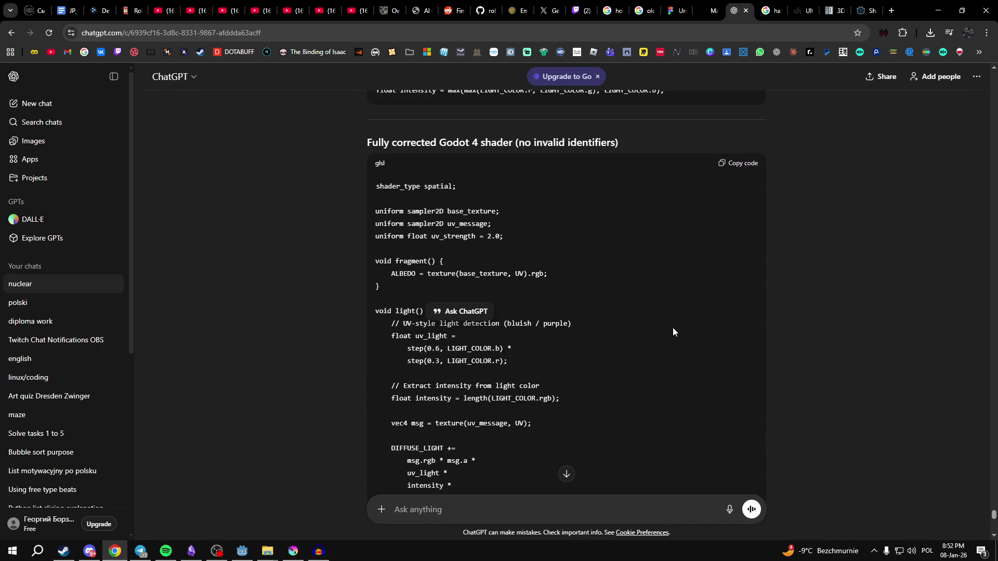
pyautogui.scroll(-2, 675, 329)
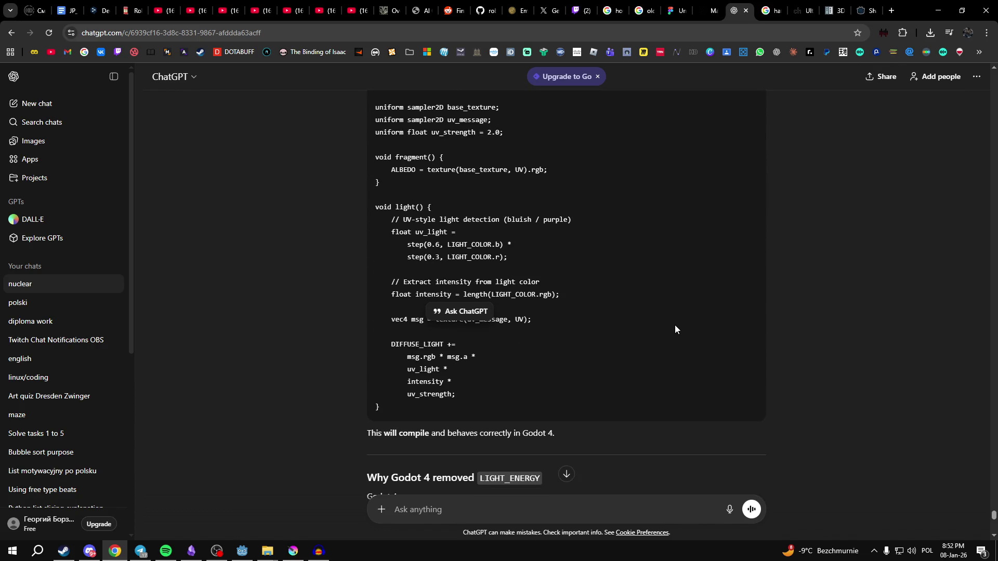
pyautogui.scroll(1, 756, 248)
pyautogui.click(939, 4)
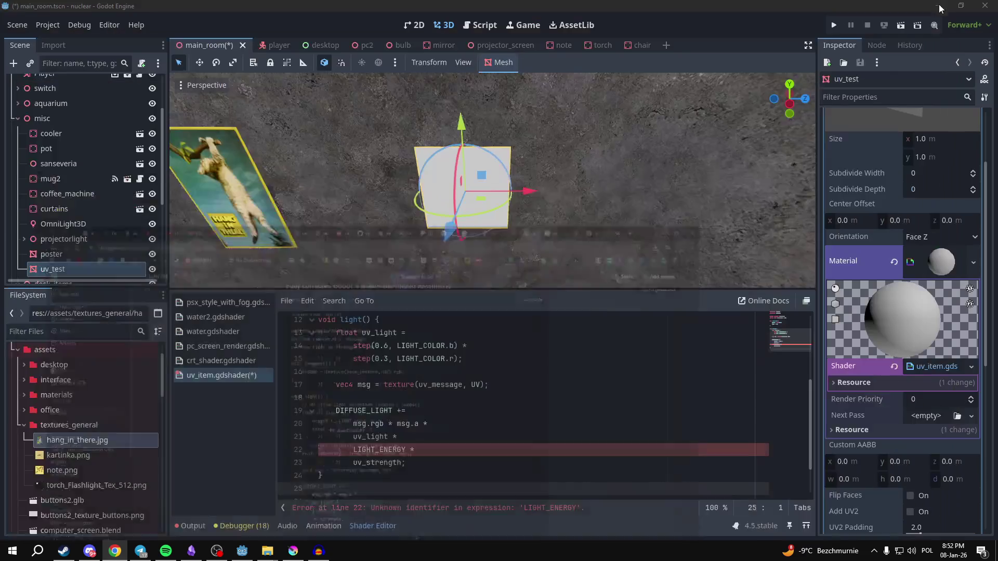
# Paste the intensity line into empty line 16 of uv_item.gdshader
pyautogui.click(407, 448)
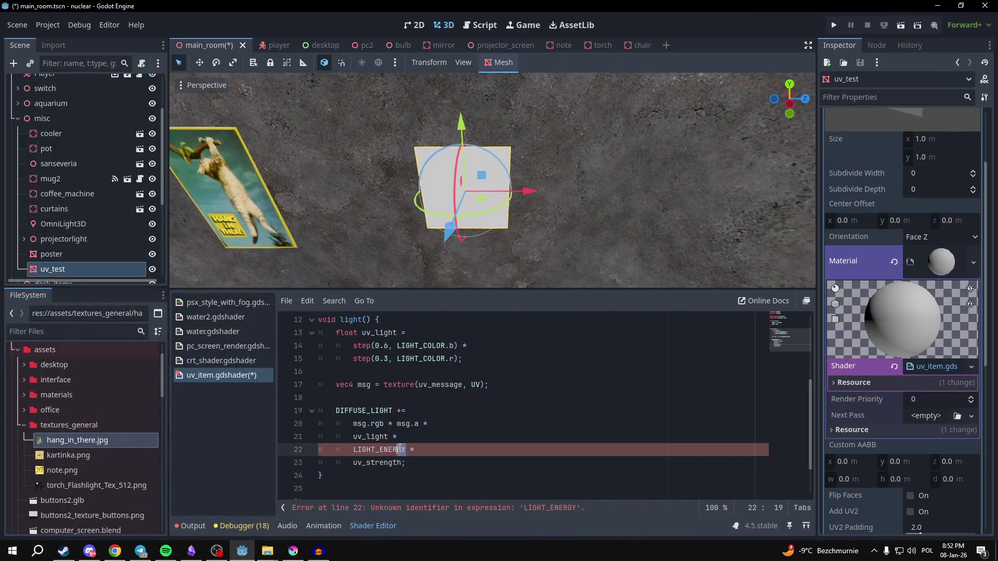
pyautogui.scroll(2, 426, 437)
pyautogui.scroll(2, 446, 422)
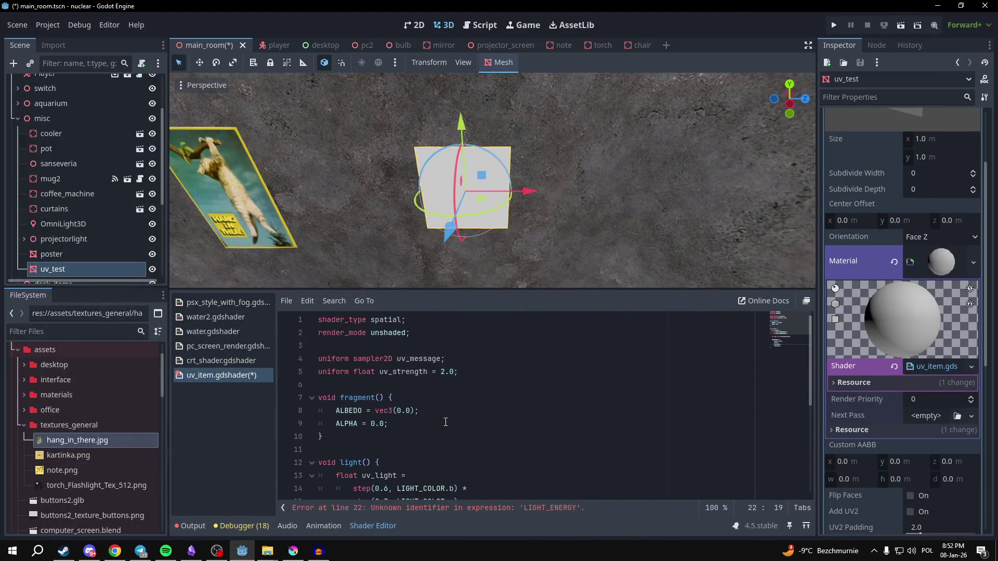
pyautogui.click(115, 551)
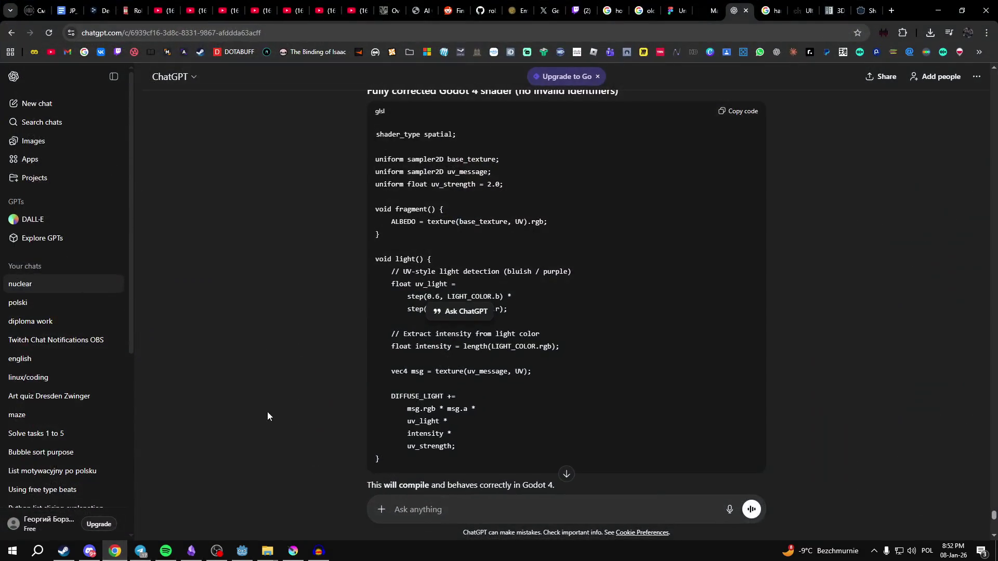
pyautogui.click(114, 551)
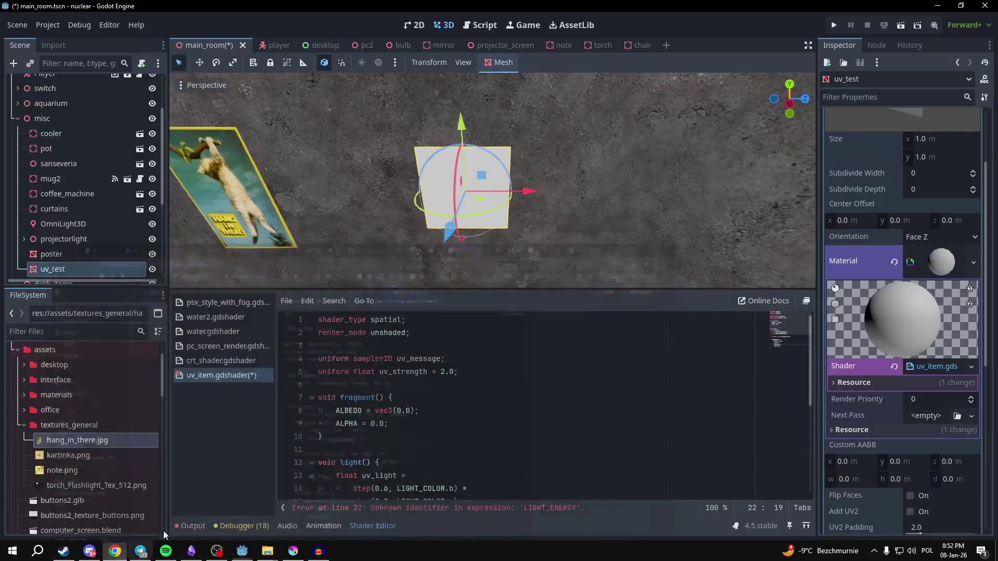
pyautogui.scroll(-3, 366, 411)
pyautogui.click(364, 398)
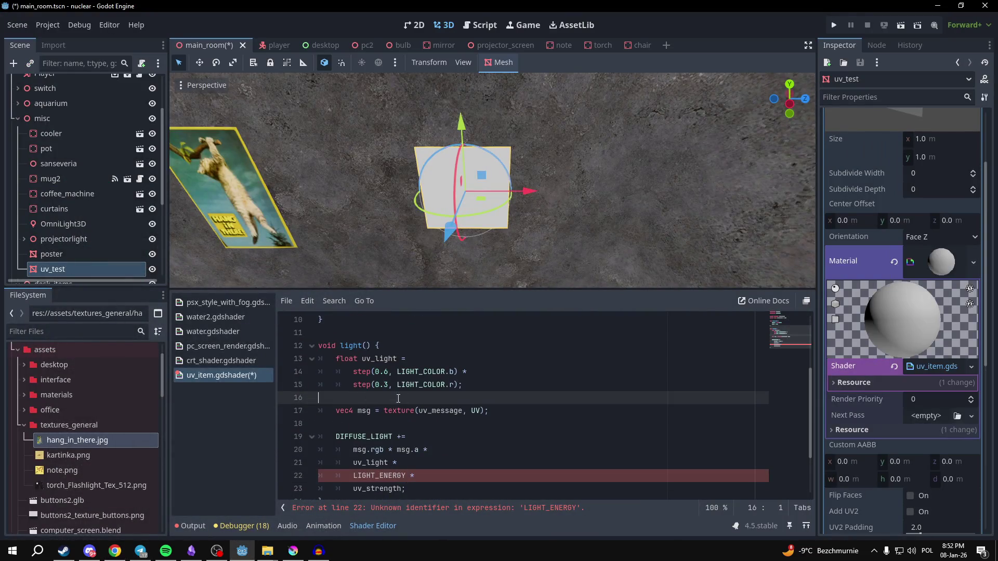
pyautogui.hotkey('ctrl', 'v')
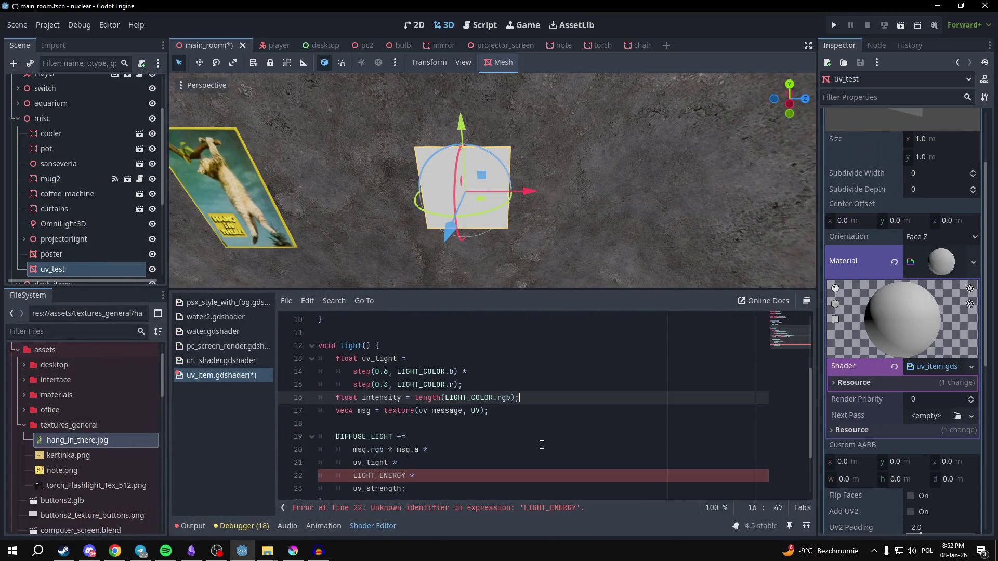
# Replace LIGHT_ENERGY on line 22 with intensity and save the shader
pyautogui.scroll(-2, 458, 436)
pyautogui.moveTo(406, 398); pyautogui.dragTo(353, 398)
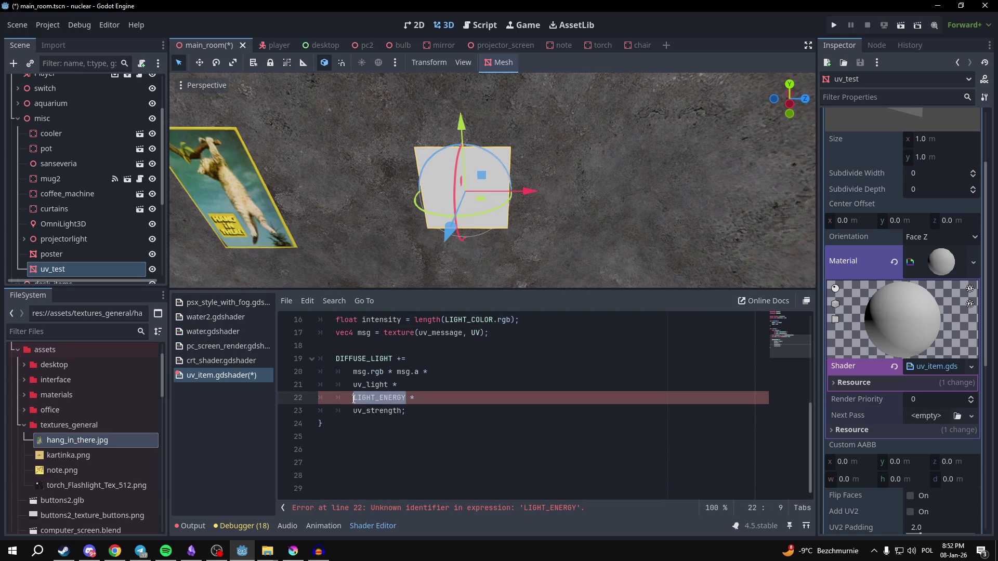
pyautogui.write('intensity')
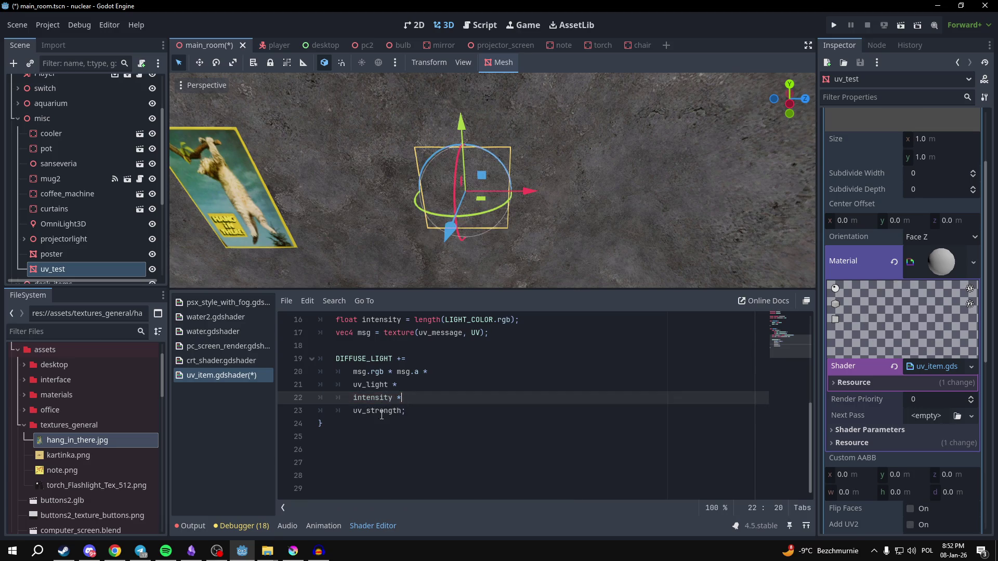
pyautogui.click(366, 422)
pyautogui.hotkey('ctrl', 's')
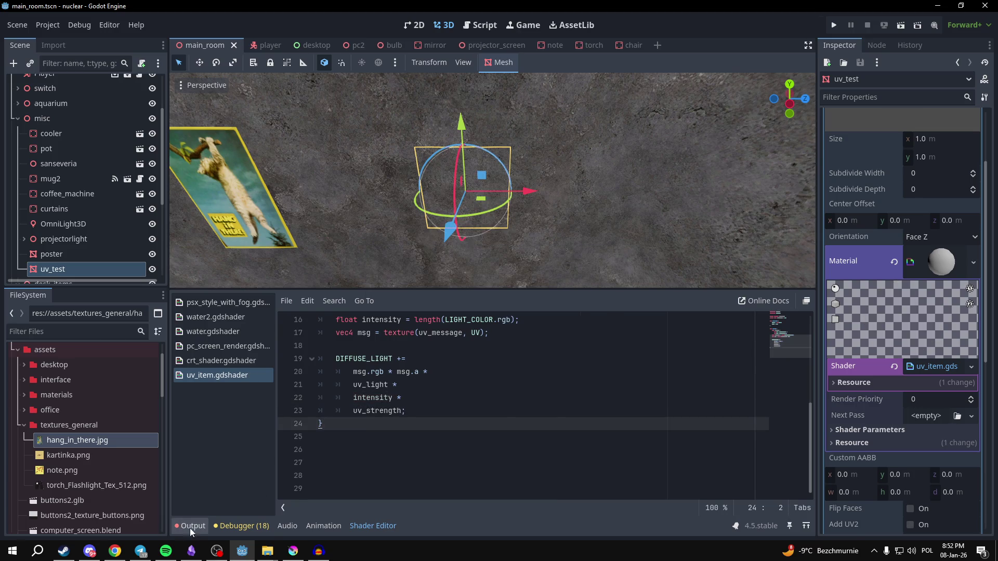
# Show the Output log with the shader errors and enlarge the 3D viewport
pyautogui.click(188, 529)
pyautogui.moveTo(468, 289); pyautogui.dragTo(473, 402)
pyautogui.moveTo(474, 344); pyautogui.dragTo(496, 325)
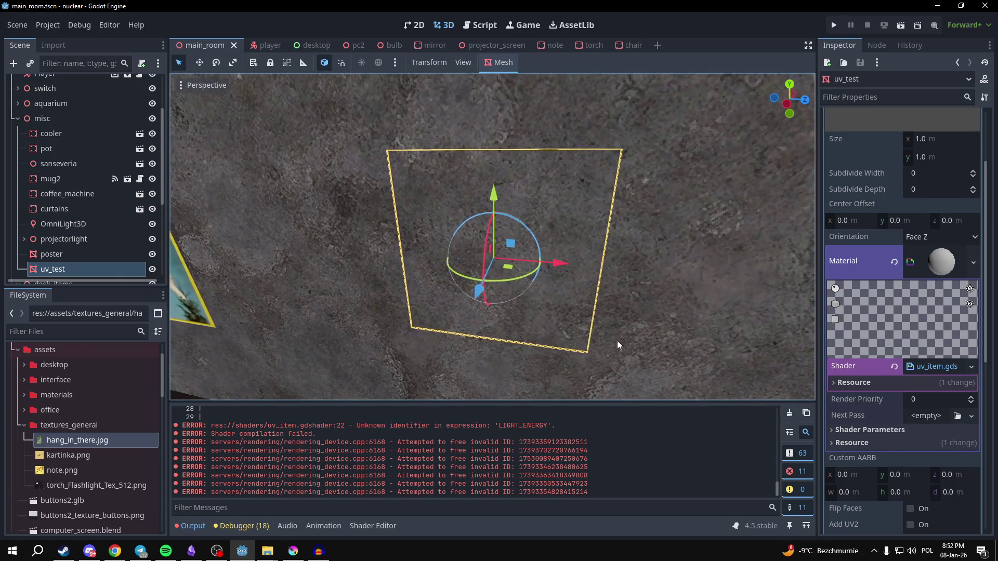
# Expand uv_test's Shader Parameters, check the UV Message choices without picking one, then go to File Explorer
pyautogui.click(893, 422)
pyautogui.scroll(-1, 892, 422)
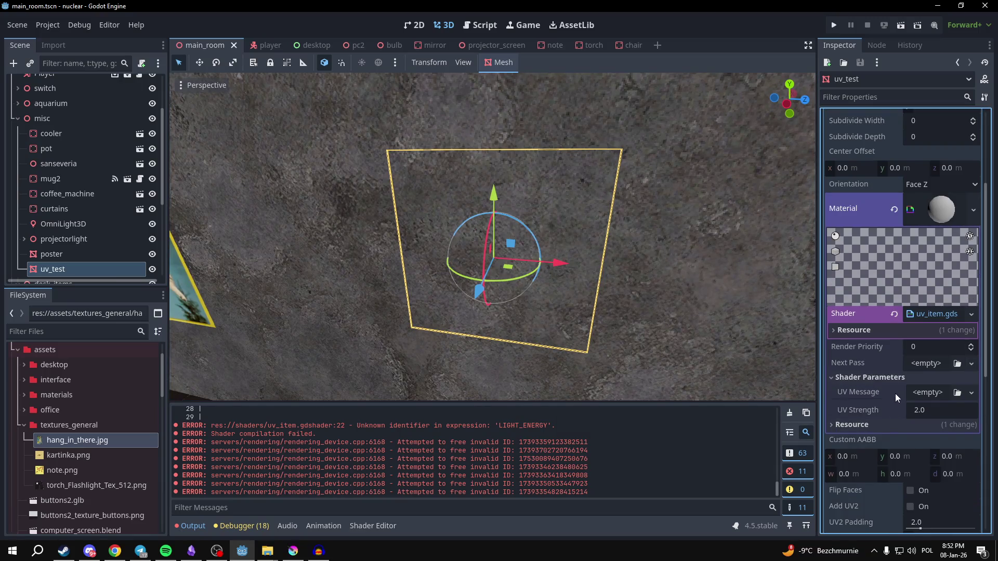
pyautogui.click(972, 392)
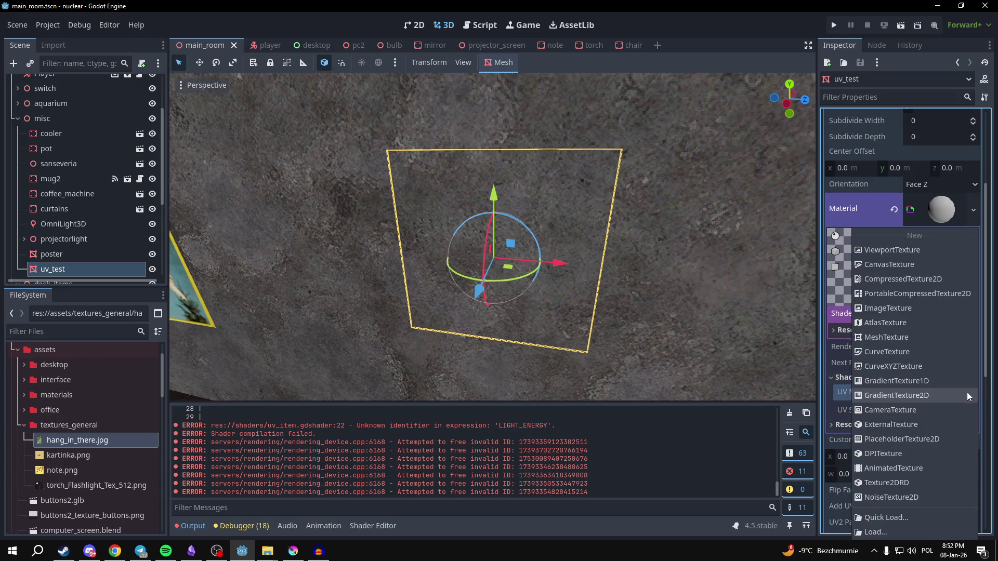
pyautogui.press('Escape')
pyautogui.click(267, 551)
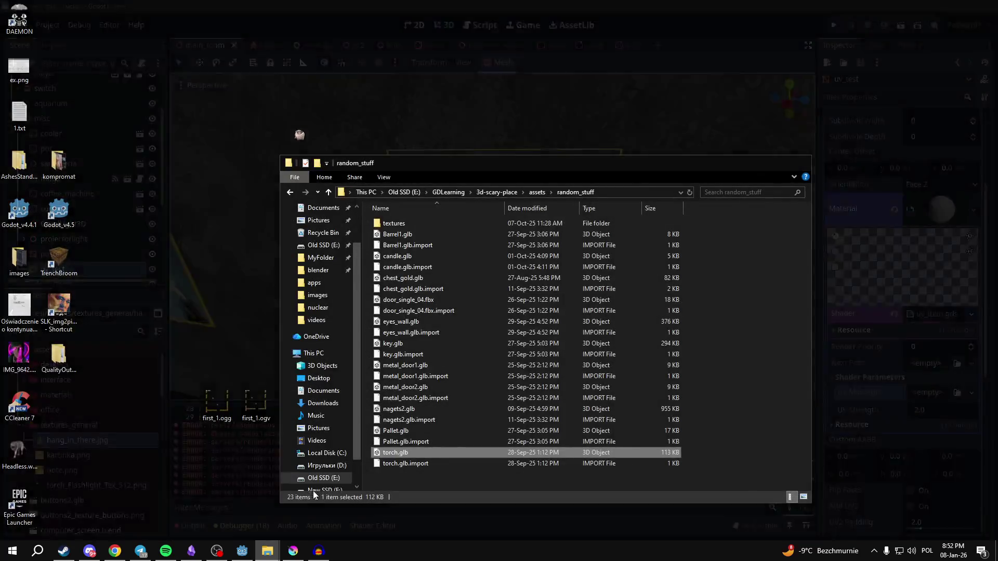
# Browse from GDLearning into the maze project's assets/trash/Textures folder
pyautogui.click(312, 490)
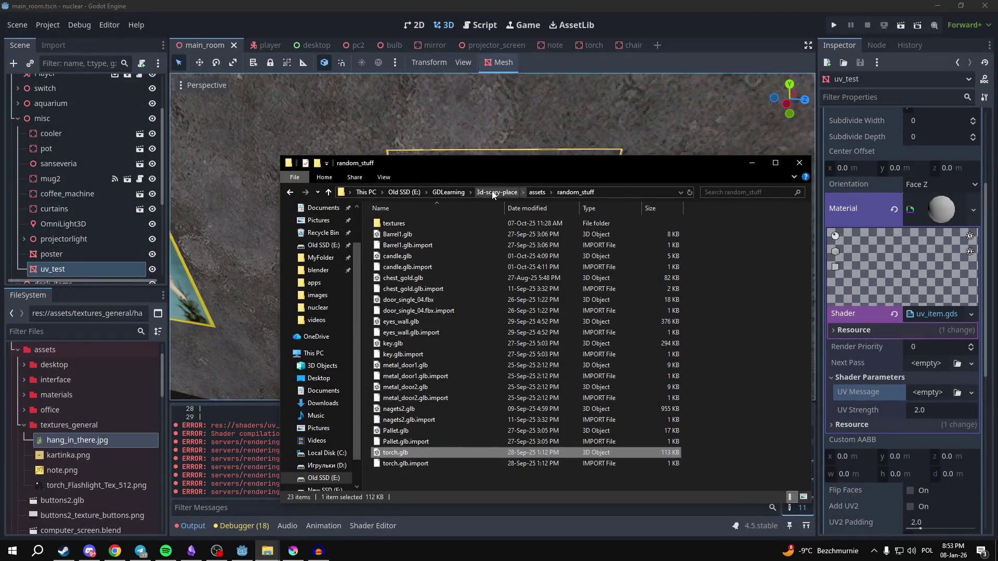
pyautogui.click(448, 192)
pyautogui.doubleClick(407, 256)
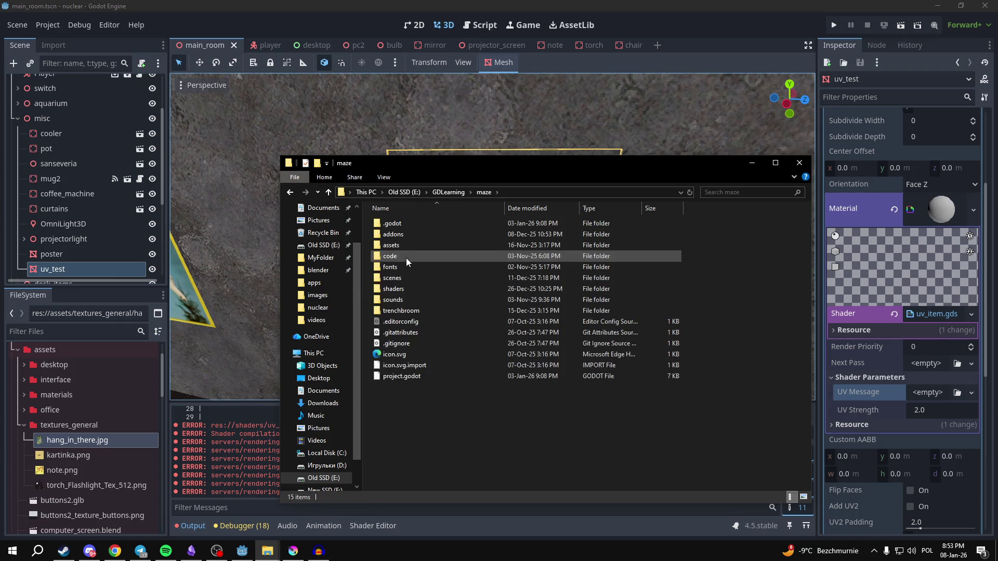
pyautogui.doubleClick(406, 245)
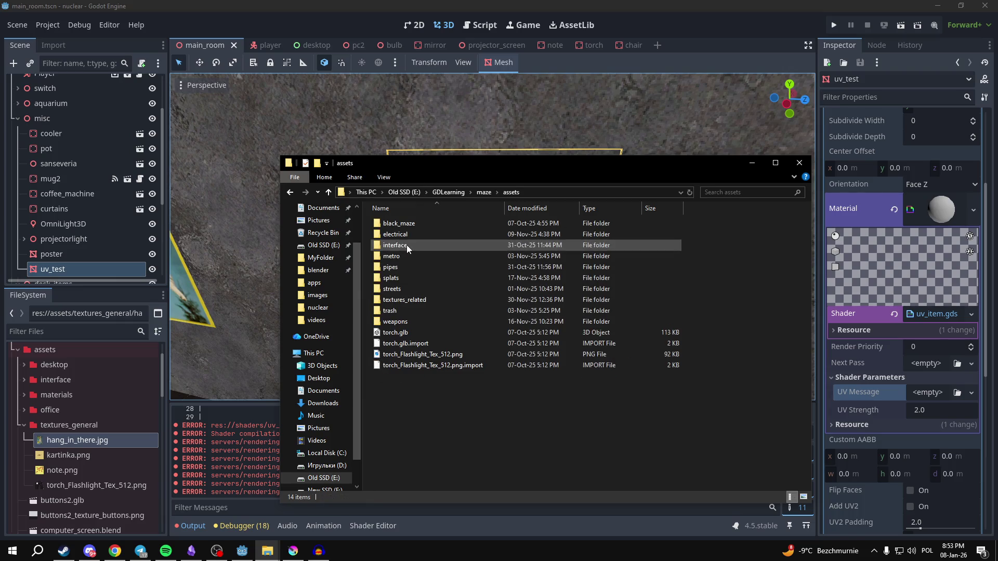
pyautogui.click(407, 310)
pyautogui.doubleClick(406, 310)
pyautogui.doubleClick(384, 223)
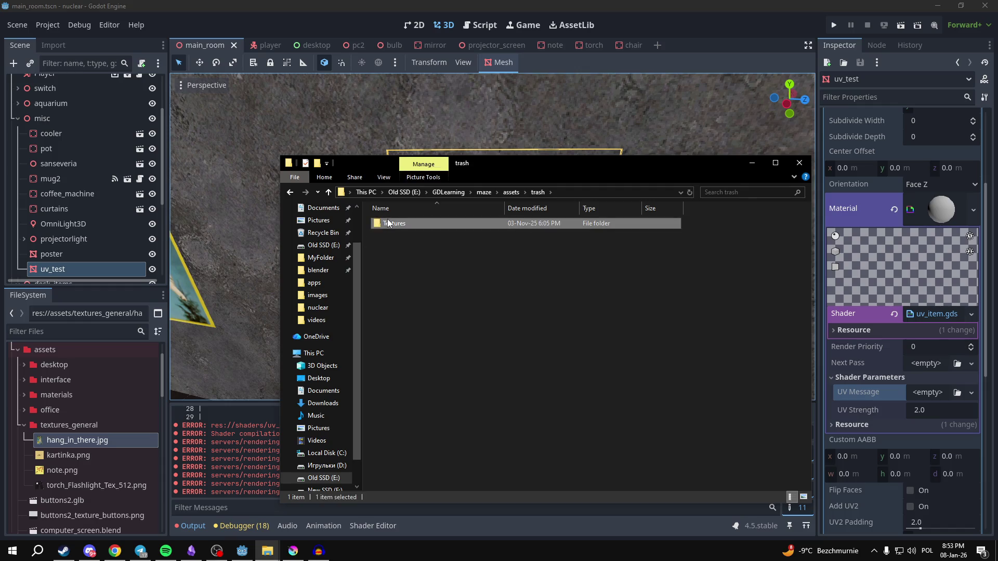
# Switch the Textures folder view to medium thumbnails
pyautogui.scroll(-4, 414, 257)
pyautogui.scroll(4, 414, 257)
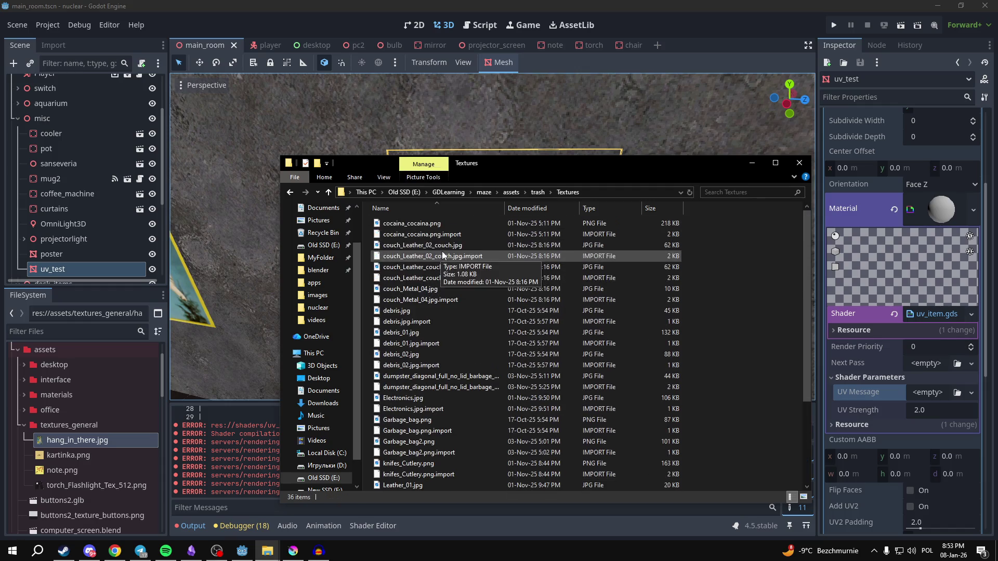
pyautogui.rightClick(754, 251)
pyautogui.click(722, 257)
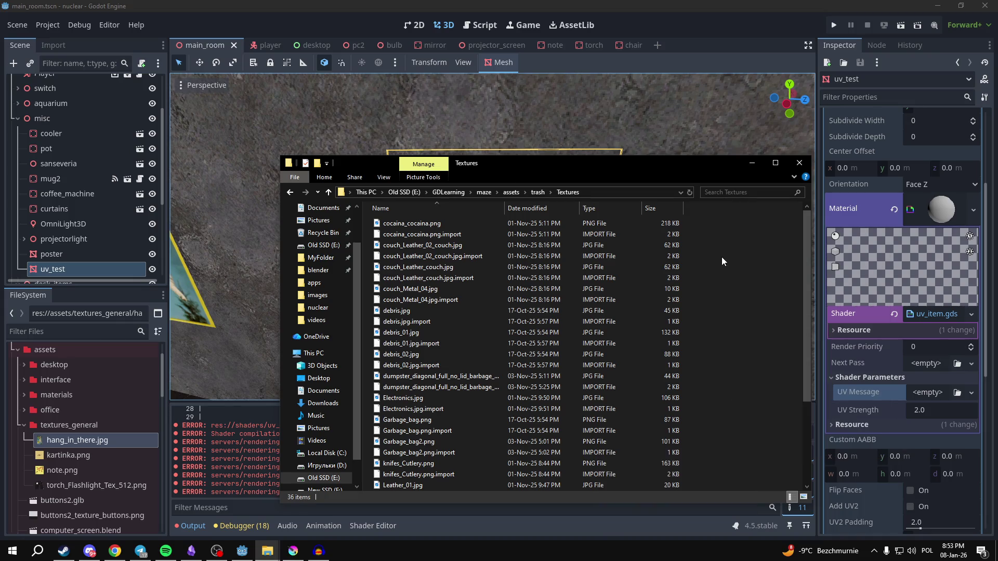
pyautogui.click(384, 177)
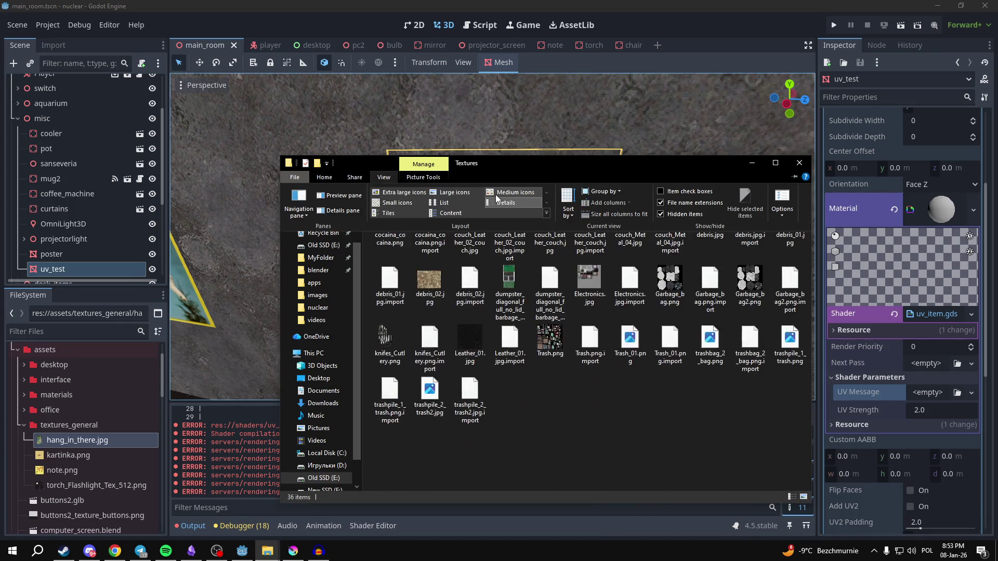
pyautogui.click(512, 192)
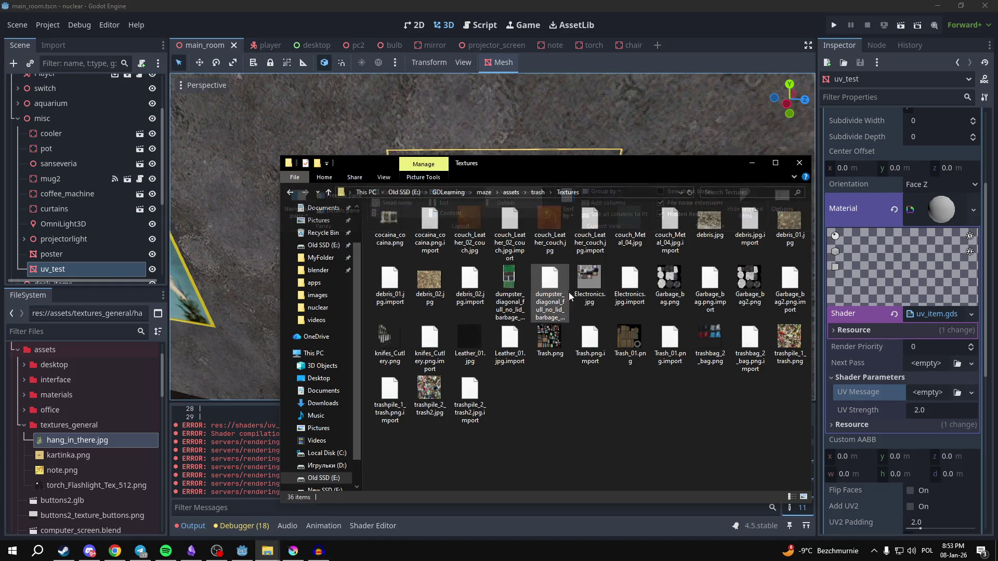
# Navigate back up and into E:\MyFolder\gamedev\textures
pyautogui.click(538, 192)
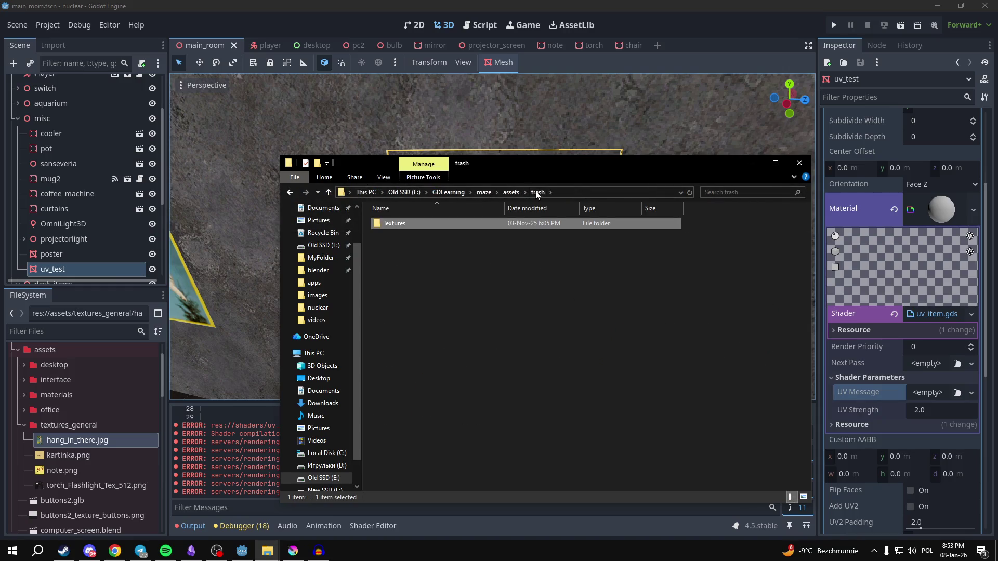
pyautogui.click(510, 192)
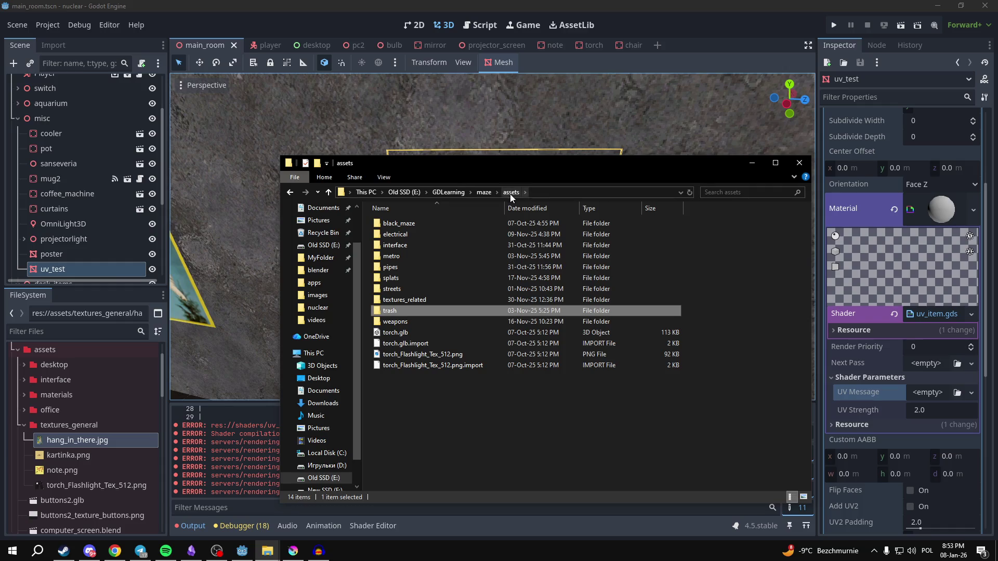
pyautogui.scroll(1, 321, 311)
pyautogui.click(320, 303)
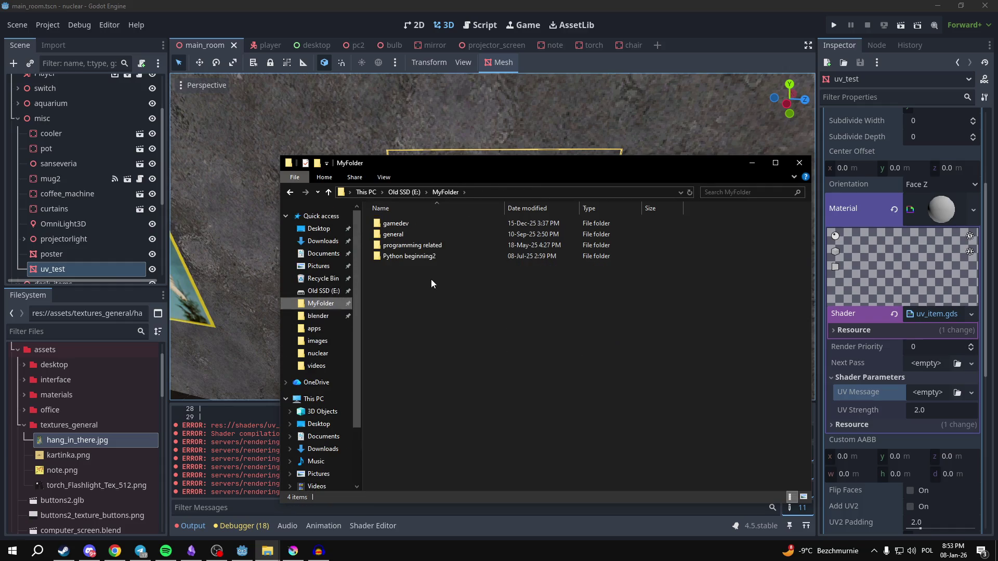
pyautogui.doubleClick(418, 223)
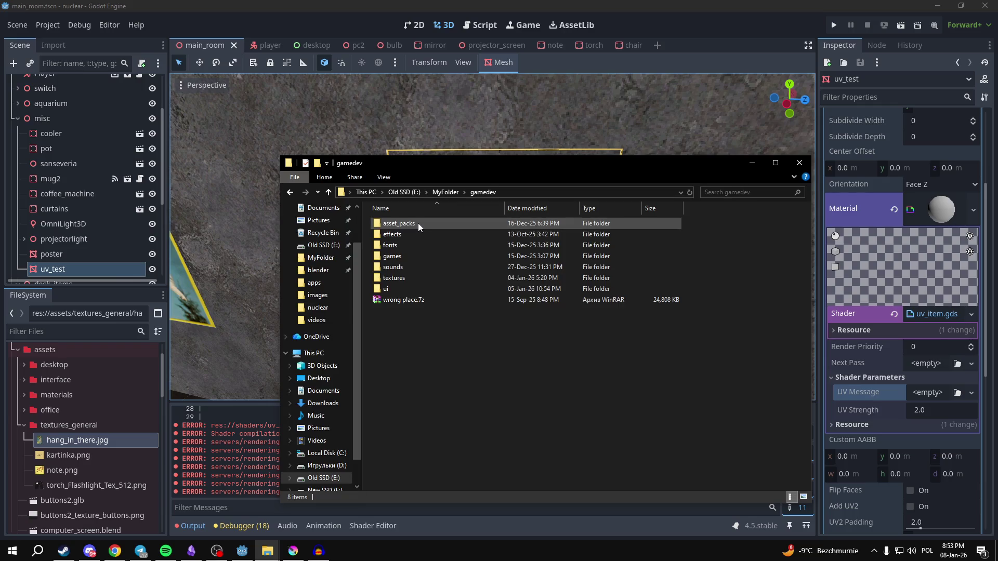
pyautogui.doubleClick(413, 277)
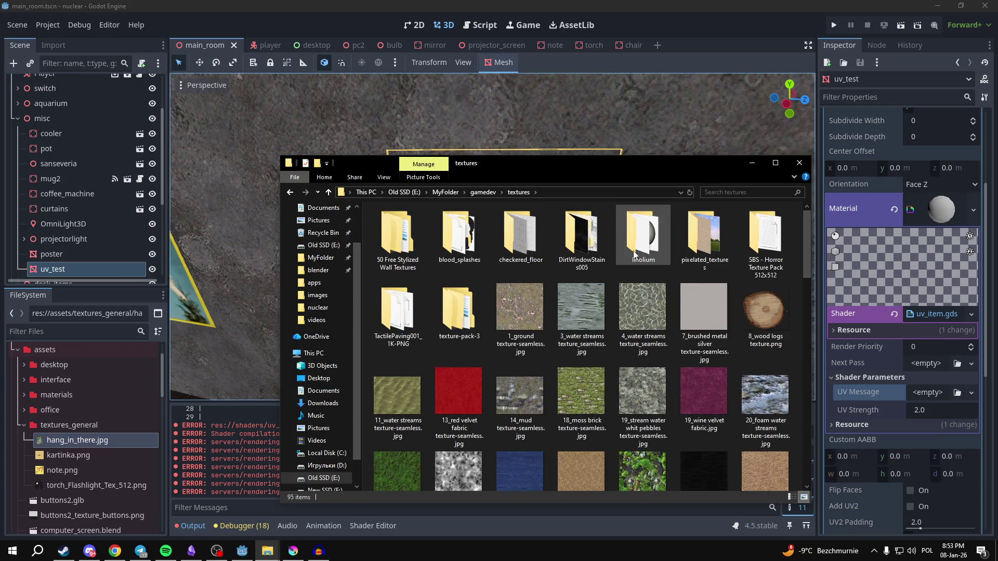
# Peek into blood_splashes, then drag graffiti2.png from textures over to Godot
pyautogui.doubleClick(459, 240)
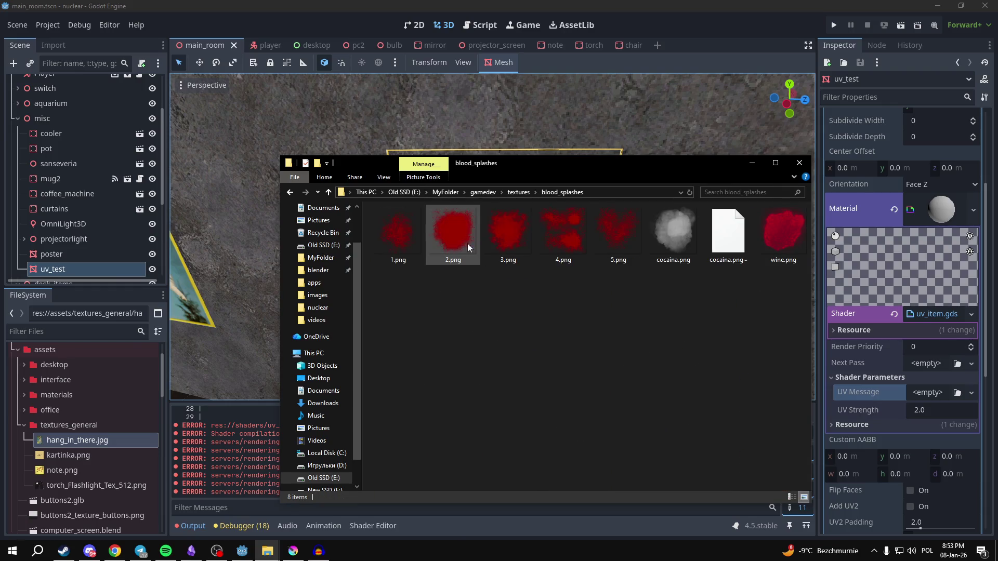
pyautogui.click(291, 193)
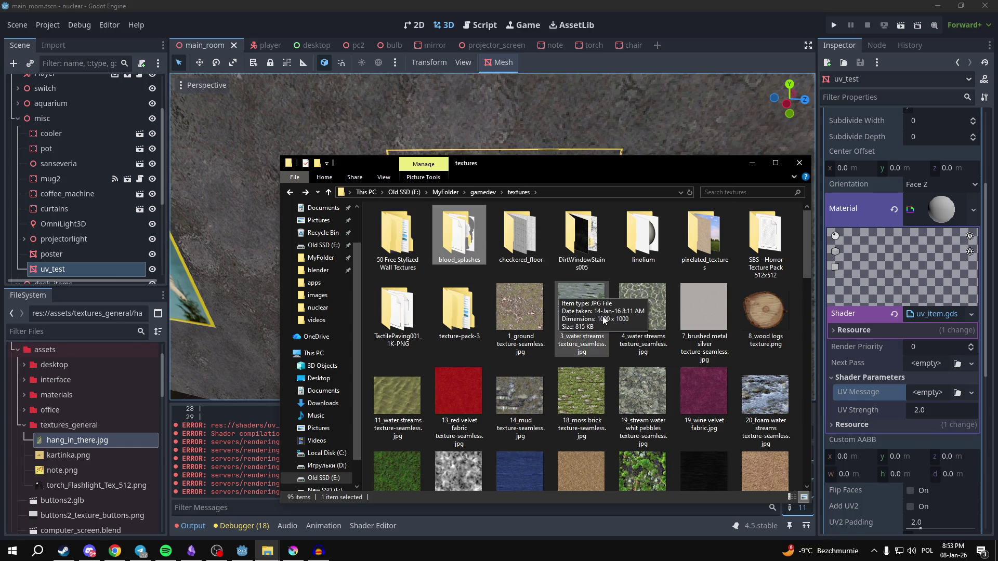
pyautogui.scroll(-10, 519, 341)
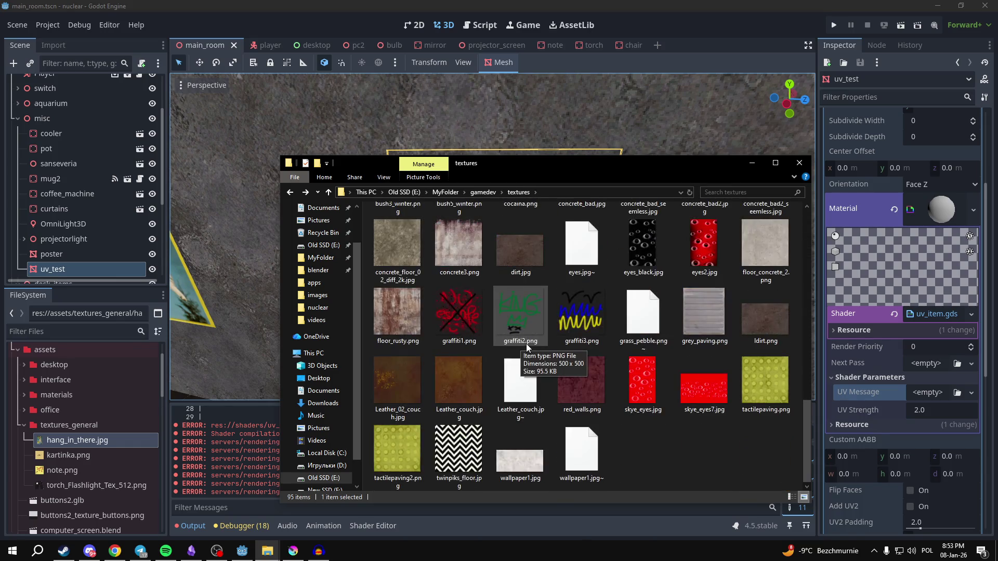
pyautogui.moveTo(510, 345)
pyautogui.mouseDown()
pyautogui.moveTo(447, 317)
pyautogui.moveTo(526, 323)
pyautogui.moveTo(452, 311)
pyautogui.moveTo(522, 315)
pyautogui.moveTo(89, 423)
pyautogui.moveTo(82, 439)
pyautogui.moveTo(637, 429)
pyautogui.moveTo(922, 396)
pyautogui.mouseUp()
# Import graffiti2.png and assign it as the uv_test plane's UV Message texture
pyautogui.click(751, 163)
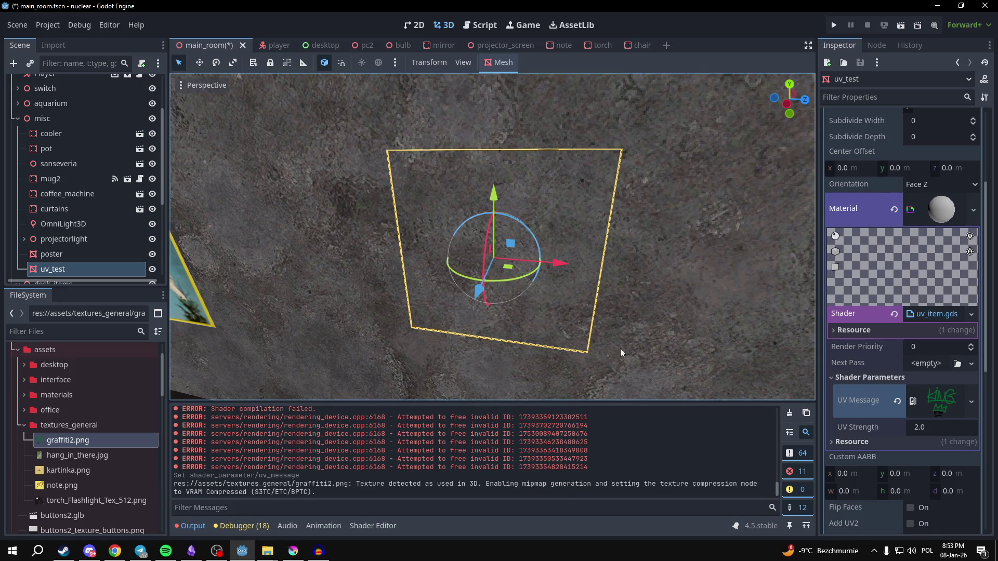
pyautogui.scroll(5, 537, 314)
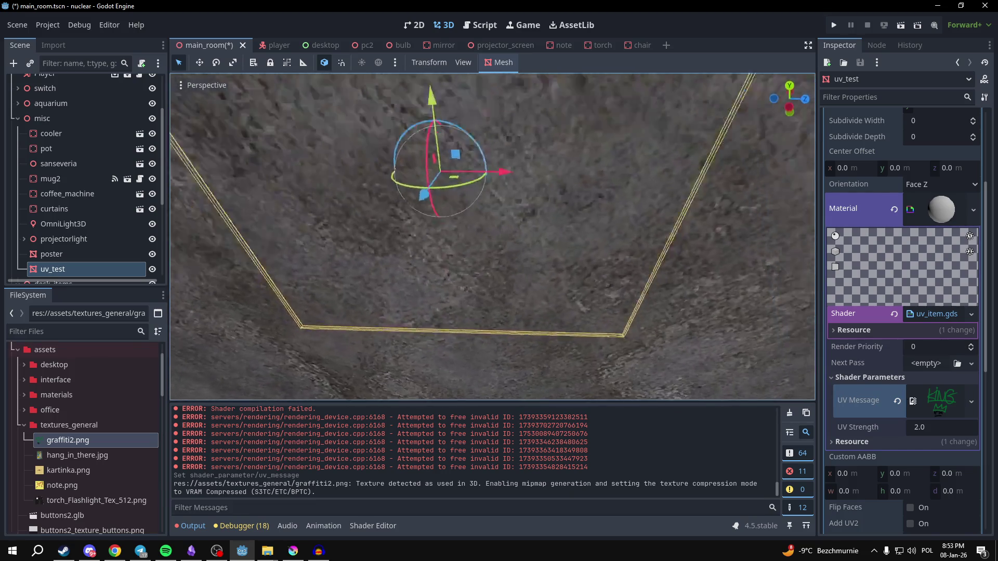
pyautogui.scroll(-6, 537, 314)
pyautogui.click(535, 313)
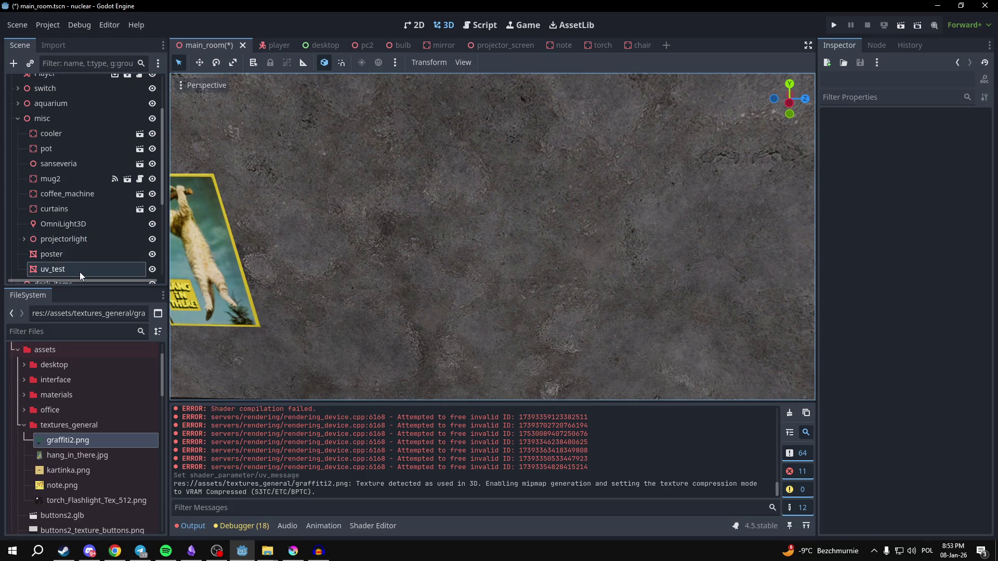
pyautogui.click(79, 269)
pyautogui.click(333, 251)
# Show the Output log, save main_room, and run the game
pyautogui.click(190, 526)
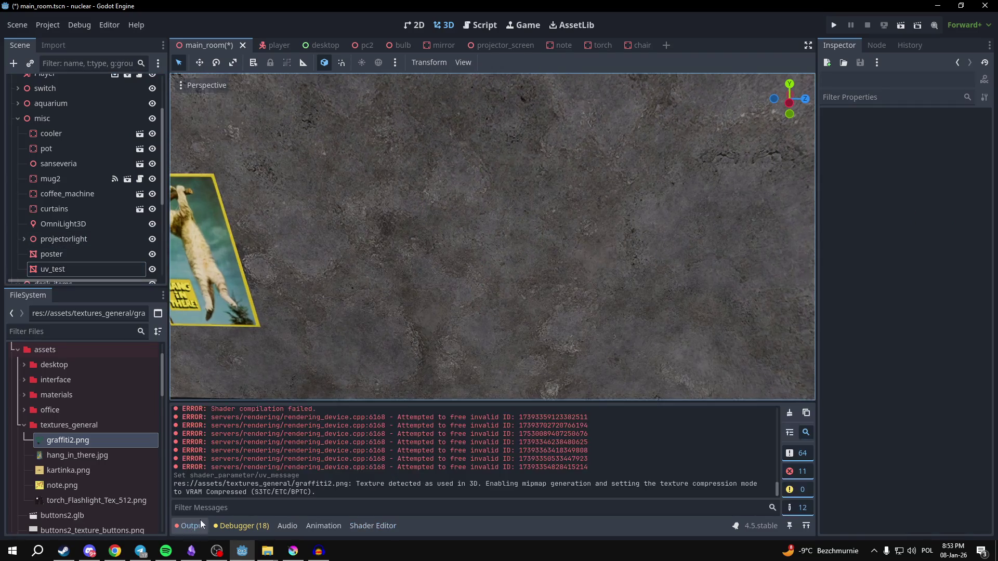
pyautogui.hotkey('ctrl', 's')
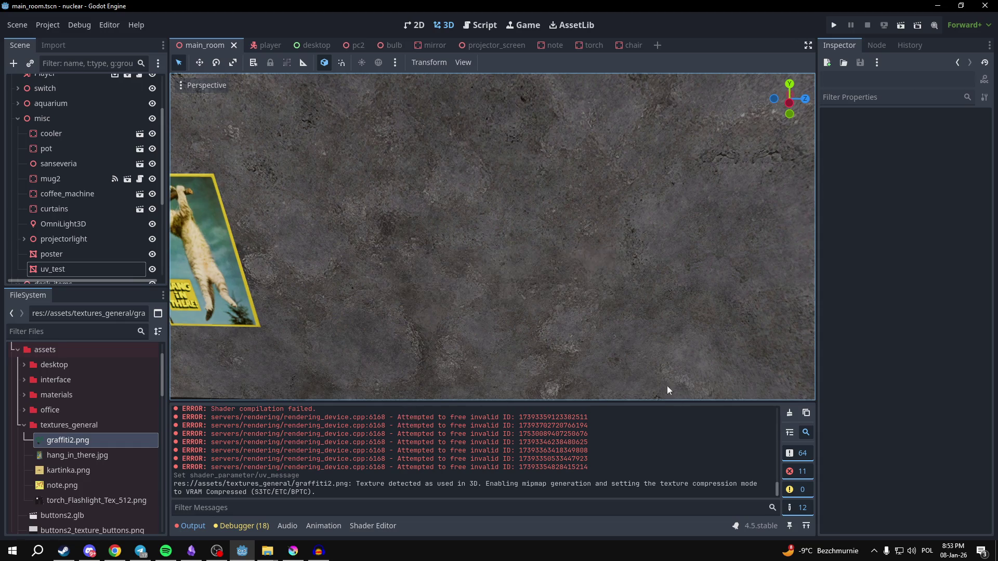
pyautogui.press('F5')
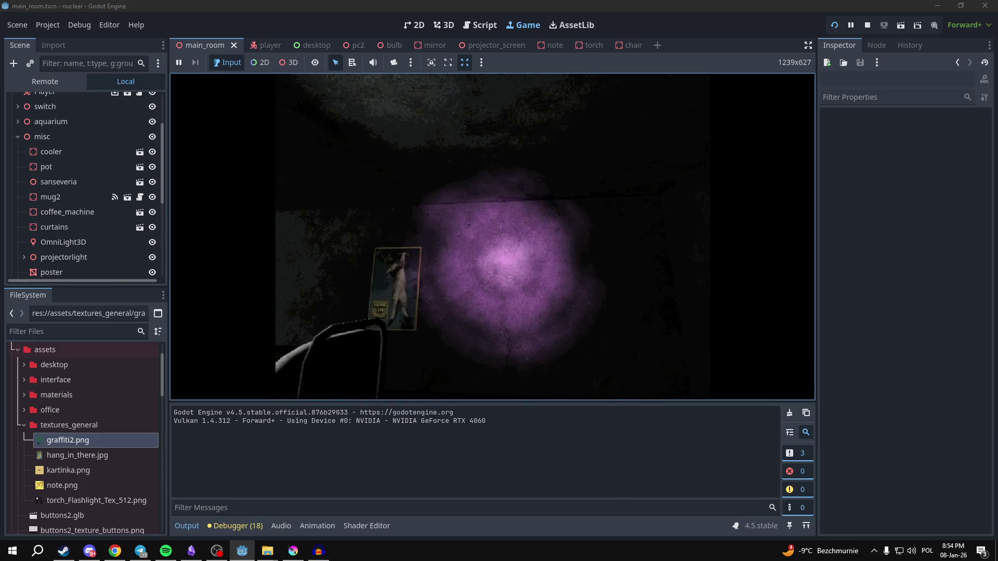
# Raise uv_test's UV Strength to 14.14, save, and rerun the game
pyautogui.press('F8')
pyautogui.click(58, 266)
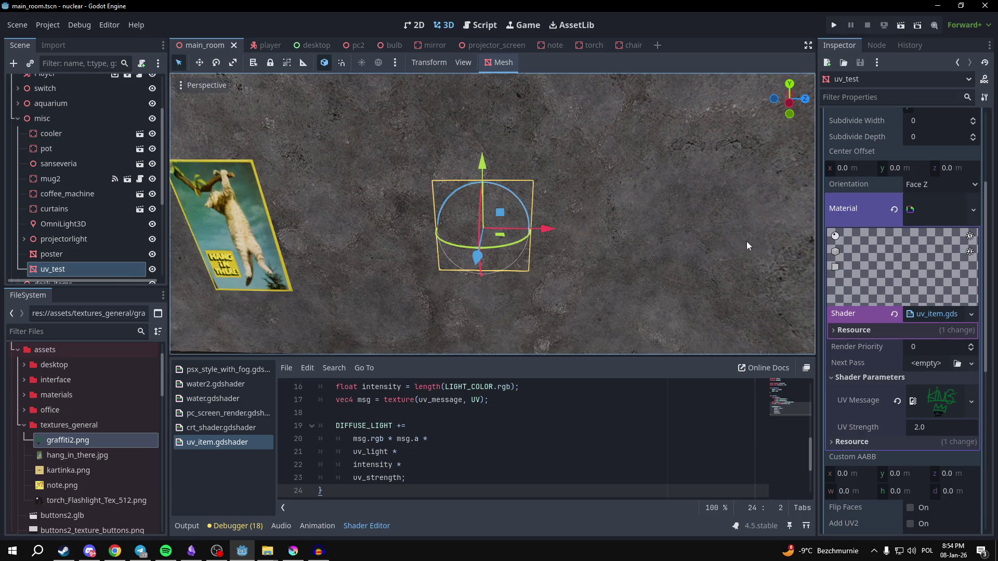
pyautogui.scroll(3, 920, 390)
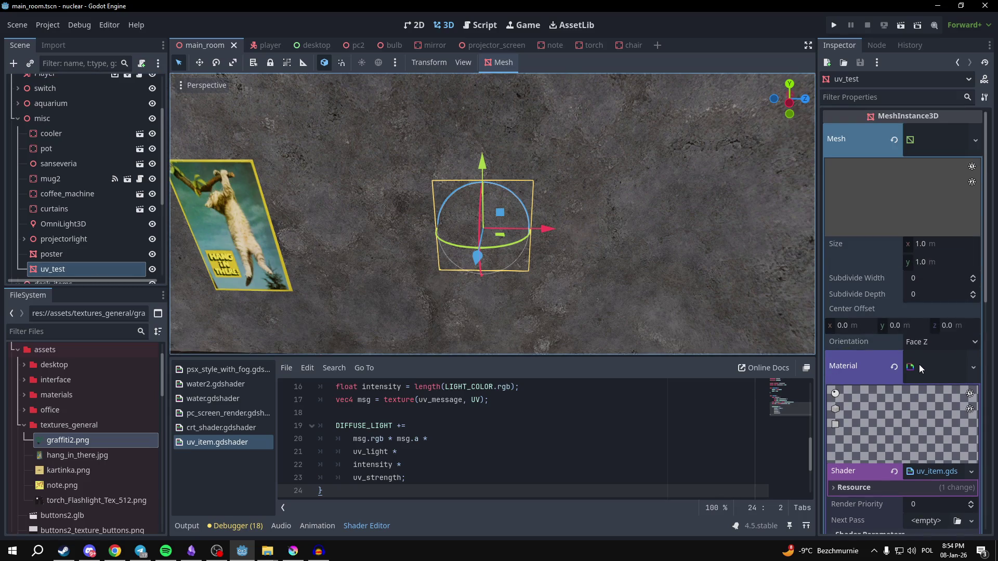
pyautogui.scroll(-3, 941, 346)
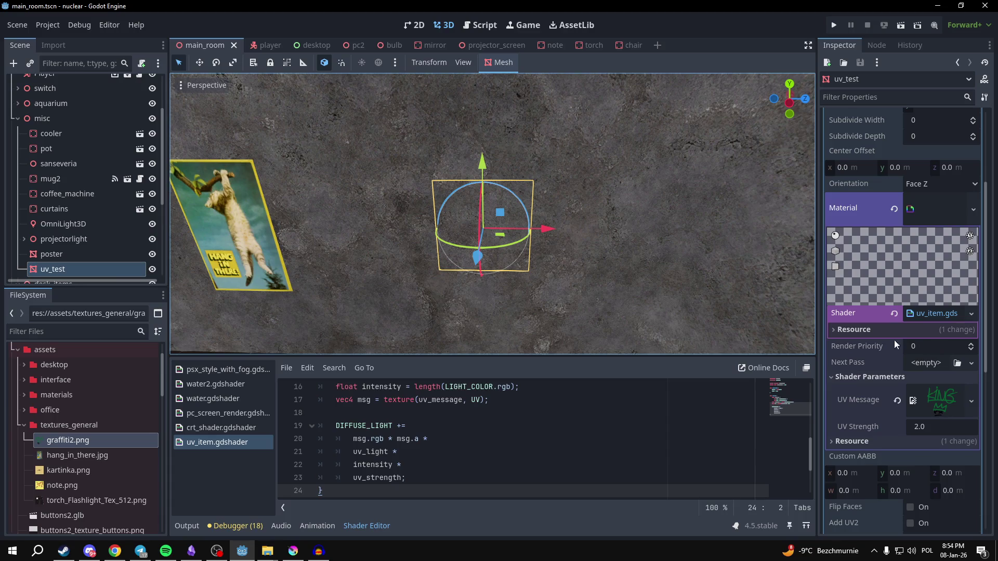
pyautogui.moveTo(919, 428); pyautogui.dragTo(966, 428)
pyautogui.hotkey('ctrl', 's')
pyautogui.press('F5')
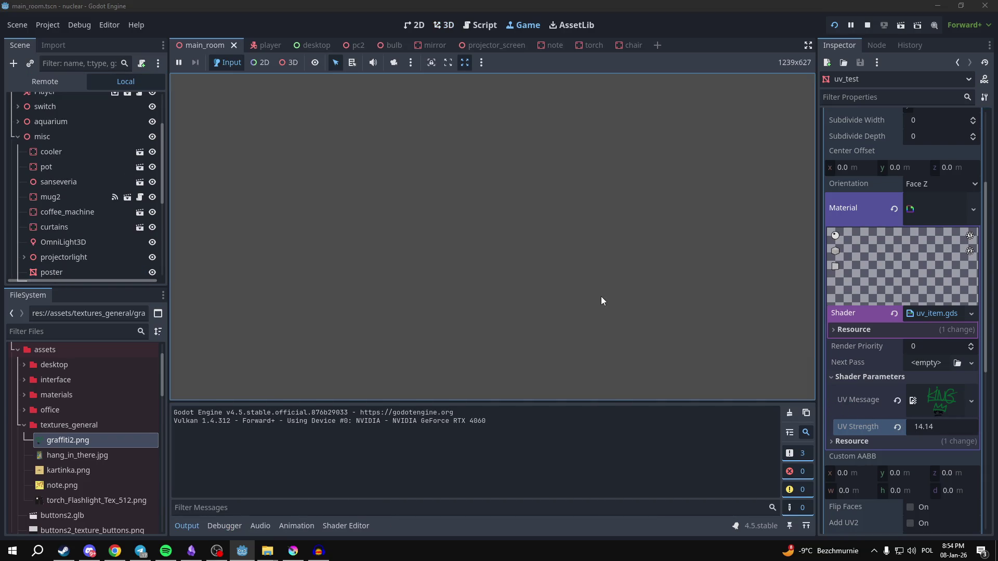
# Set the material's Render Priority to 1, save, and test the scene again
pyautogui.press('Up')
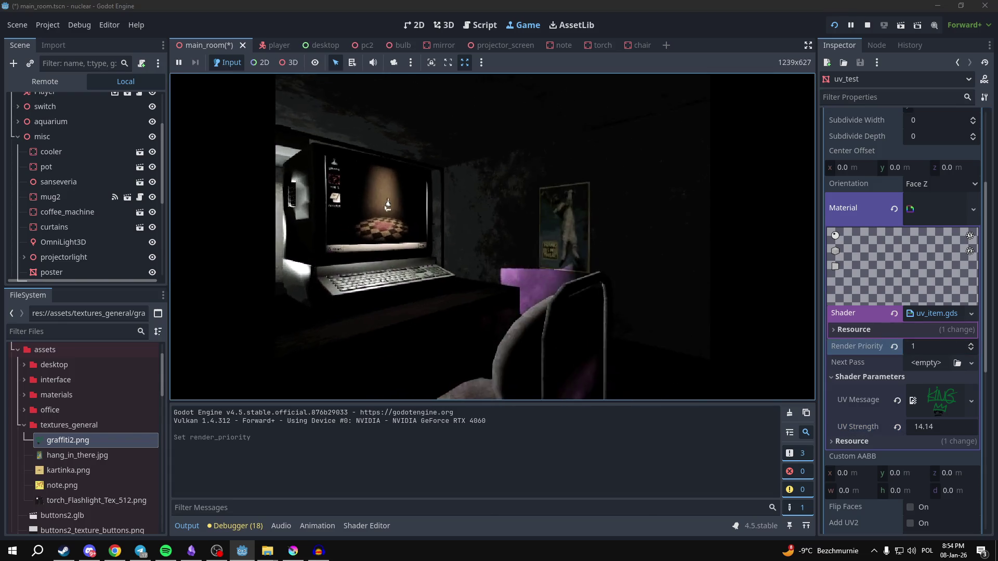
pyautogui.press('F8')
pyautogui.hotkey('ctrl', 's')
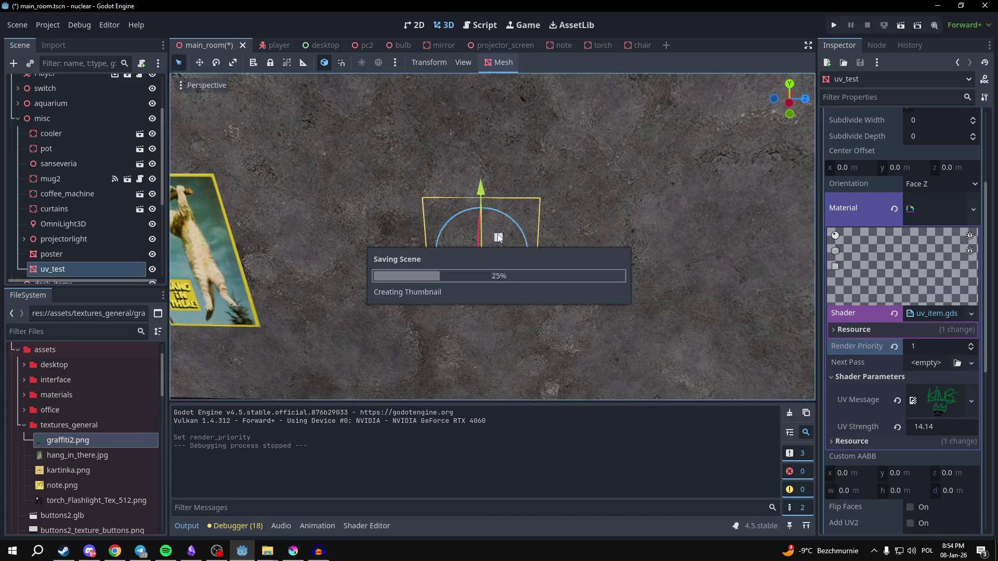
pyautogui.press('F5')
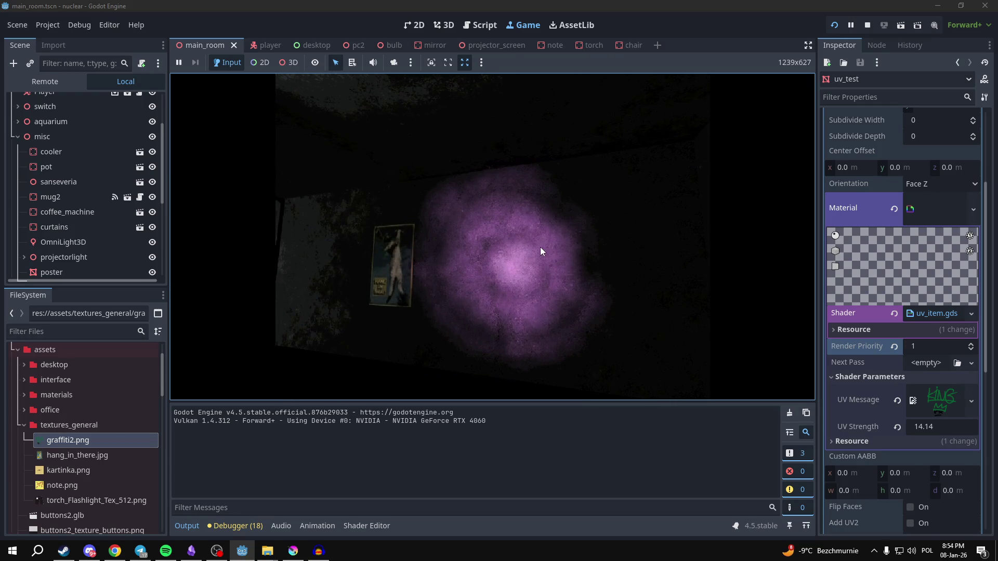
pyautogui.press('F8')
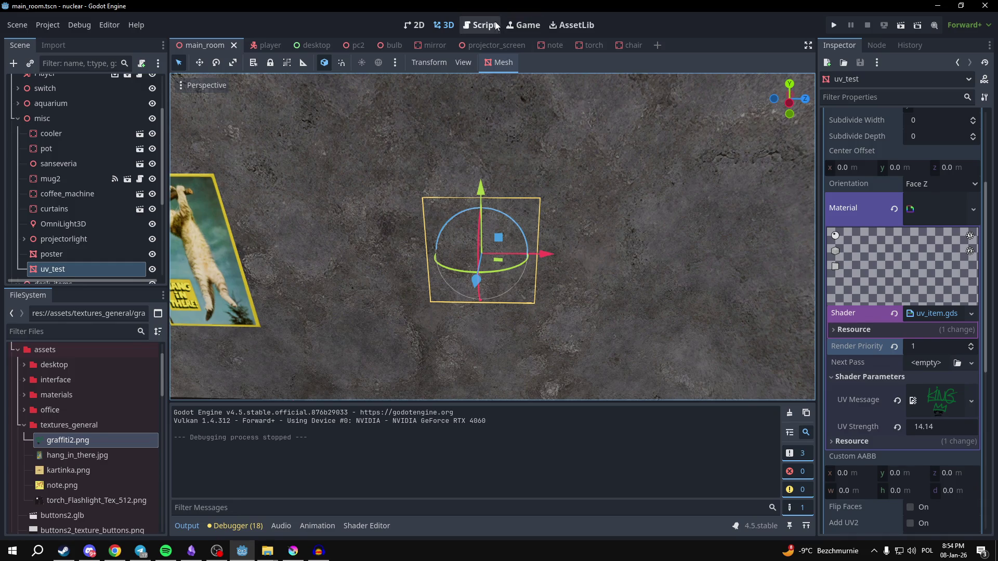
# Read through change_location_icon.gd in the Script editor, then bring Chrome forward
pyautogui.click(479, 25)
pyautogui.click(238, 117)
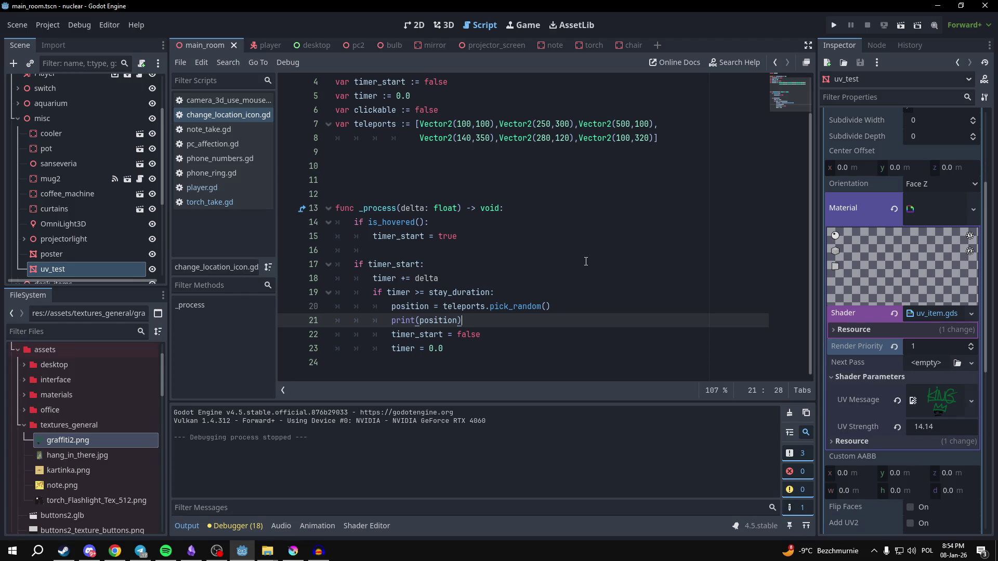
pyautogui.scroll(1, 586, 262)
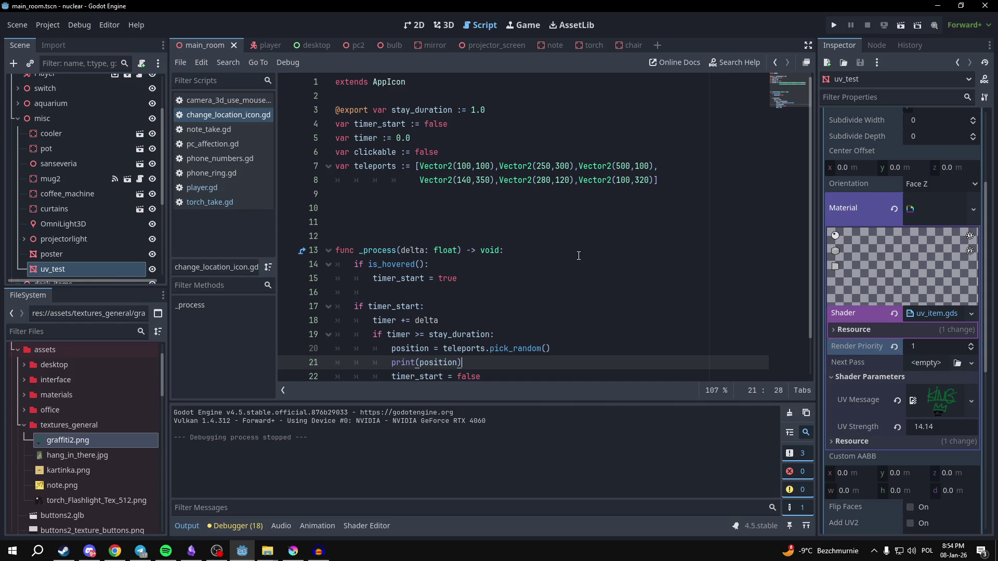
pyautogui.scroll(-1, 579, 256)
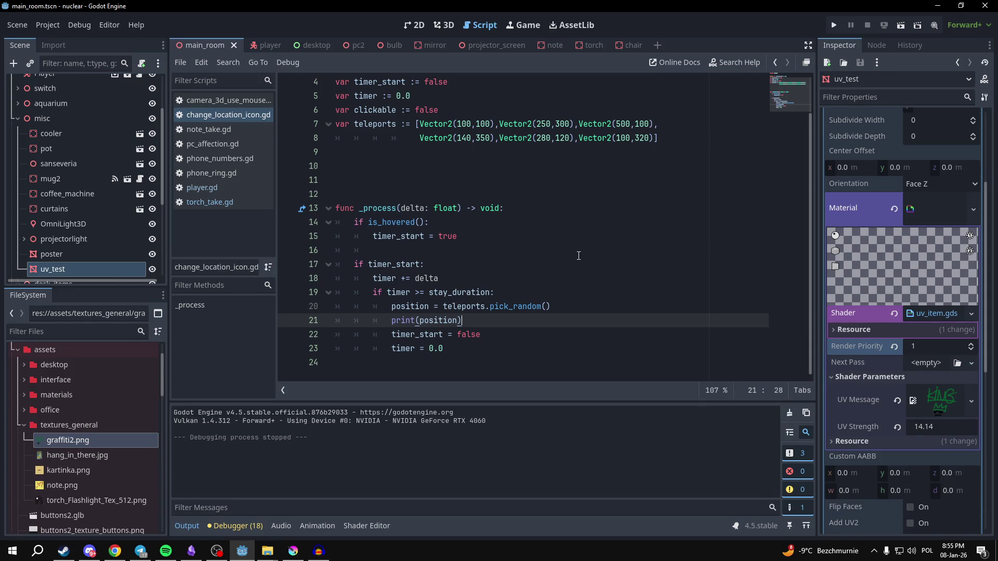
pyautogui.click(114, 551)
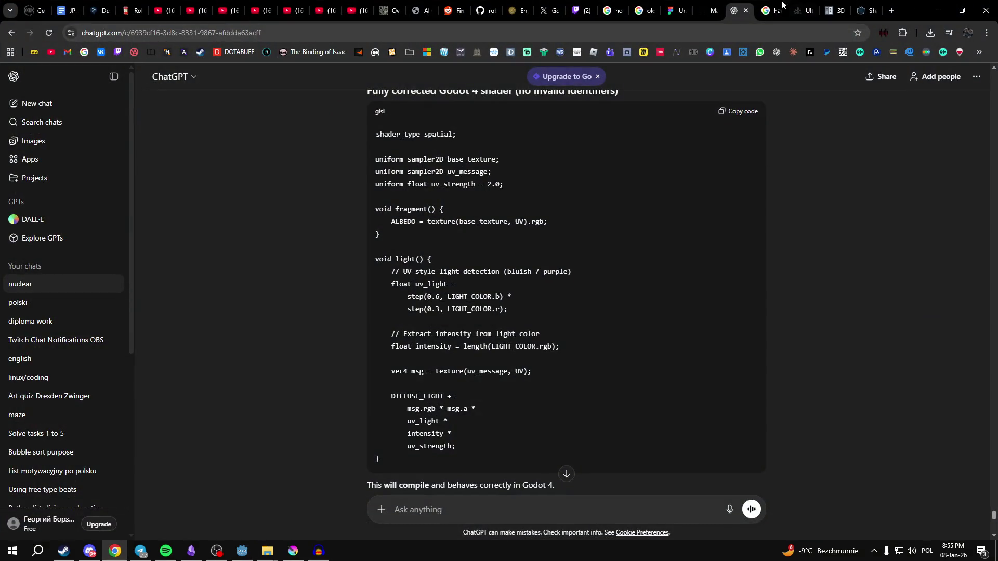
# Close the Third Party Events card in Twitch Stream Manager and go back to Godot
pyautogui.click(581, 5)
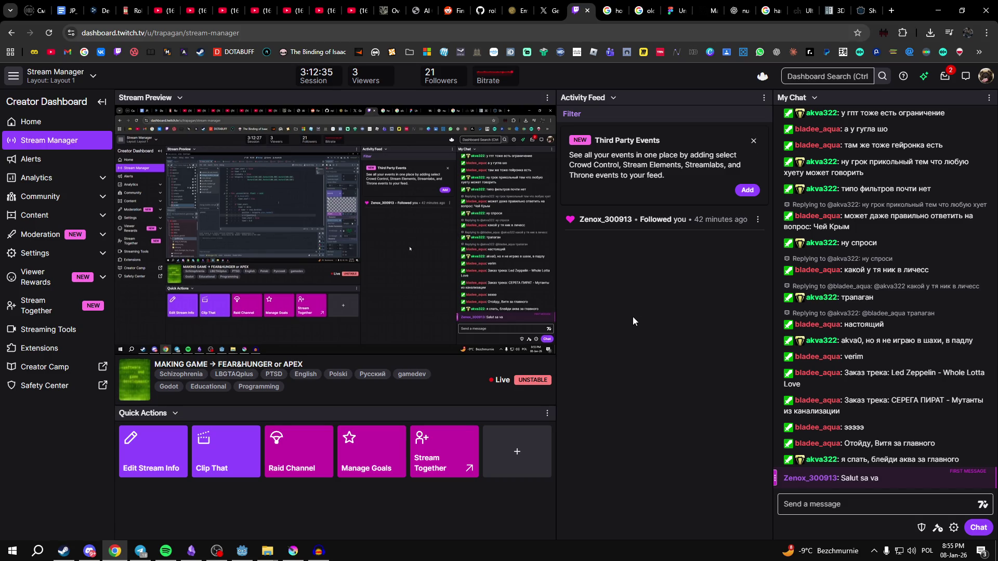
pyautogui.click(753, 140)
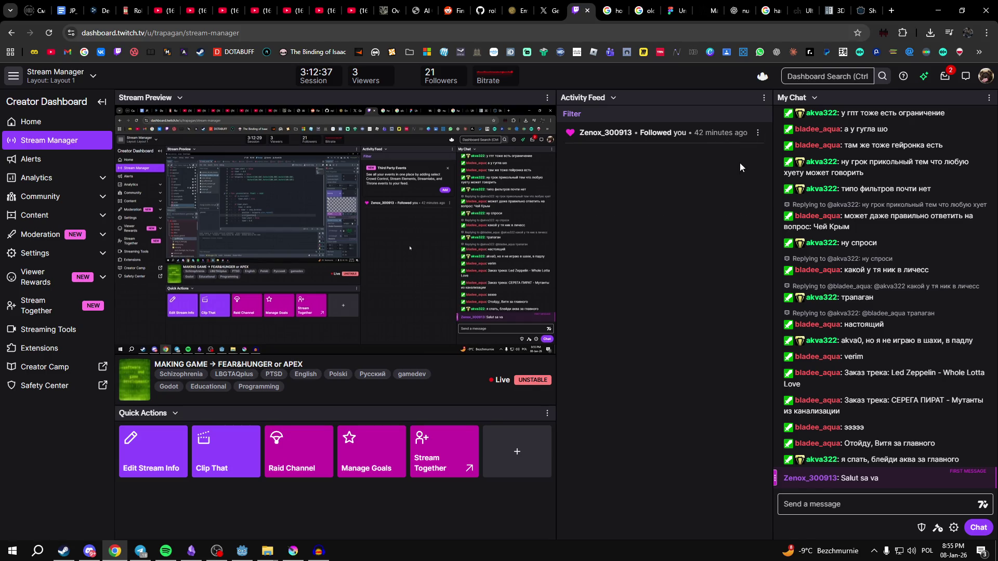
pyautogui.click(937, 10)
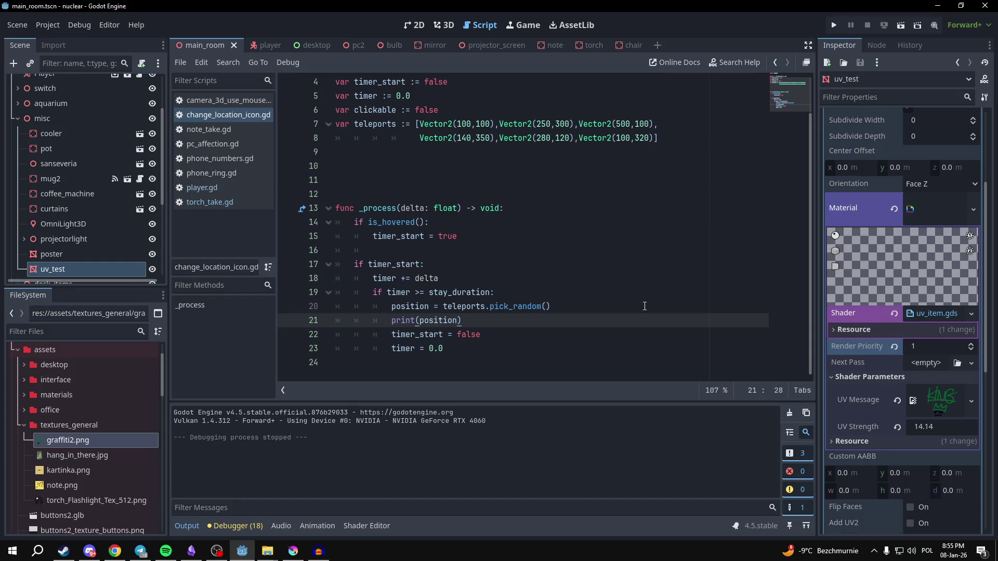
# Look over the teleports list in the desktop scene's script, then return to the 3D view
pyautogui.click(564, 351)
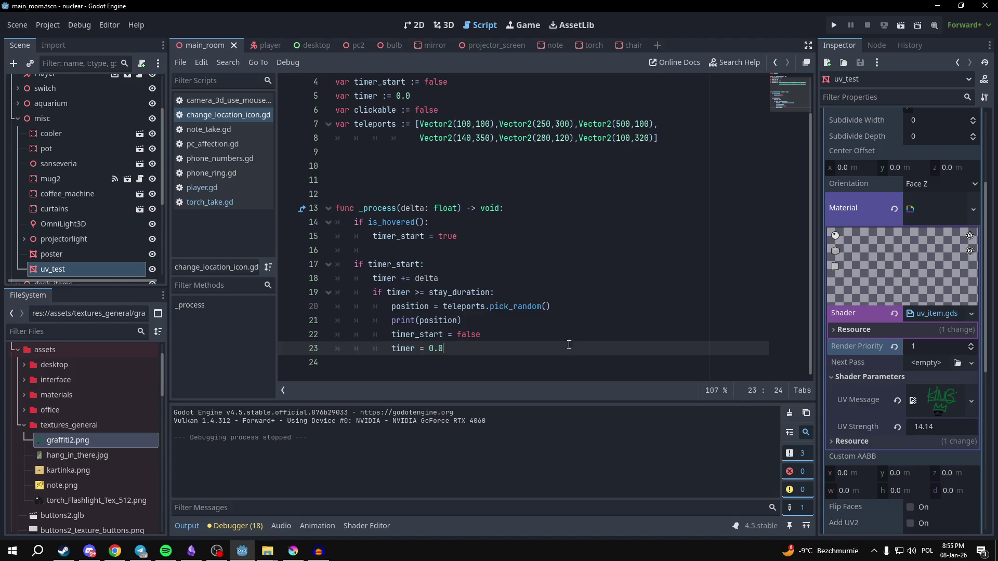
pyautogui.scroll(1, 544, 306)
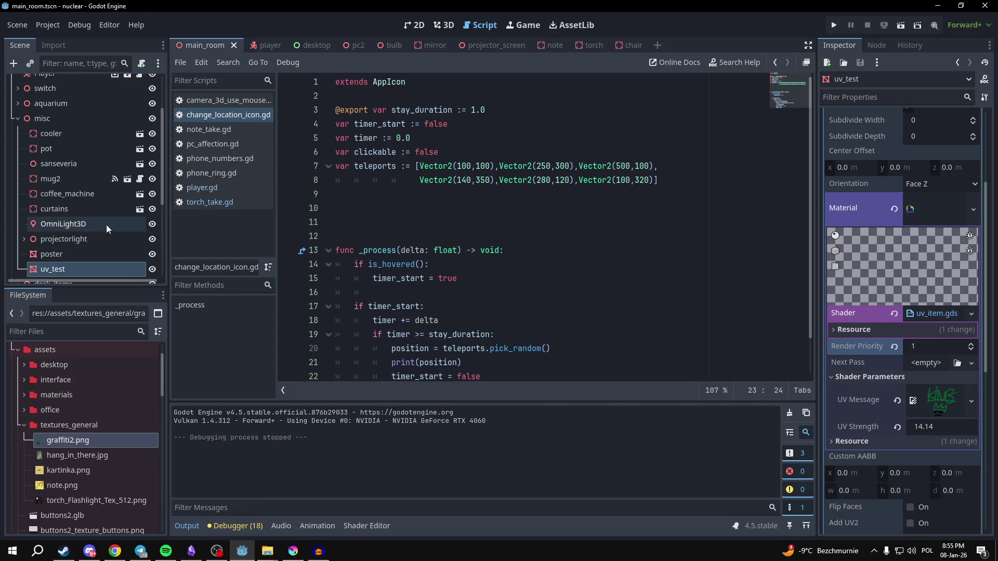
pyautogui.click(301, 50)
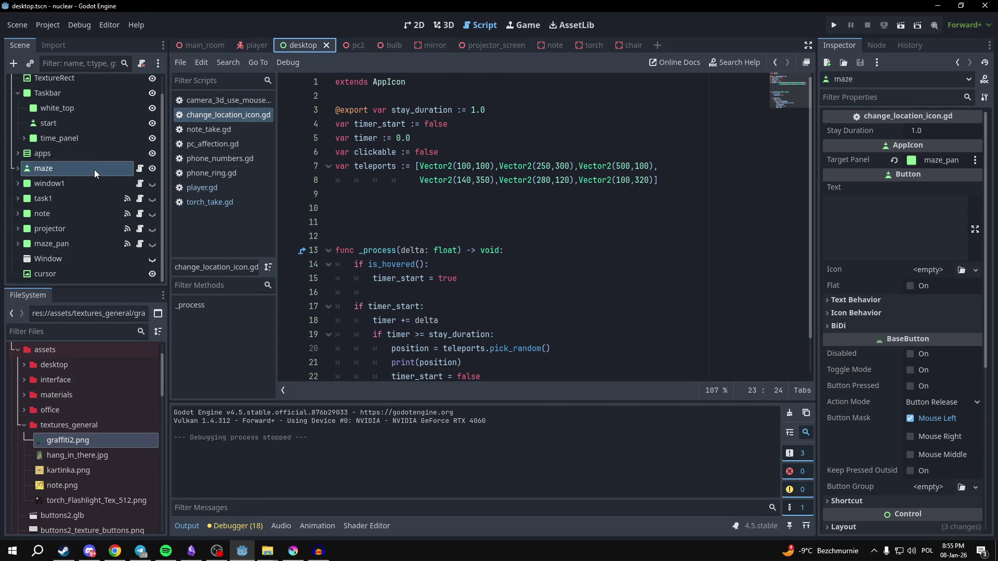
pyautogui.click(732, 201)
pyautogui.click(532, 165)
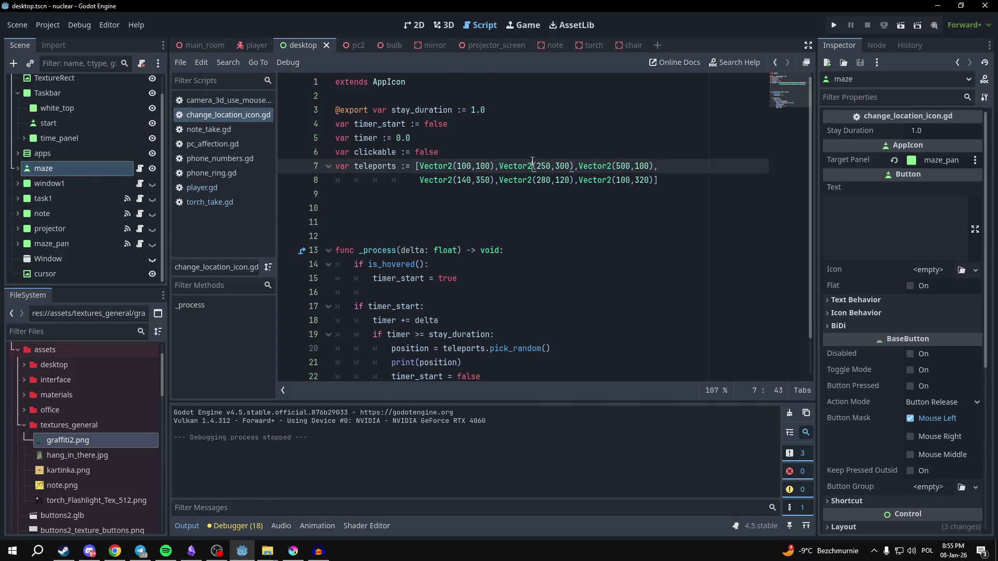
pyautogui.click(443, 27)
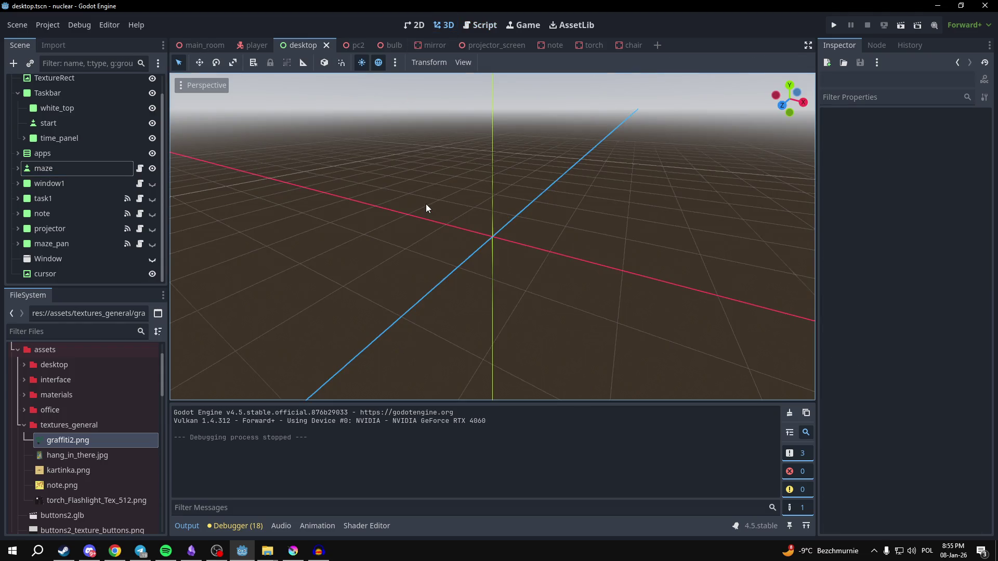
# Run the game, open, close and move the maze icon to test its teleport, then stop
pyautogui.press('F5')
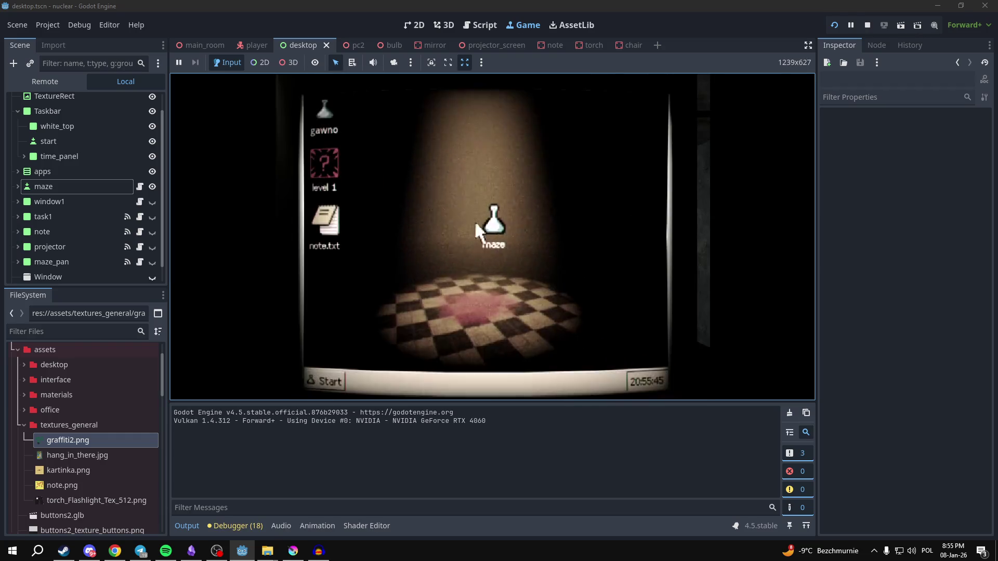
pyautogui.doubleClick(477, 226)
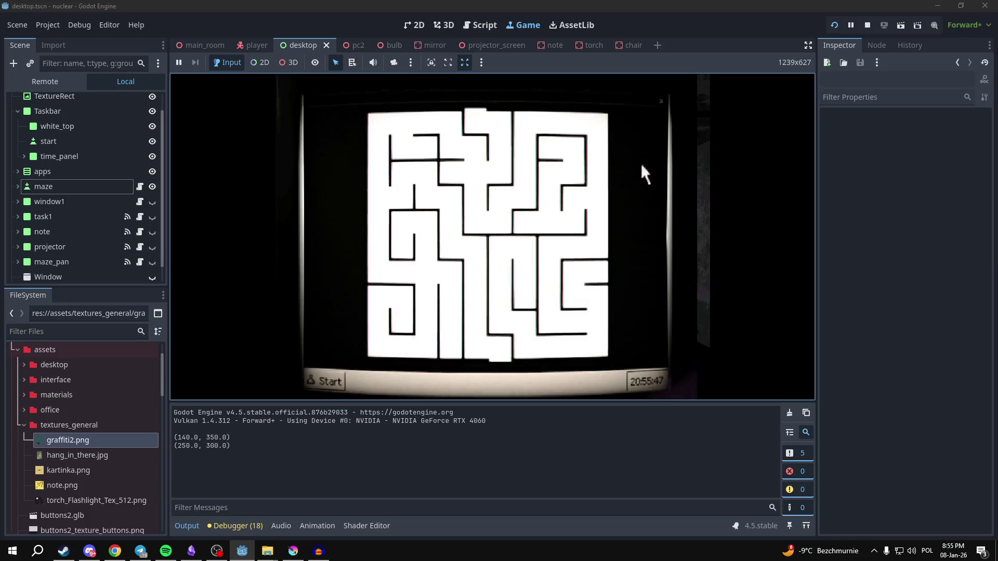
pyautogui.click(661, 101)
pyautogui.moveTo(464, 306); pyautogui.dragTo(379, 310)
pyautogui.doubleClick(460, 301)
pyautogui.click(655, 102)
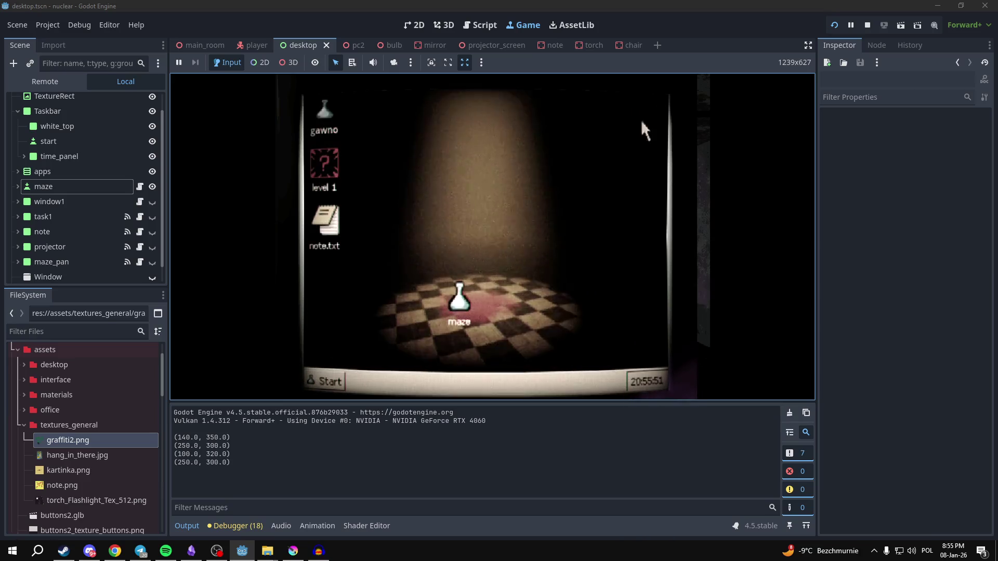
pyautogui.press('F8')
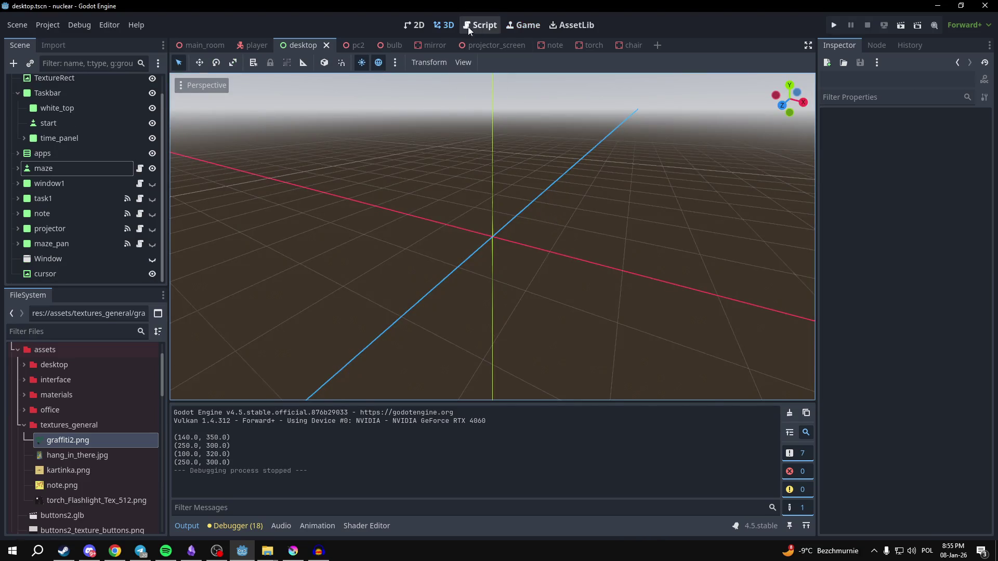
# Reopen the change_location_icon.gd script, then bring up the stream dashboard in the browser
pyautogui.click(465, 30)
pyautogui.scroll(-1, 546, 294)
pyautogui.scroll(1, 544, 298)
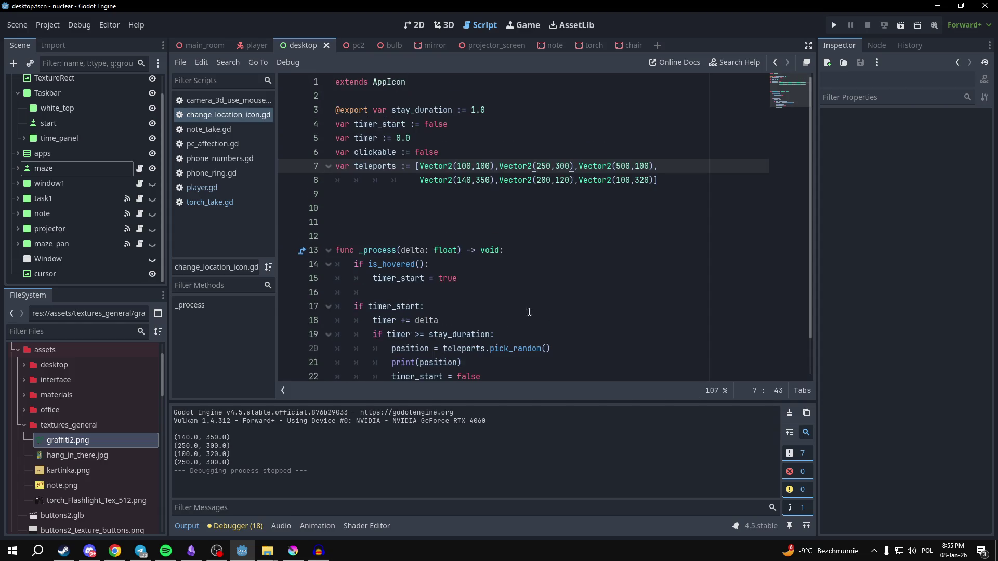
pyautogui.click(115, 550)
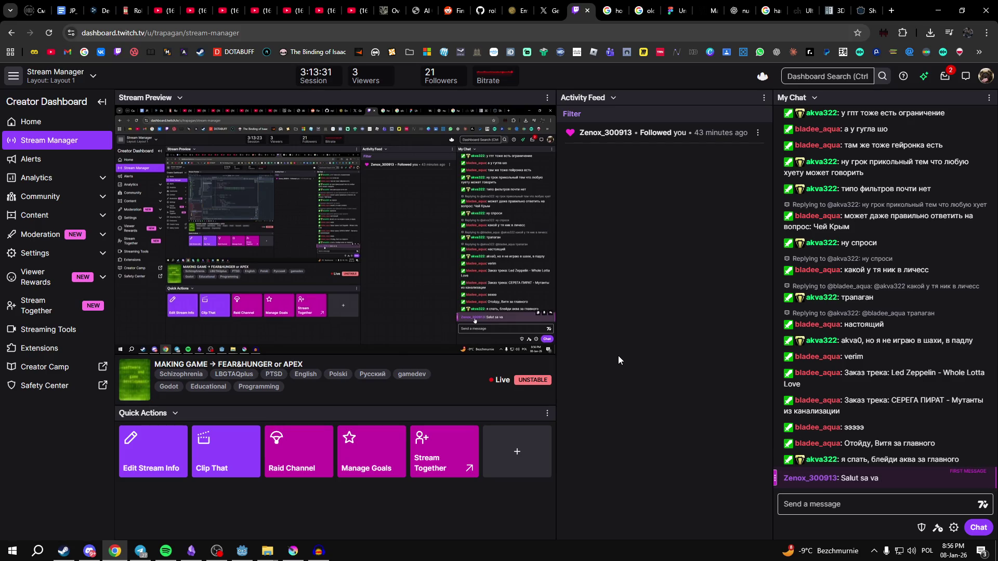
pyautogui.hotkey('alt', 'Tab')
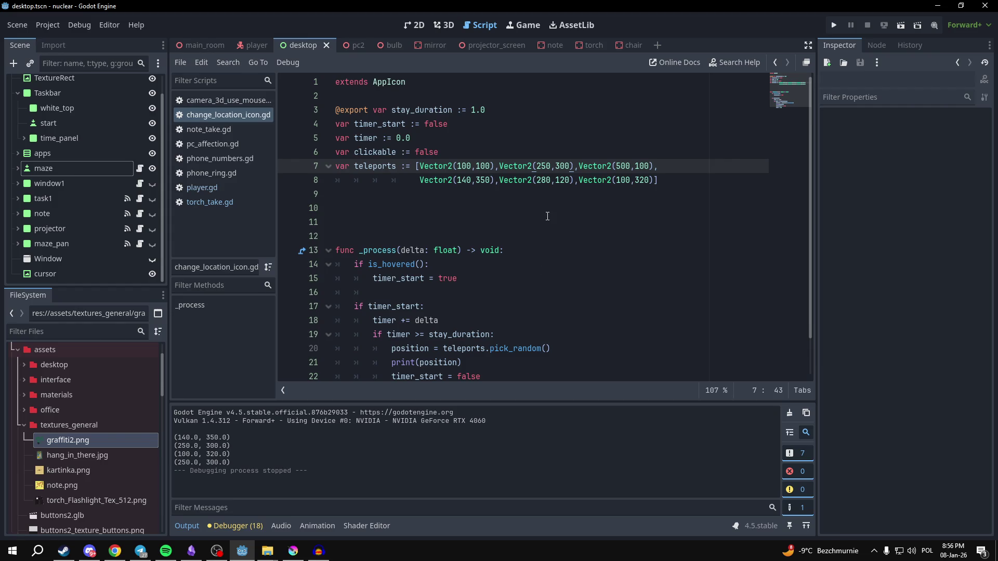
pyautogui.click(444, 26)
# Open the main_room scene in the 3D view
pyautogui.click(414, 30)
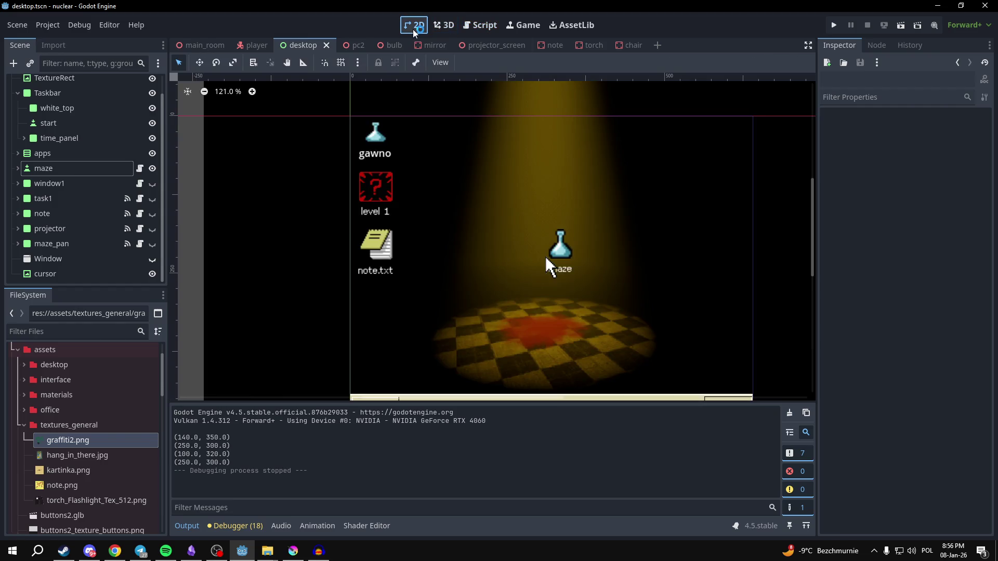
pyautogui.click(444, 24)
pyautogui.click(204, 47)
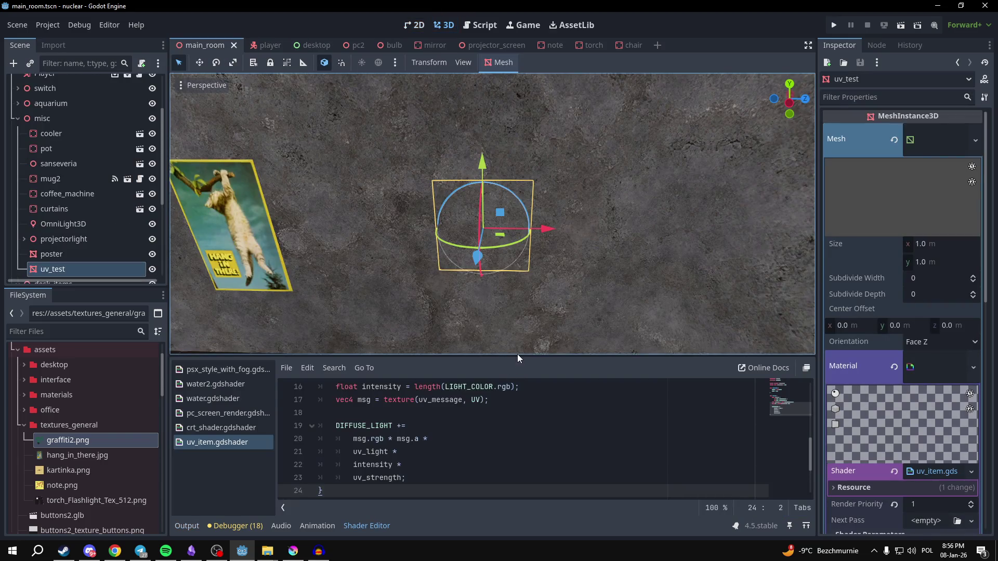
# Enlarge the Shader Editor, copy all of uv_item.gdshader, and switch to ChatGPT in Chrome
pyautogui.moveTo(518, 357); pyautogui.dragTo(518, 304)
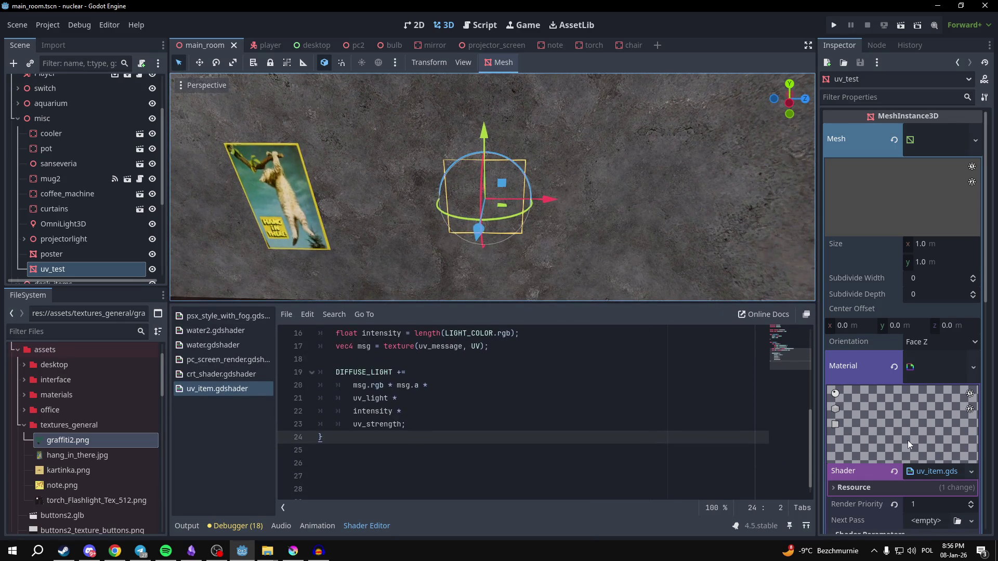
pyautogui.scroll(-3, 910, 440)
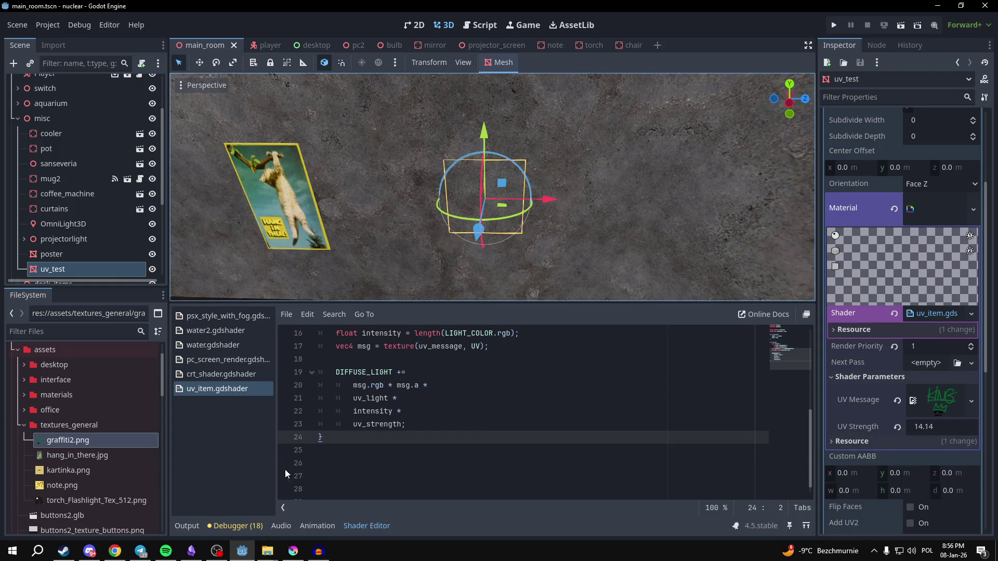
pyautogui.hotkey('shift', 'Up')
pyautogui.hotkey('shift', 'Up')
pyautogui.hotkey('shift', 'Up')
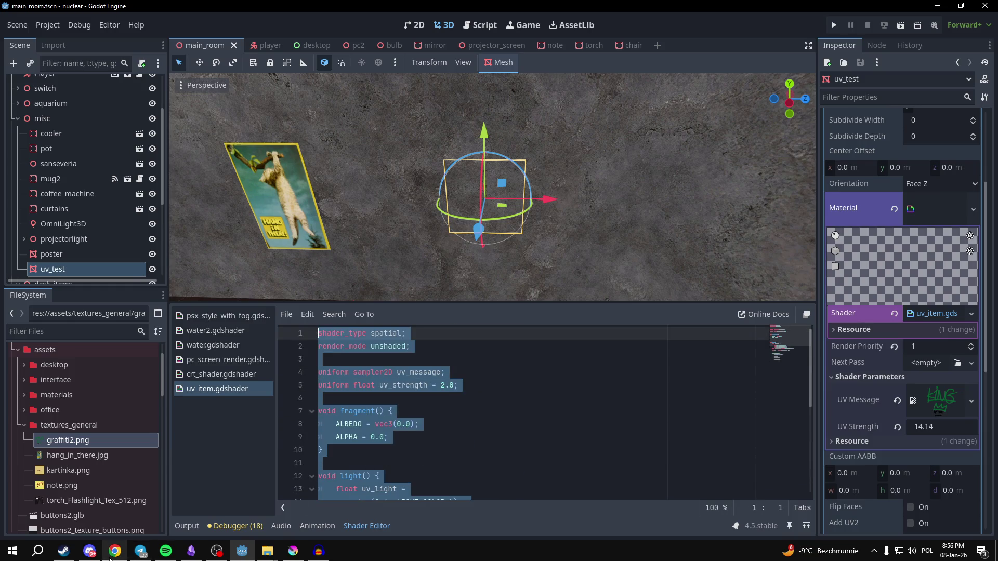
pyautogui.click(115, 551)
pyautogui.click(747, 6)
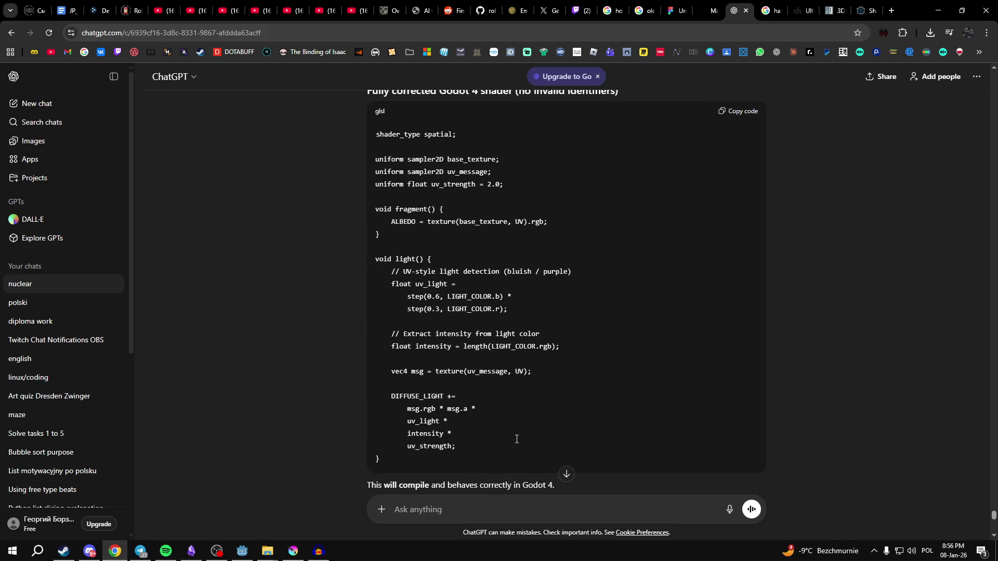
# Paste the uv_item shader and ask why the green PNG text is invisible even under the UV flashlight
pyautogui.write('shader_type spatial; render_mode unshaded; uniform sampler2D uv_message; uniform float uv_strength = 2.0; void fragment() {     ALBEDO = vec3(0.0);     ALPHA = 0.0; } void light() {     float uv_light =         step(0.6, LIGHT_COLOR.b) *         step(0.3, LIGHT_COLOR.r);     float intensity = length(LIGHT_COLOR.rgb);     vec4 msg = texture(uv_message, UV);     DIFFUSE_LIGHT +=         msg.rgb * msg.a *         uv_light *         intensity *         uv_strength; }')
pyautogui.scroll(-1, 410, 486)
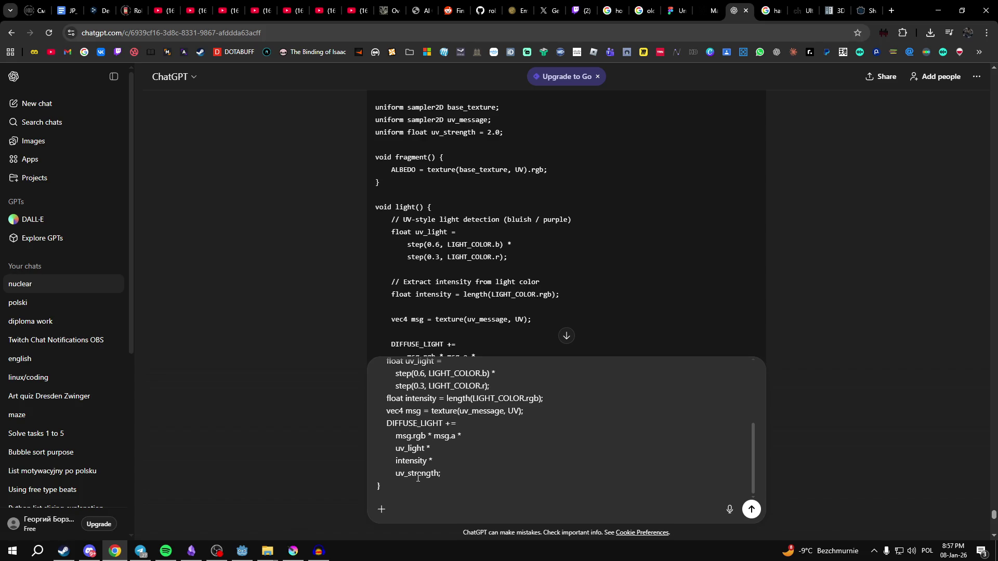
pyautogui.hotkey('shift', 'Return')
pyautogui.write('using this sh')
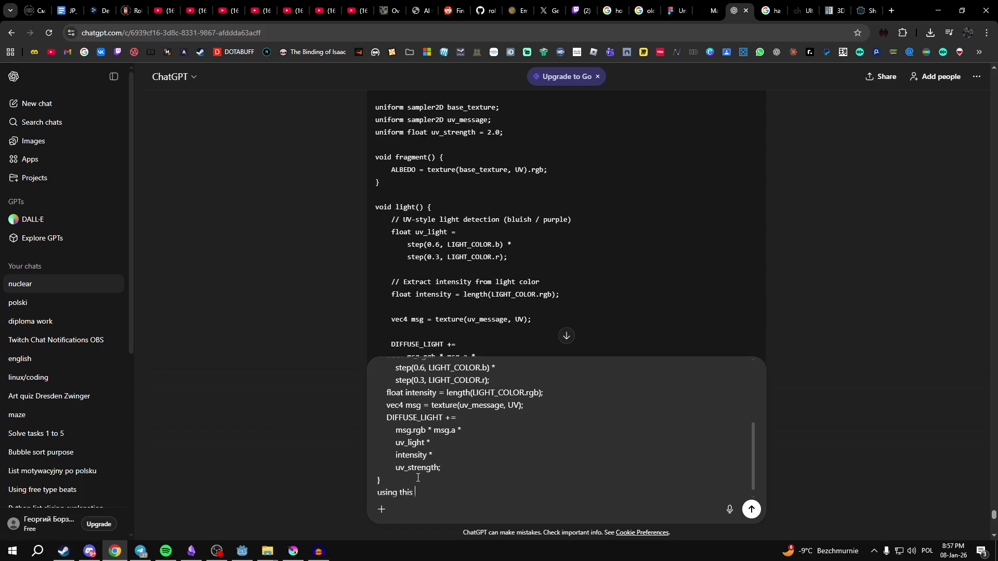
pyautogui.write('ader, iv')
pyautogui.write('e put ')
pyautogui.write('a png textu')
pyautogui.write('re with text ')
pyautogui.write(' but the text s')
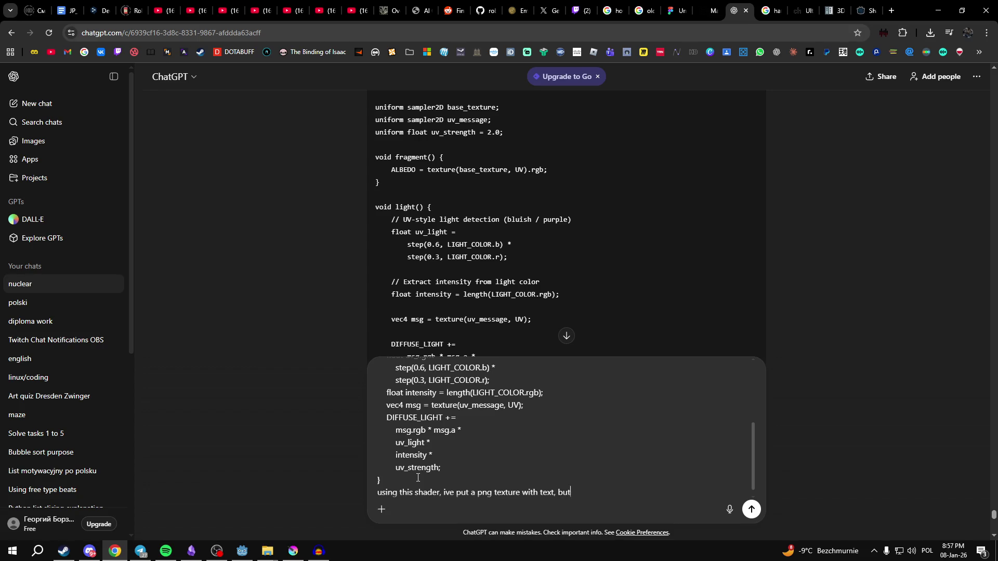
pyautogui.press('BackSpace')
pyautogui.write('is green')
pyautogui.write(', and ')
pyautogui.write('its not visible at all, if i put ')
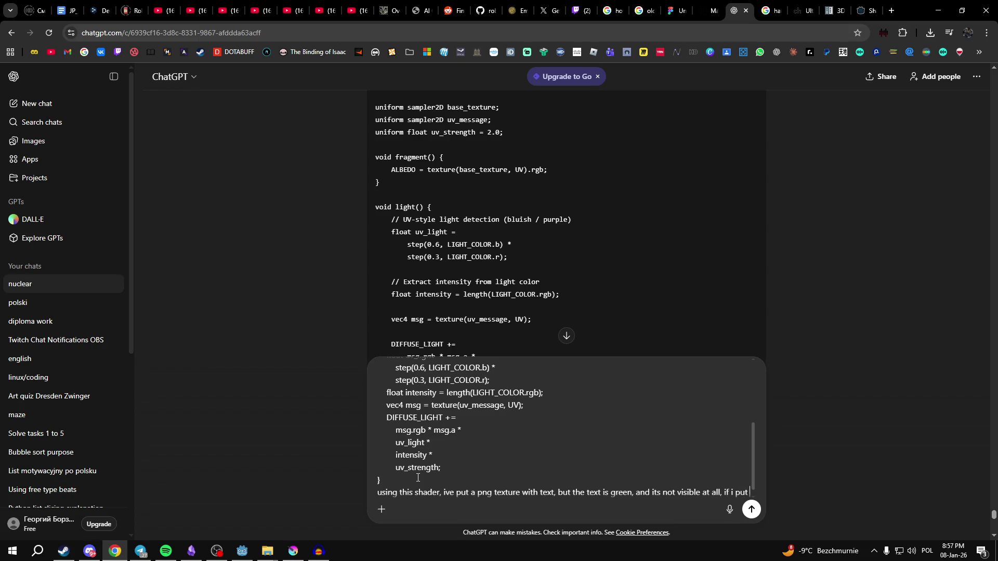
pyautogui.write('iv flashlight it still not visible')
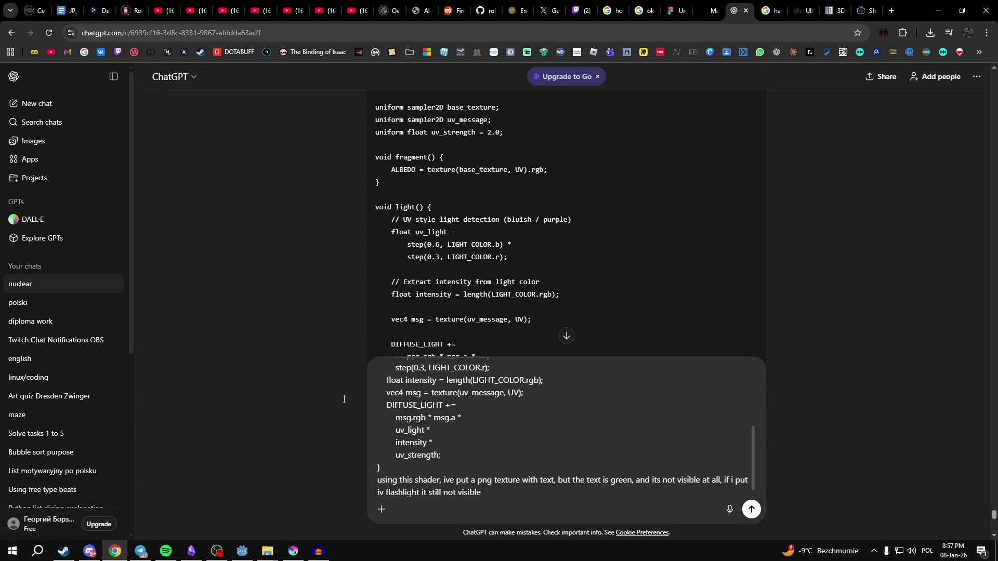
pyautogui.press('Return')
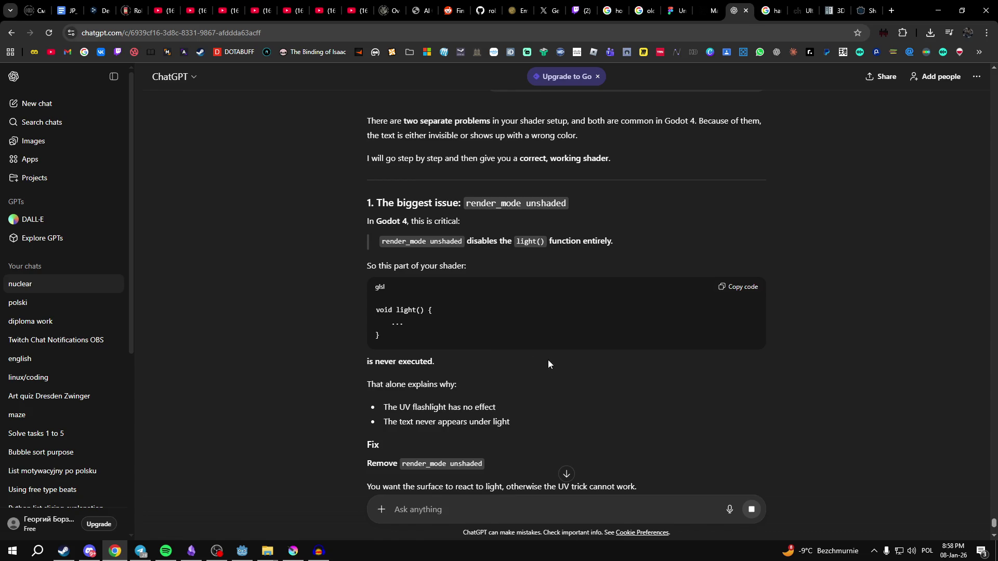
# Read ChatGPT's answer down to the working UV shader and flashlight settings, then return to Godot
pyautogui.scroll(-4, 554, 351)
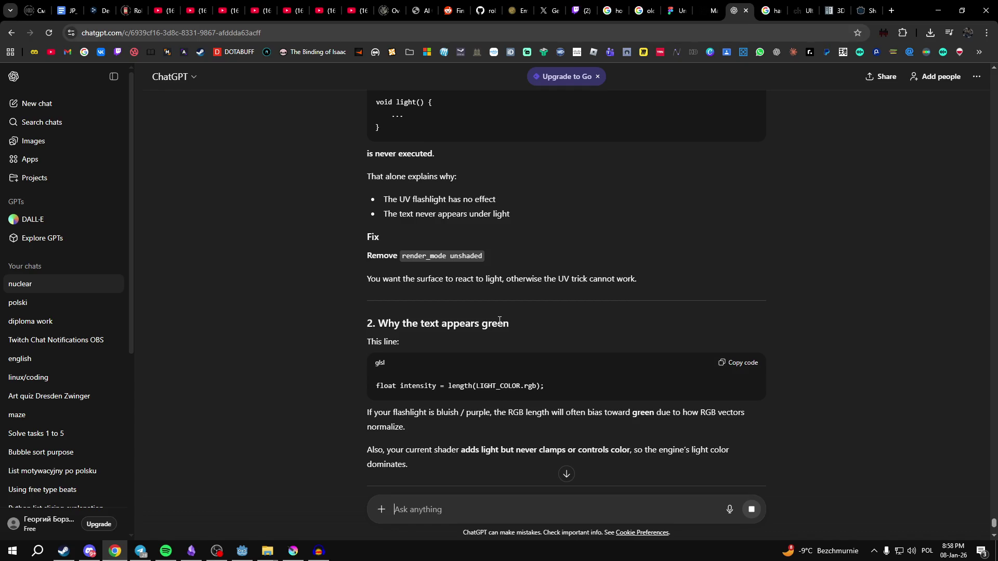
pyautogui.scroll(-3, 499, 320)
pyautogui.scroll(-2, 500, 321)
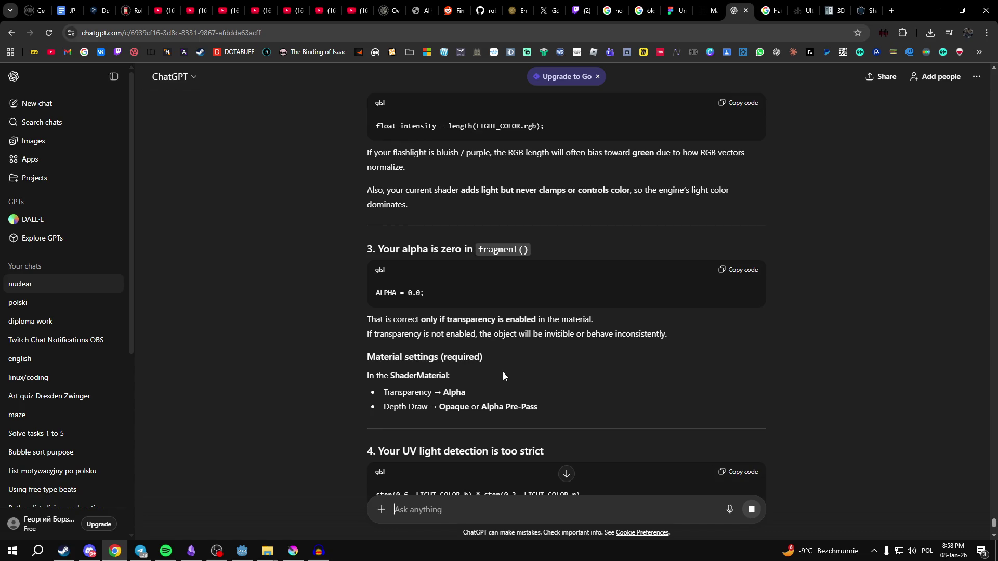
pyautogui.scroll(-4, 556, 419)
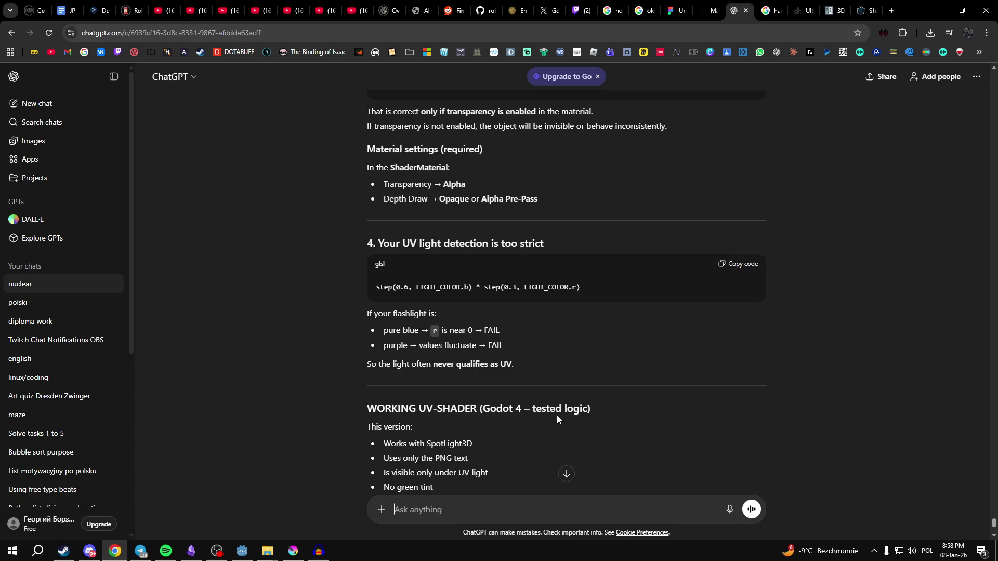
pyautogui.scroll(-3, 557, 416)
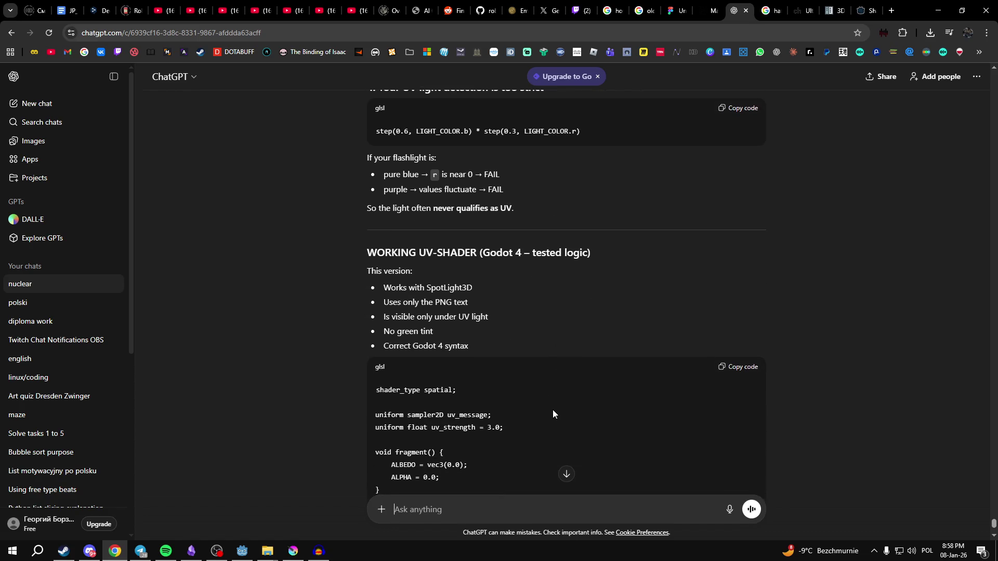
pyautogui.scroll(-3, 554, 408)
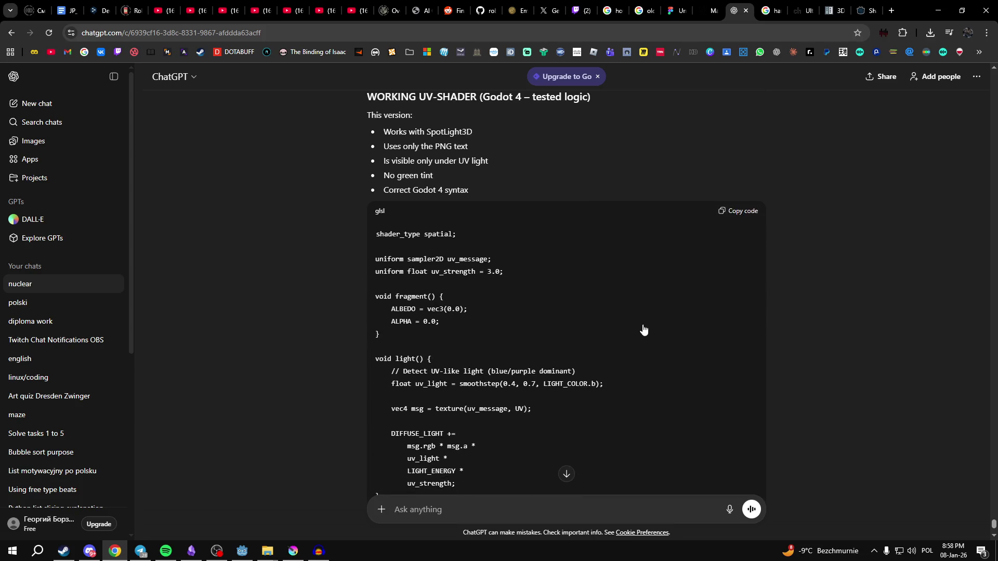
pyautogui.scroll(-4, 634, 335)
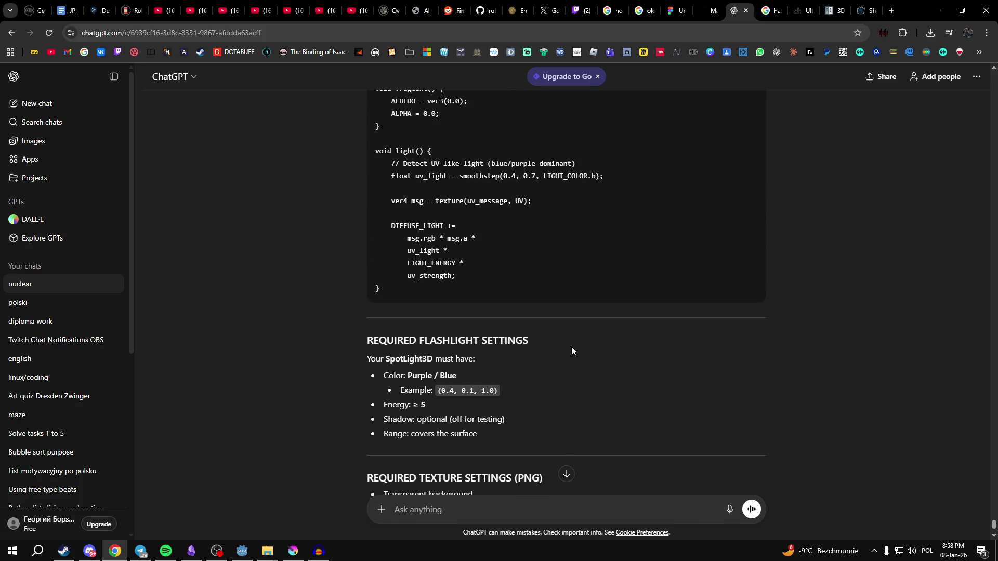
pyautogui.click(242, 550)
pyautogui.scroll(-4, 417, 450)
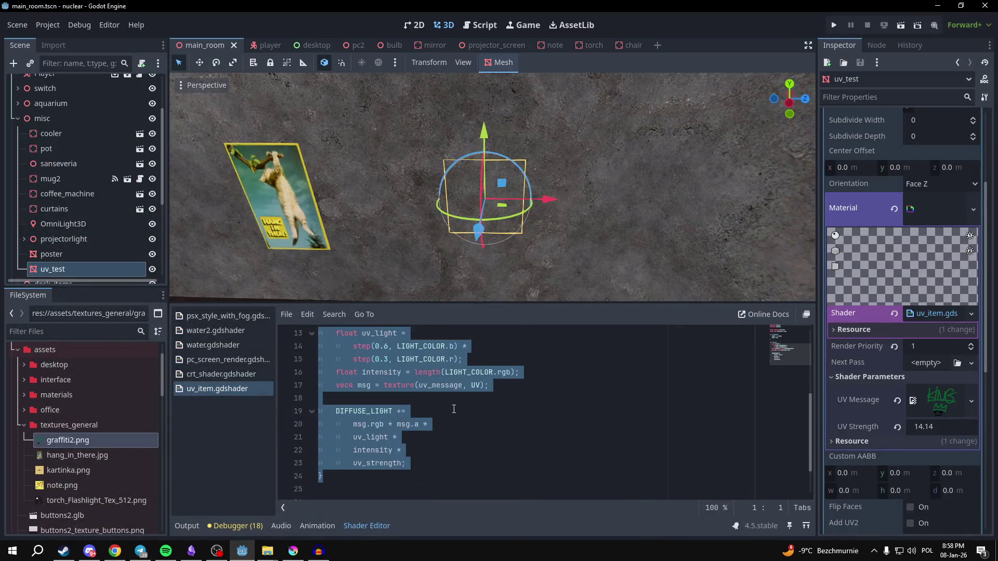
# Paste ChatGPT's shader into uv_item.gdshader, hit the LIGHT_ENERGY error, and return to ChatGPT in Chrome
pyautogui.hotkey('ctrl', 'v')
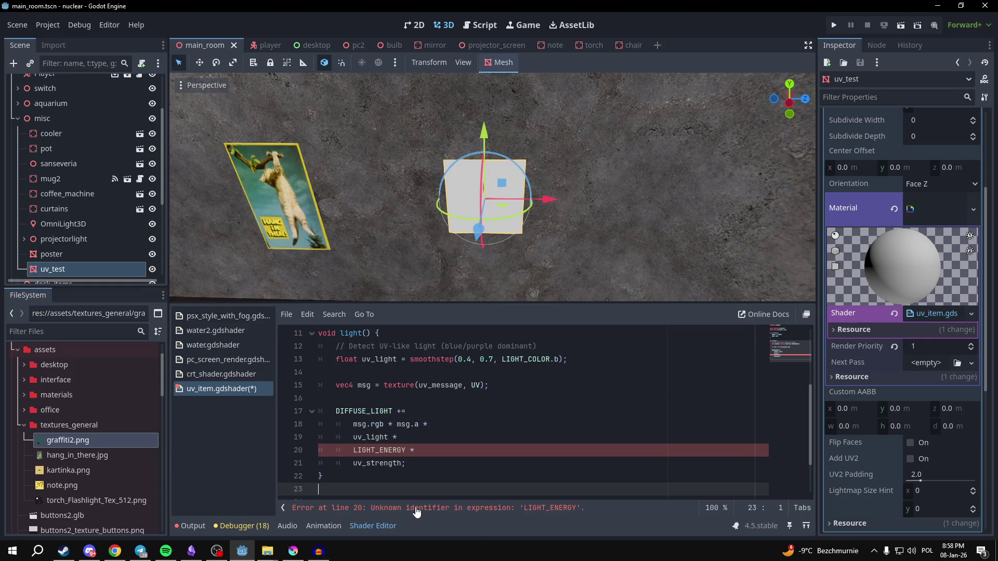
pyautogui.click(116, 551)
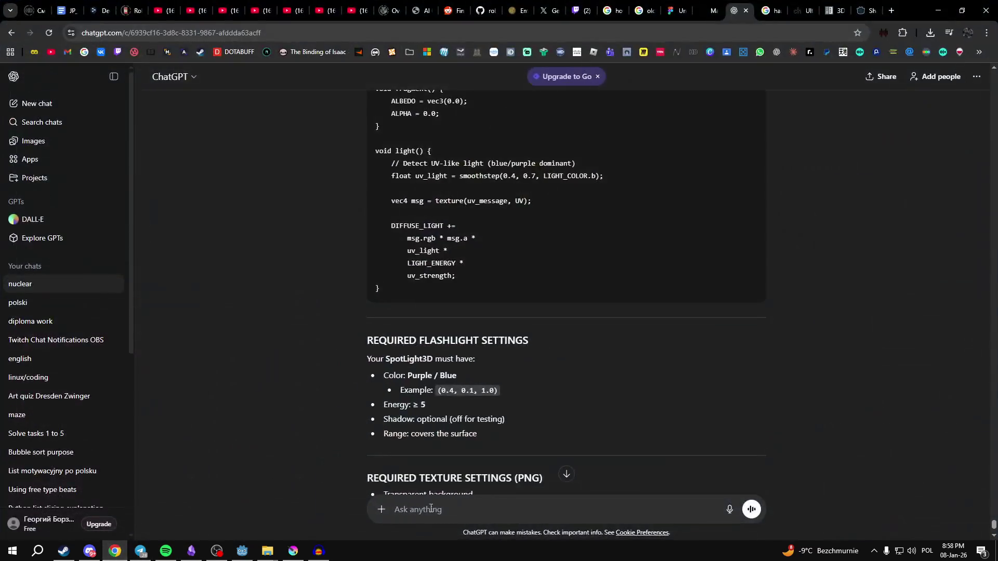